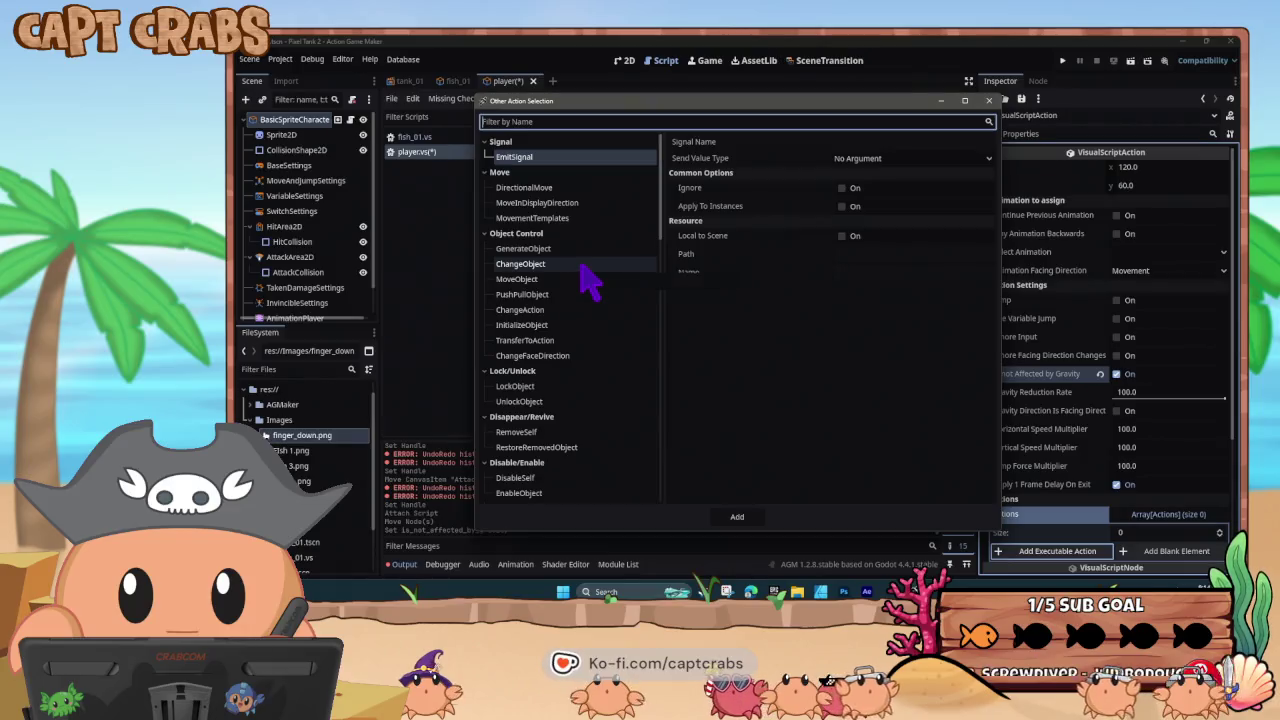
- Try MoveObject's set-coordinate and relative-to-object move types, then return it to set direction
{"action": "left_click", "coordinate": [584, 280]}
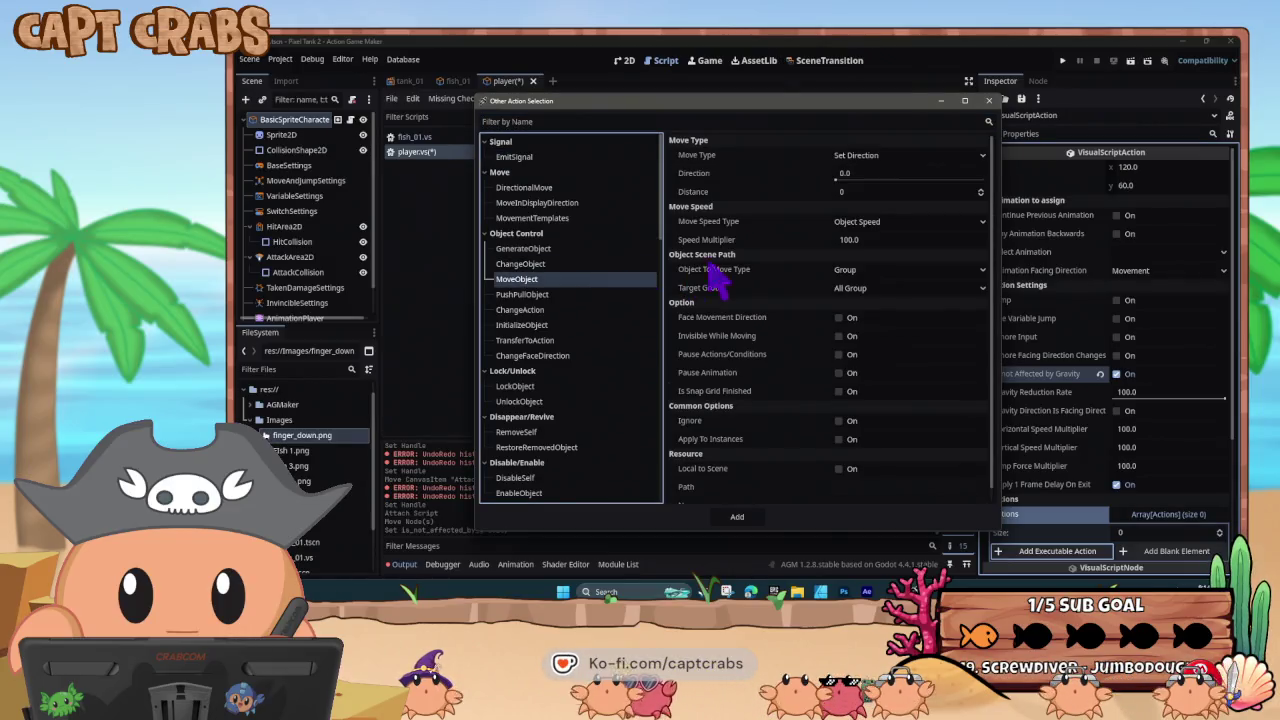
{"action": "left_click", "coordinate": [893, 160]}
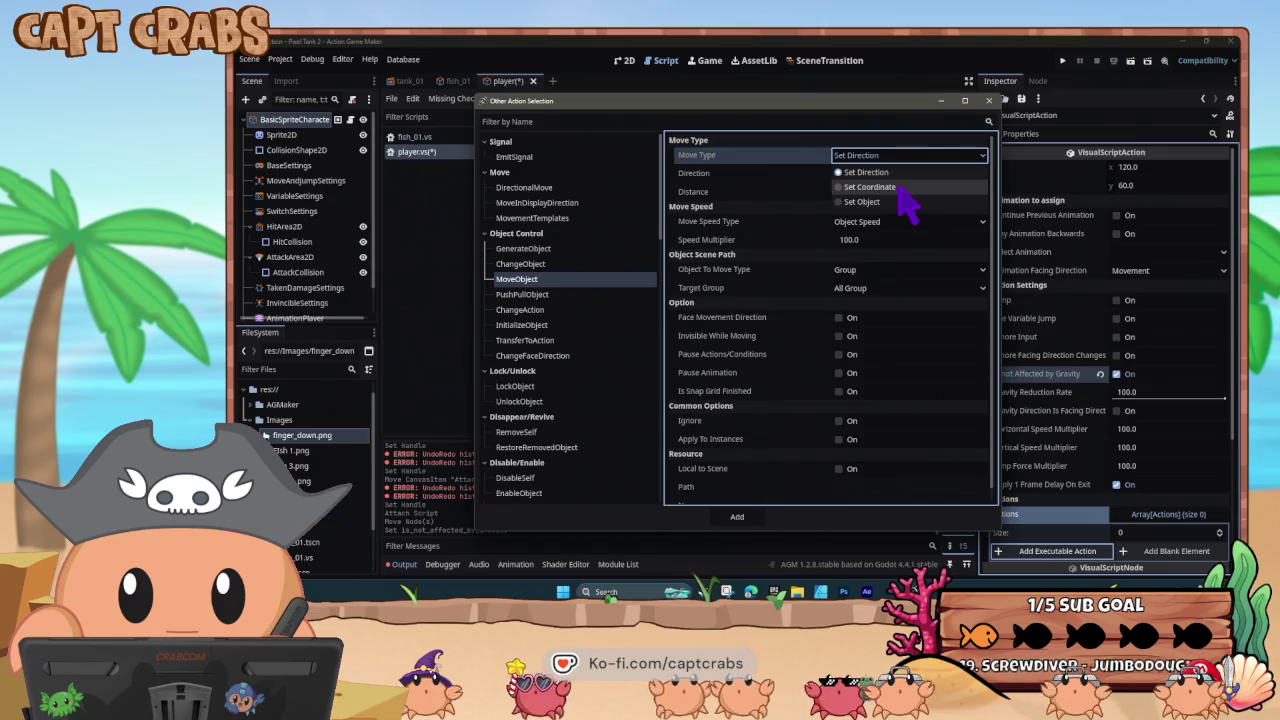
{"action": "left_click", "coordinate": [904, 187]}
{"action": "left_click", "coordinate": [894, 158]}
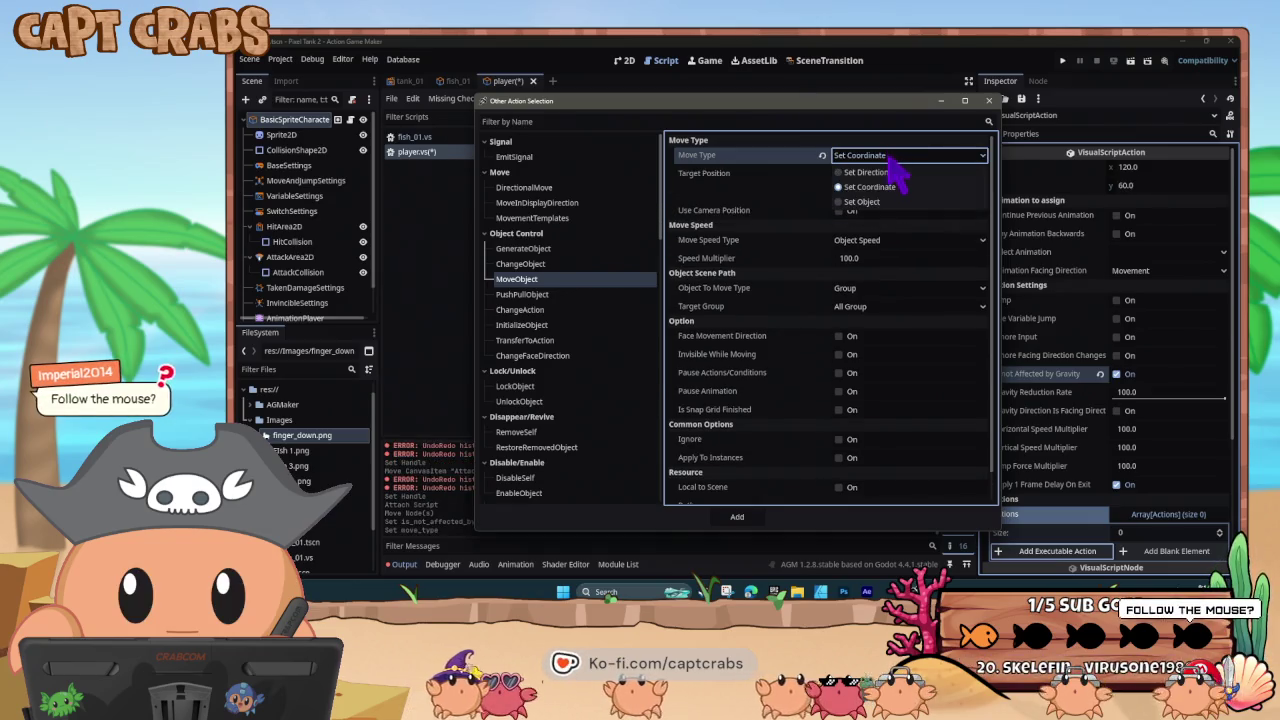
{"action": "left_click", "coordinate": [880, 202]}
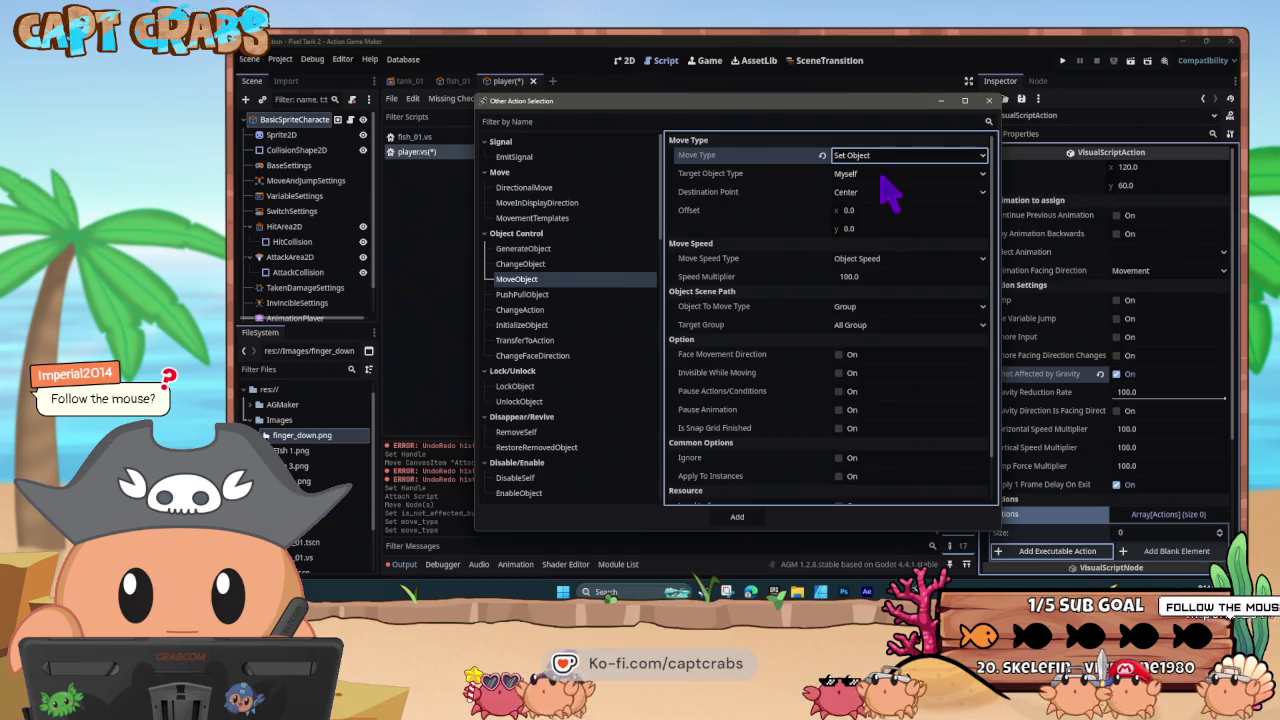
{"action": "left_click", "coordinate": [884, 190]}
{"action": "left_click", "coordinate": [886, 194]}
{"action": "left_click", "coordinate": [885, 176]}
{"action": "left_click", "coordinate": [884, 183]}
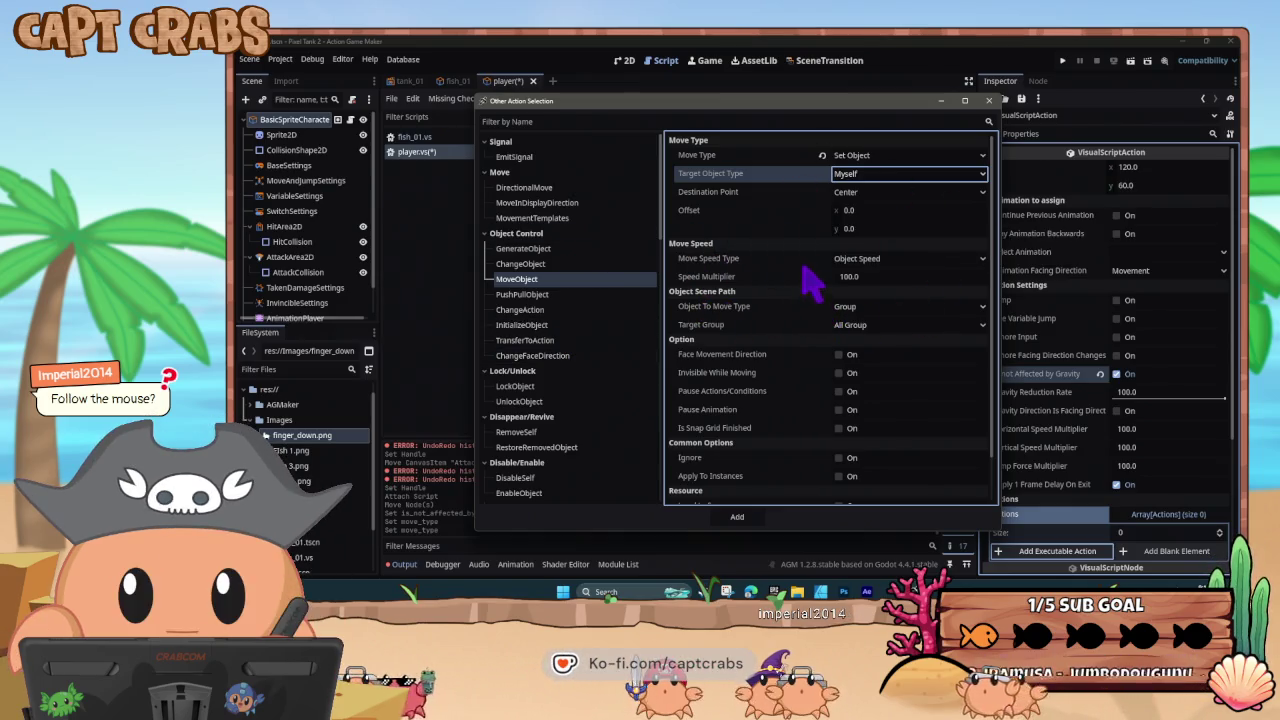
{"action": "left_click", "coordinate": [870, 157]}
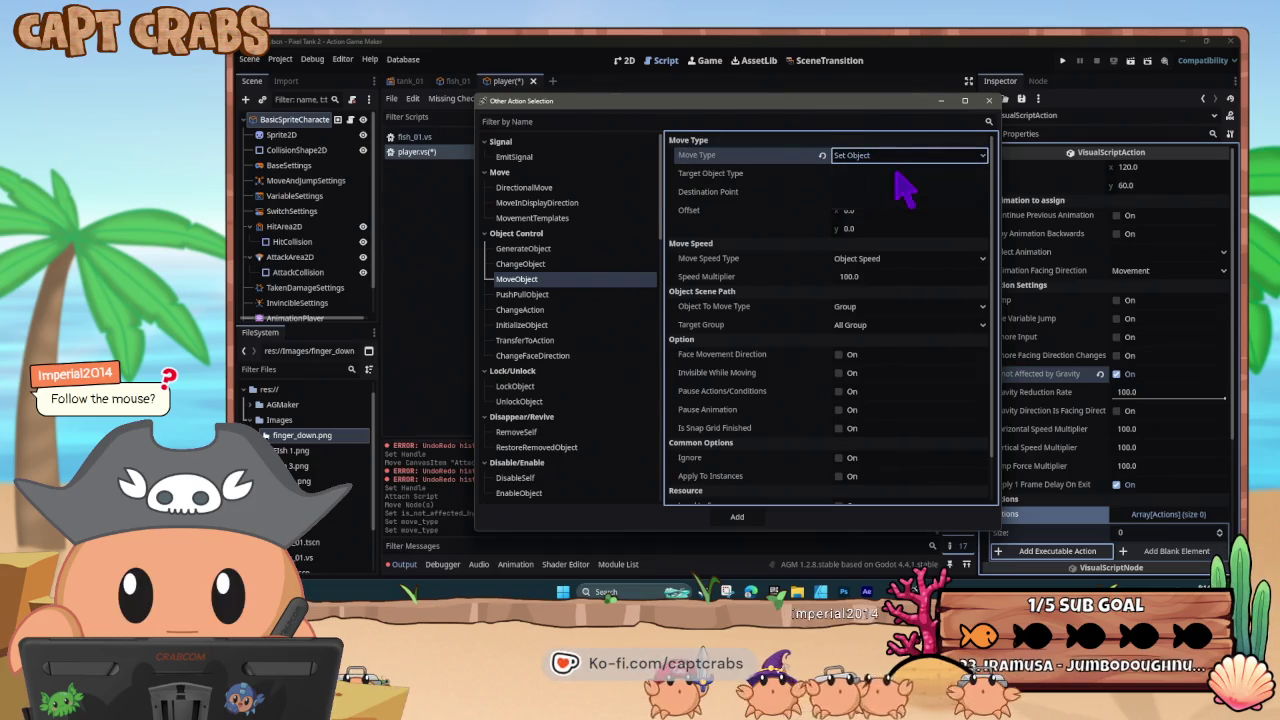
{"action": "left_click", "coordinate": [897, 172]}
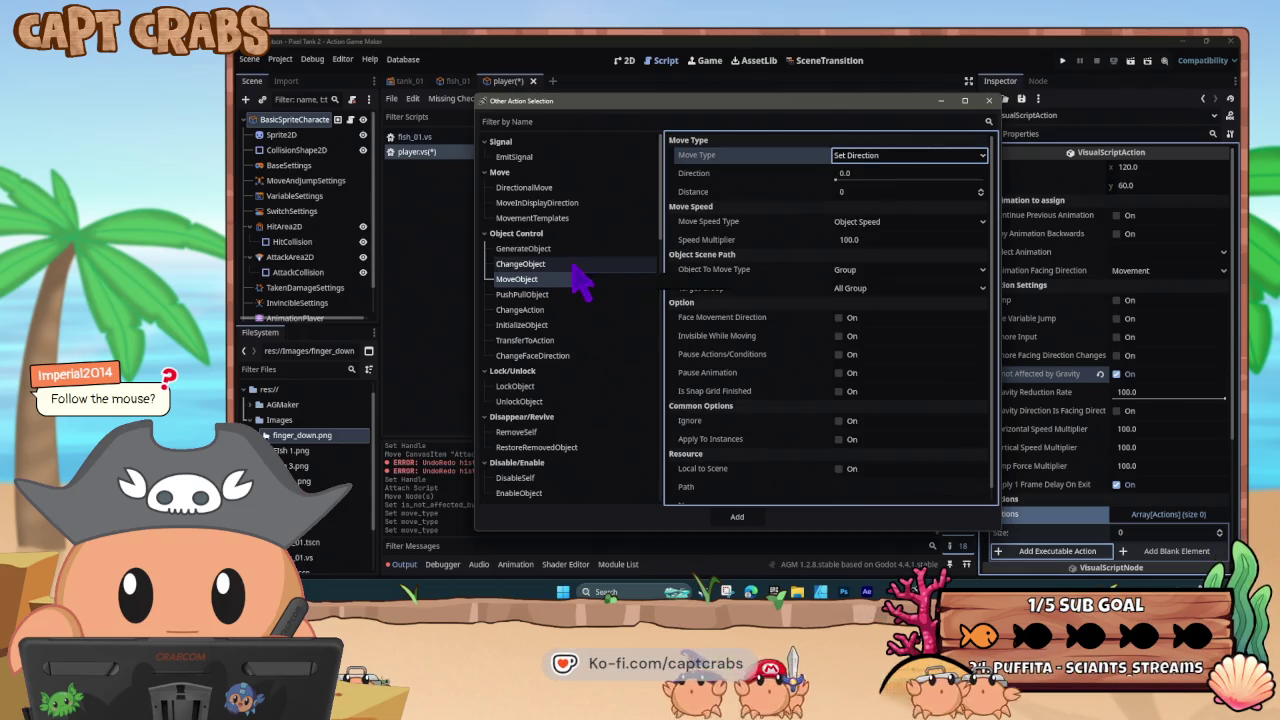
- Preview InitializeObject, ChangeFaceDirection, GenerateObject and ChangeObject, then keep MovementTemplates on HORIZONTAL
{"action": "left_click", "coordinate": [568, 324]}
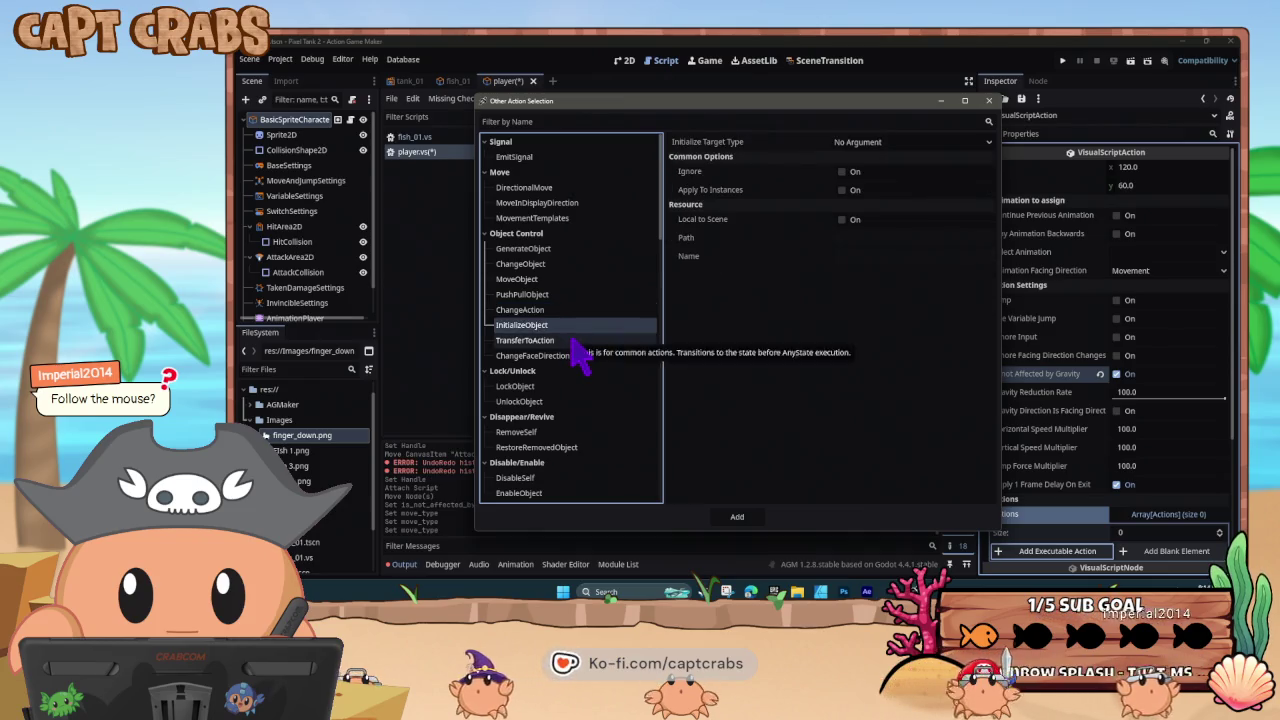
{"action": "left_click", "coordinate": [572, 356]}
{"action": "left_click", "coordinate": [572, 250]}
{"action": "left_click", "coordinate": [565, 265]}
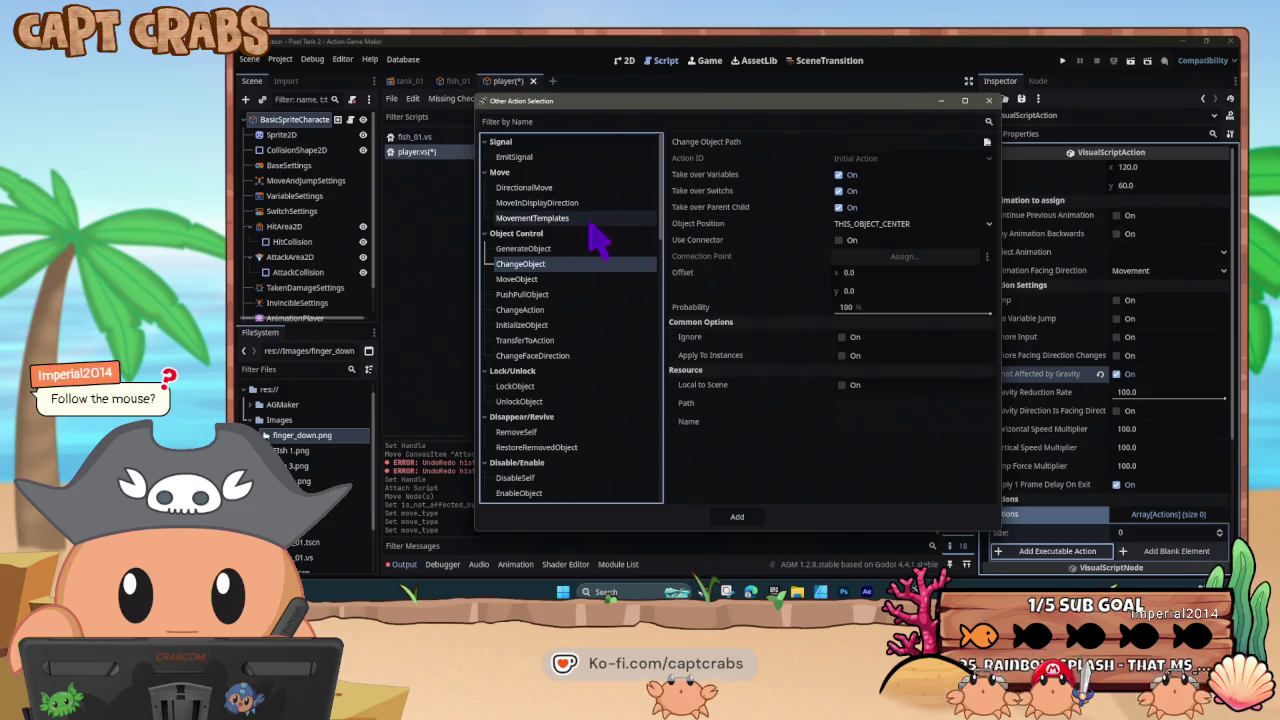
{"action": "left_click", "coordinate": [586, 218]}
{"action": "left_click", "coordinate": [908, 146]}
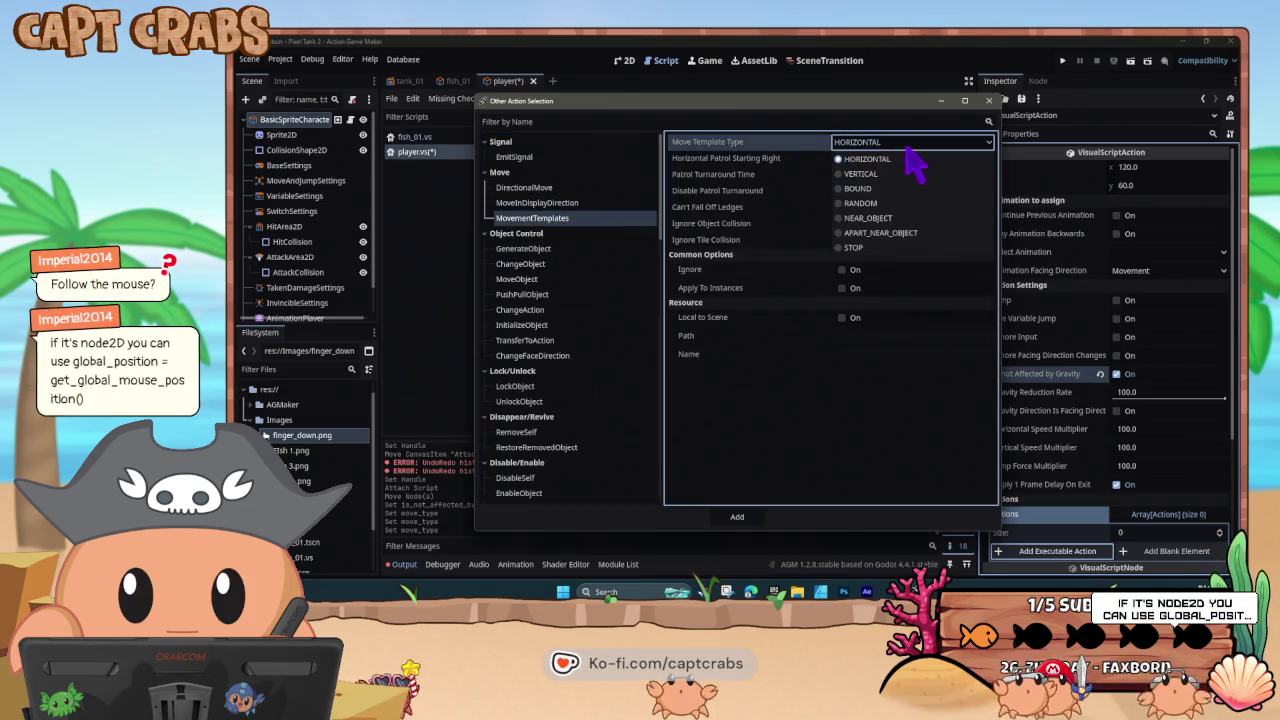
{"action": "left_click", "coordinate": [908, 148]}
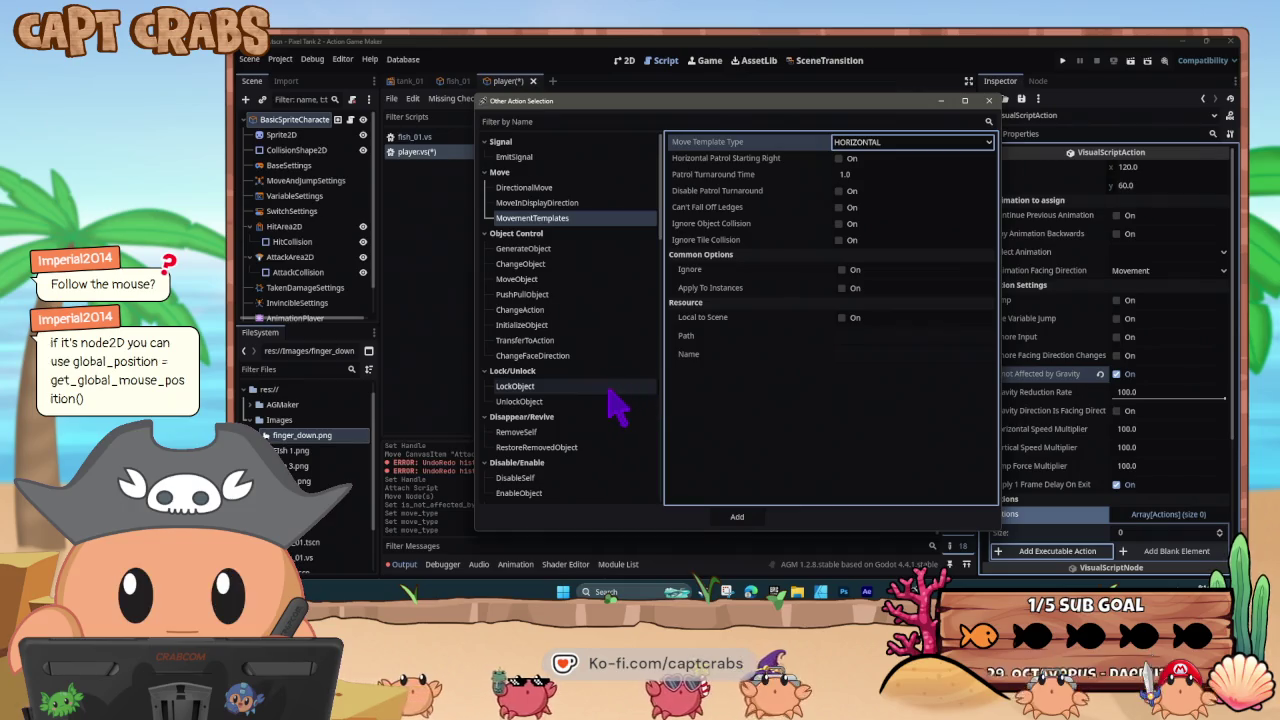
- Scroll down and back up the action list, then dismiss Other Action Selection without adding anything
{"action": "scroll", "coordinate": [610, 450], "scroll_direction": "down", "scroll_amount": 3}
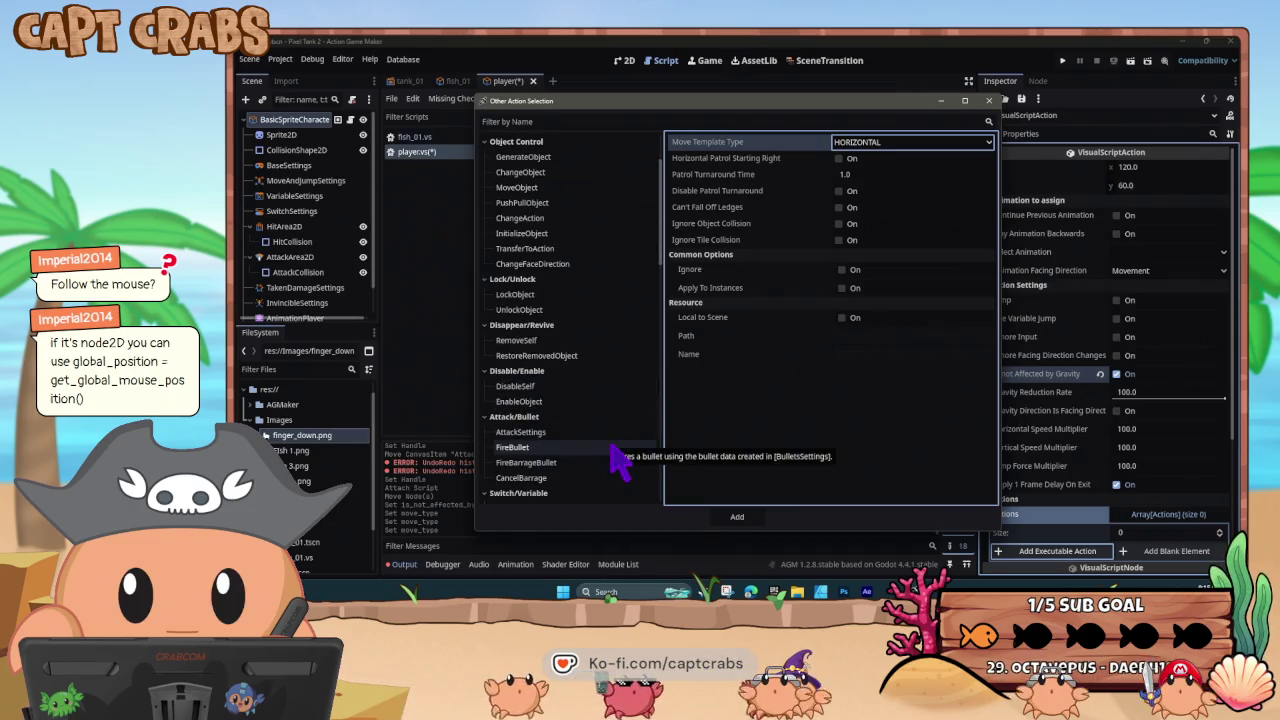
{"action": "scroll", "coordinate": [615, 455], "scroll_direction": "down", "scroll_amount": 5}
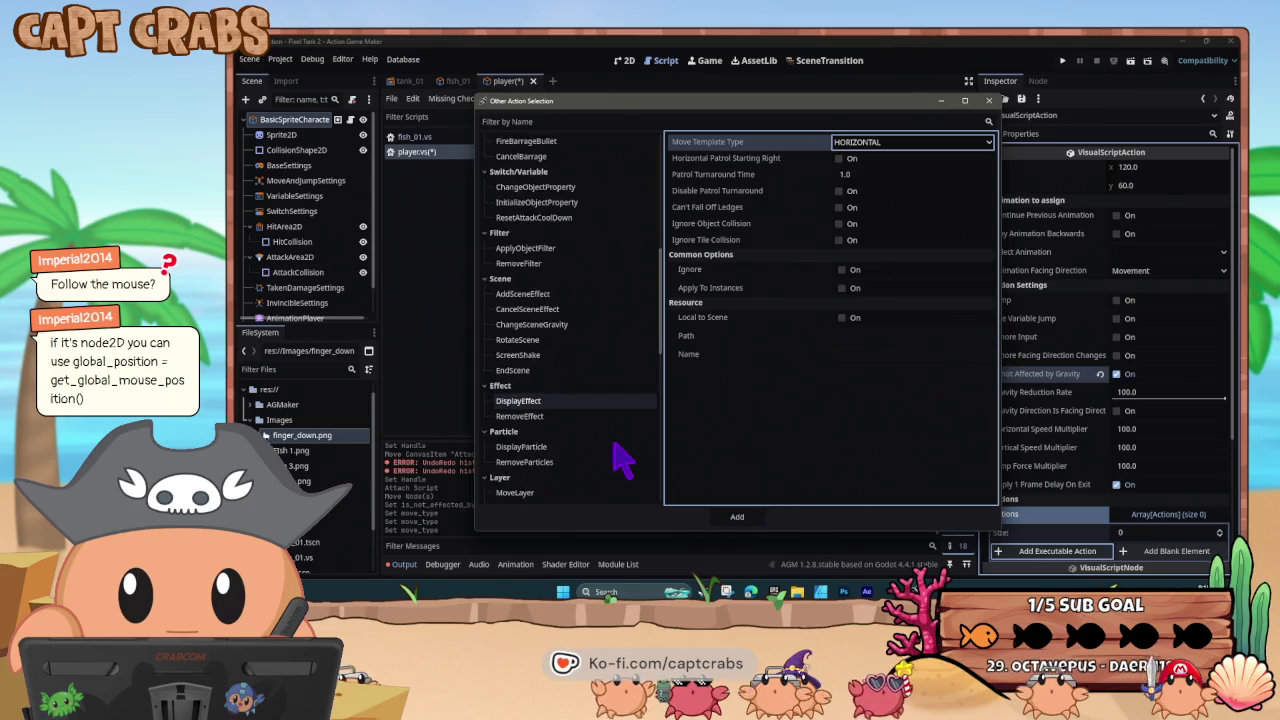
{"action": "scroll", "coordinate": [620, 458], "scroll_direction": "down", "scroll_amount": 3}
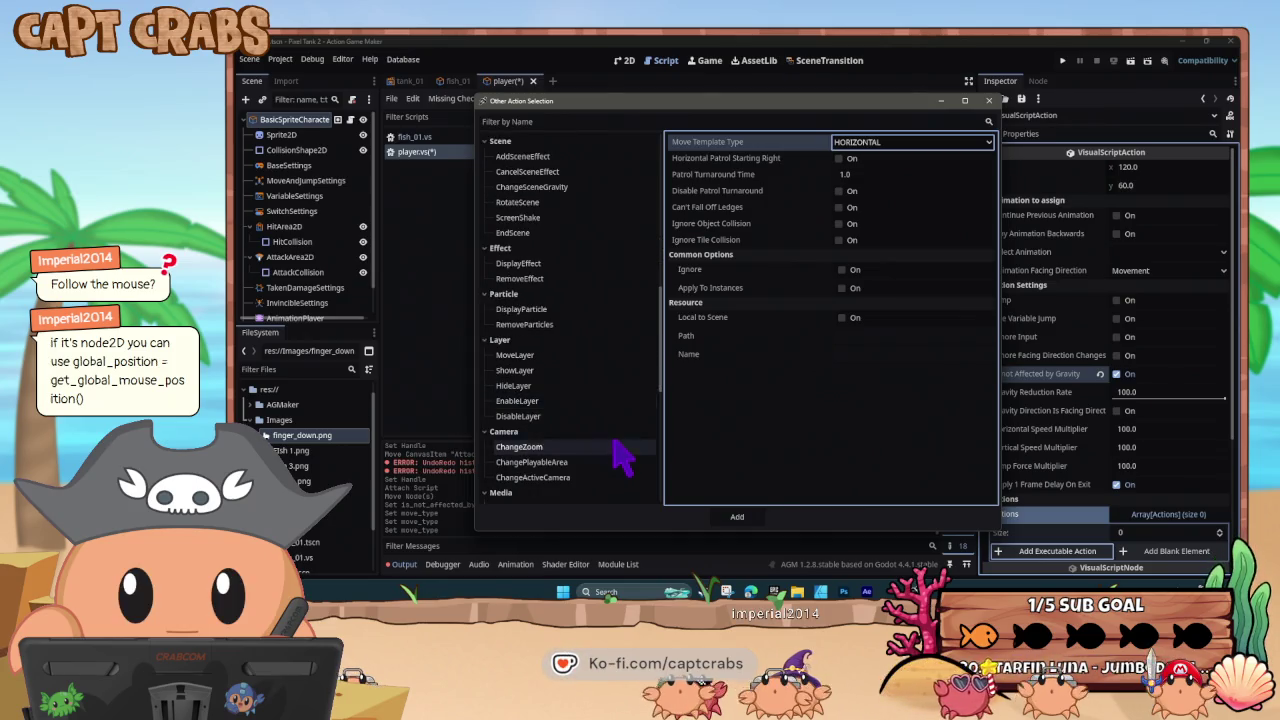
{"action": "scroll", "coordinate": [620, 455], "scroll_direction": "down", "scroll_amount": 1}
{"action": "scroll", "coordinate": [620, 455], "scroll_direction": "down", "scroll_amount": 1}
{"action": "scroll", "coordinate": [620, 455], "scroll_direction": "down", "scroll_amount": 3}
{"action": "scroll", "coordinate": [620, 455], "scroll_direction": "down", "scroll_amount": 4}
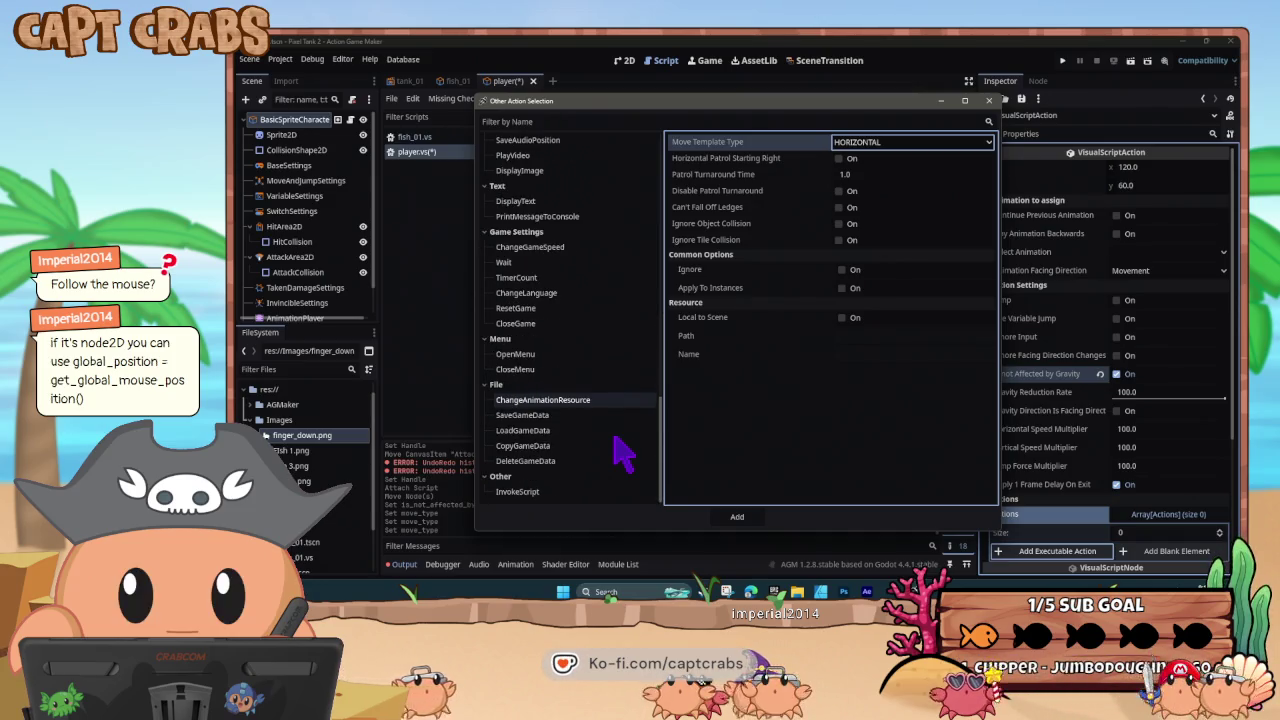
{"action": "scroll", "coordinate": [620, 455], "scroll_direction": "up", "scroll_amount": 2}
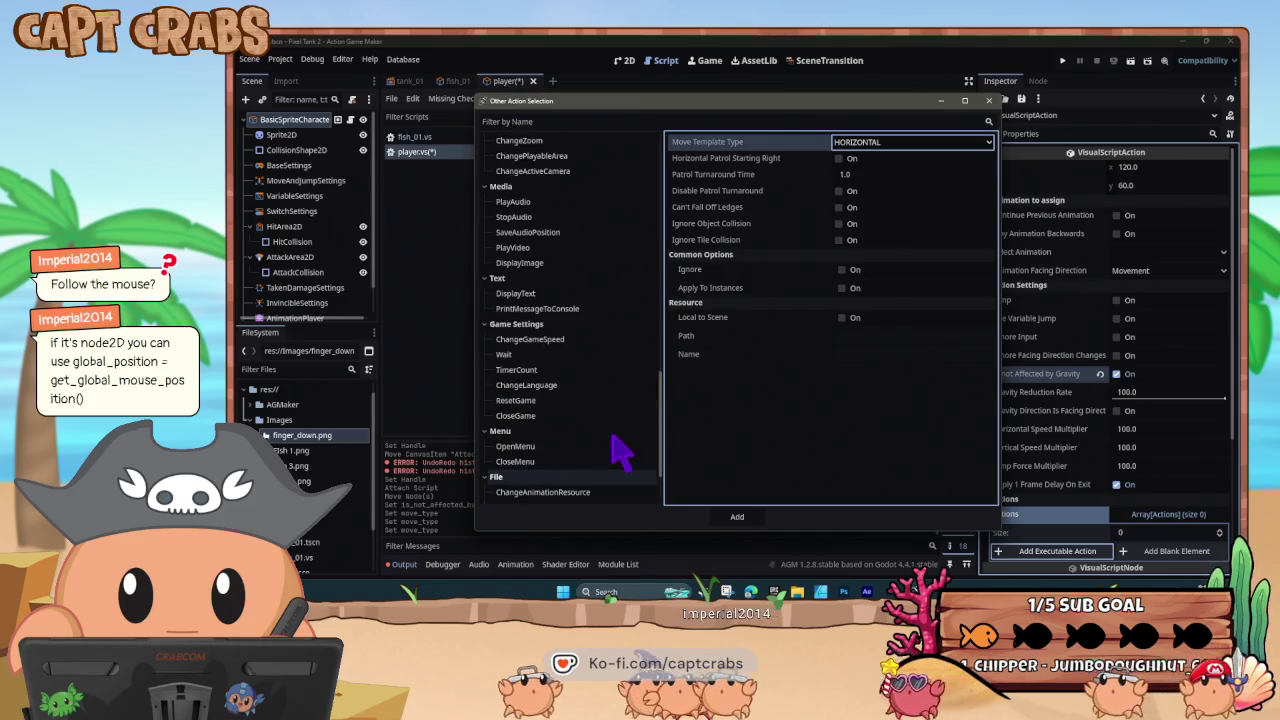
{"action": "scroll", "coordinate": [620, 455], "scroll_direction": "up", "scroll_amount": 2}
{"action": "scroll", "coordinate": [620, 455], "scroll_direction": "up", "scroll_amount": 1}
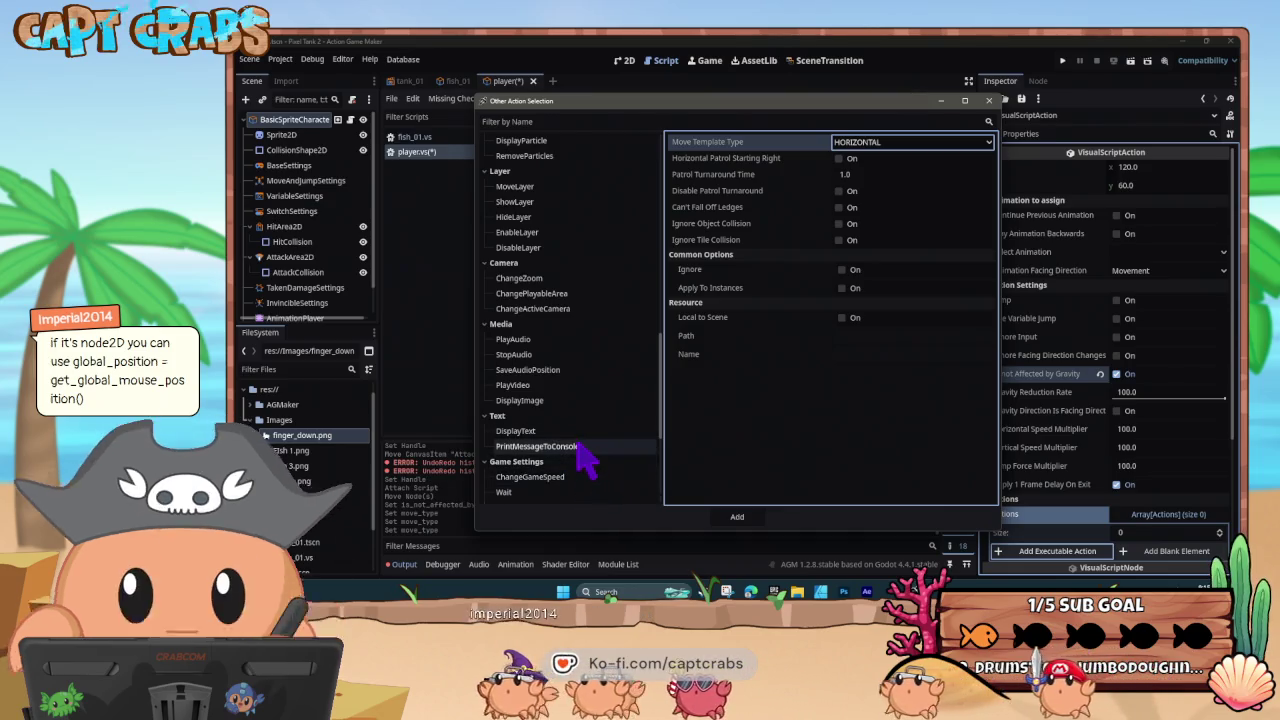
{"action": "scroll", "coordinate": [578, 410], "scroll_direction": "up", "scroll_amount": 1}
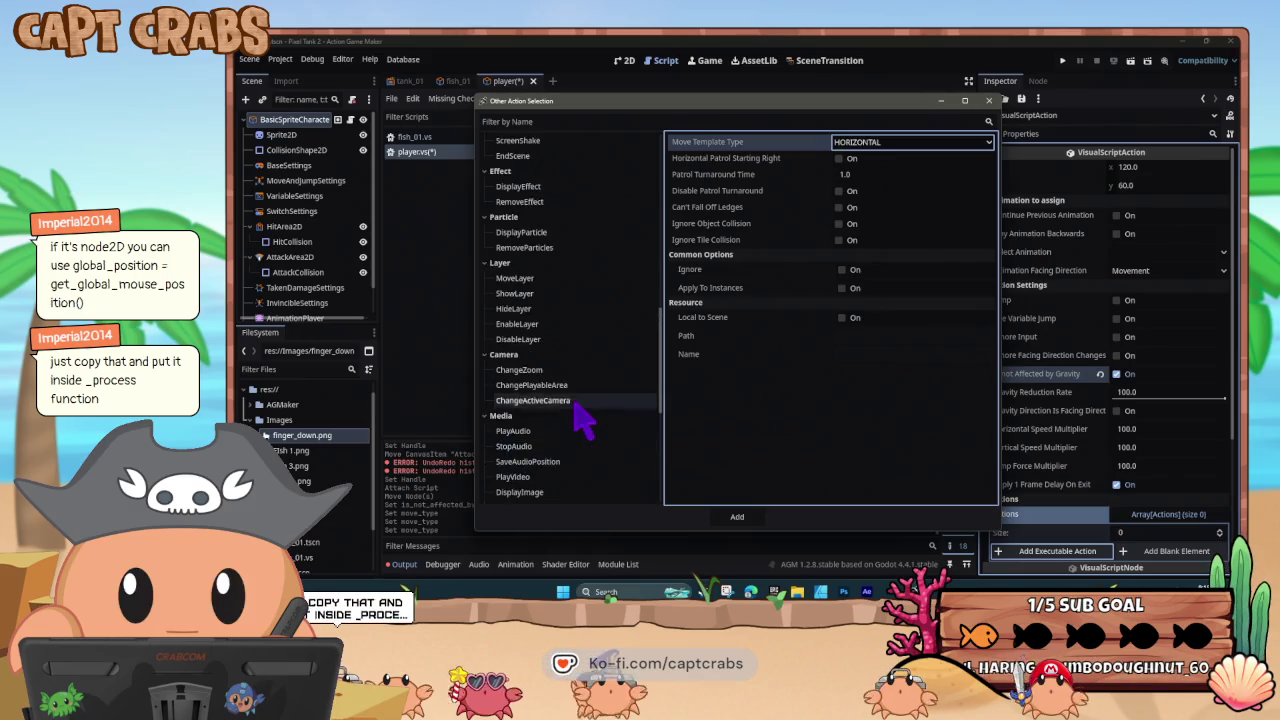
{"action": "scroll", "coordinate": [578, 420], "scroll_direction": "up", "scroll_amount": 2}
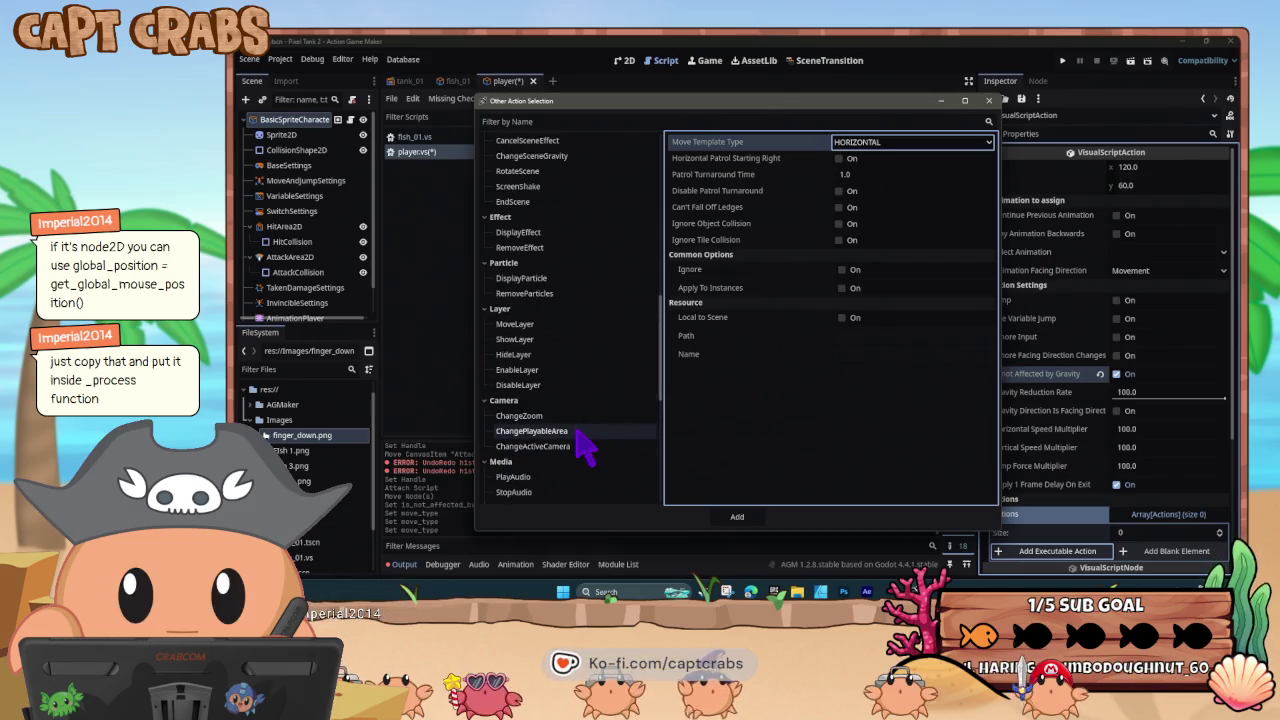
{"action": "scroll", "coordinate": [585, 448], "scroll_direction": "up", "scroll_amount": 3}
{"action": "scroll", "coordinate": [585, 448], "scroll_direction": "up", "scroll_amount": 6}
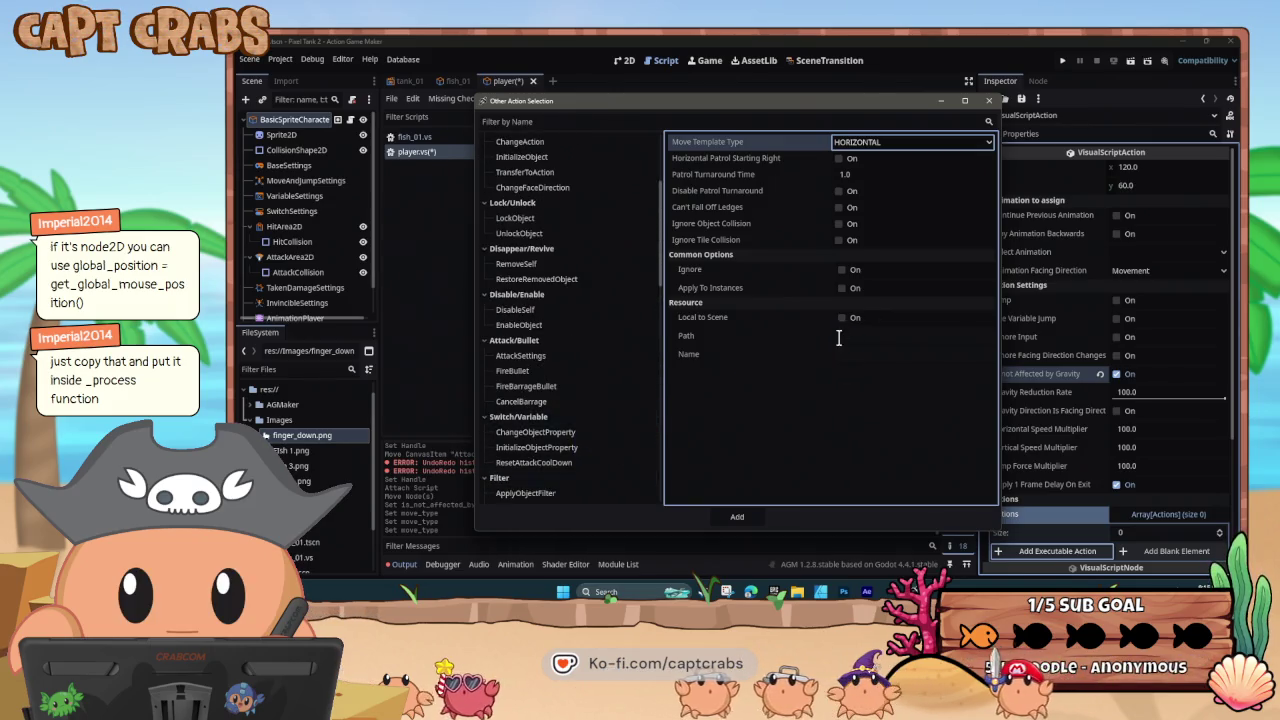
{"action": "left_click", "coordinate": [989, 100]}
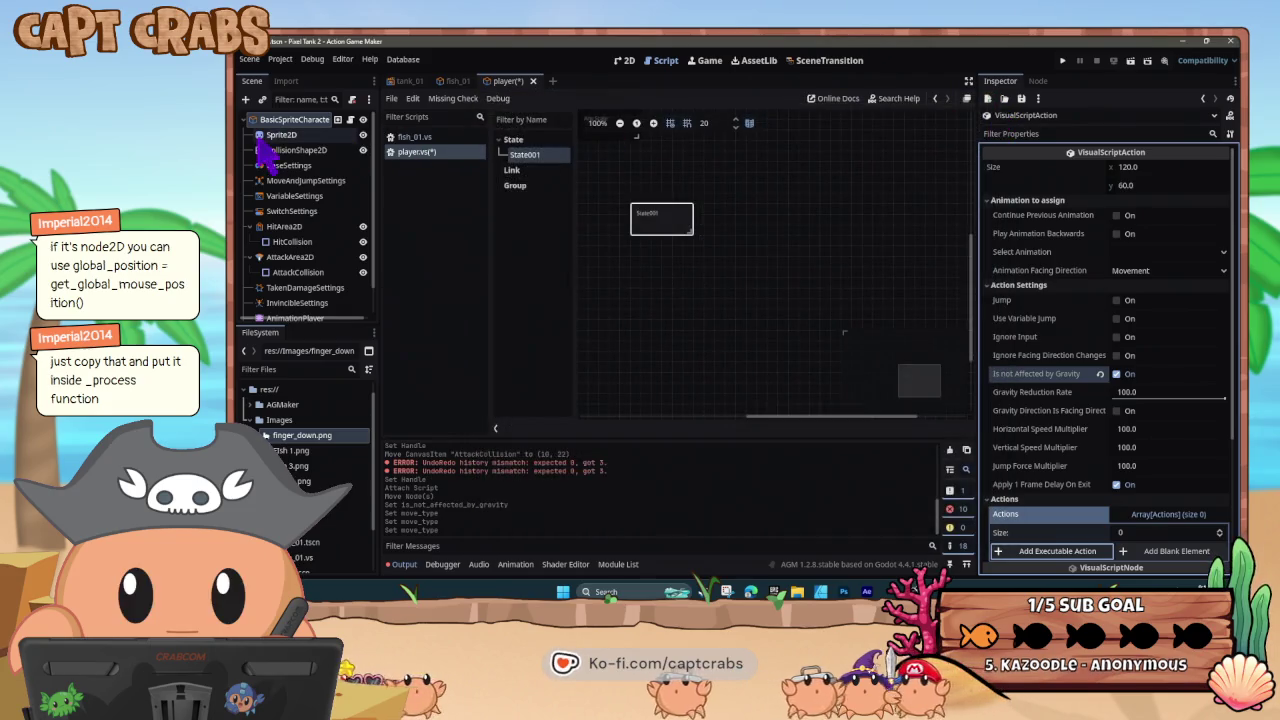
- Inspect BasicSpriteCharacter's Process and Thread Group settings, then select the Sprite2D node
{"action": "left_click", "coordinate": [322, 121]}
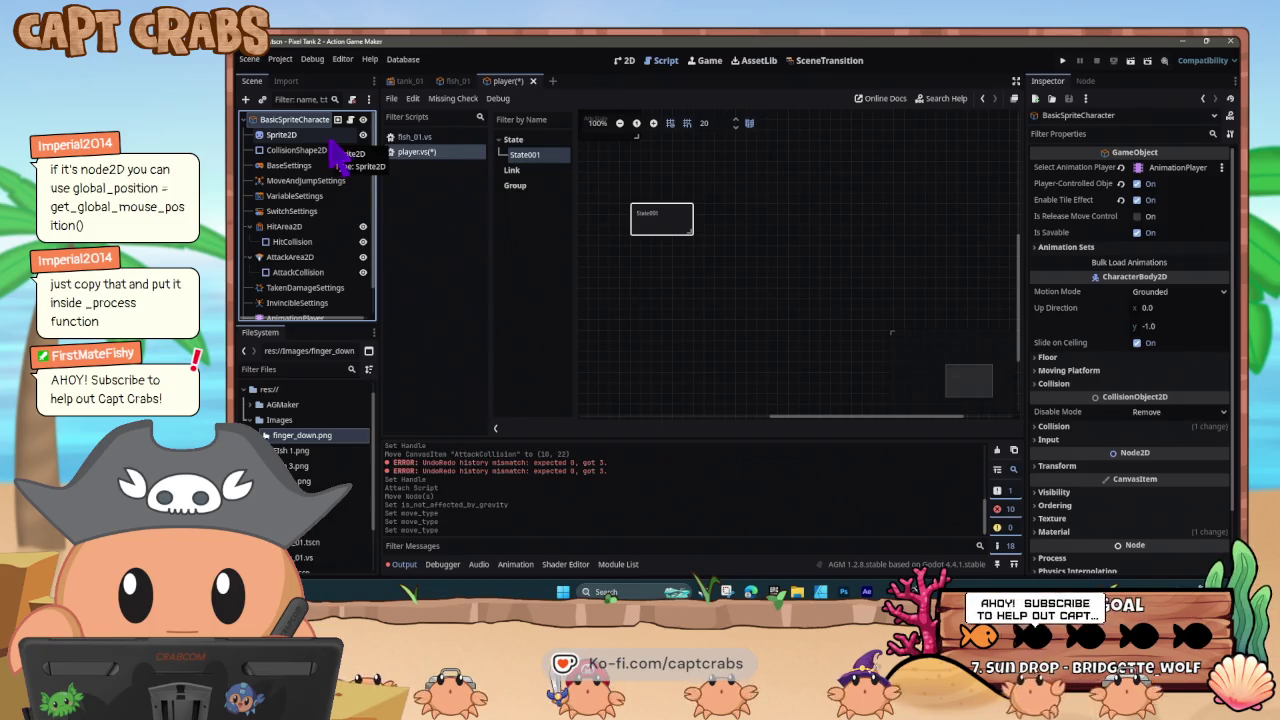
{"action": "scroll", "coordinate": [1090, 420], "scroll_direction": "down", "scroll_amount": 3}
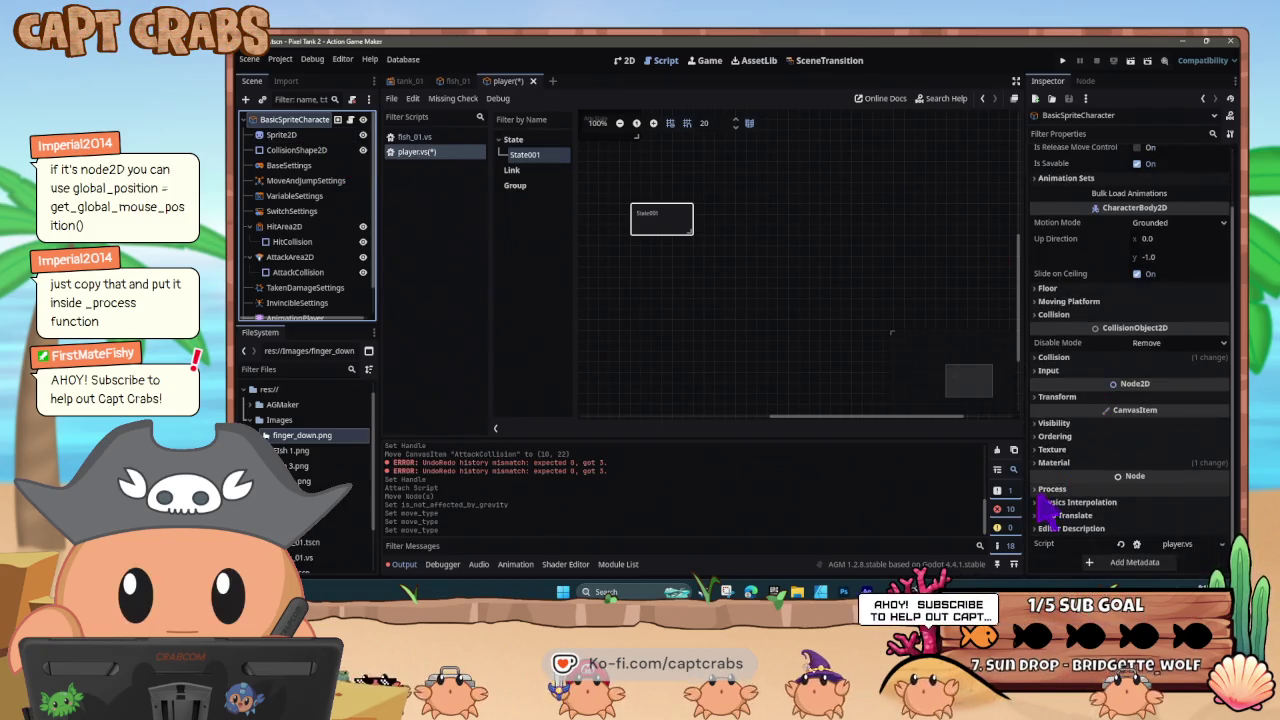
{"action": "left_click", "coordinate": [1050, 489]}
{"action": "scroll", "coordinate": [1085, 545], "scroll_direction": "down", "scroll_amount": 2}
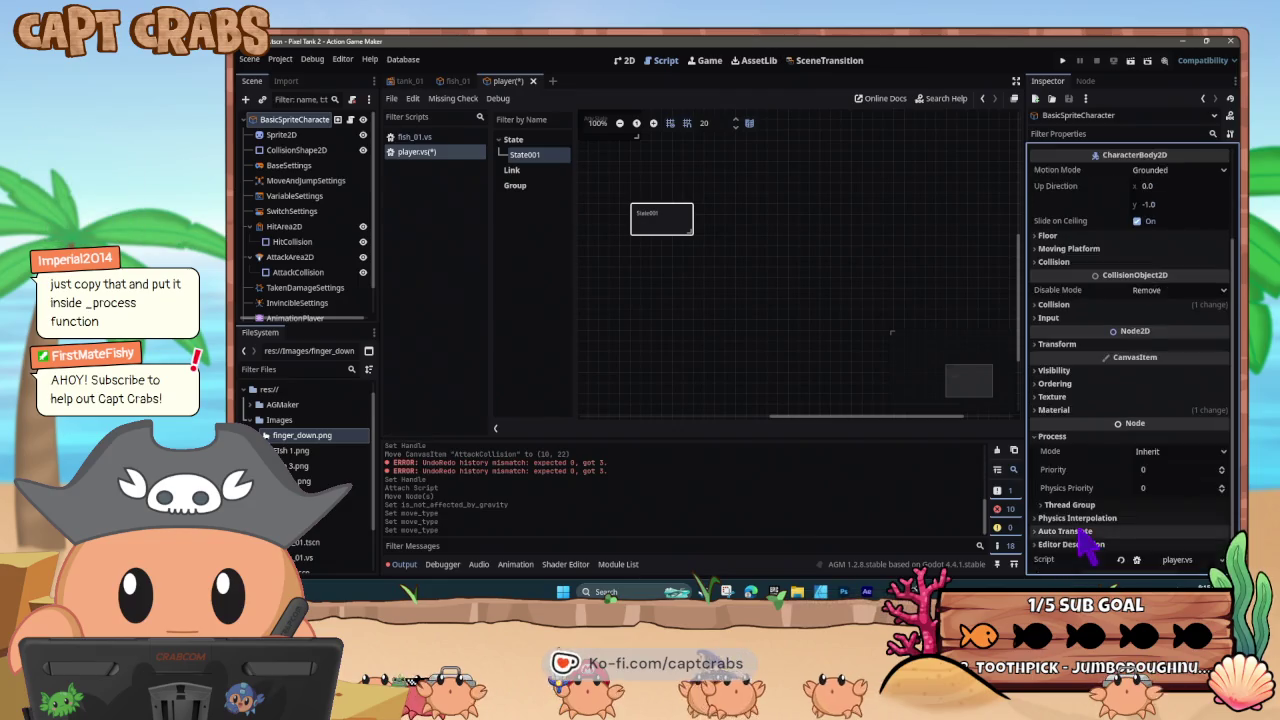
{"action": "scroll", "coordinate": [1088, 545], "scroll_direction": "down", "scroll_amount": 1}
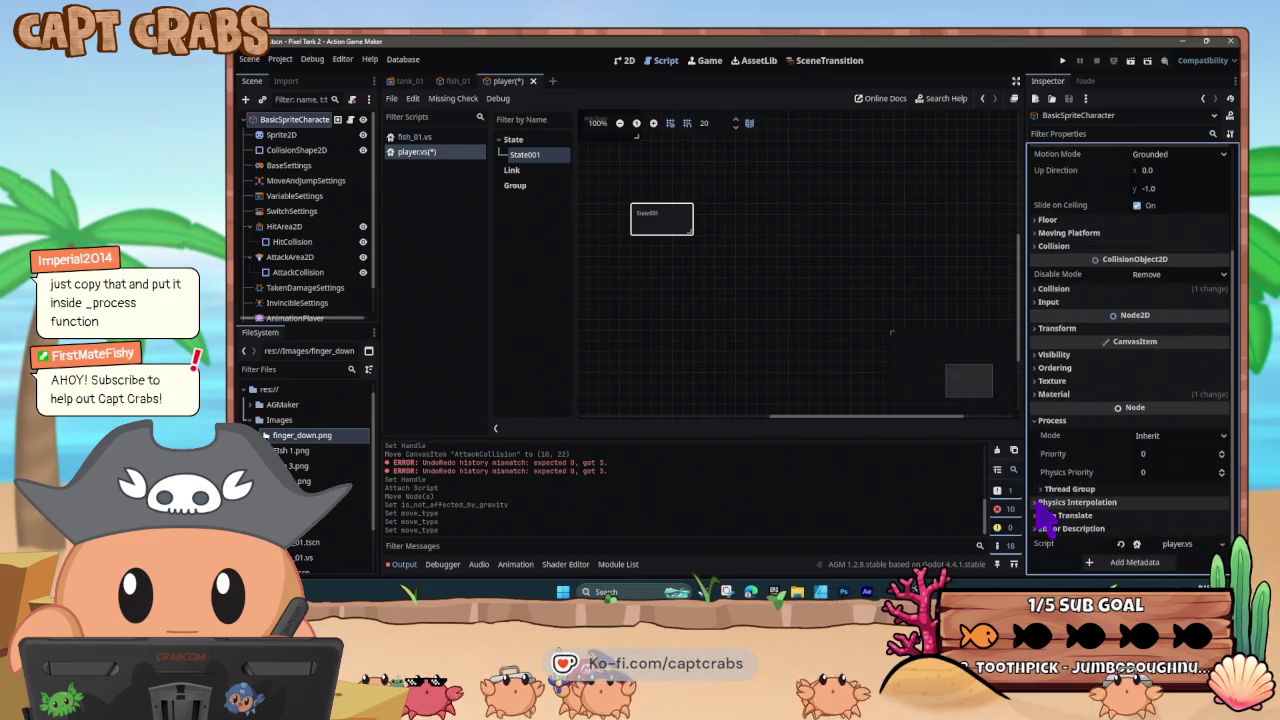
{"action": "left_click", "coordinate": [1041, 489]}
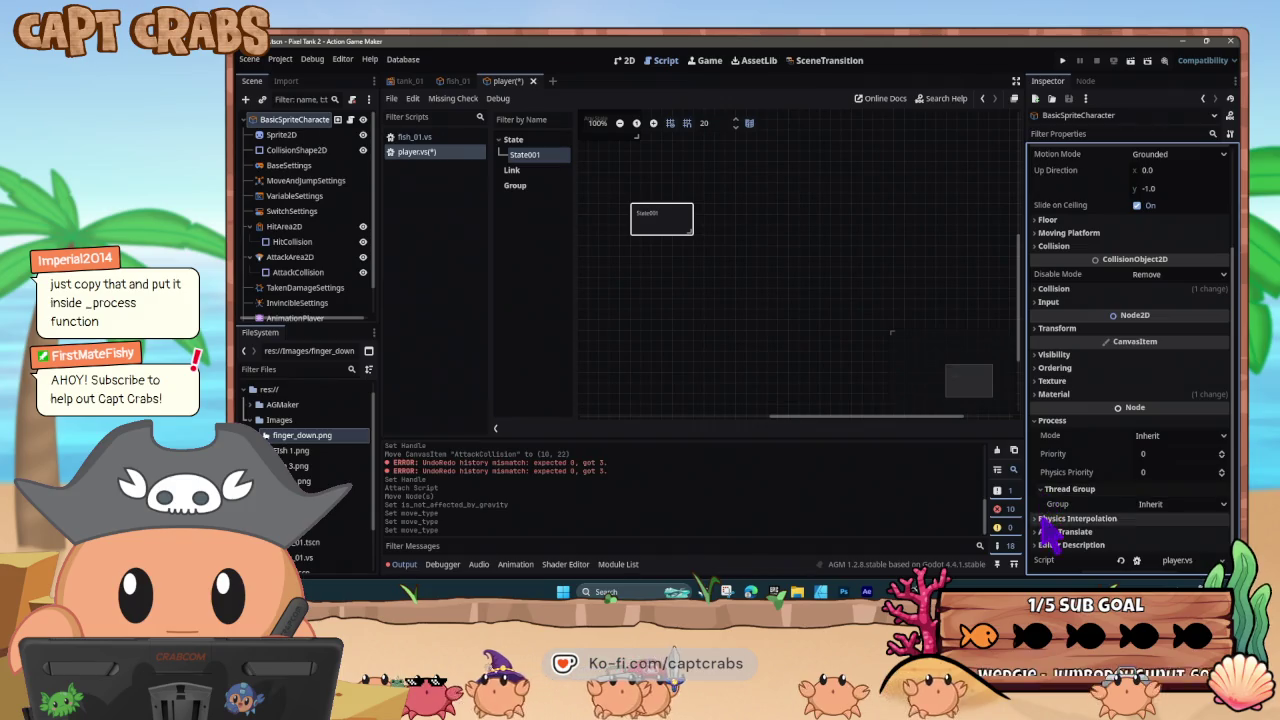
{"action": "left_click", "coordinate": [1044, 490]}
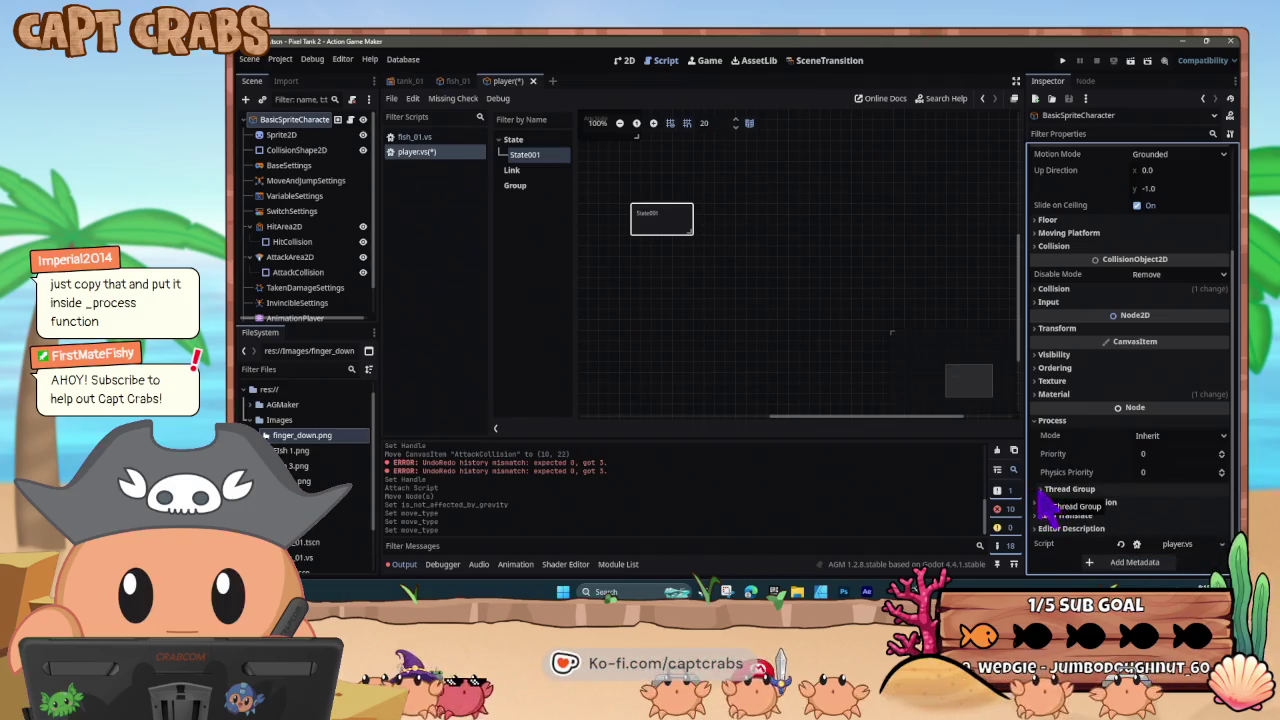
{"action": "left_click", "coordinate": [1040, 421]}
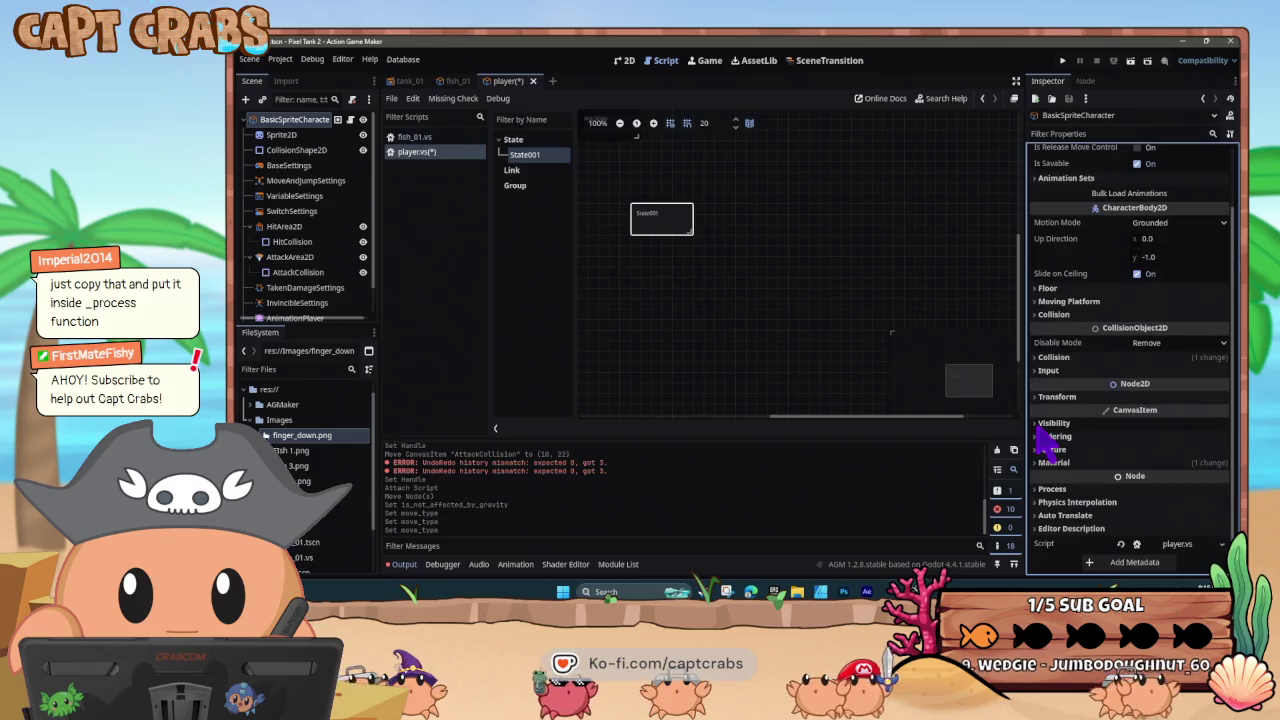
{"action": "left_click", "coordinate": [300, 135]}
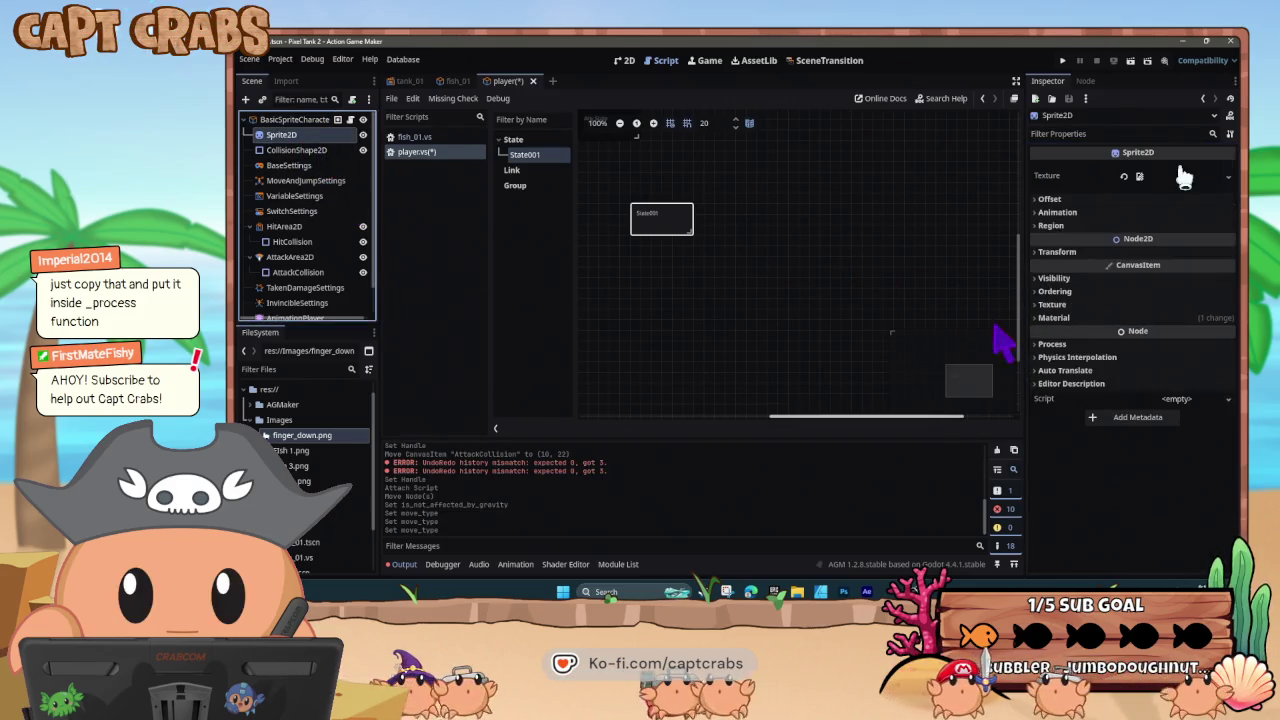
- Expand Sprite2D's Process, Physics Interpolation, Auto Translate and Editor Description sections
{"action": "left_click", "coordinate": [1035, 344]}
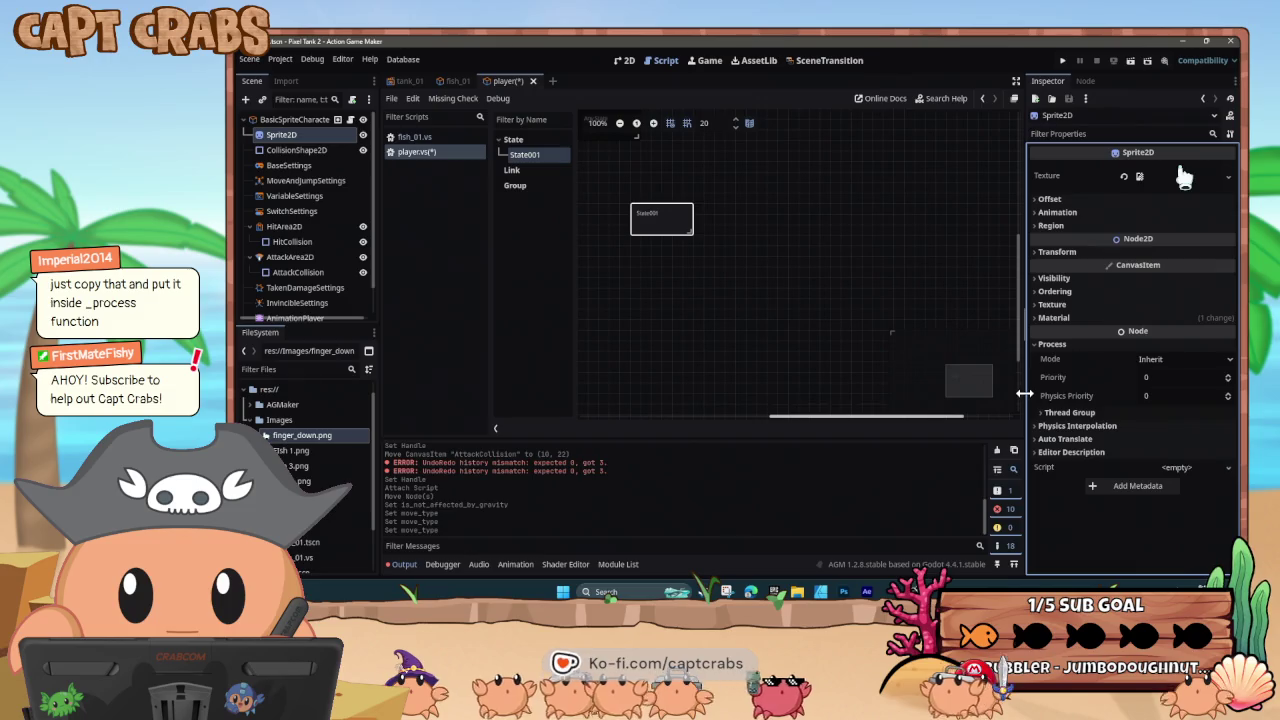
{"action": "left_click", "coordinate": [1037, 344]}
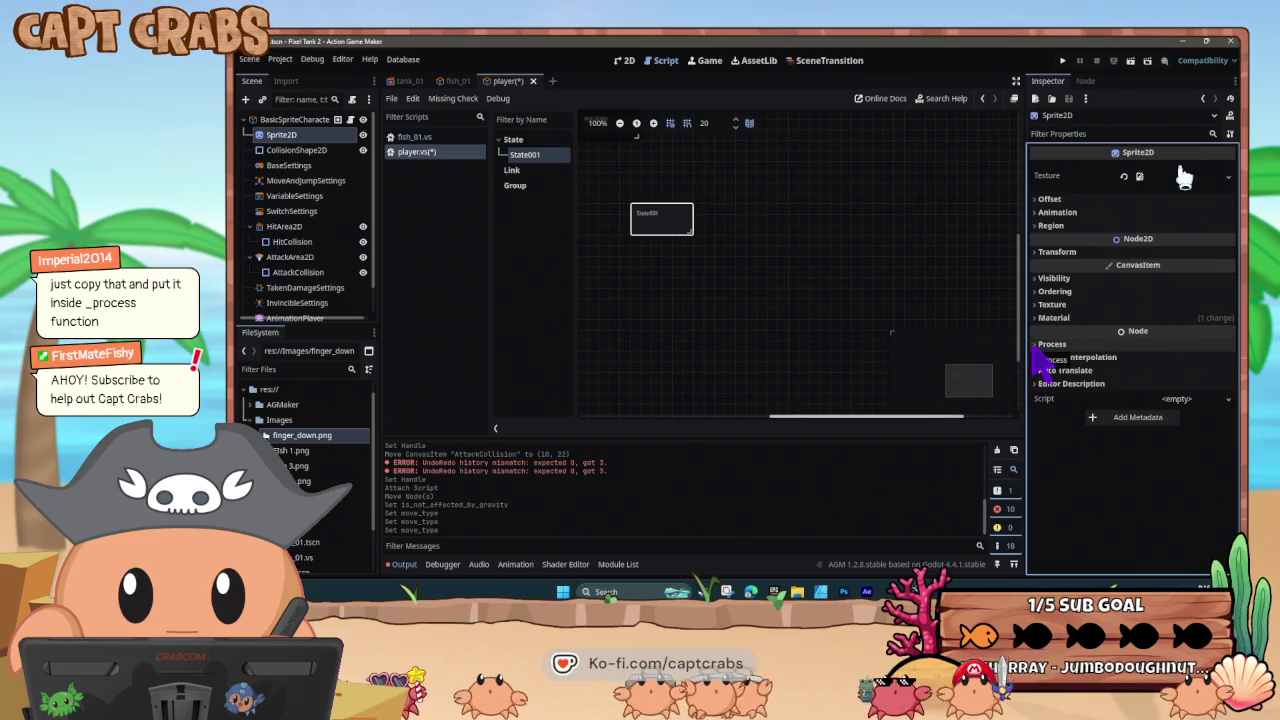
{"action": "left_click", "coordinate": [1036, 357]}
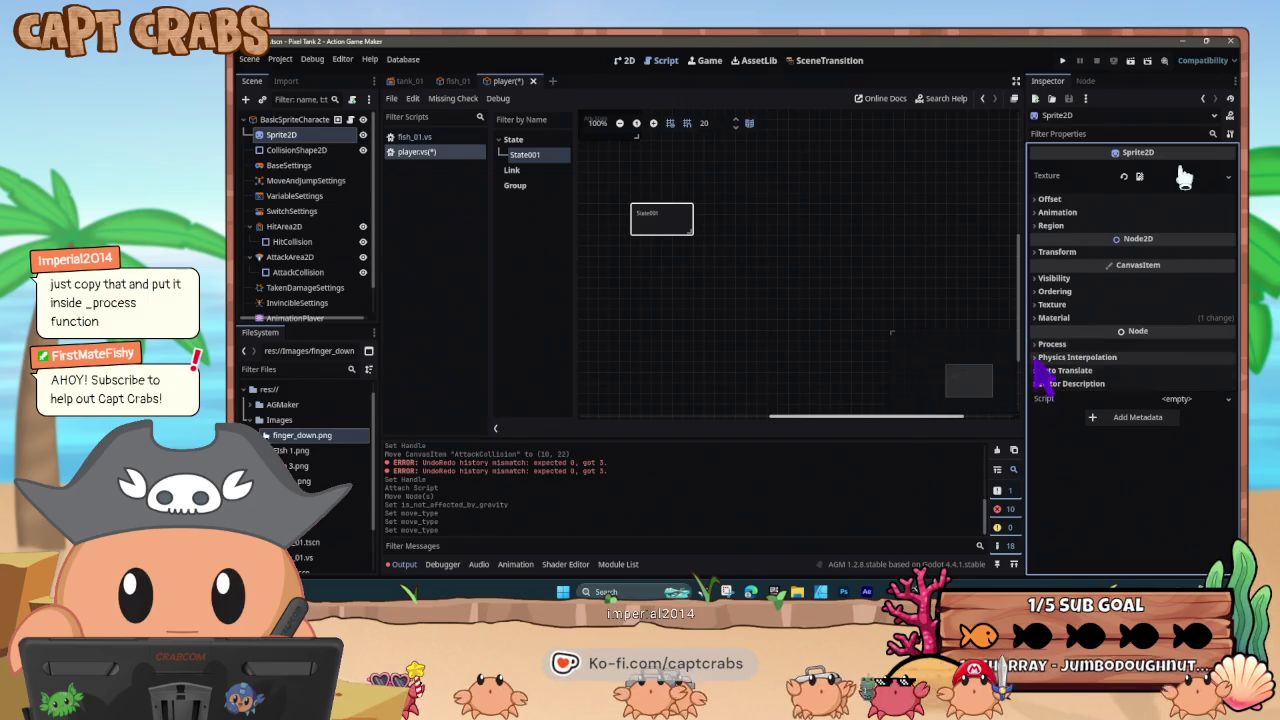
{"action": "left_click", "coordinate": [1036, 386]}
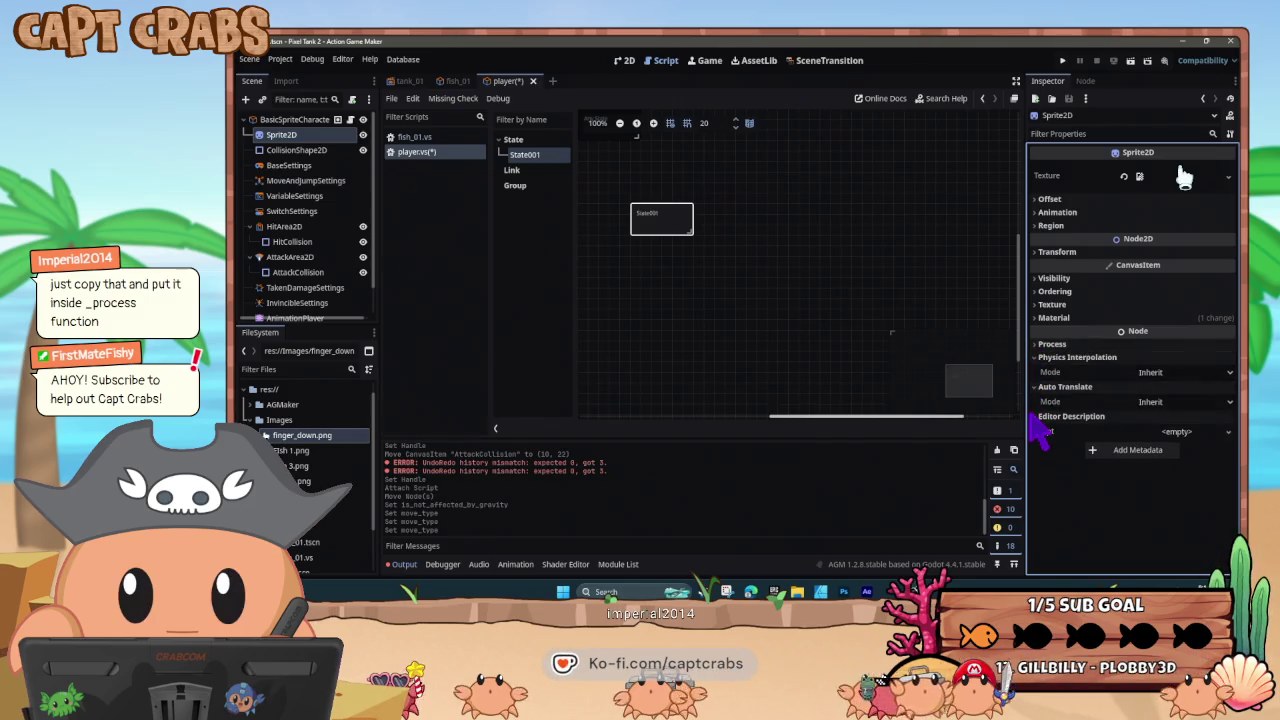
{"action": "left_click", "coordinate": [1036, 416]}
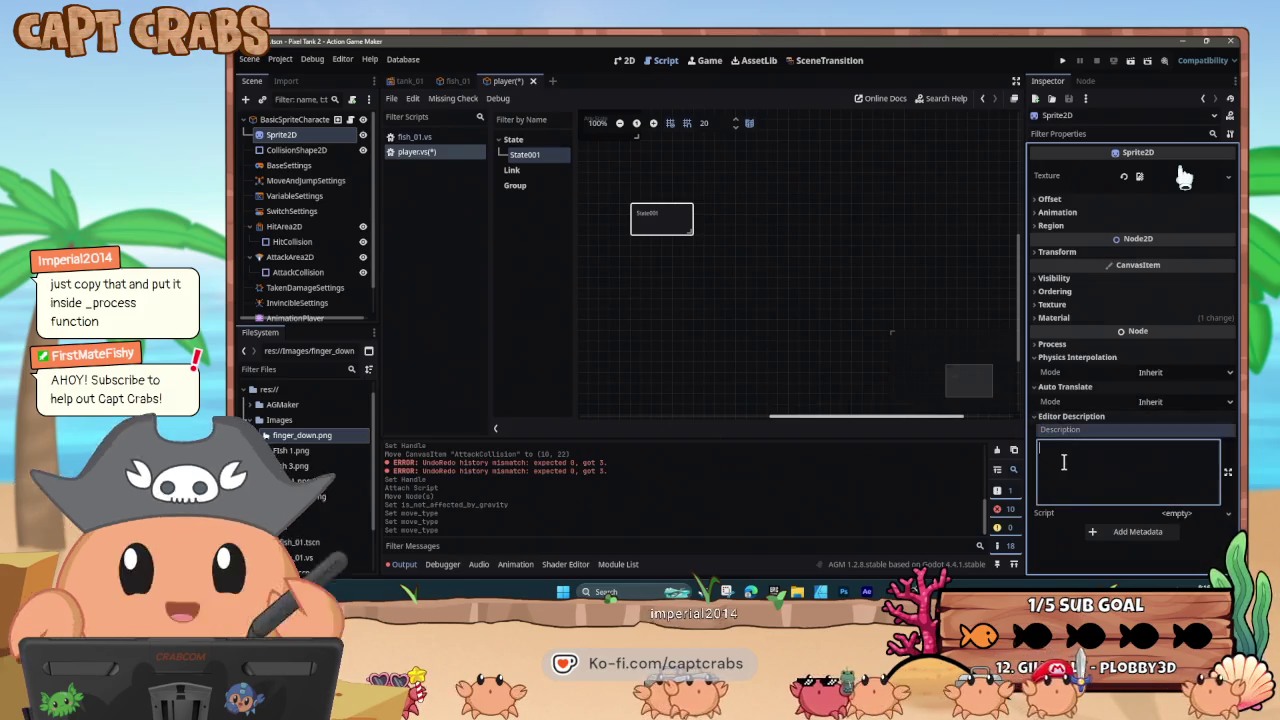
- Collapse the Inspector sections again and save the player scene with Ctrl+S
{"action": "left_click", "coordinate": [1060, 450]}
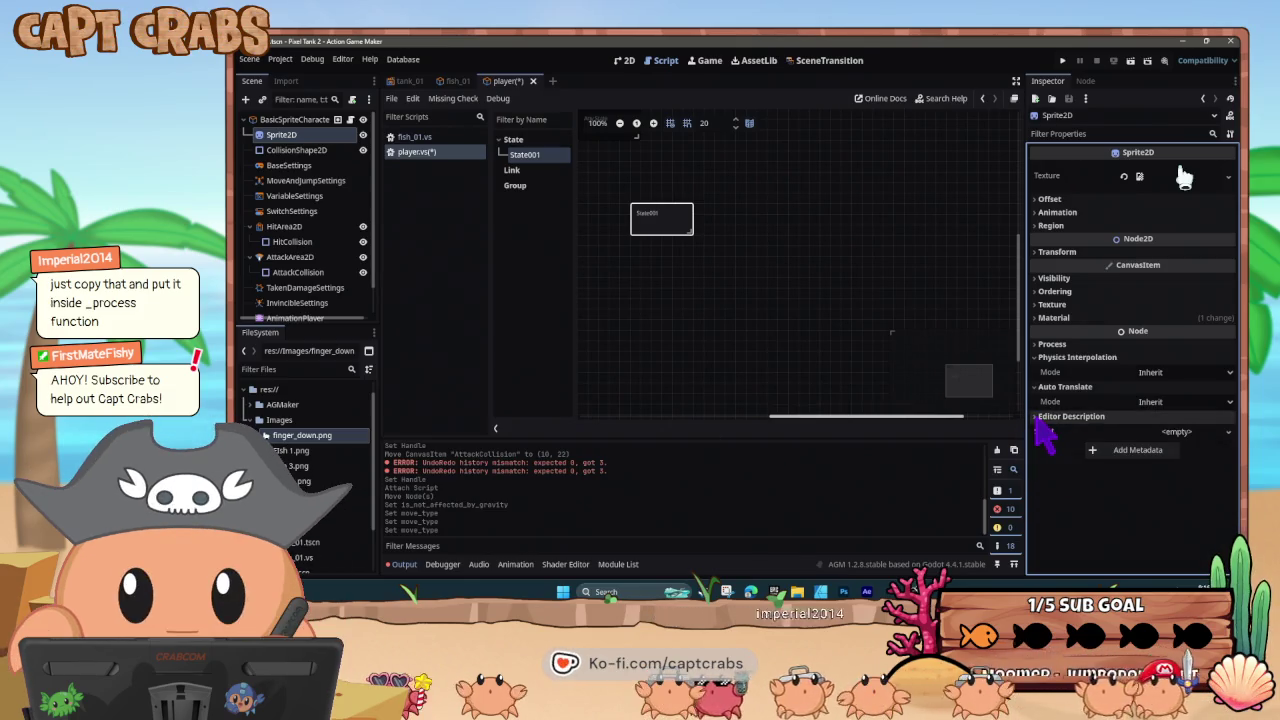
{"action": "left_click", "coordinate": [1038, 414]}
{"action": "left_click", "coordinate": [1040, 387]}
{"action": "left_click", "coordinate": [1042, 357]}
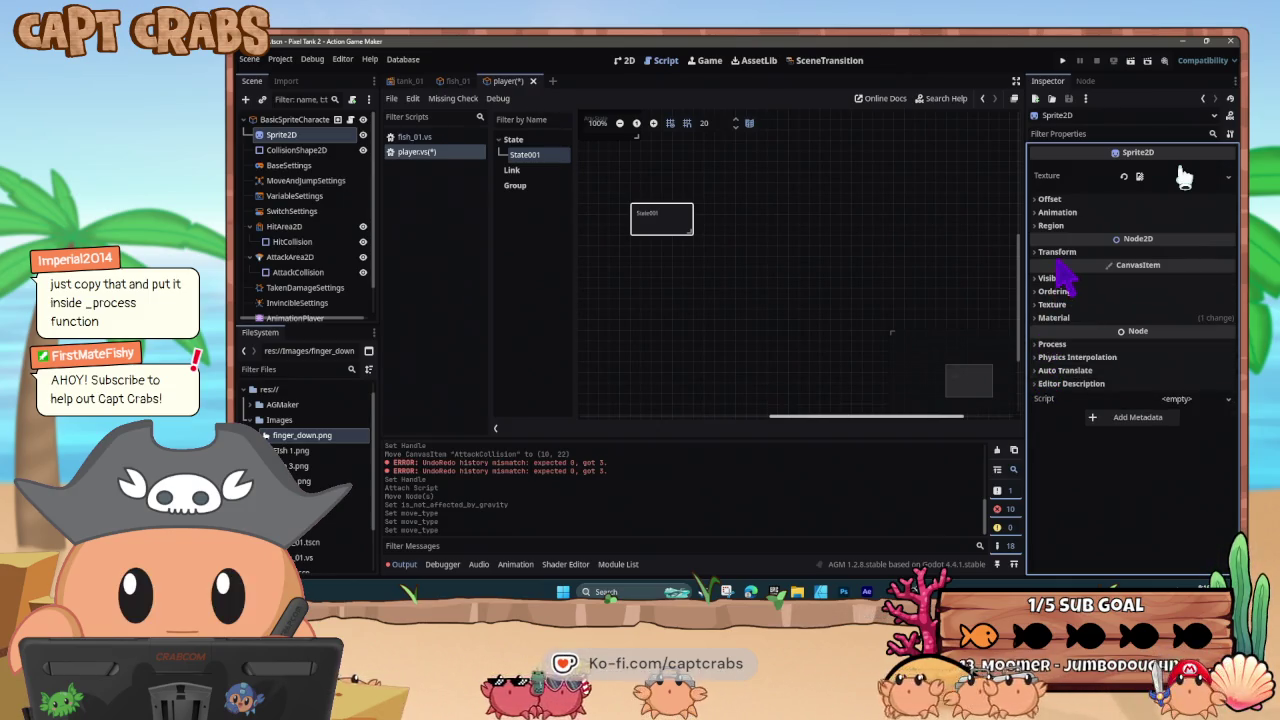
{"action": "left_click", "coordinate": [1042, 213]}
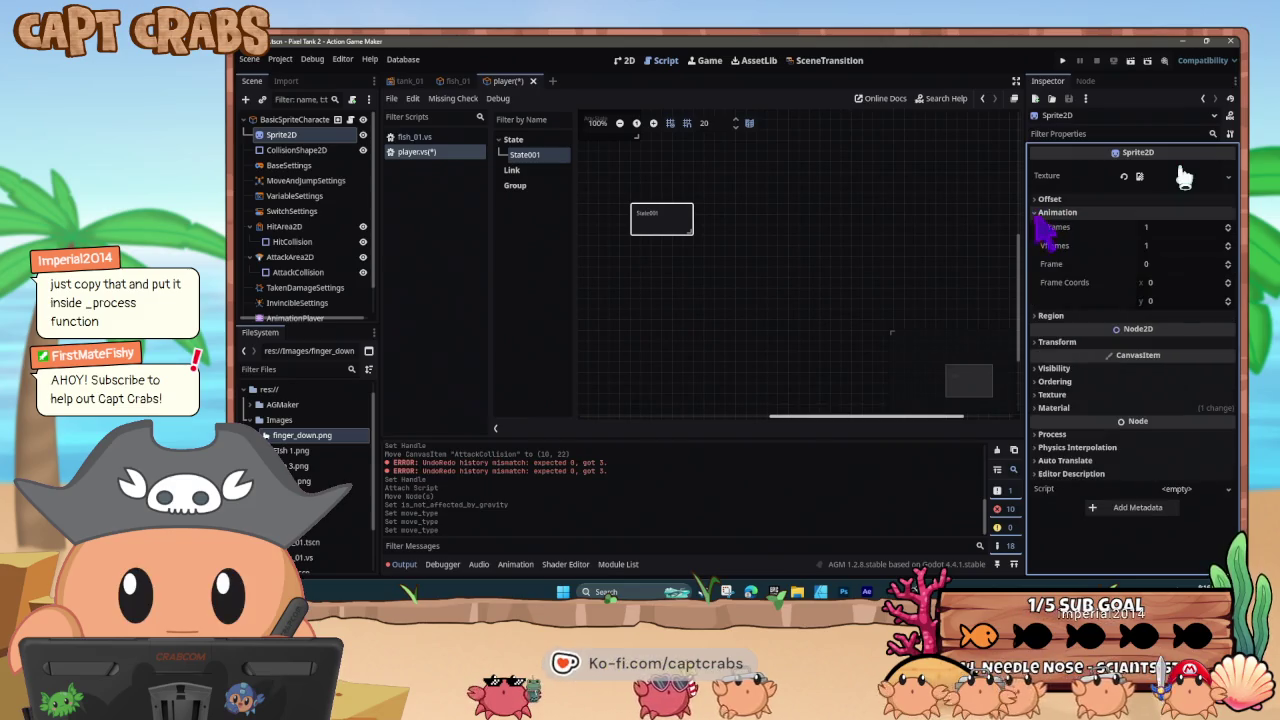
{"action": "left_click", "coordinate": [1042, 212]}
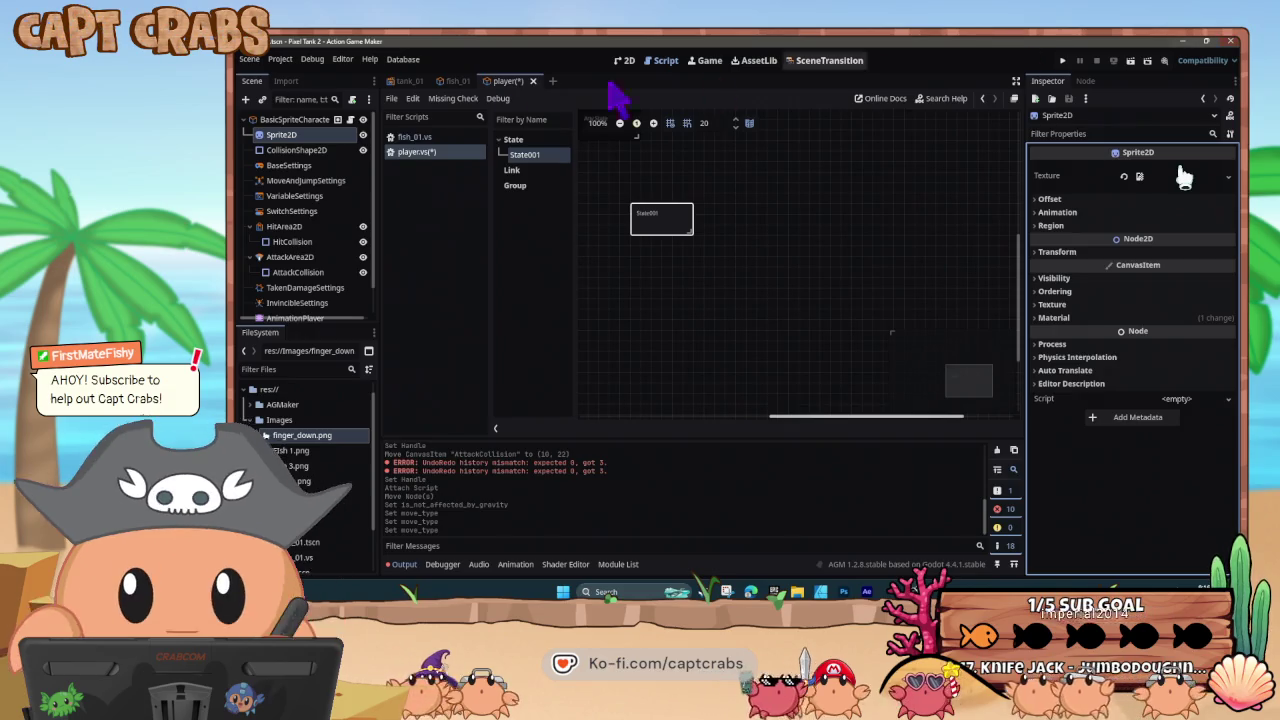
{"action": "key", "text": "ctrl+s"}
- Minimize Action Game Maker, launch Pixel Game Maker MV, and open the Pixel Tank 2024-04-02 project
{"action": "left_click", "coordinate": [1181, 42]}
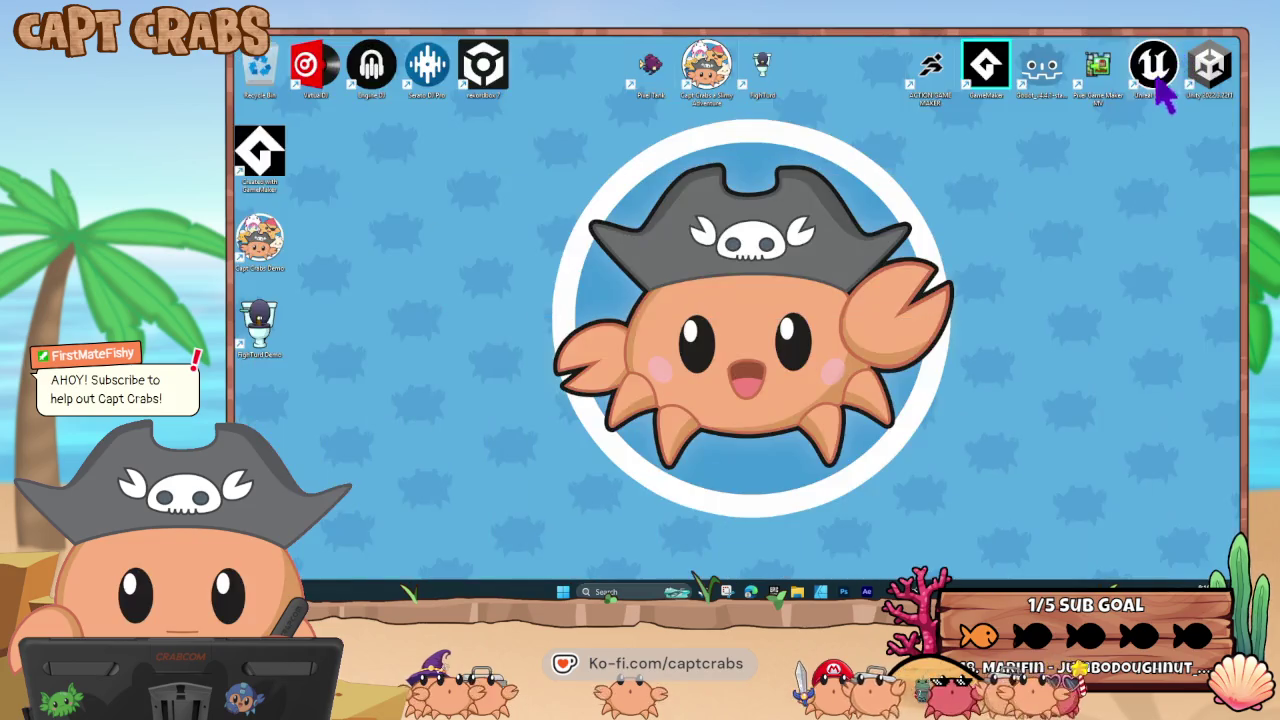
{"action": "double_click", "coordinate": [1092, 82]}
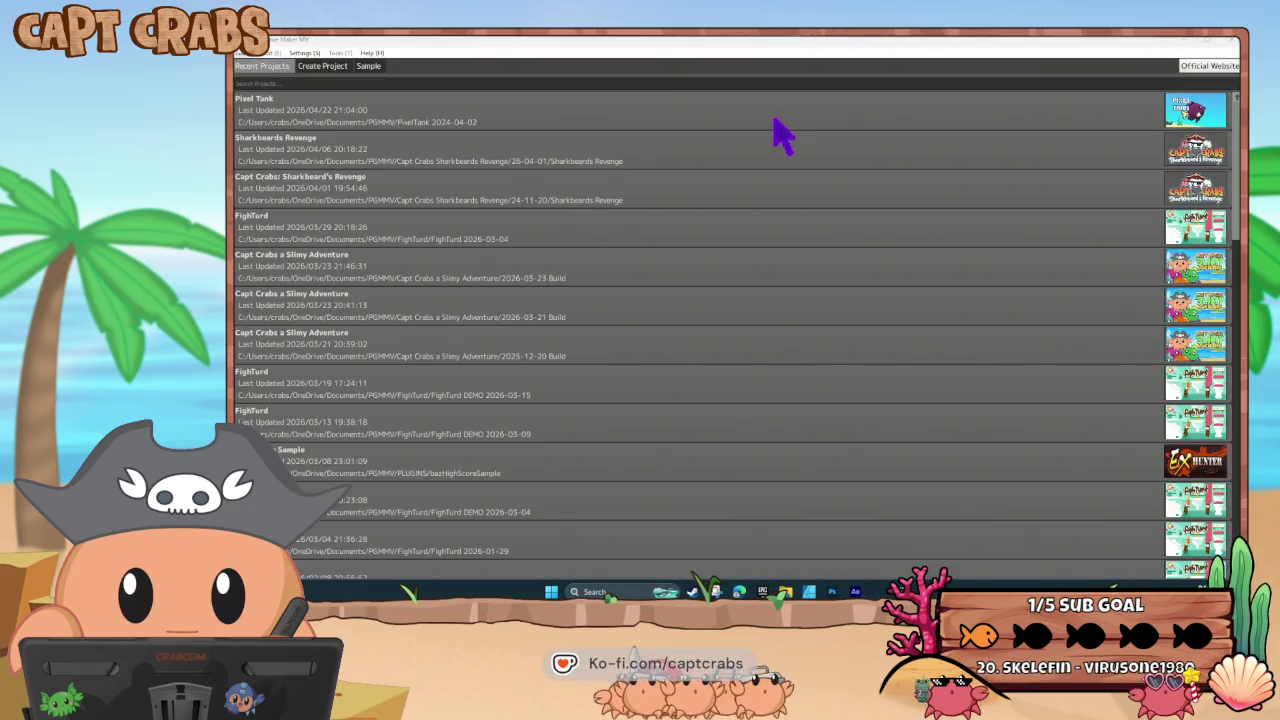
{"action": "double_click", "coordinate": [774, 118]}
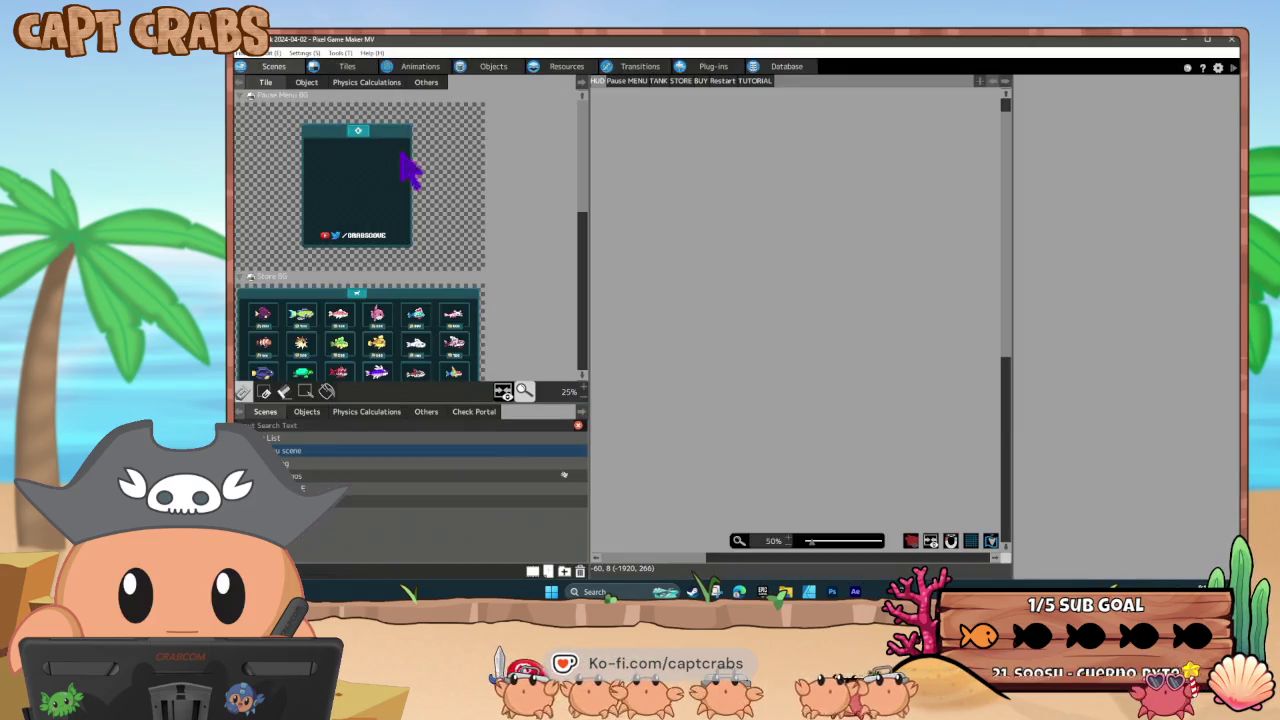
- Open the GUI Cursor object's action program and inspect Actions001's variable change action
{"action": "left_click", "coordinate": [492, 67]}
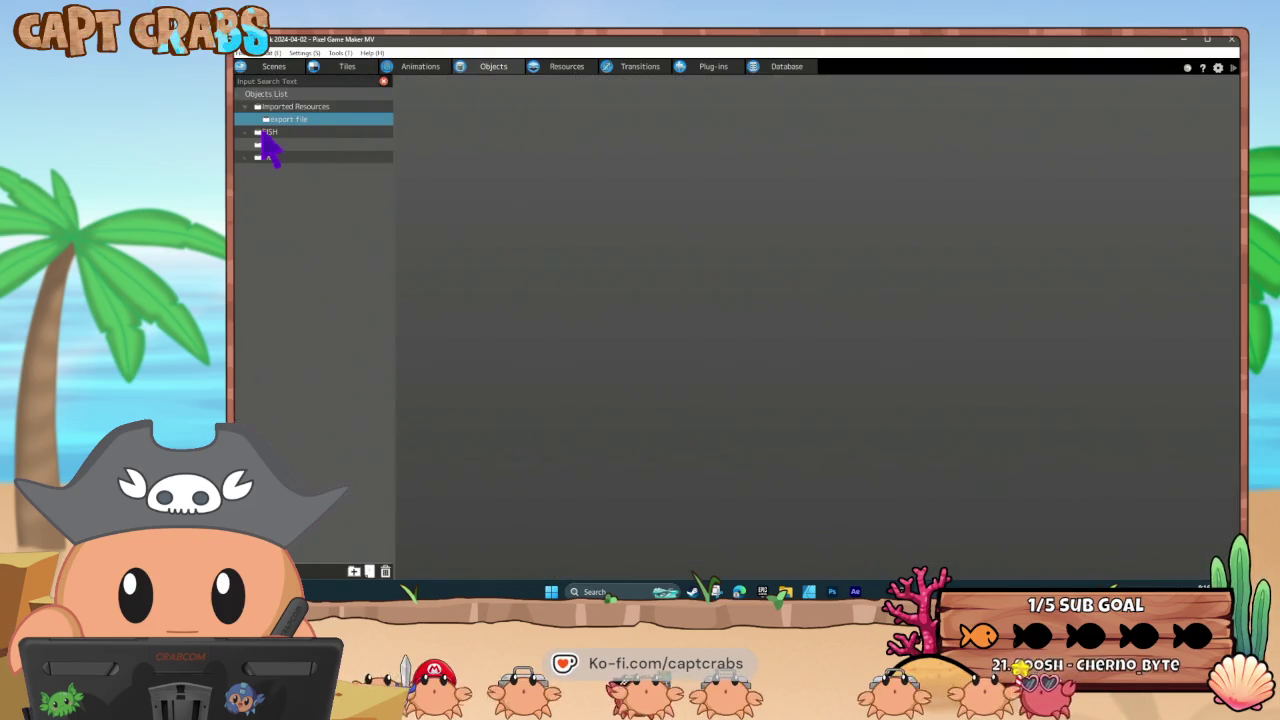
{"action": "left_click", "coordinate": [248, 146]}
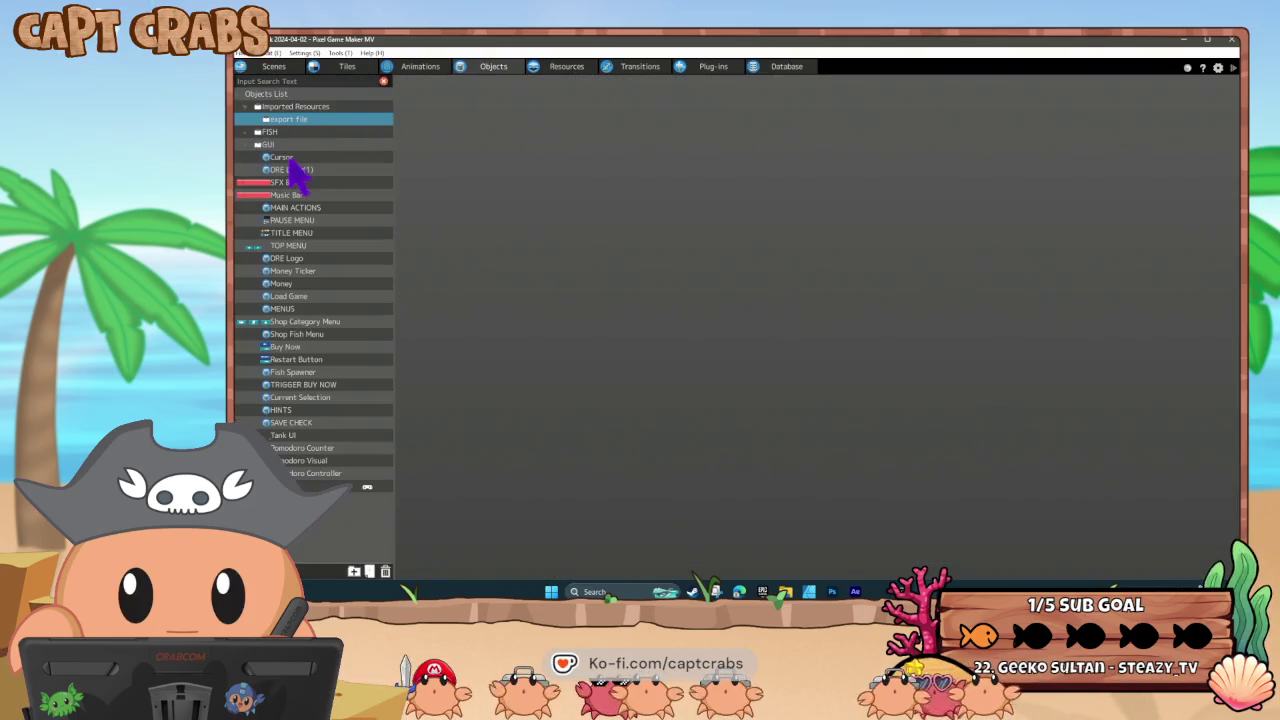
{"action": "left_click", "coordinate": [297, 158]}
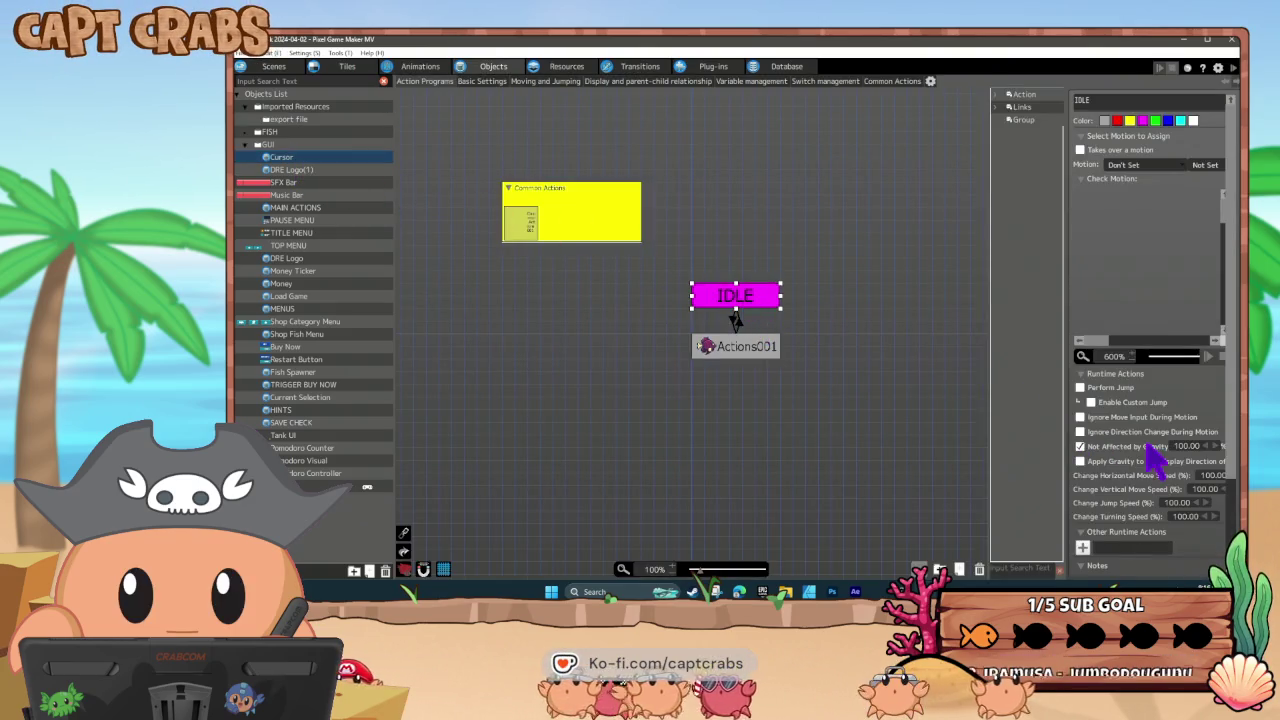
{"action": "scroll", "coordinate": [1150, 458], "scroll_direction": "down", "scroll_amount": 3}
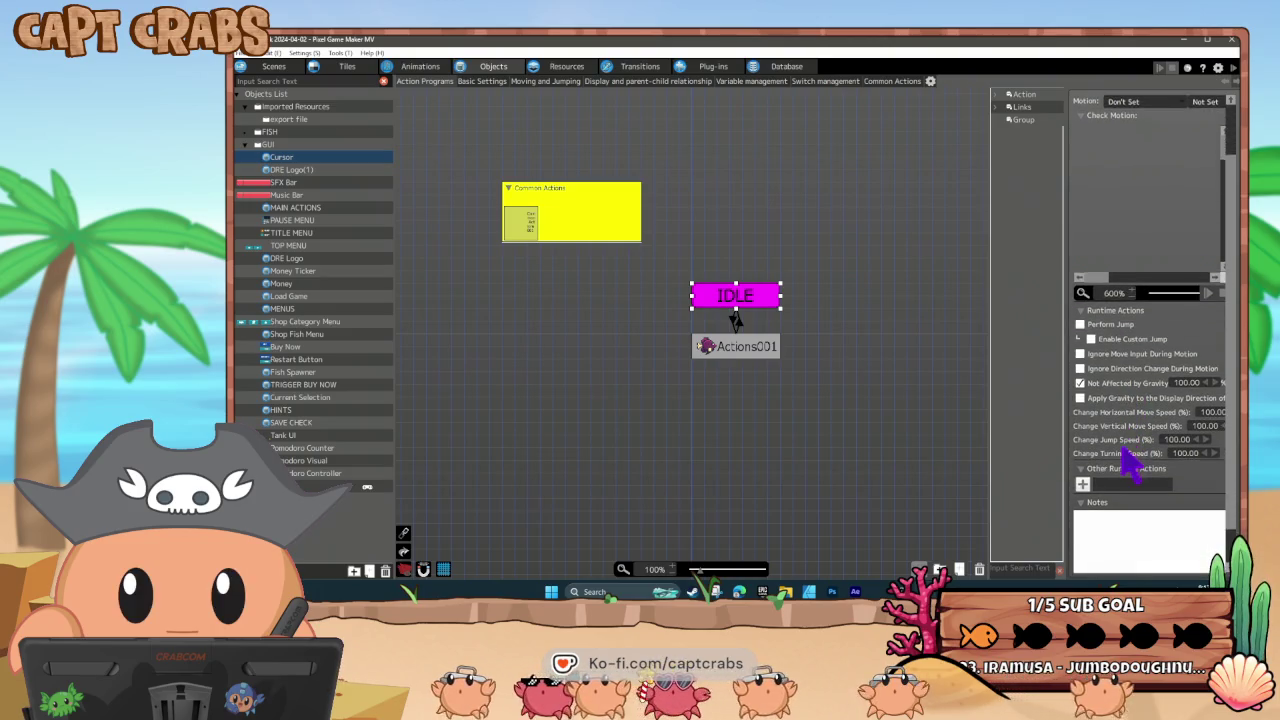
{"action": "scroll", "coordinate": [1127, 452], "scroll_direction": "down", "scroll_amount": 1}
{"action": "left_click", "coordinate": [757, 345]}
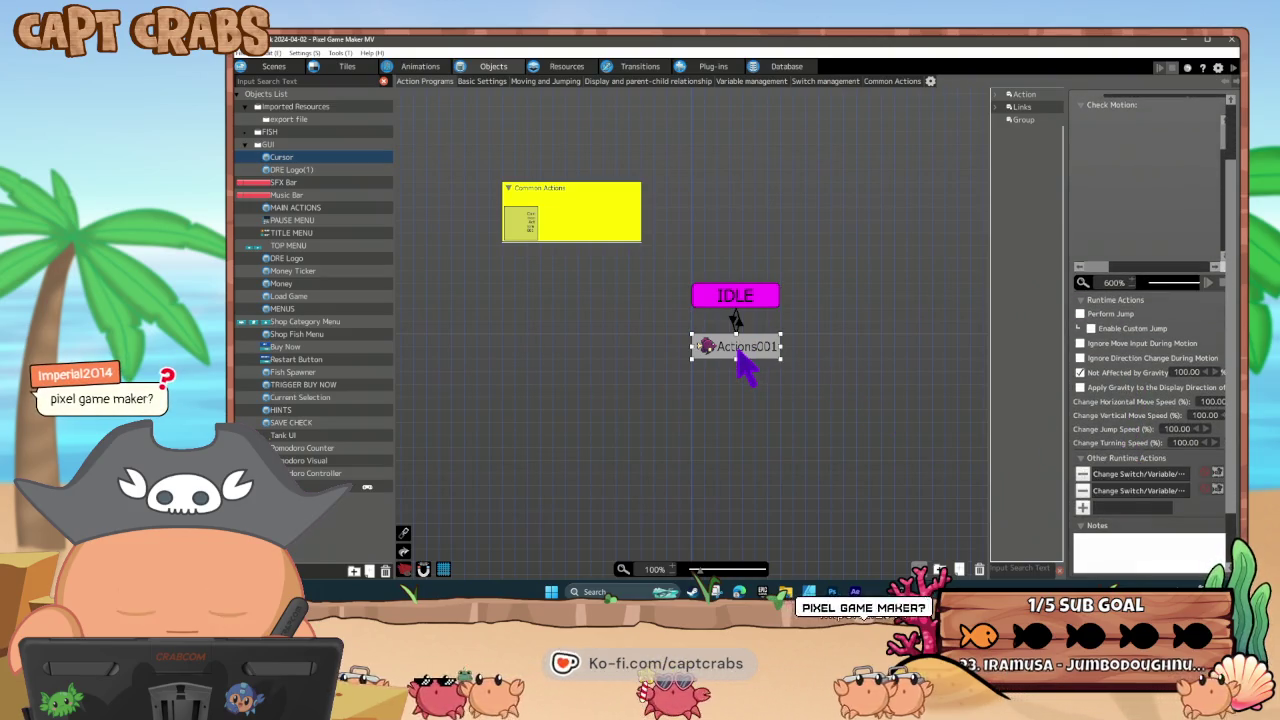
{"action": "double_click", "coordinate": [1128, 474]}
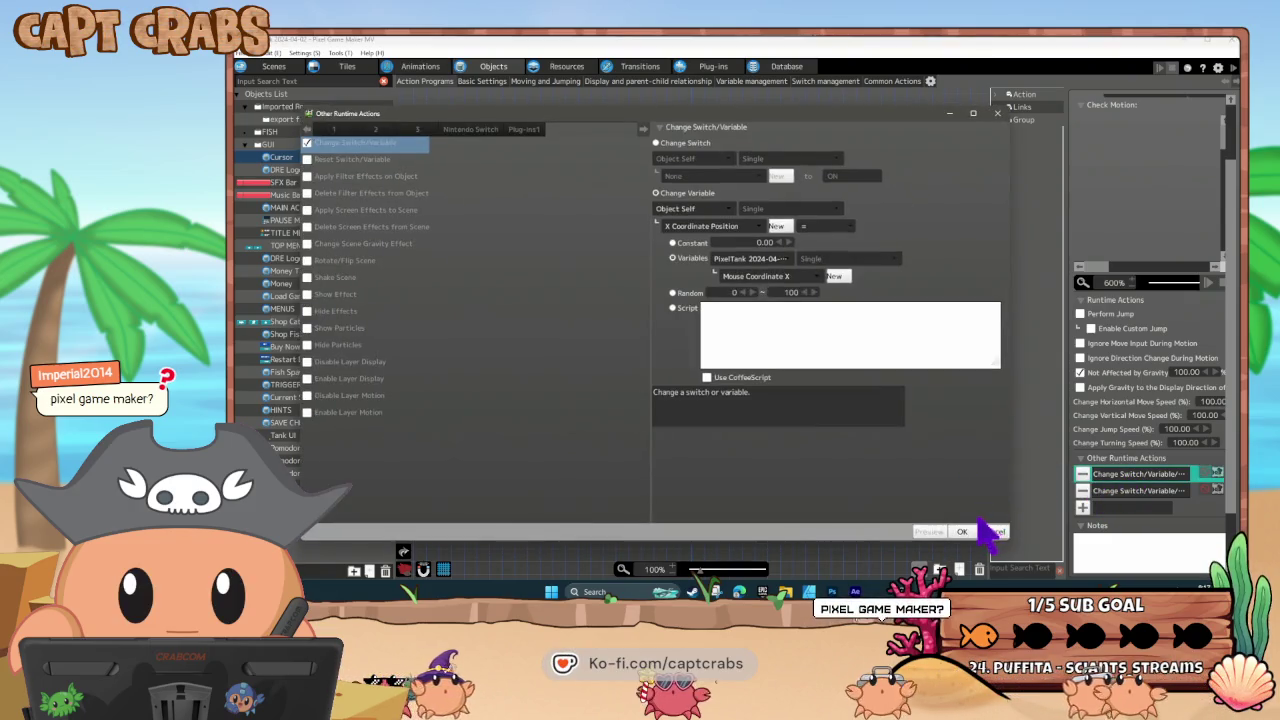
{"action": "left_click", "coordinate": [995, 531]}
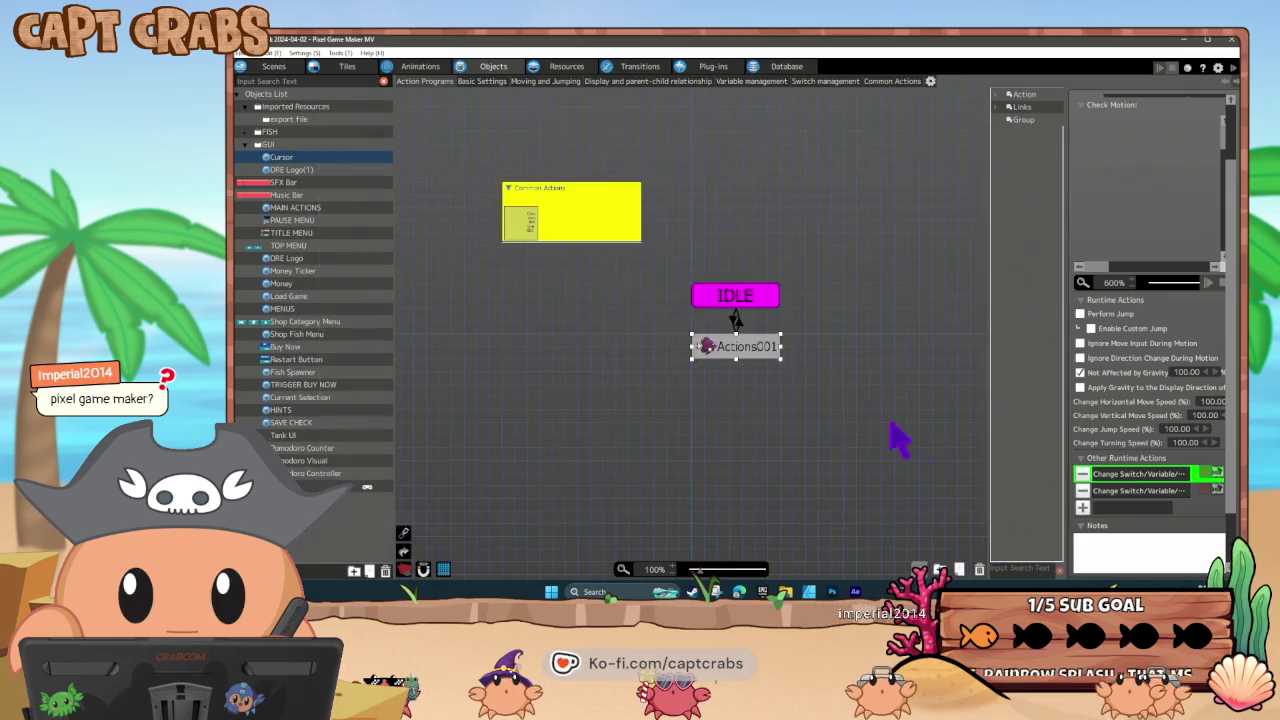
- Review the switch/variable conditions on the links between IDLE and Actions001
{"action": "left_click", "coordinate": [733, 320]}
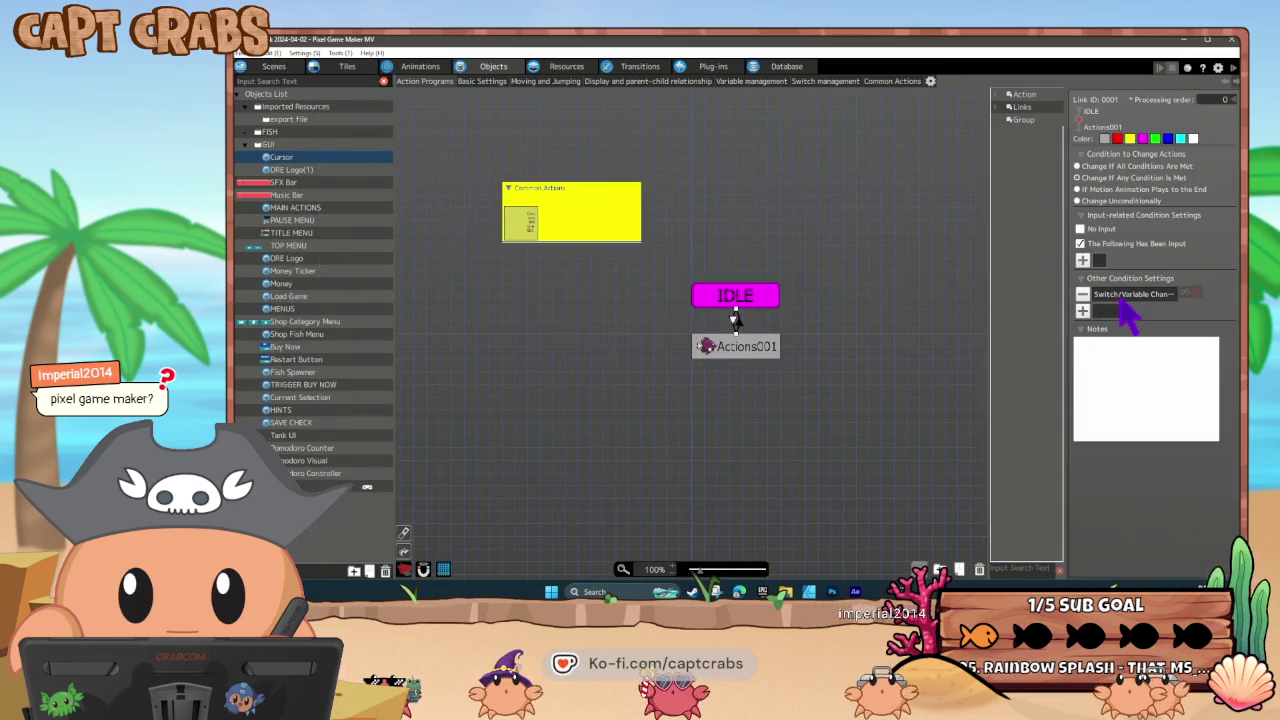
{"action": "double_click", "coordinate": [1122, 298]}
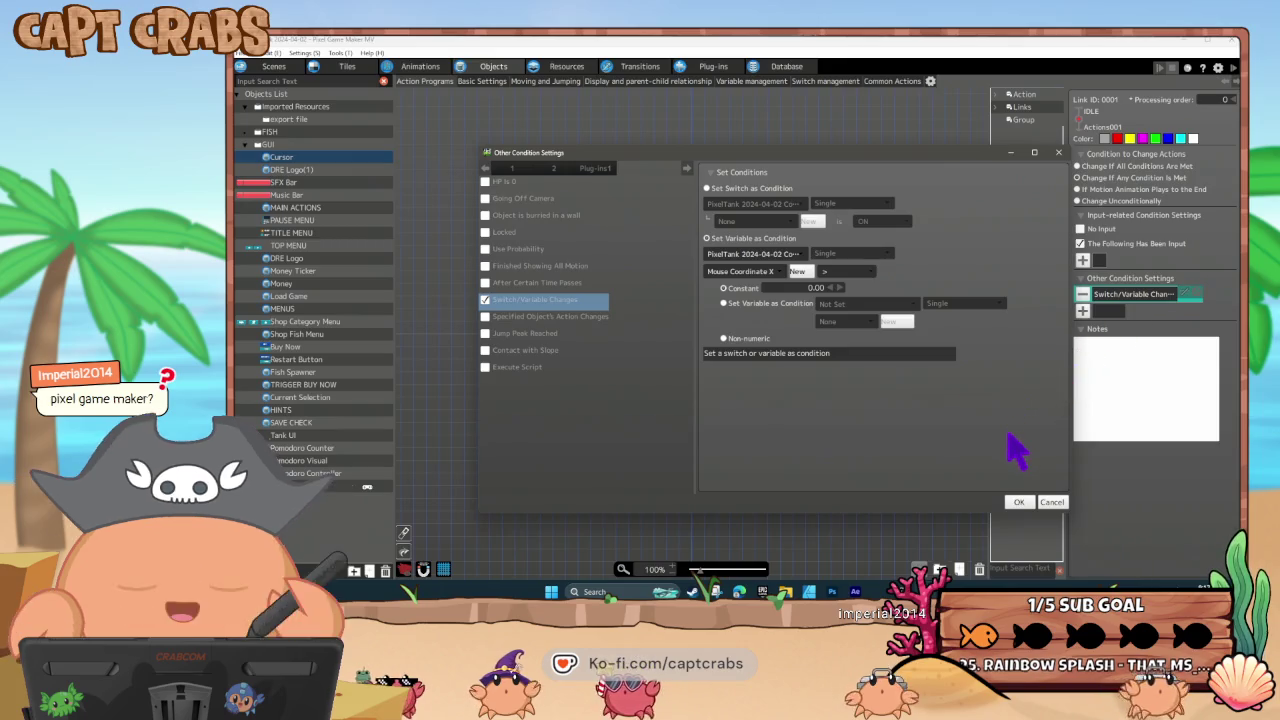
{"action": "left_click", "coordinate": [1050, 502]}
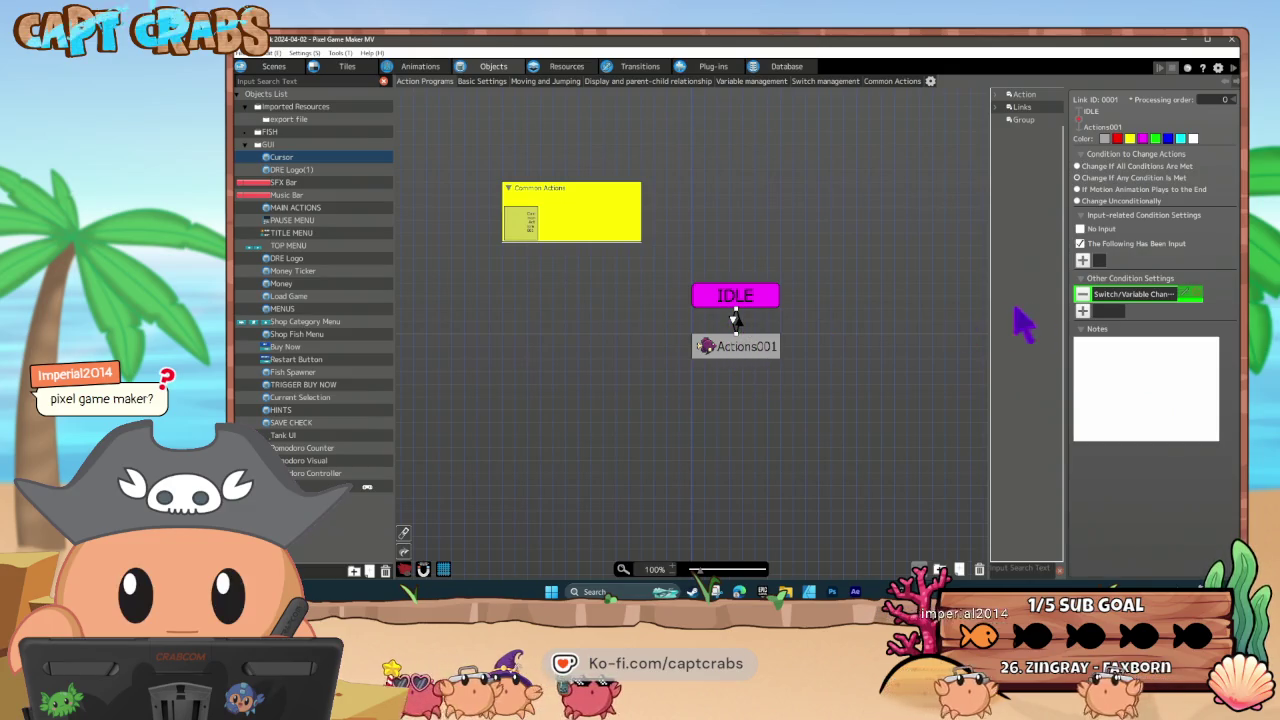
{"action": "double_click", "coordinate": [1110, 295]}
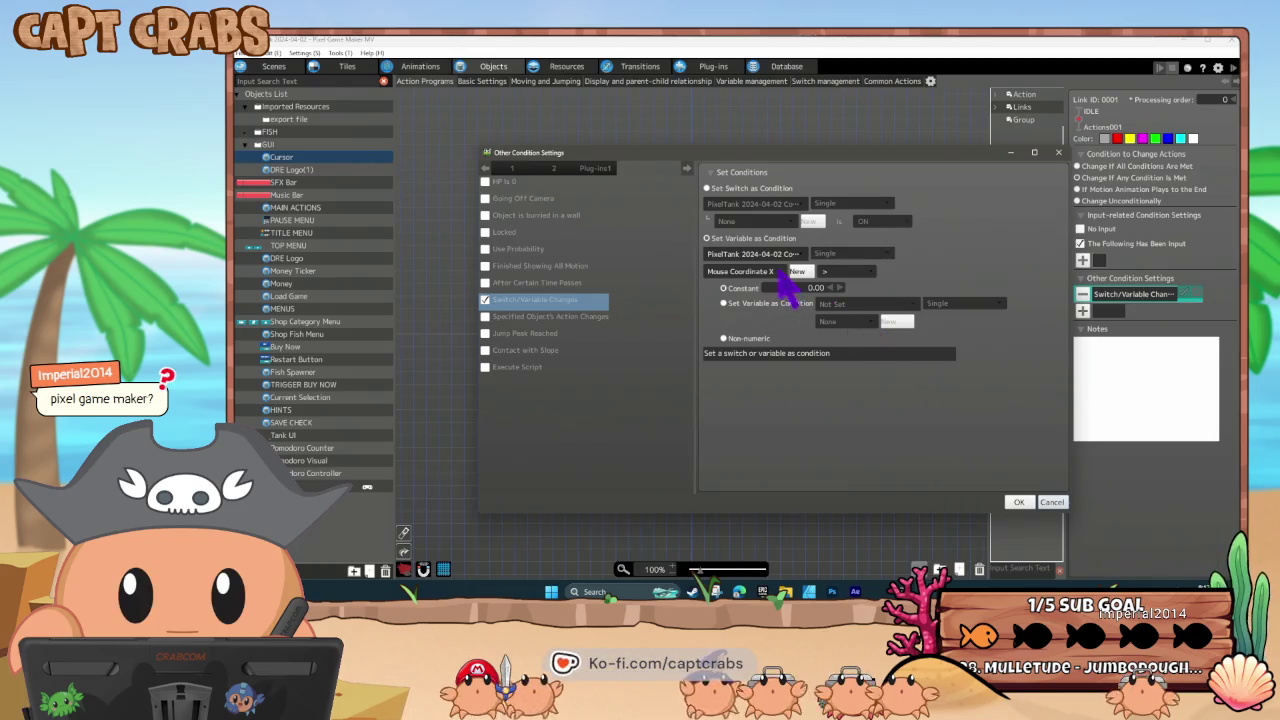
{"action": "mouse_move", "coordinate": [786, 280]}
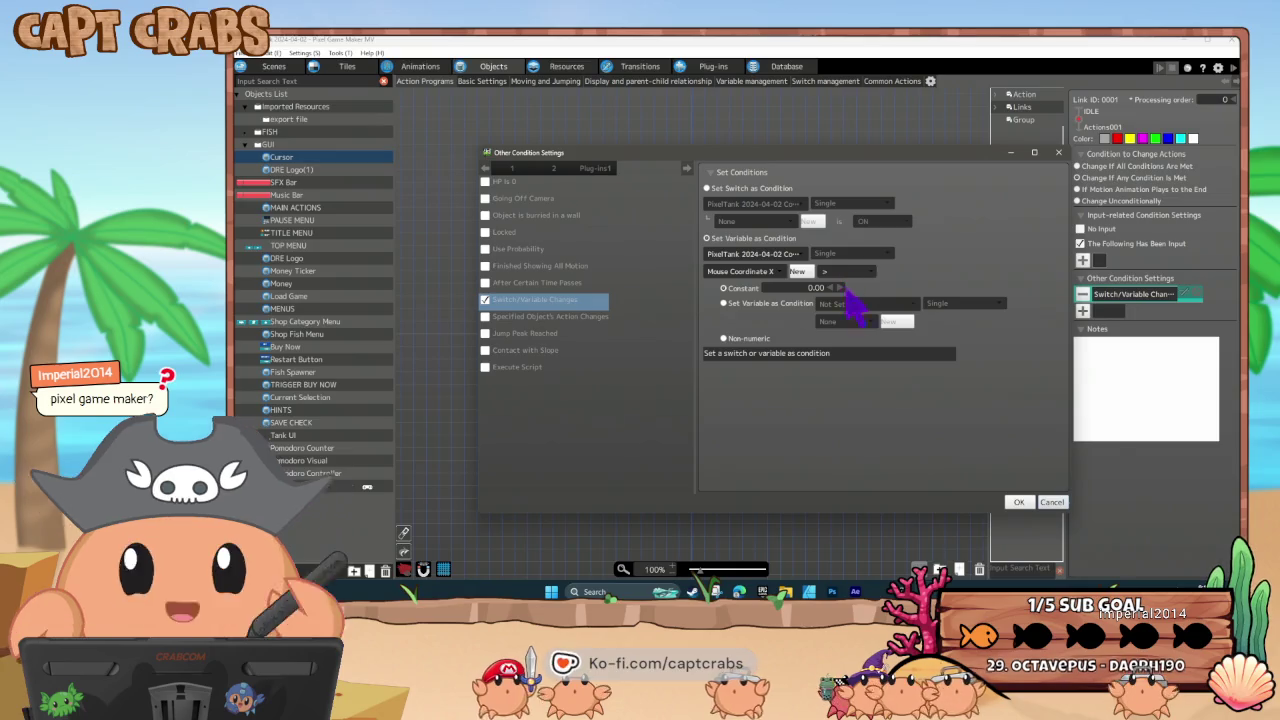
{"action": "left_click", "coordinate": [1051, 502]}
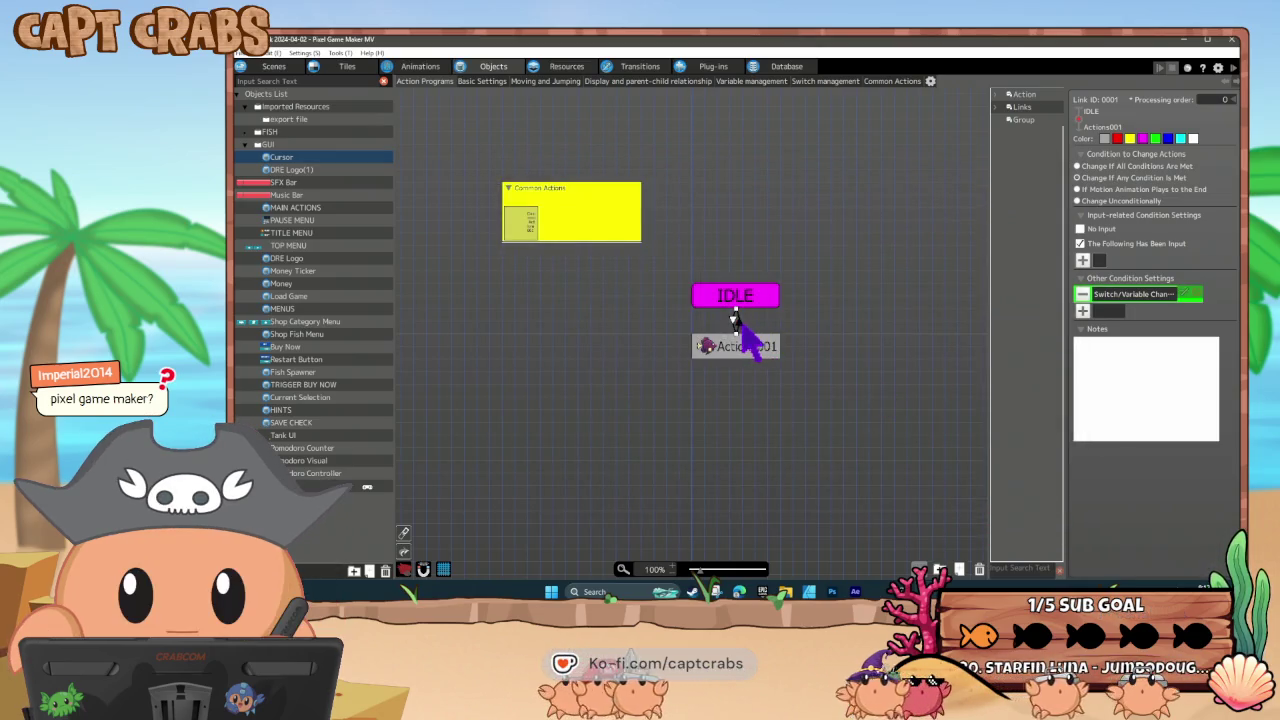
{"action": "double_click", "coordinate": [1135, 296]}
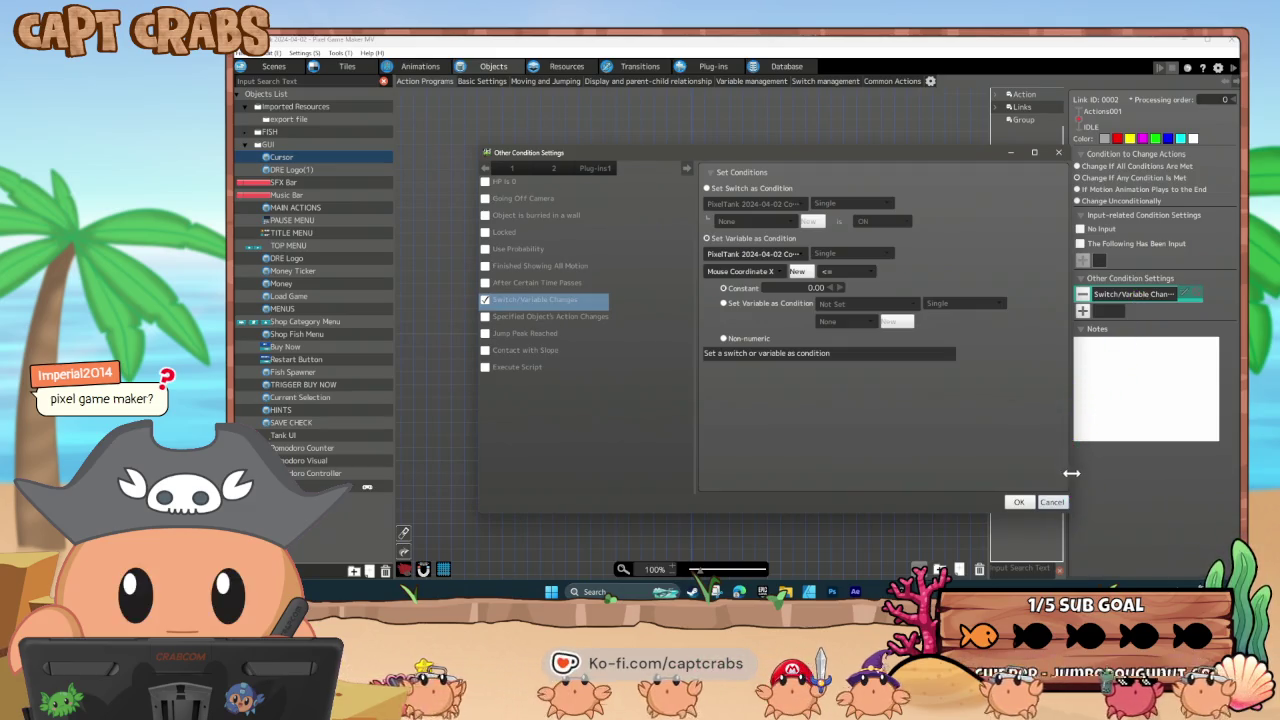
{"action": "left_click", "coordinate": [1062, 502]}
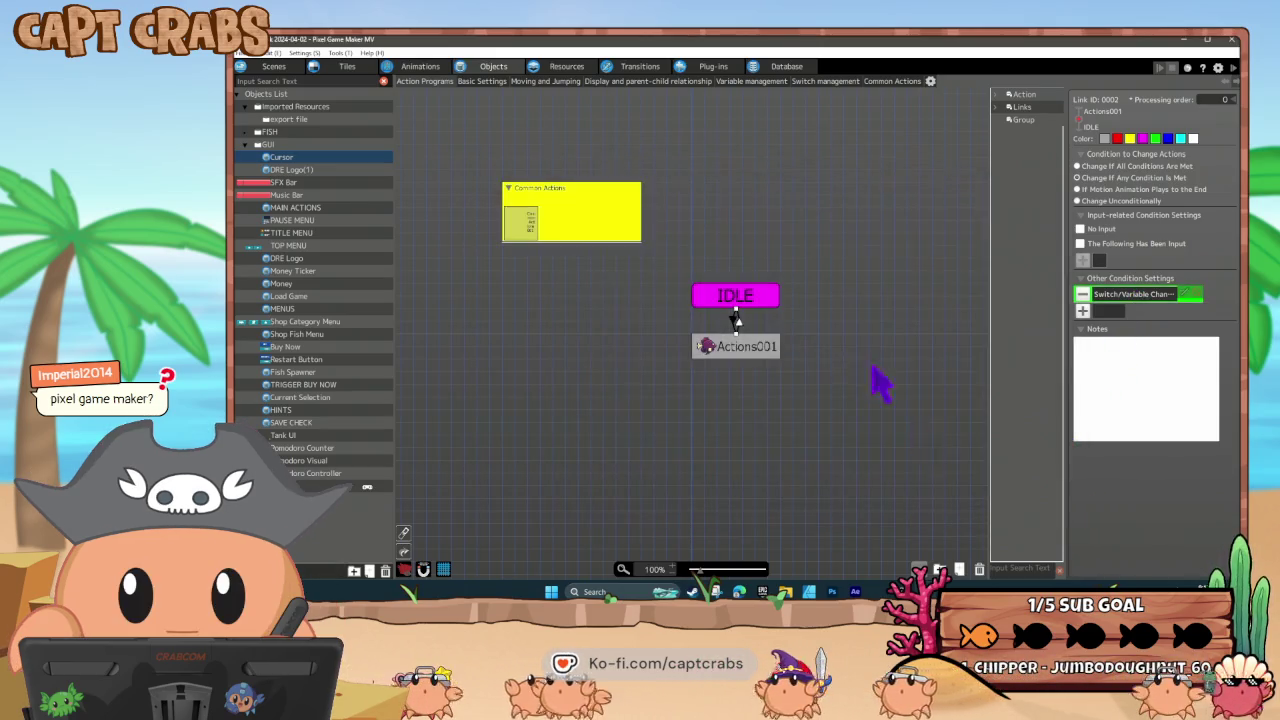
{"action": "left_click", "coordinate": [735, 318]}
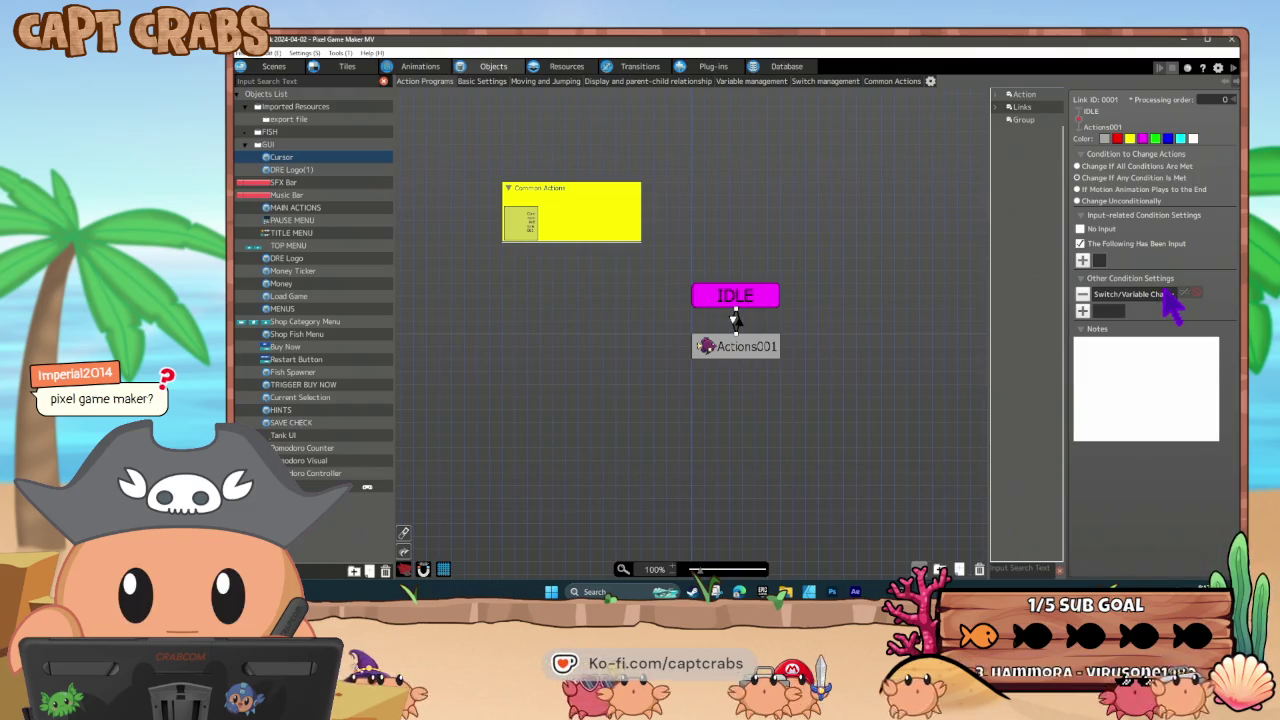
{"action": "double_click", "coordinate": [1166, 293]}
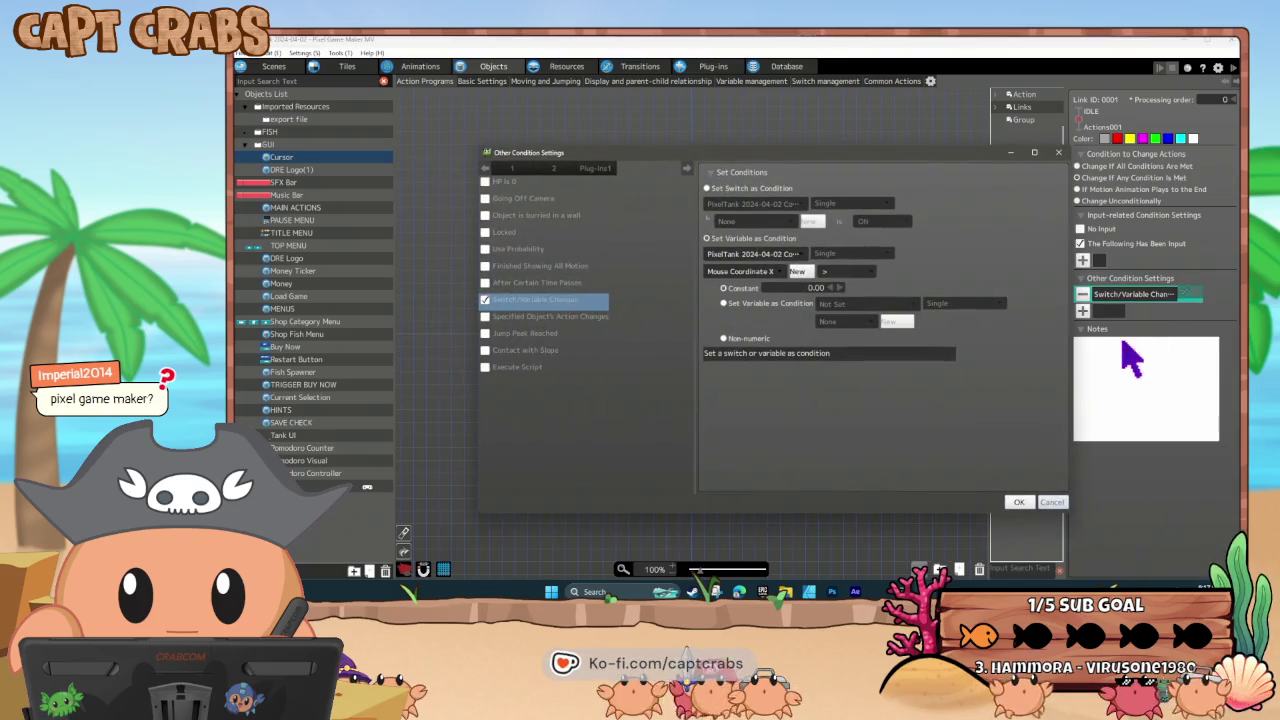
{"action": "left_click", "coordinate": [1052, 502]}
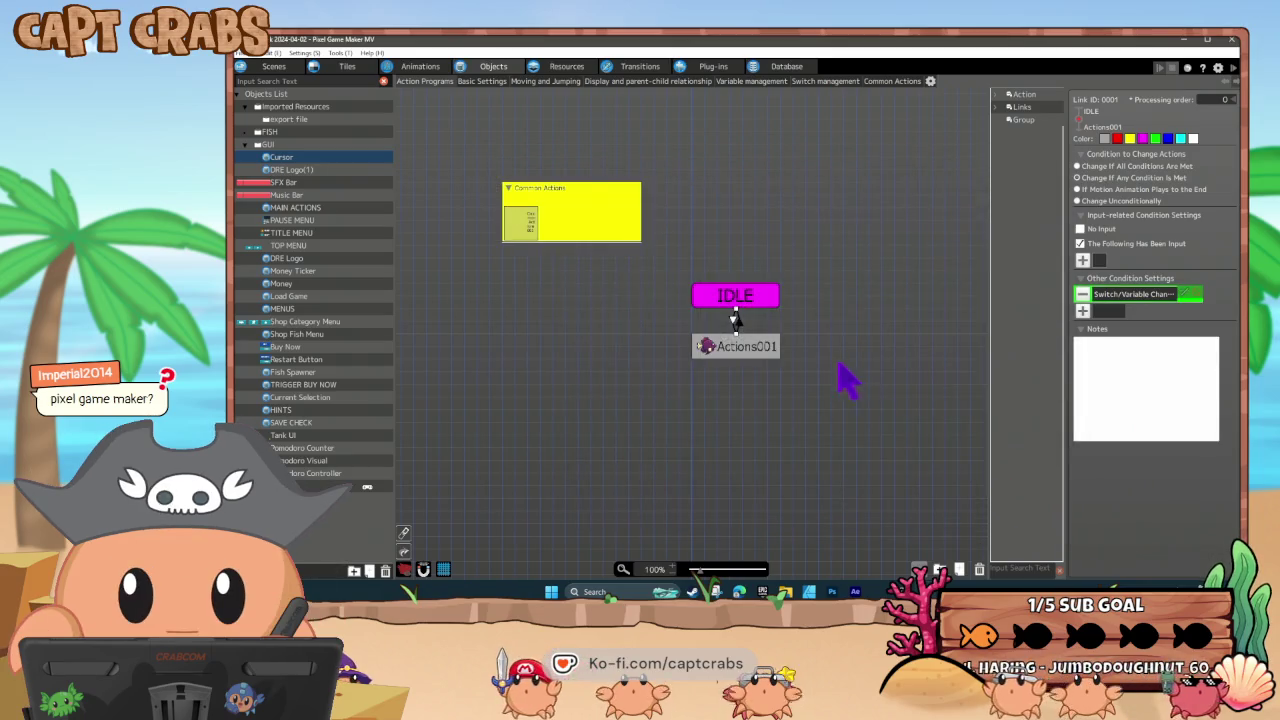
- Recheck Actions001's variable change action, then switch back to Action Game Maker
{"action": "left_click", "coordinate": [741, 353]}
{"action": "double_click", "coordinate": [1115, 476]}
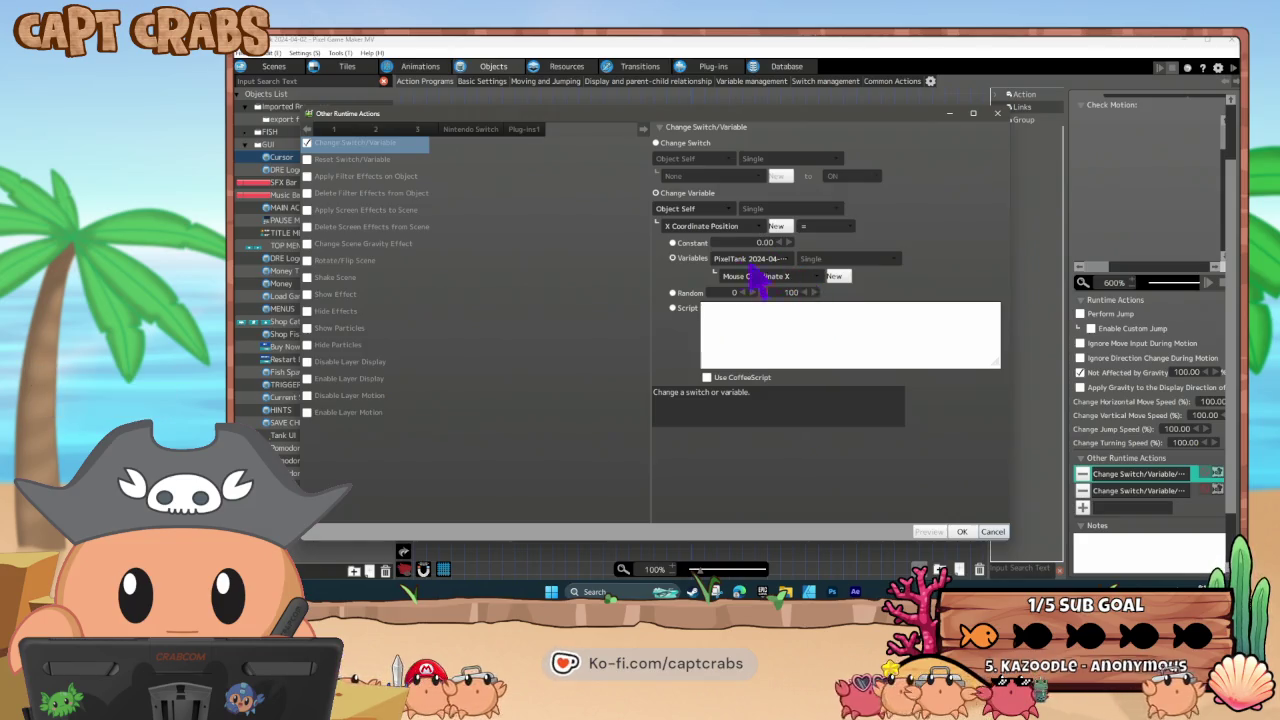
{"action": "left_click", "coordinate": [993, 531]}
{"action": "mouse_move", "coordinate": [900, 591]}
{"action": "left_click", "coordinate": [880, 520]}
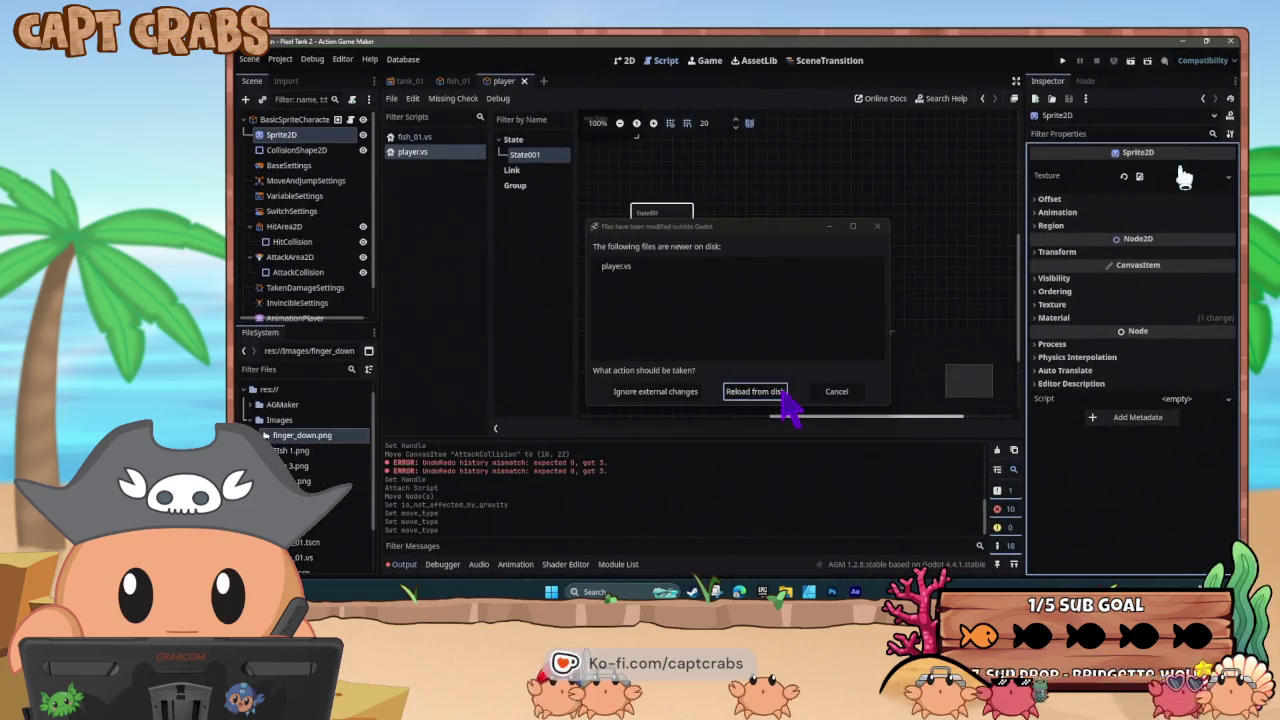
- Reload player.vs from disk and start a ChangeObjectProperty action on State001
{"action": "left_click", "coordinate": [760, 395]}
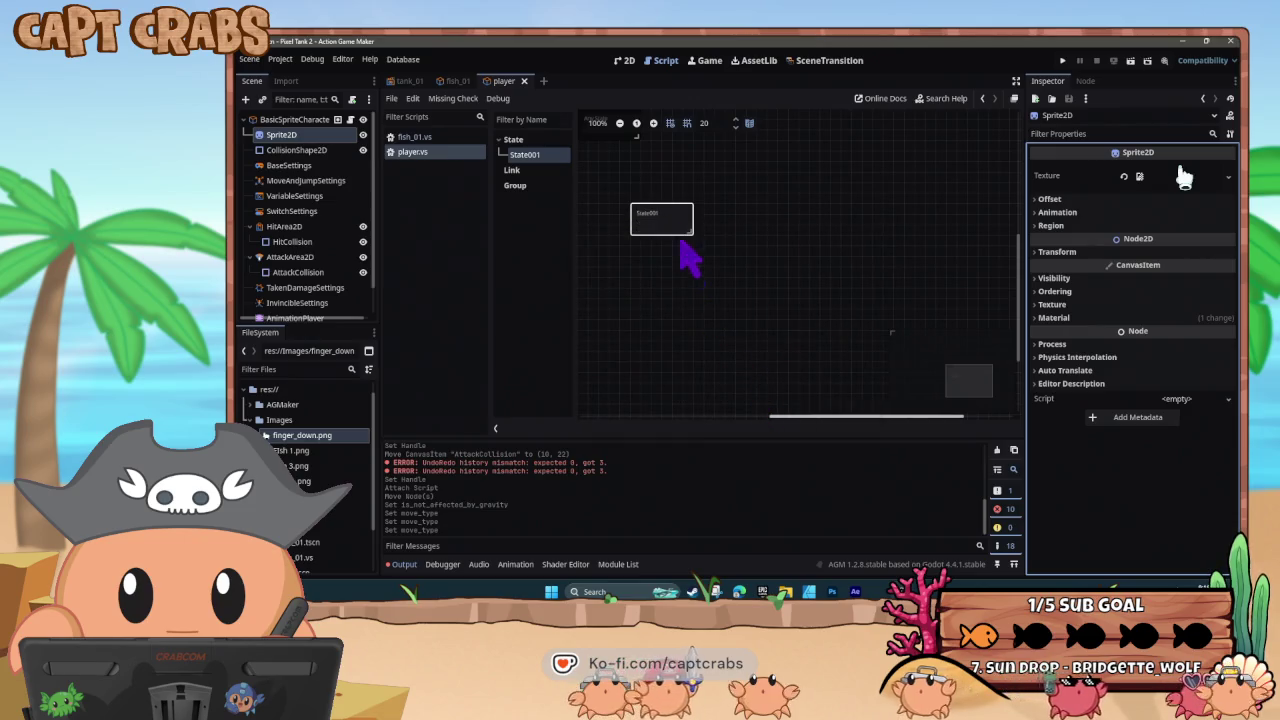
{"action": "left_click", "coordinate": [673, 228]}
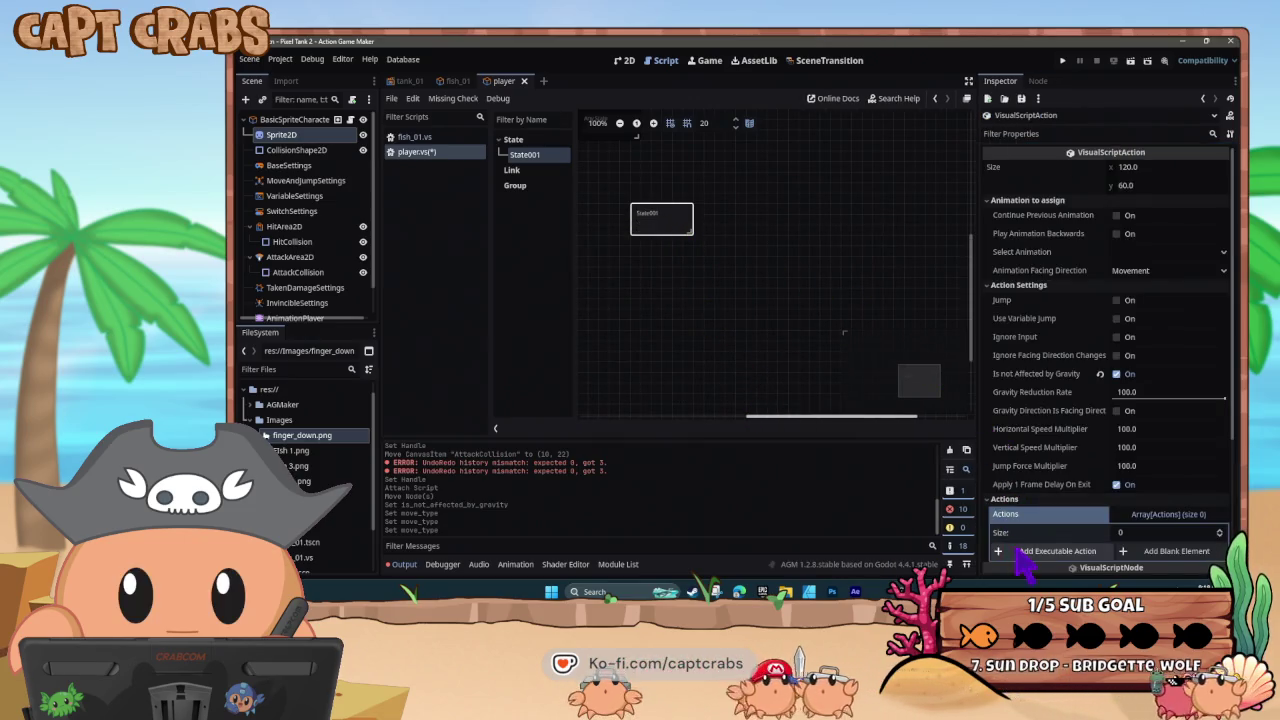
{"action": "left_click", "coordinate": [1045, 551]}
{"action": "scroll", "coordinate": [606, 371], "scroll_direction": "up", "scroll_amount": 3}
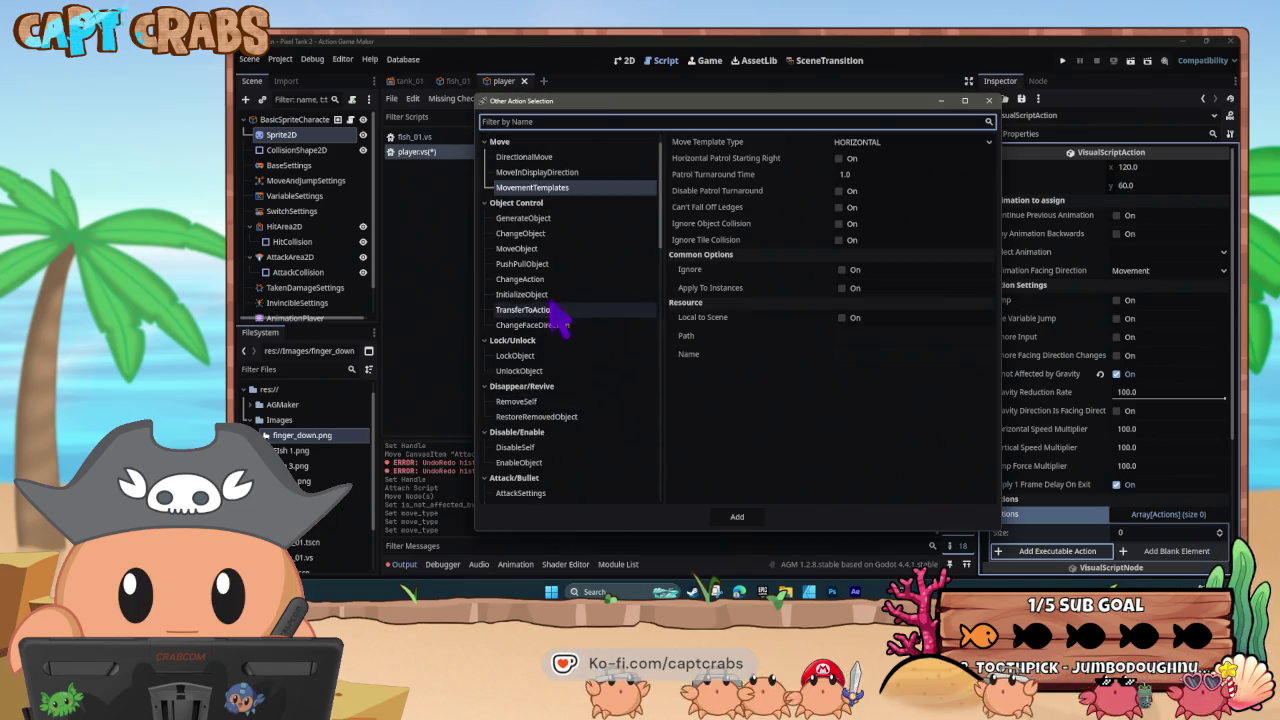
{"action": "scroll", "coordinate": [575, 390], "scroll_direction": "down", "scroll_amount": 5}
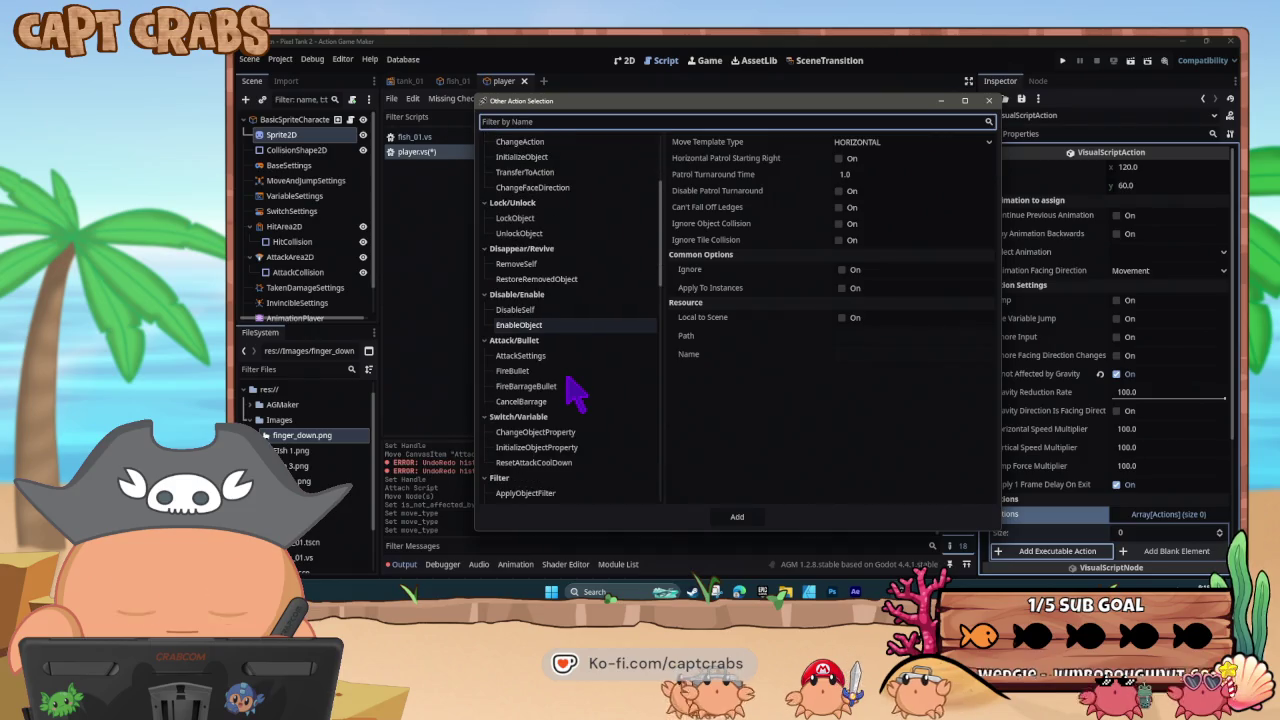
{"action": "left_click", "coordinate": [562, 390]}
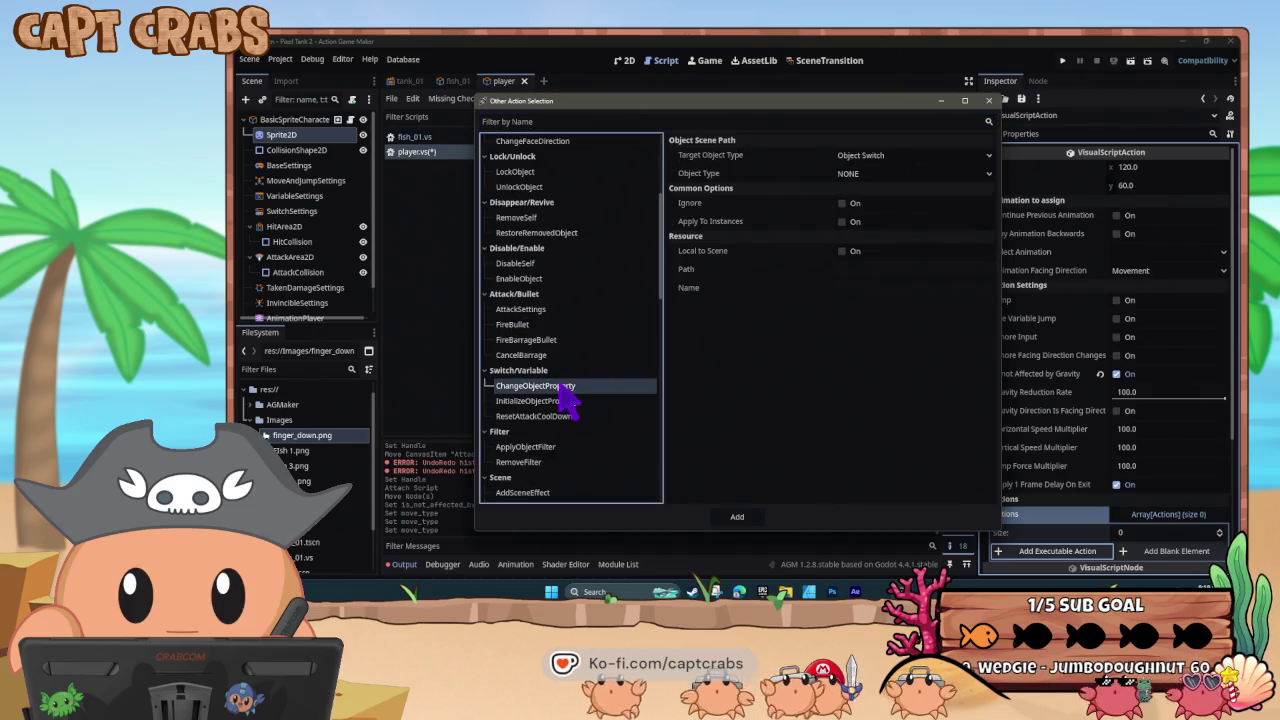
- Target the SELF object variable position_x
{"action": "left_click", "coordinate": [868, 158]}
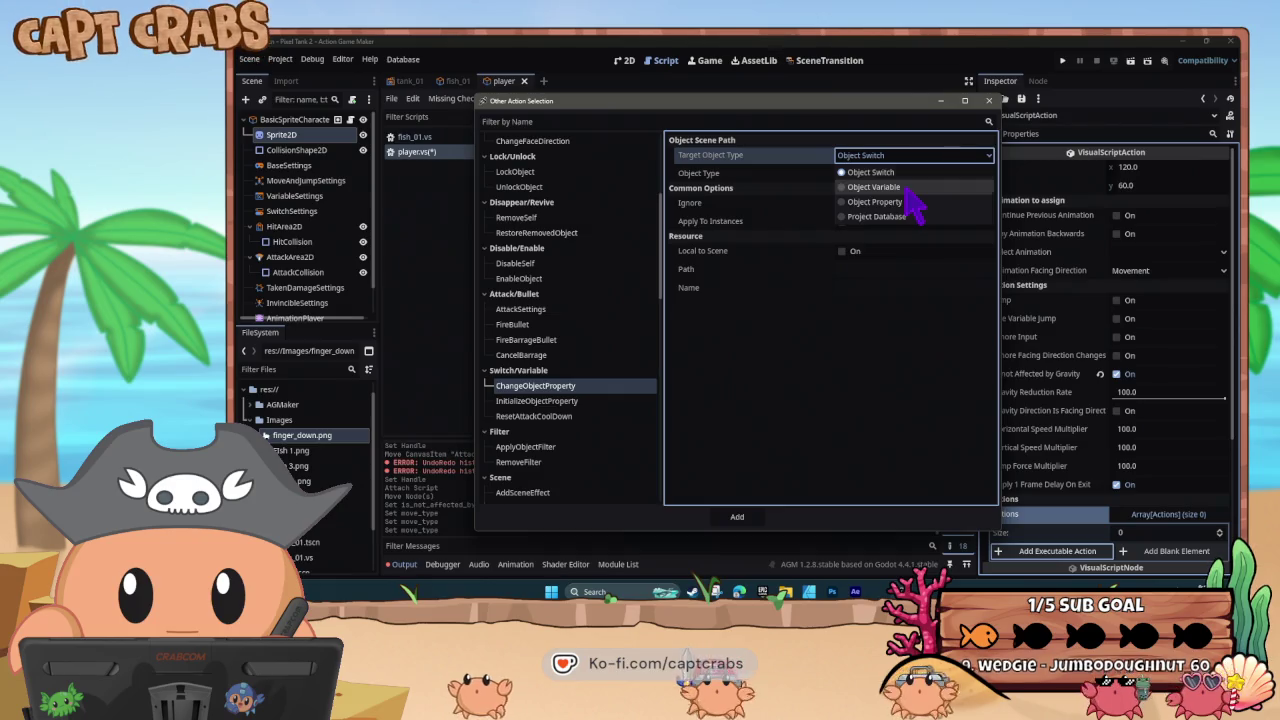
{"action": "left_click", "coordinate": [840, 189]}
{"action": "left_click", "coordinate": [879, 173]}
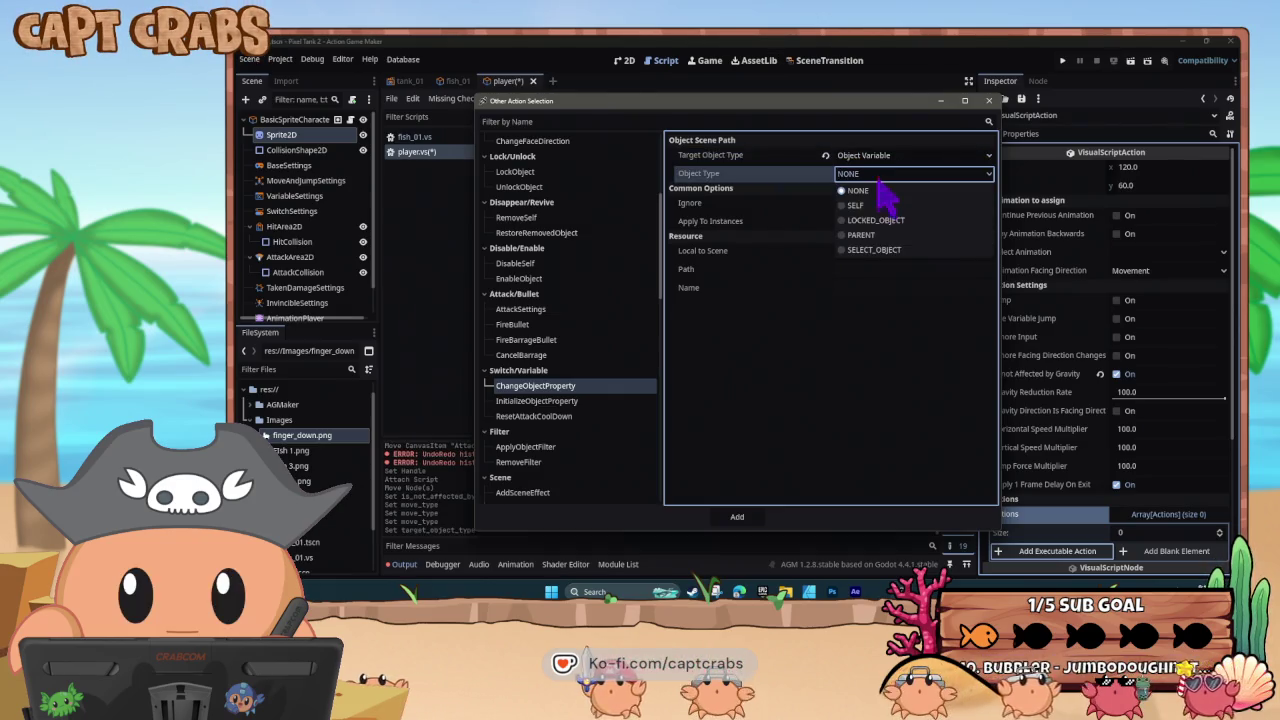
{"action": "left_click", "coordinate": [875, 205]}
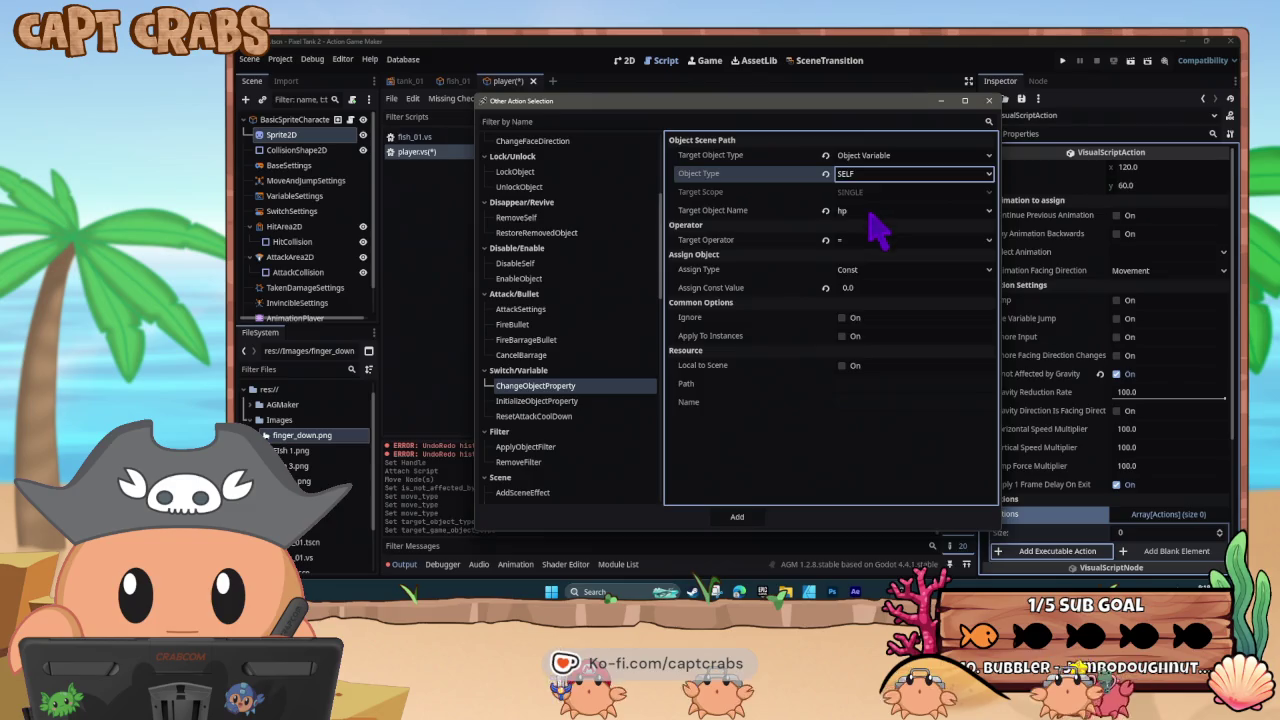
{"action": "left_click", "coordinate": [869, 212]}
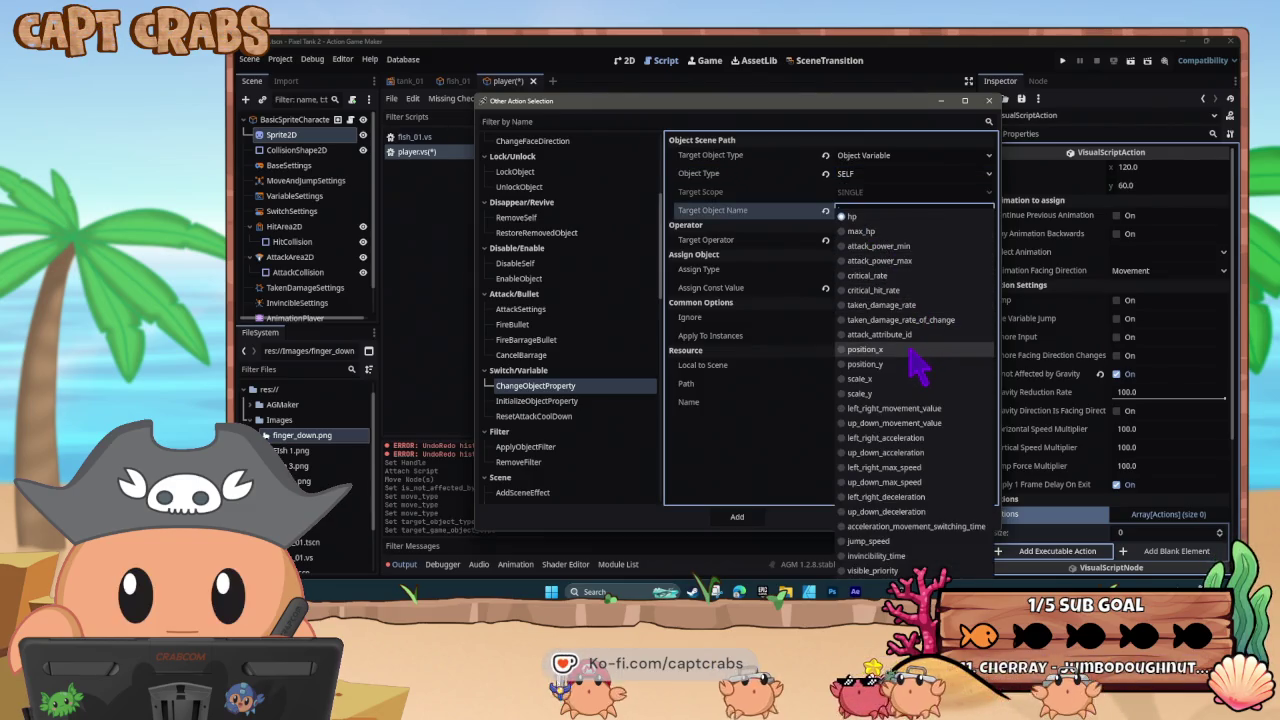
{"action": "left_click", "coordinate": [909, 350]}
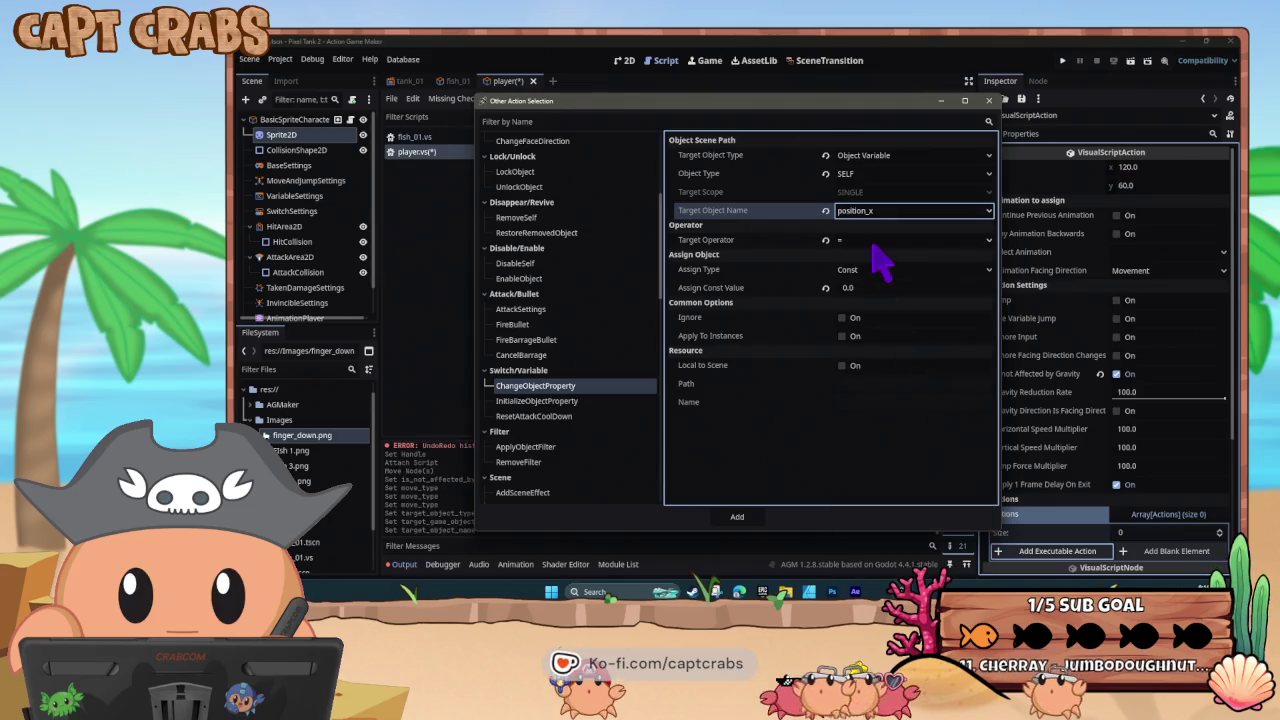
- Source the value from Project Variable Mouse_Position_X and add the action
{"action": "left_click", "coordinate": [895, 271]}
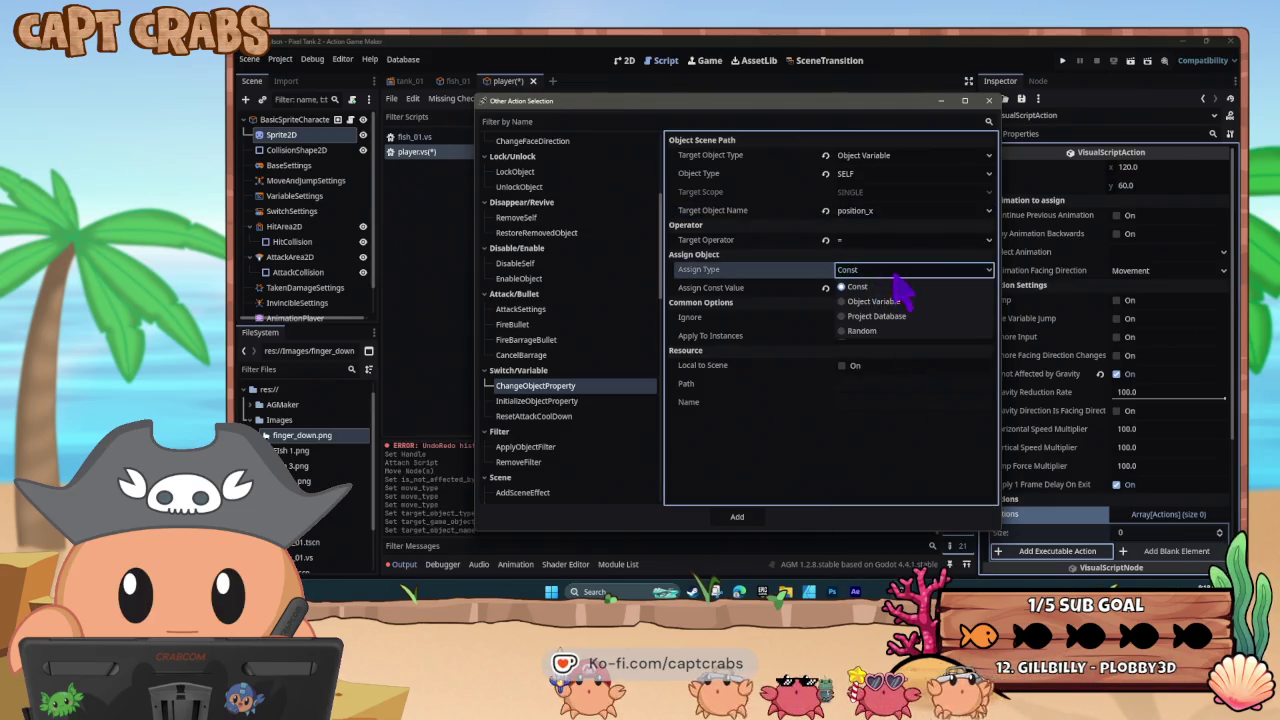
{"action": "left_click", "coordinate": [908, 317]}
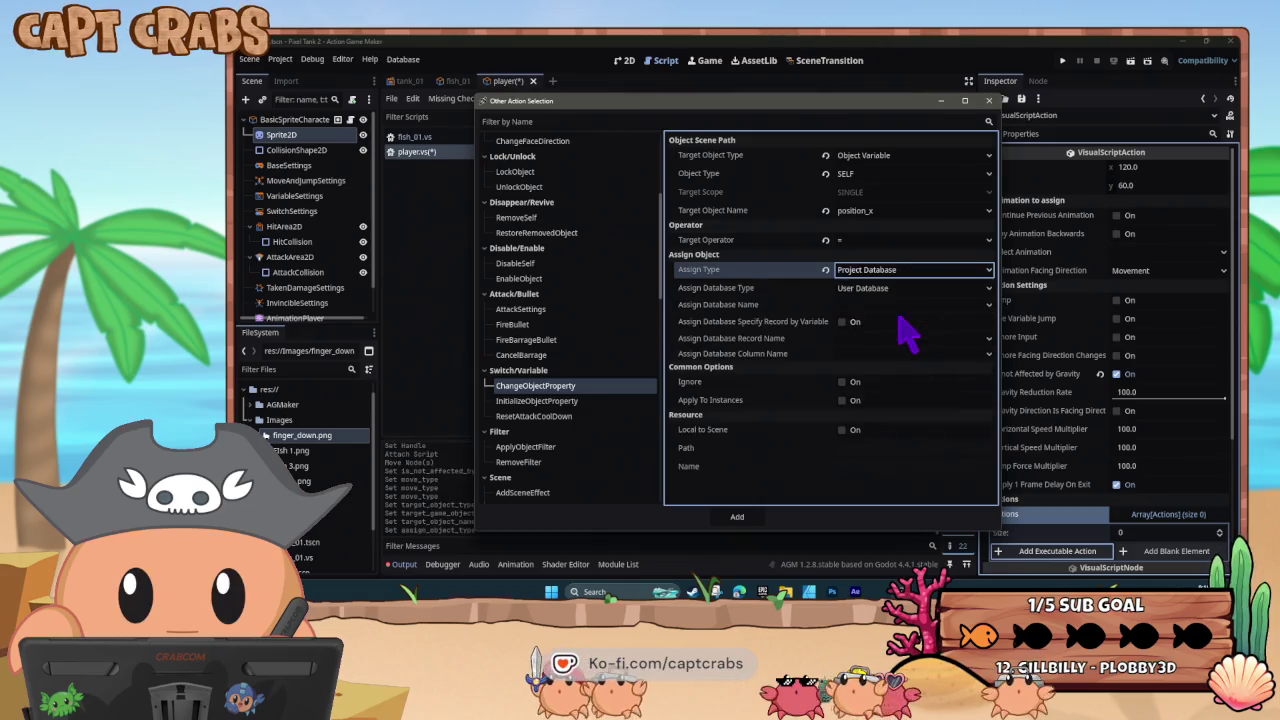
{"action": "left_click", "coordinate": [886, 288]}
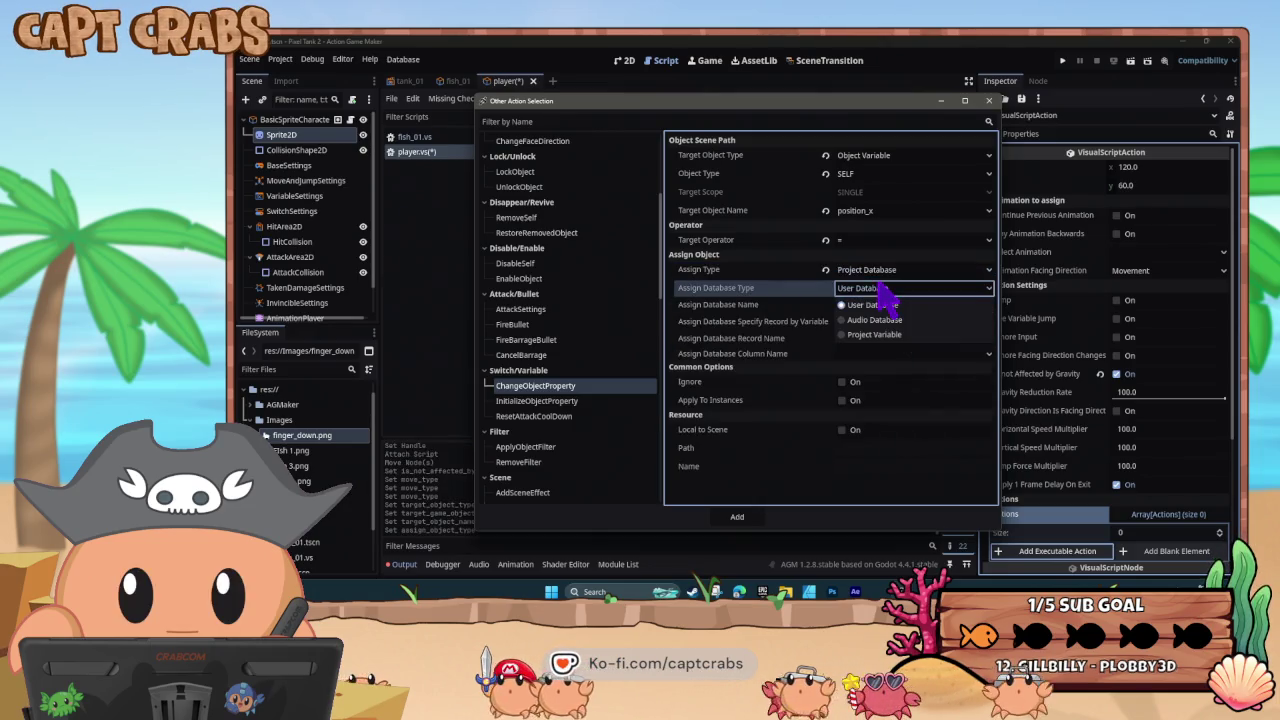
{"action": "left_click", "coordinate": [908, 334]}
{"action": "left_click", "coordinate": [886, 326]}
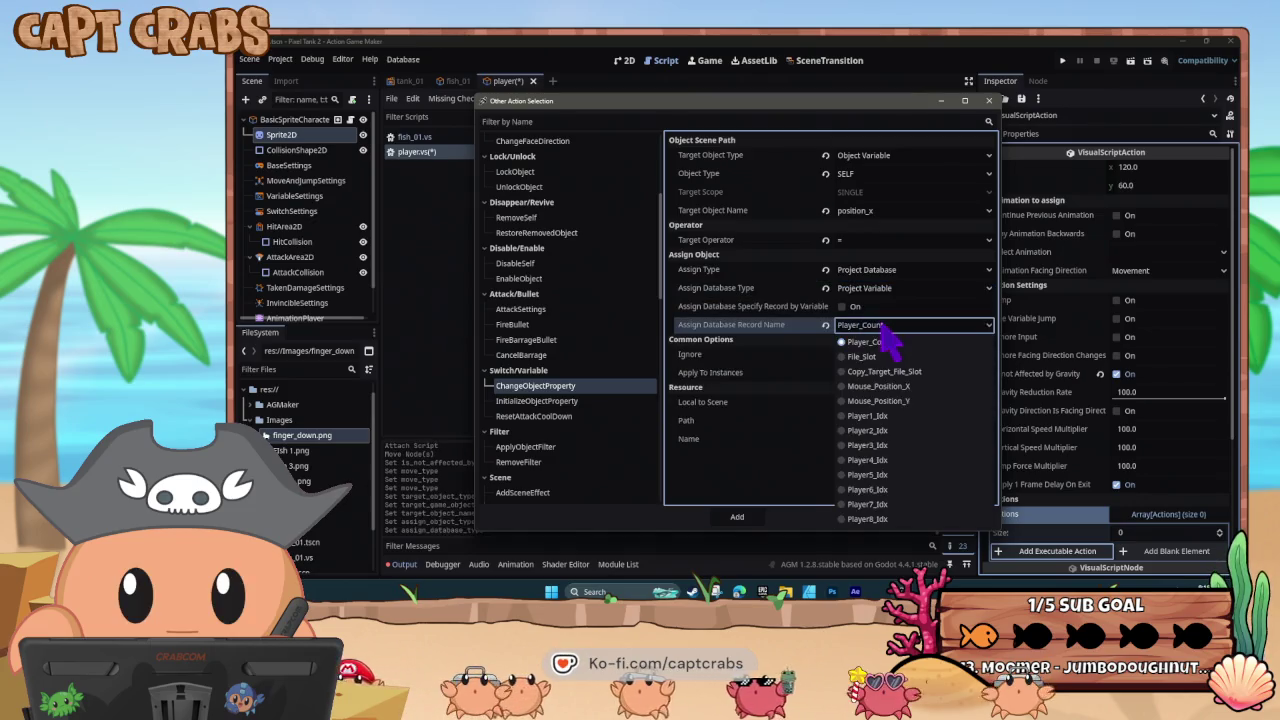
{"action": "left_click", "coordinate": [897, 387]}
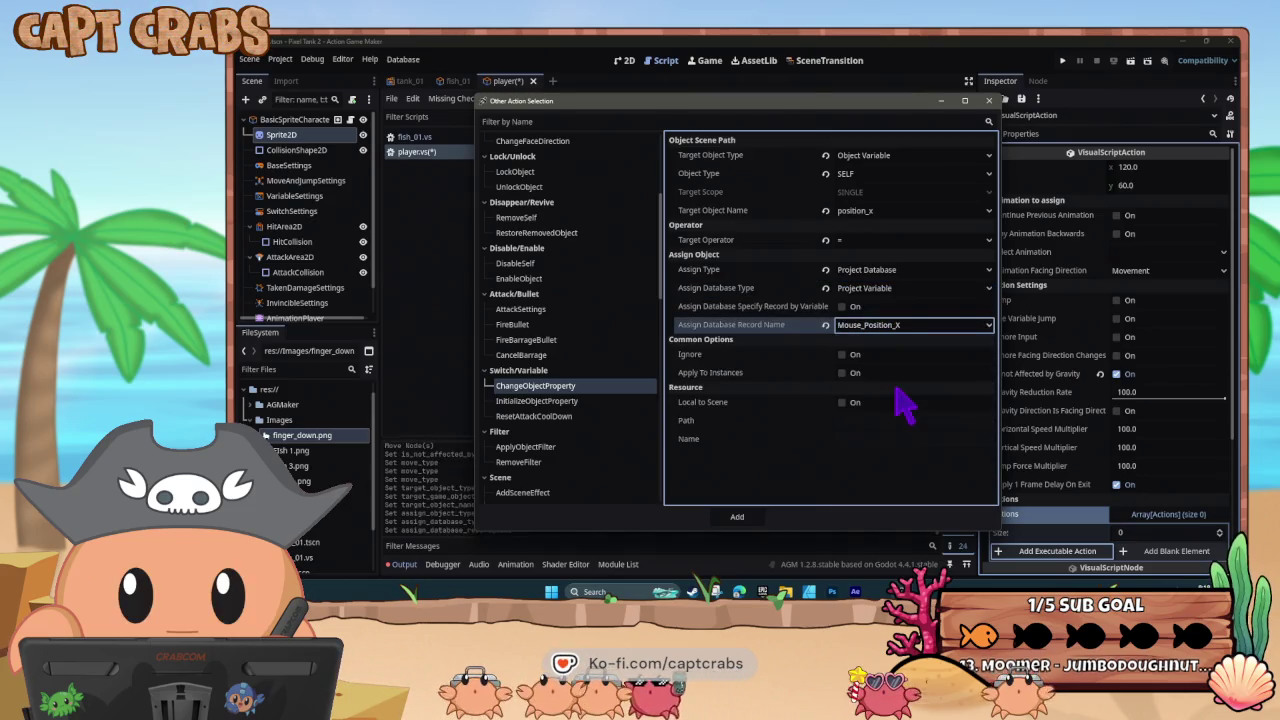
{"action": "left_click", "coordinate": [740, 517]}
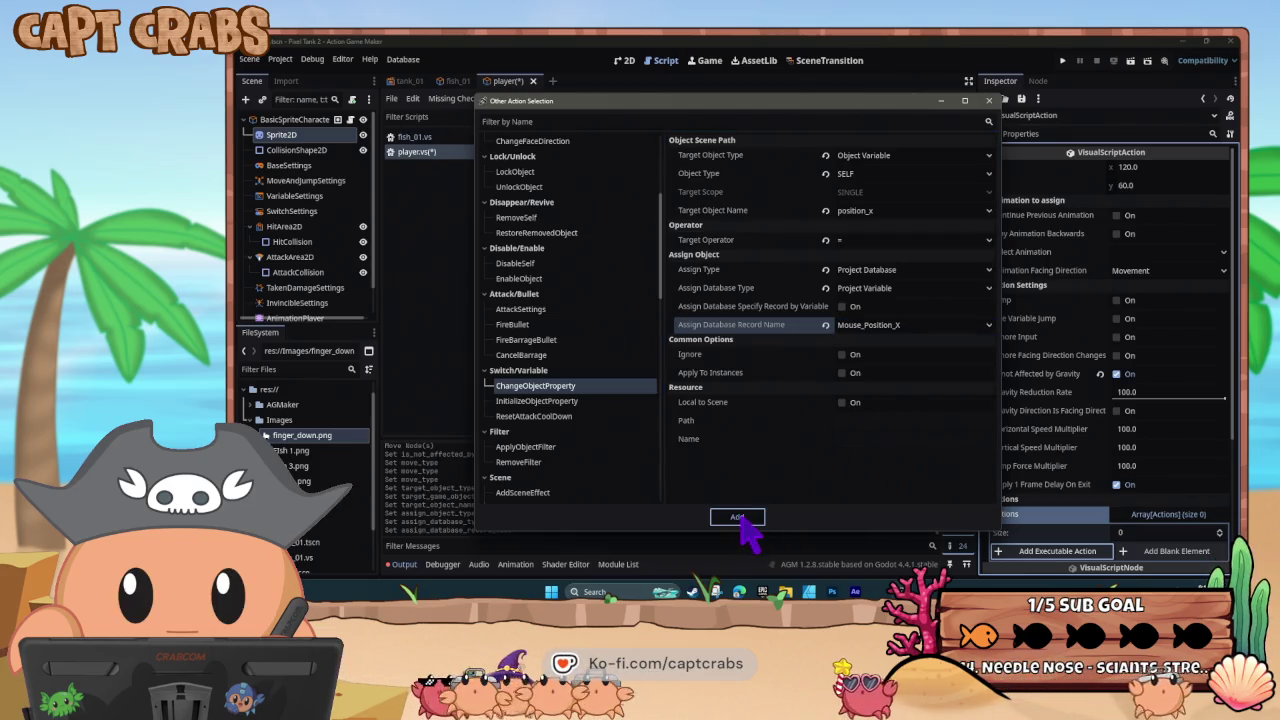
{"action": "left_click", "coordinate": [737, 517]}
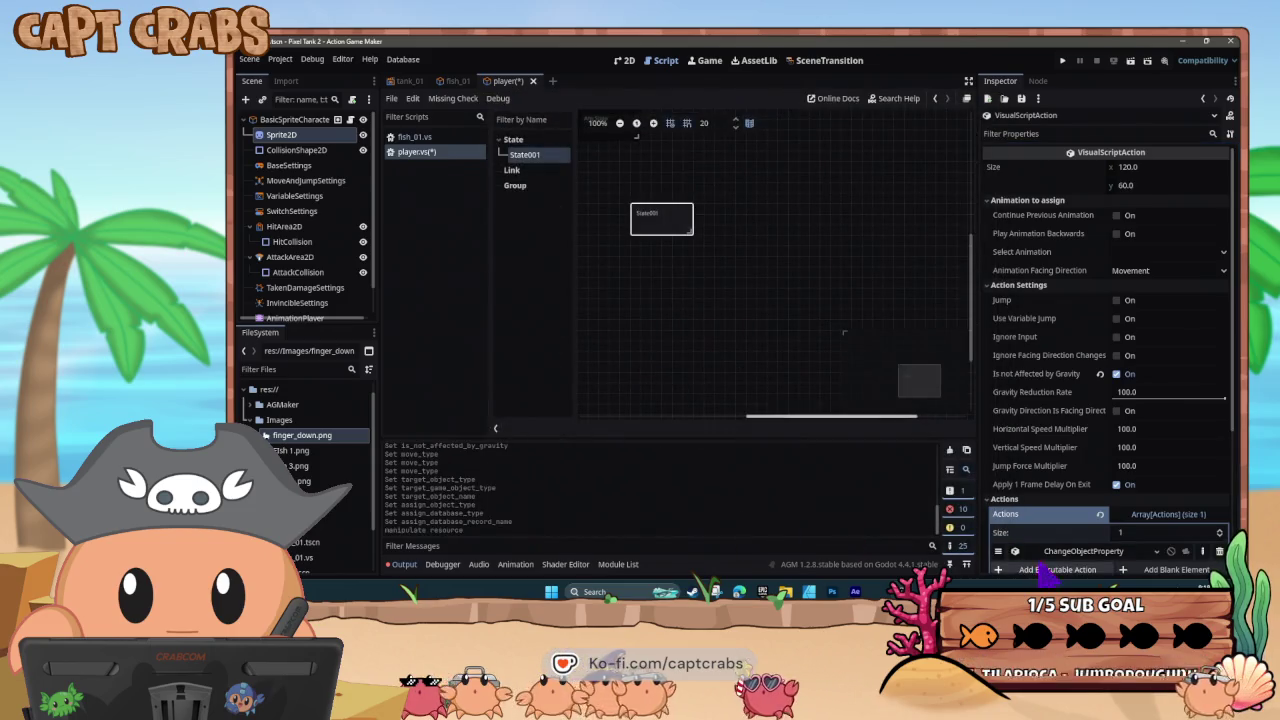
- Start another ChangeObjectProperty action targeting the SELF object variable position_y
{"action": "scroll", "coordinate": [1046, 530], "scroll_direction": "down", "scroll_amount": 3}
{"action": "left_click", "coordinate": [1045, 412]}
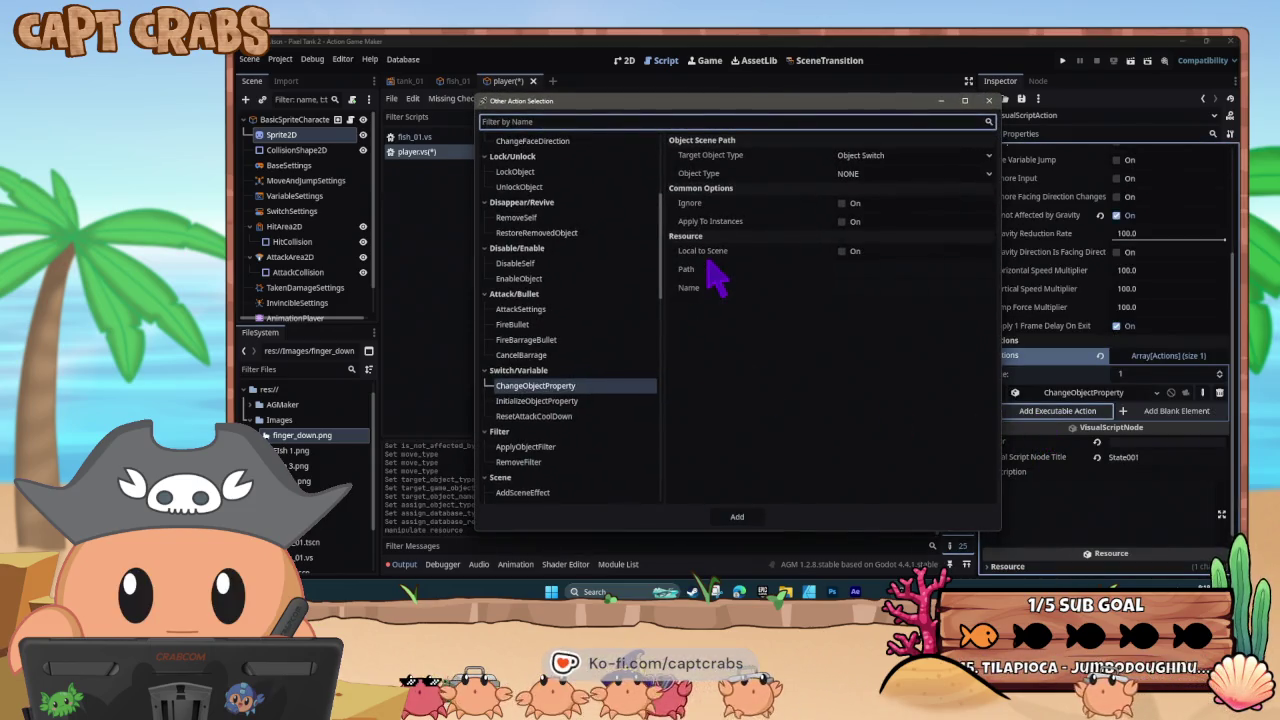
{"action": "left_click", "coordinate": [856, 157]}
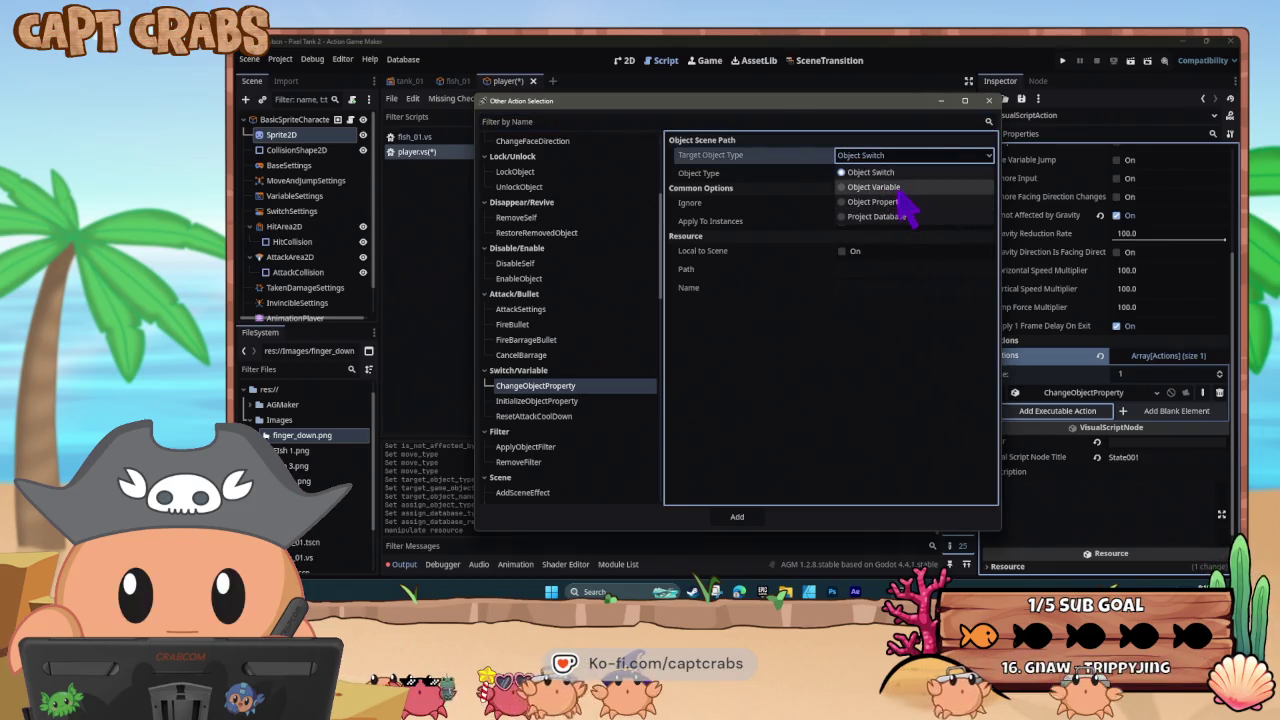
{"action": "left_click", "coordinate": [896, 188]}
{"action": "left_click", "coordinate": [874, 175]}
{"action": "left_click", "coordinate": [886, 214]}
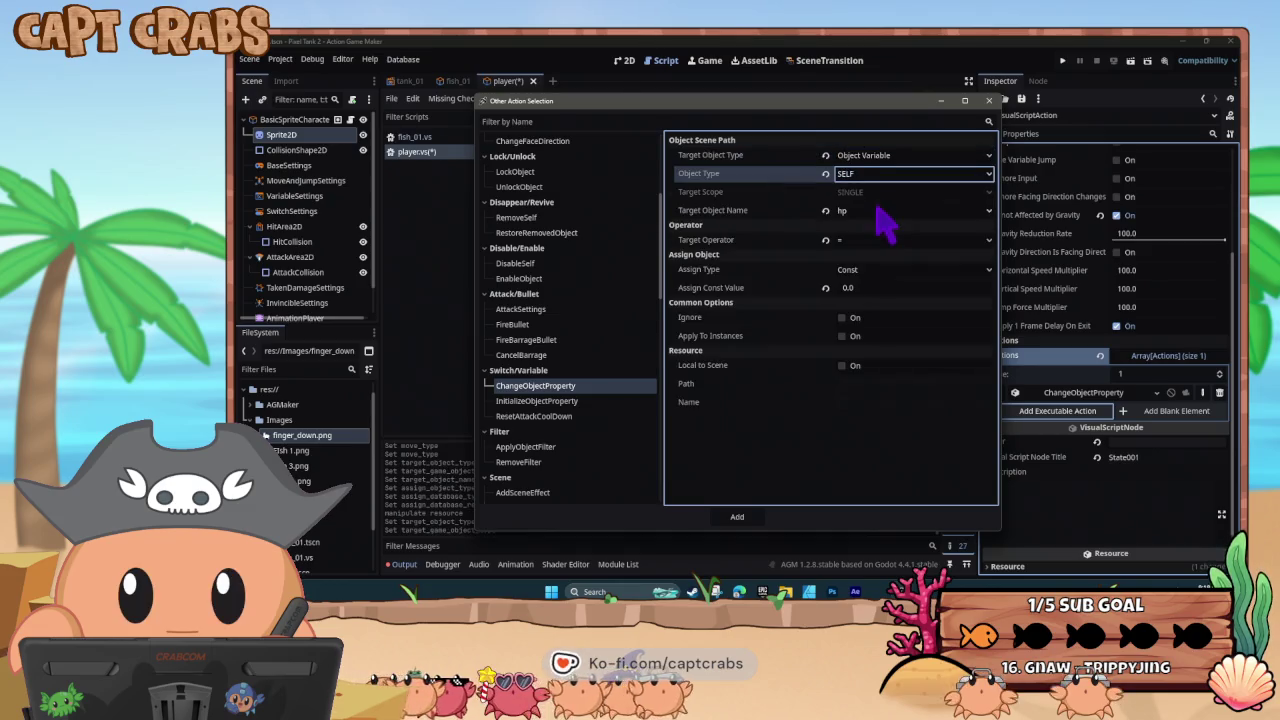
{"action": "left_click", "coordinate": [880, 212]}
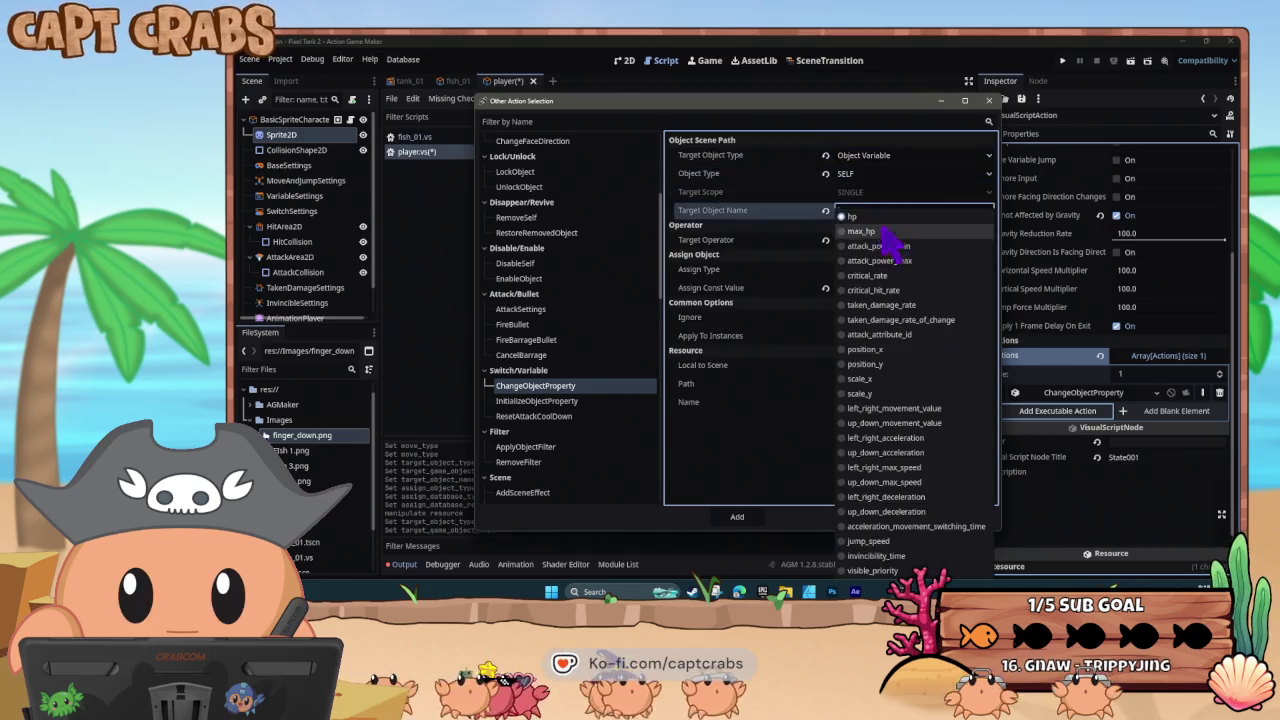
{"action": "left_click", "coordinate": [900, 365]}
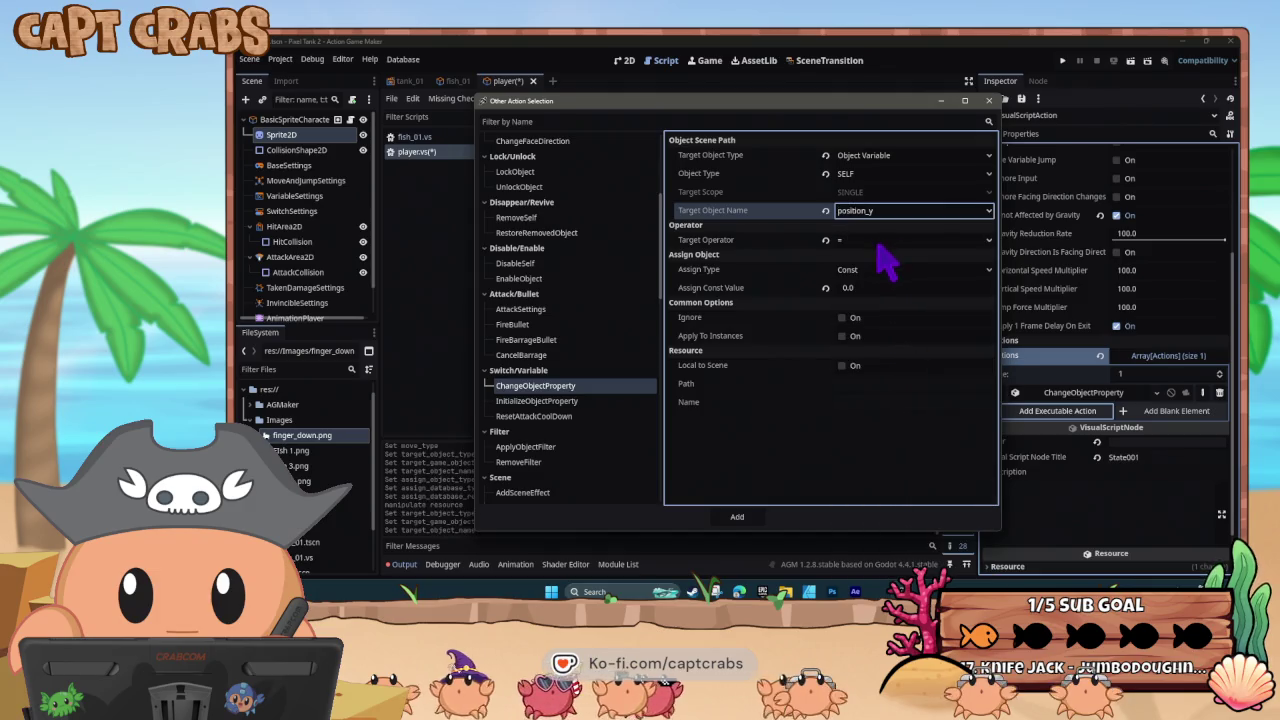
- Source it from Project Variable Mouse_Position_Y, add it, and save the player script
{"action": "left_click", "coordinate": [868, 271]}
{"action": "left_click", "coordinate": [888, 325]}
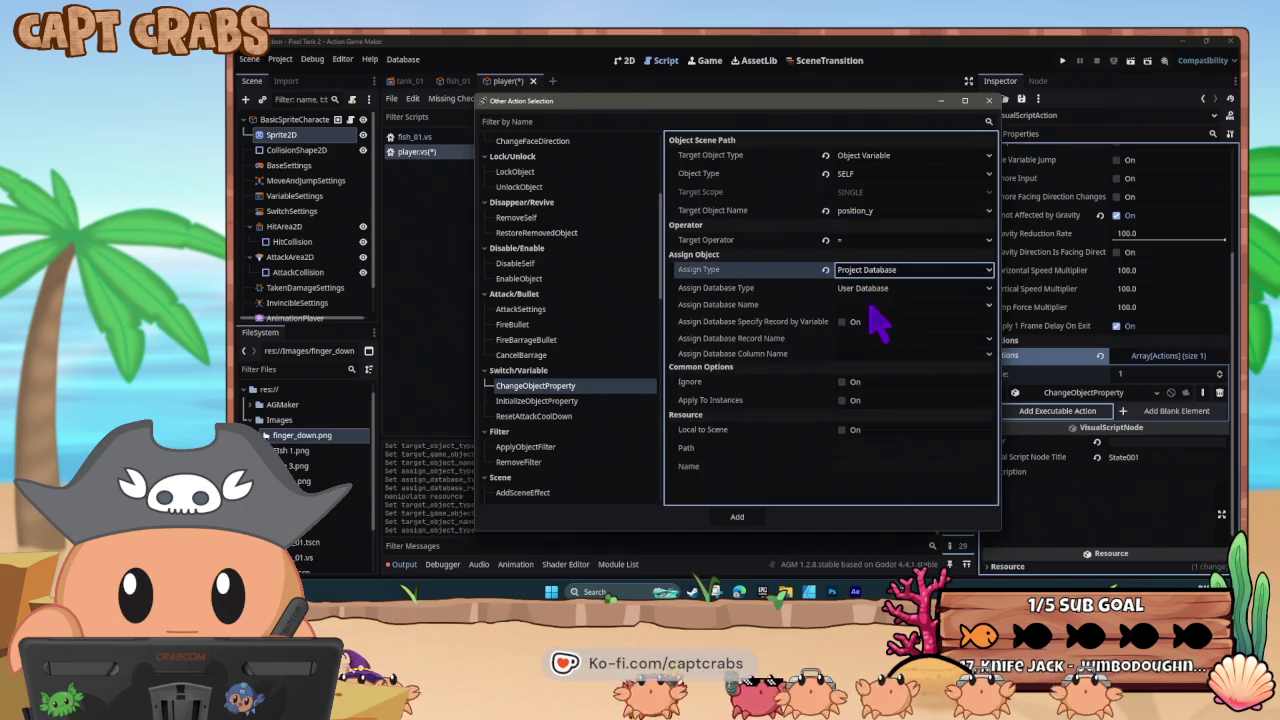
{"action": "left_click", "coordinate": [866, 290]}
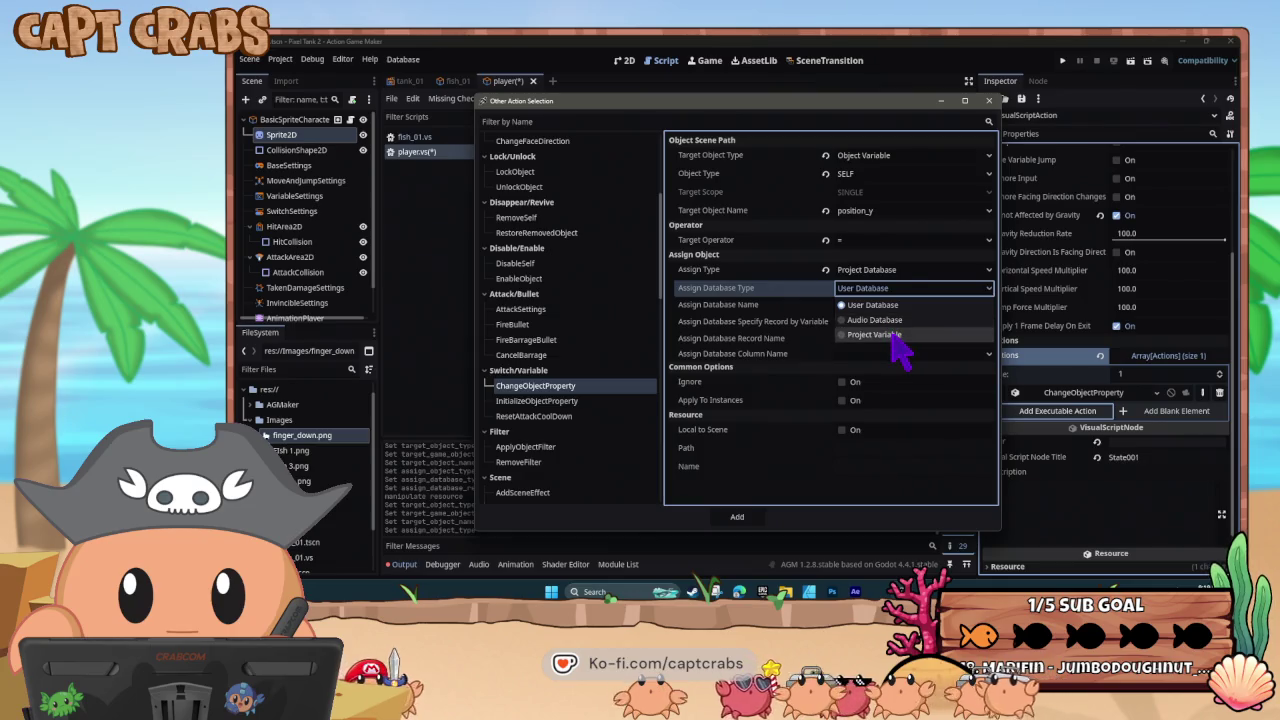
{"action": "left_click", "coordinate": [893, 336]}
{"action": "left_click", "coordinate": [878, 326]}
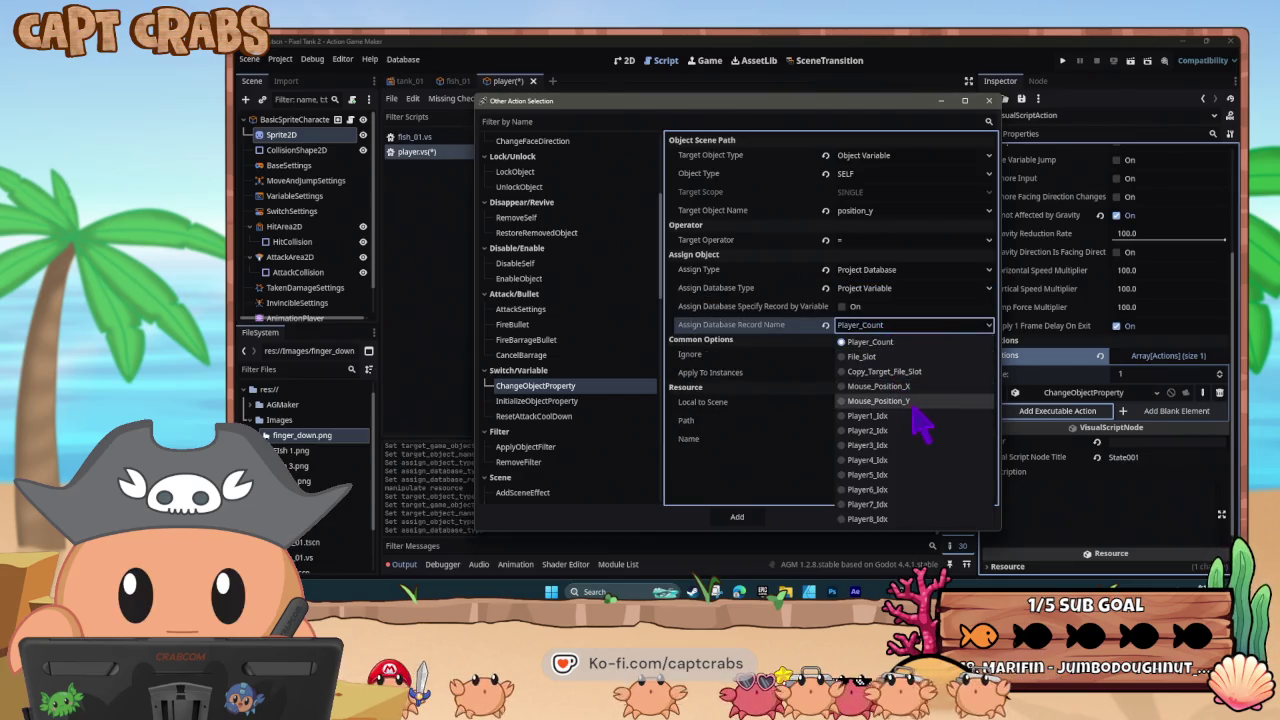
{"action": "left_click", "coordinate": [880, 401]}
{"action": "left_click", "coordinate": [740, 517]}
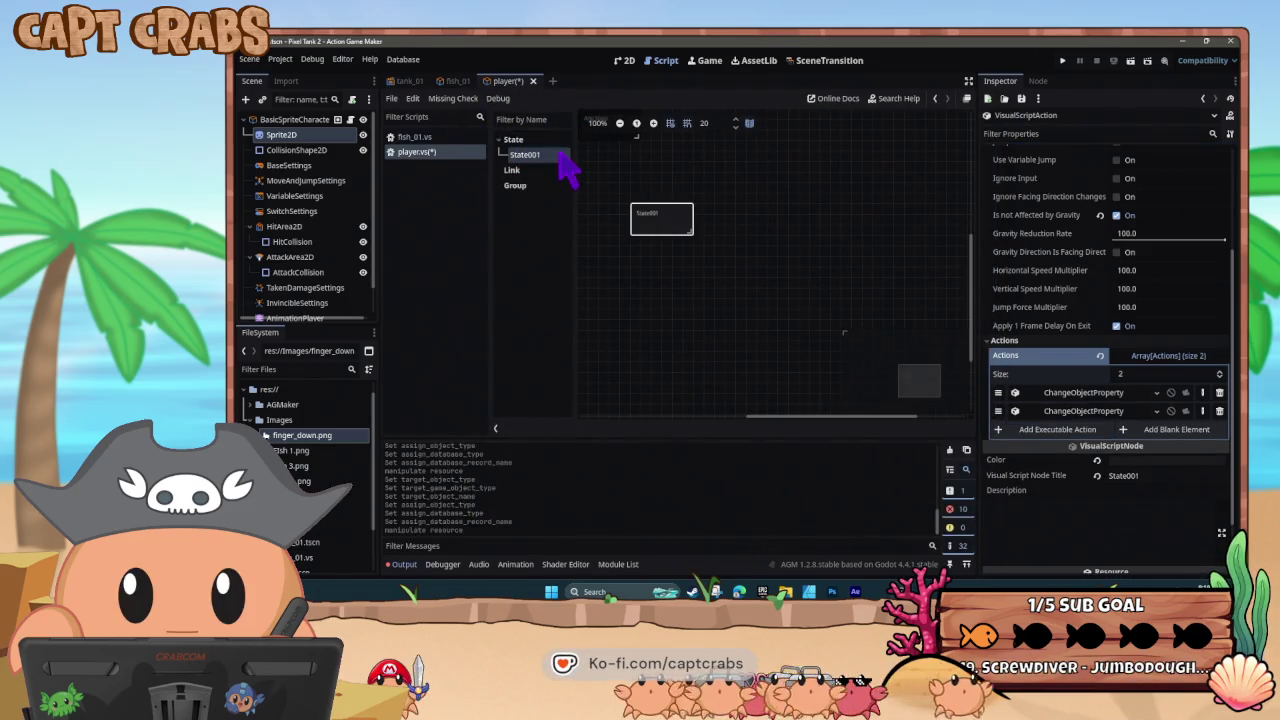
{"action": "key", "text": "ctrl+s"}
- Drop a player.tscn instance onto the sand in tank_01's 2D view and start a test run
{"action": "left_click", "coordinate": [410, 81]}
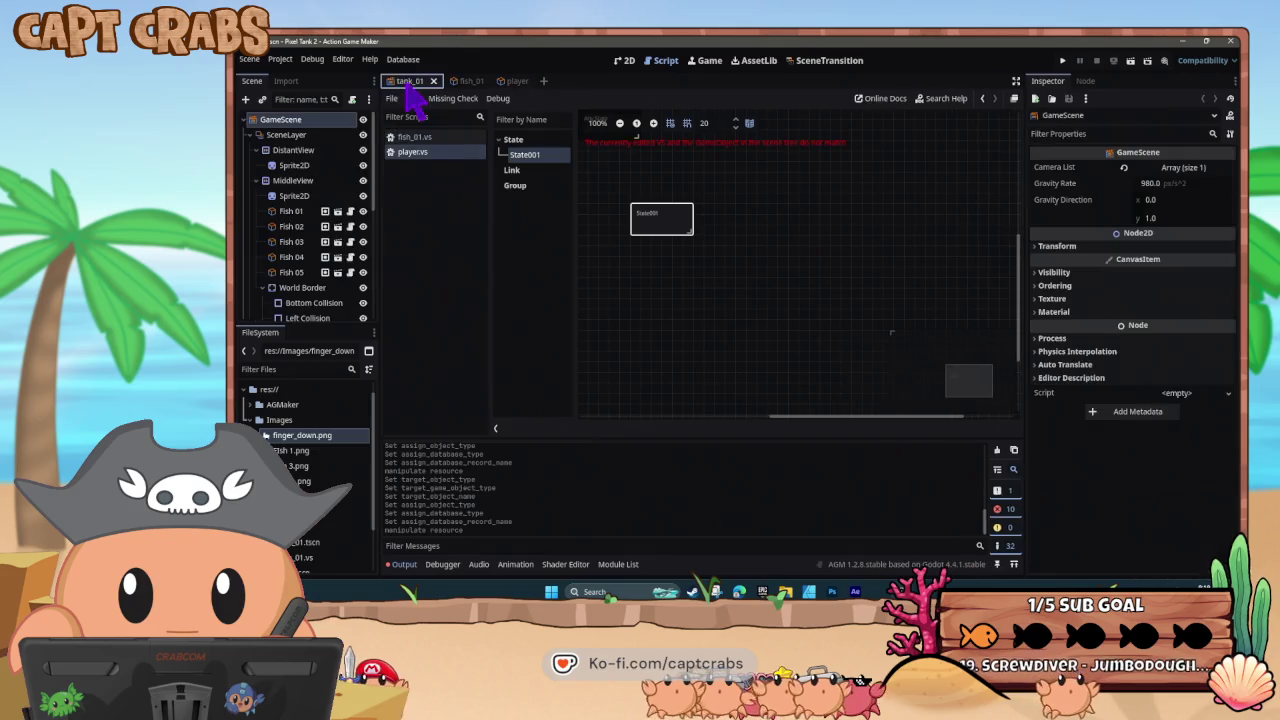
{"action": "left_click", "coordinate": [626, 60]}
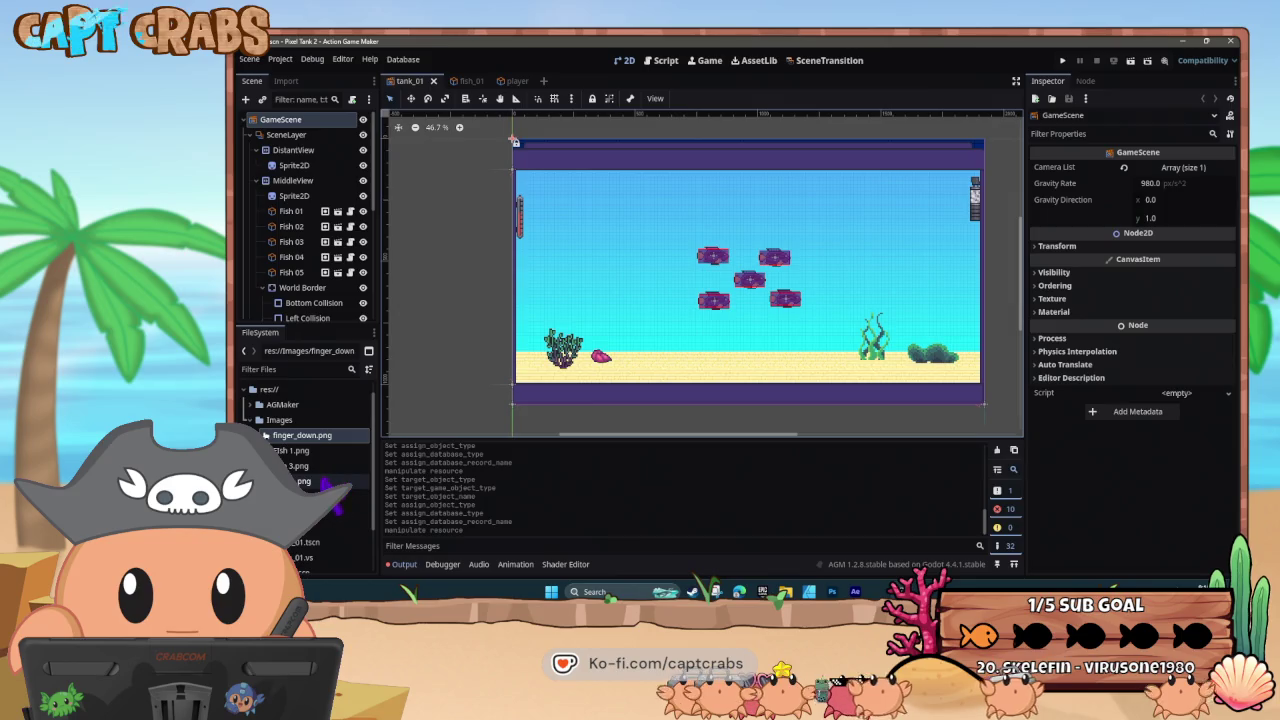
{"action": "scroll", "coordinate": [324, 481], "scroll_direction": "down", "scroll_amount": 3}
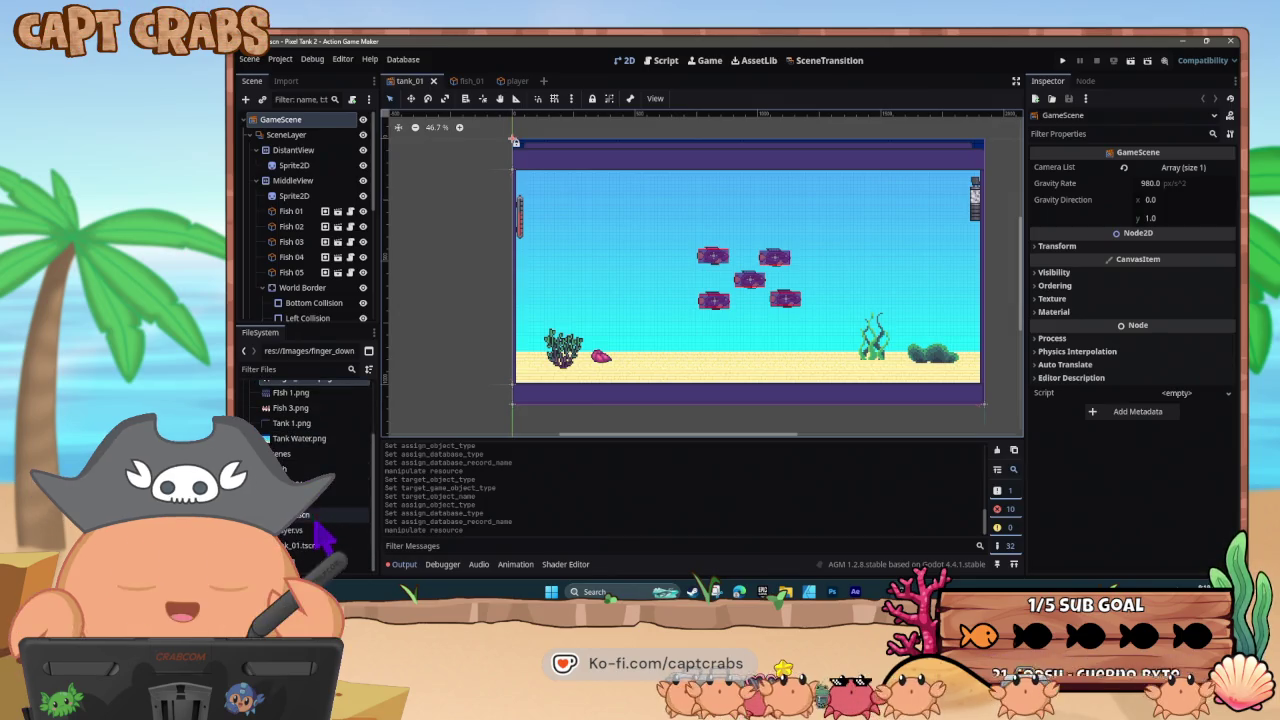
{"action": "mouse_move", "coordinate": [316, 519]}
{"action": "left_mouse_down"}
{"action": "mouse_move", "coordinate": [600, 362]}
{"action": "mouse_move", "coordinate": [618, 365]}
{"action": "left_mouse_up"}
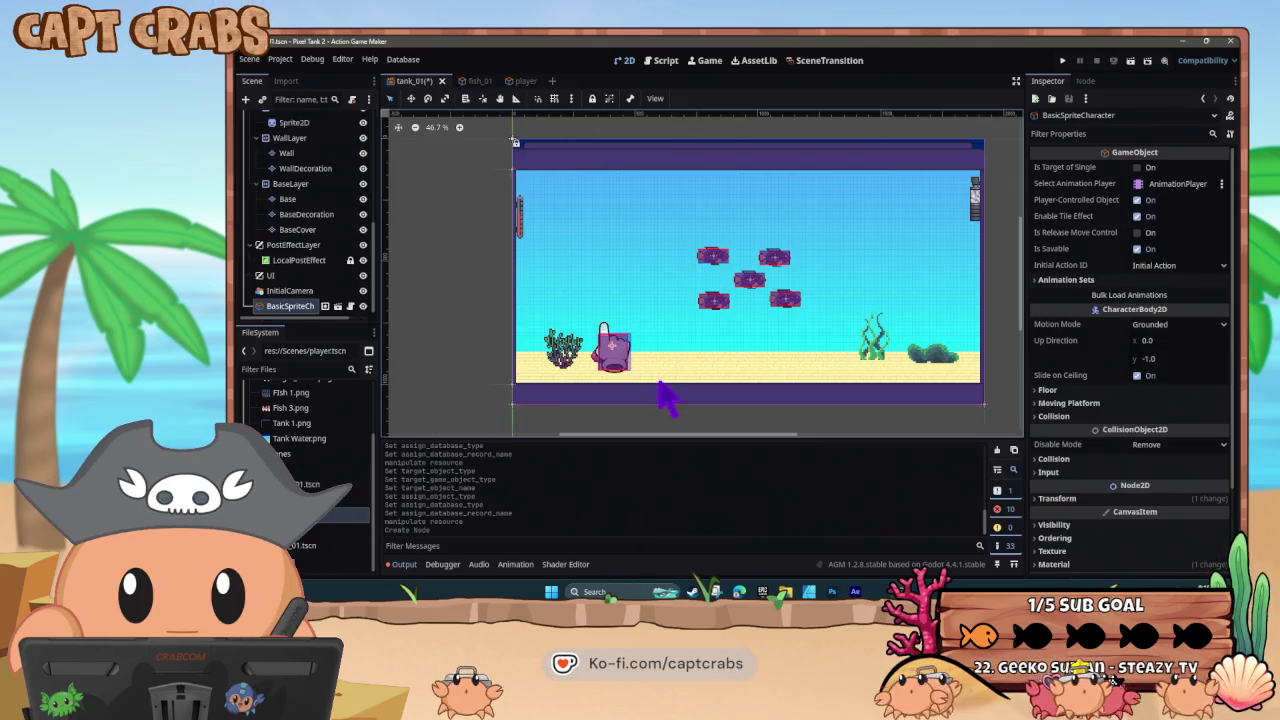
{"action": "key", "text": "F5"}
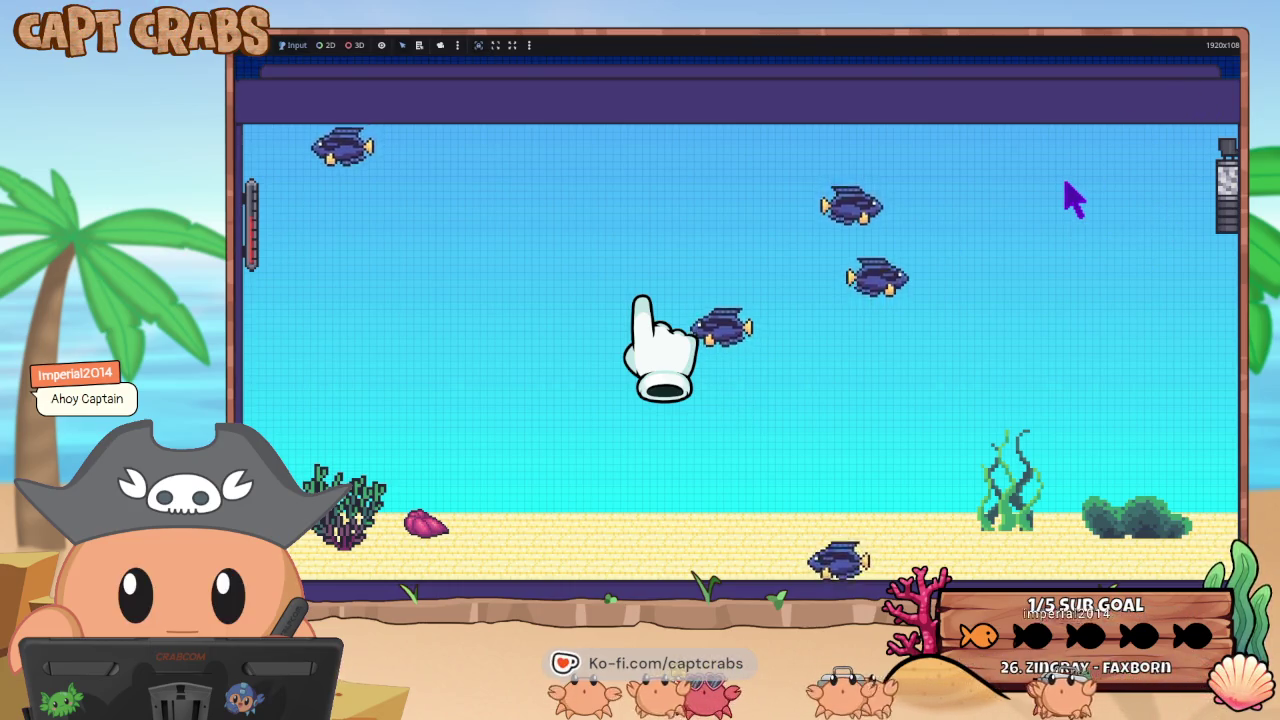
- Return from the test run to the editor and nudge the character right to (660, 814)
{"action": "key", "text": "super"}
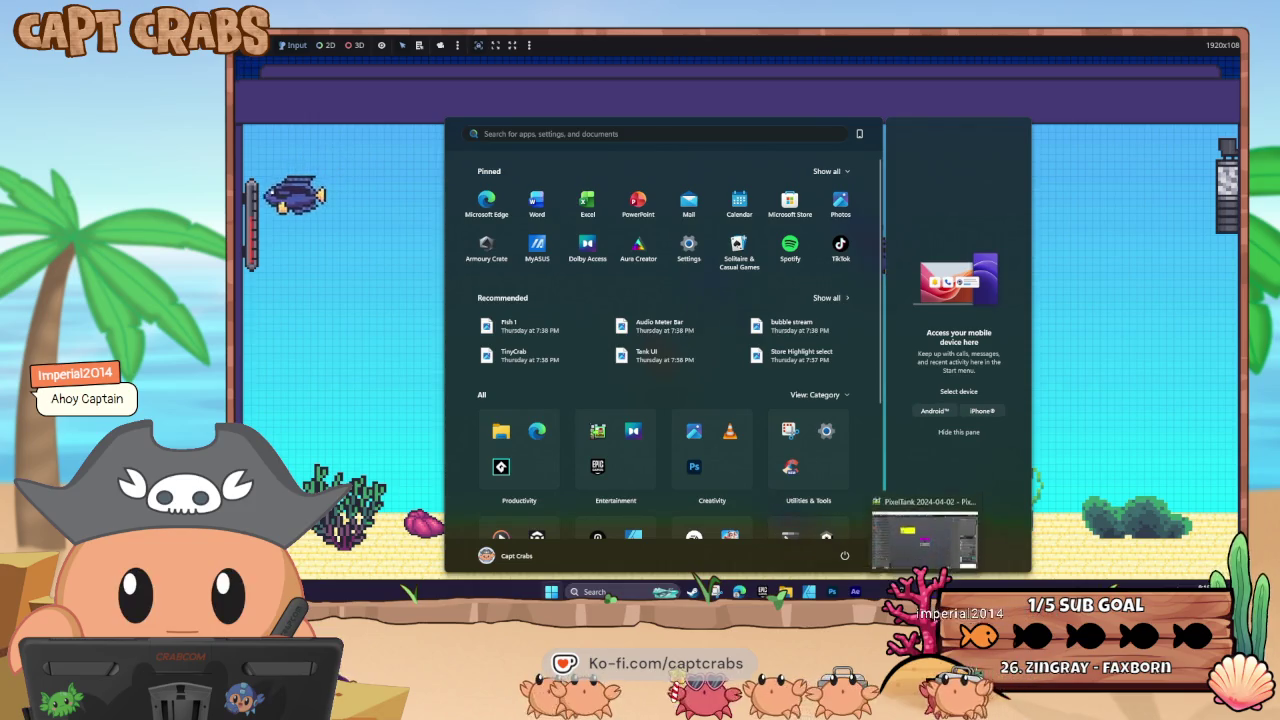
{"action": "left_click", "coordinate": [924, 591]}
{"action": "key", "text": "super"}
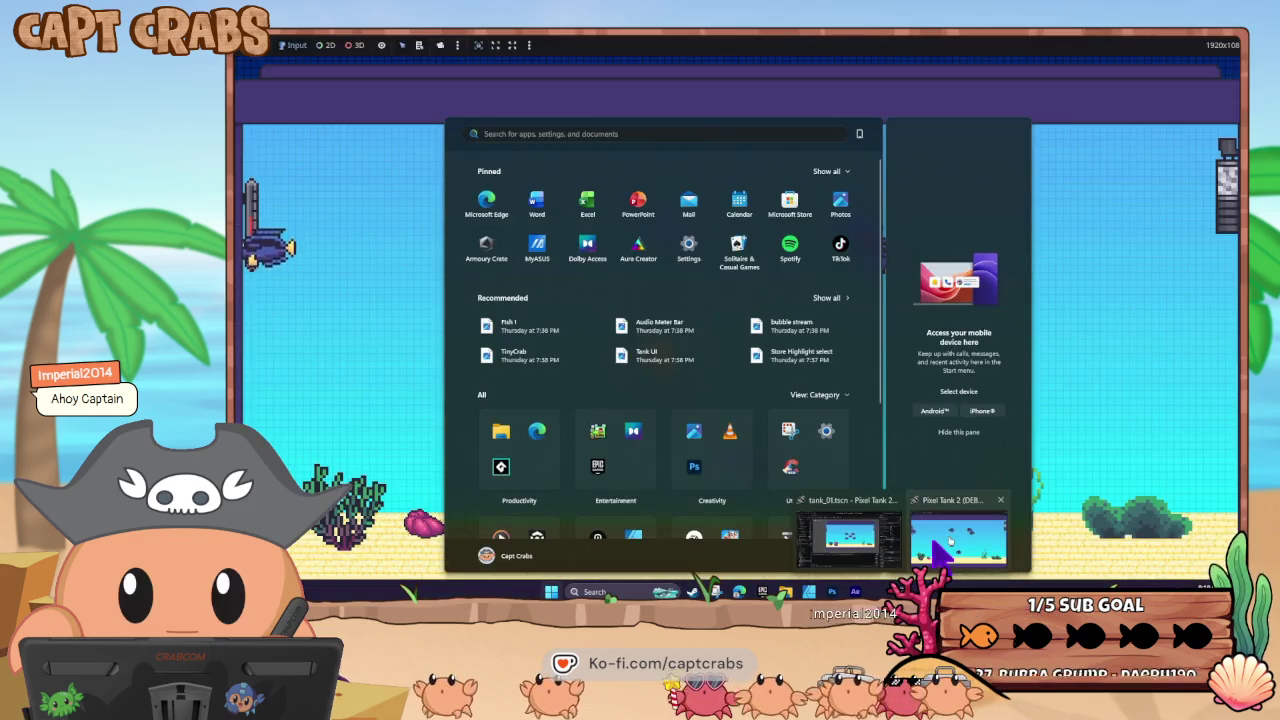
{"action": "left_click", "coordinate": [860, 535]}
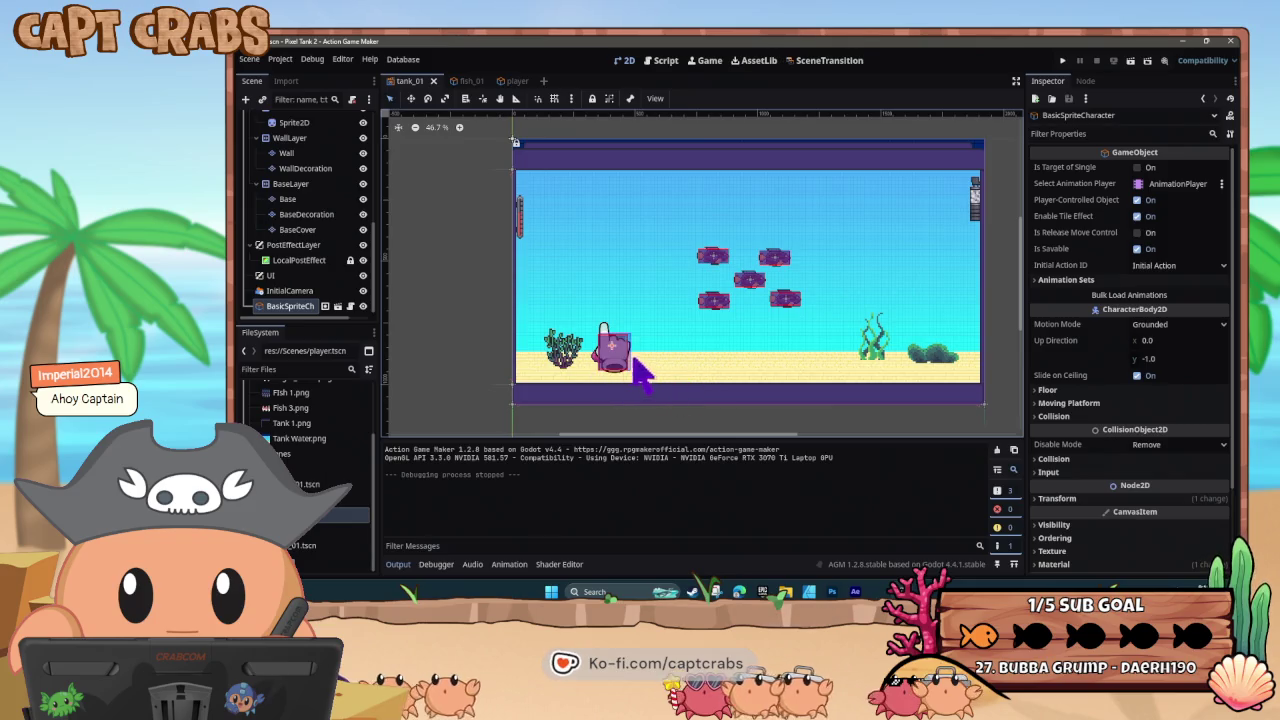
{"action": "left_click_drag", "start_coordinate": [612, 345], "coordinate": [662, 345]}
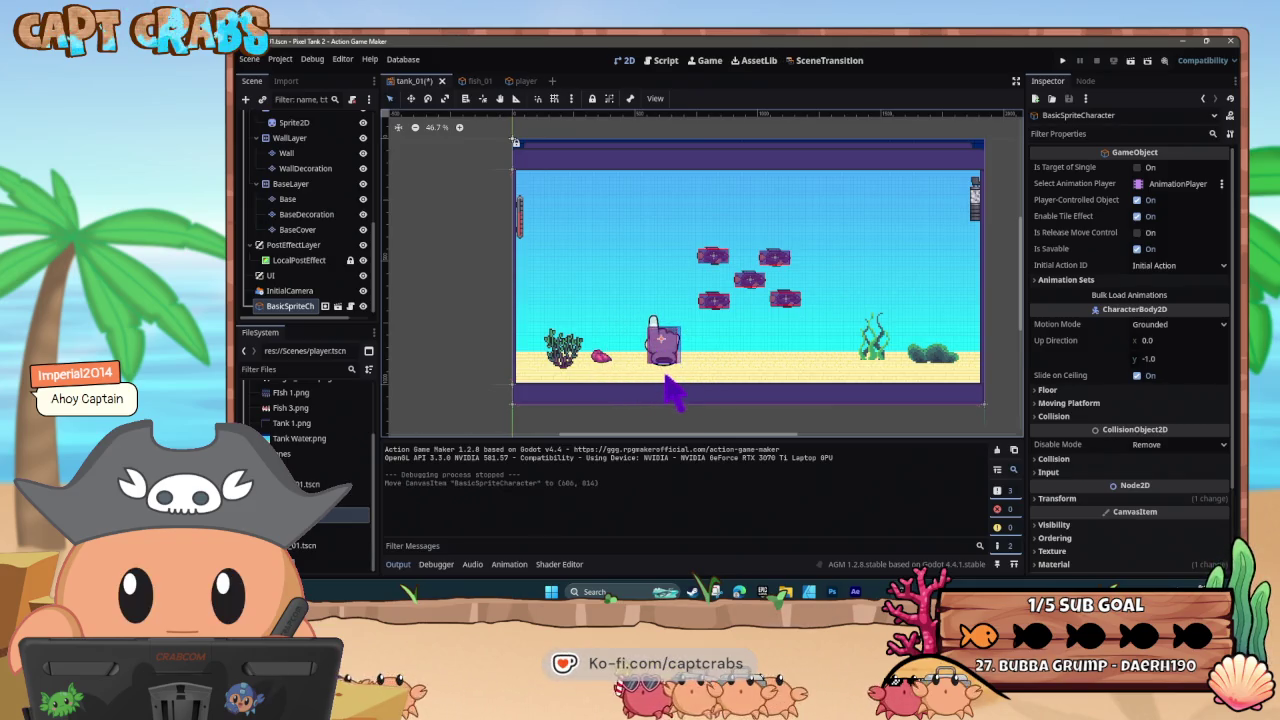
- Open the player visual script, nudge State001, and expand the second ChangeObjectProperty action's Assign Object settings
{"action": "left_click", "coordinate": [524, 84]}
{"action": "left_click", "coordinate": [668, 62]}
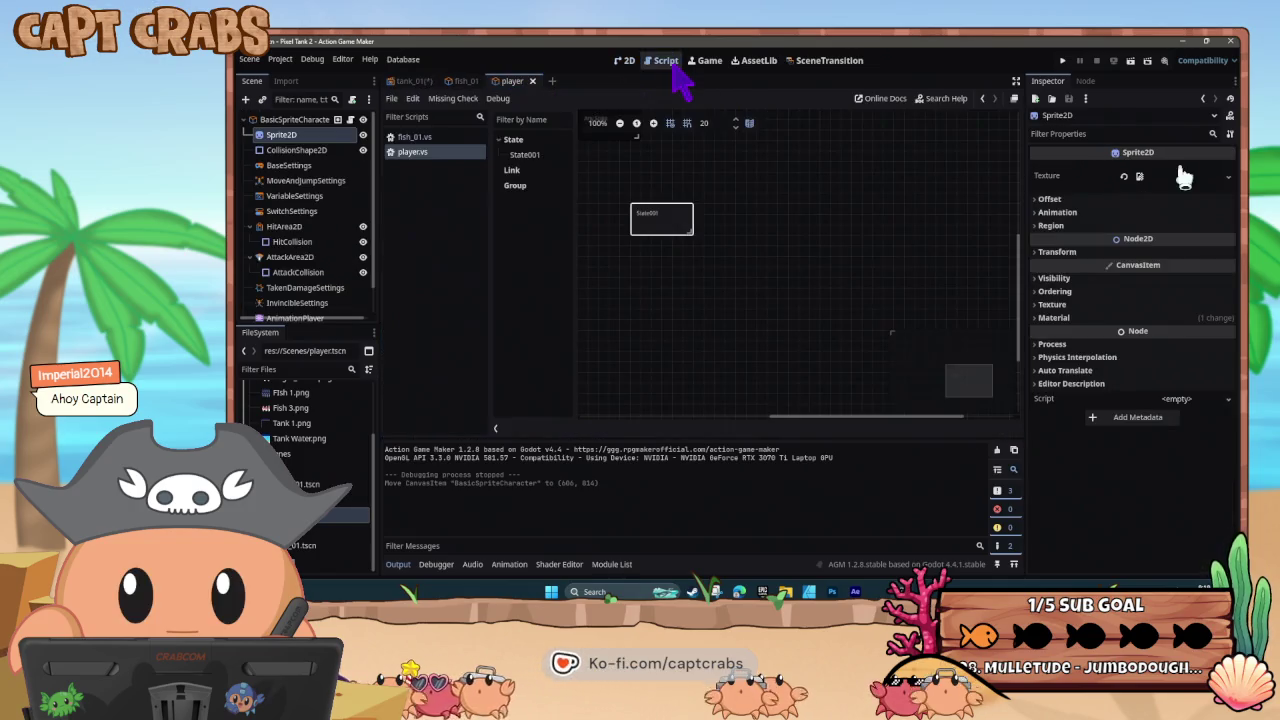
{"action": "left_click_drag", "start_coordinate": [658, 228], "coordinate": [718, 313]}
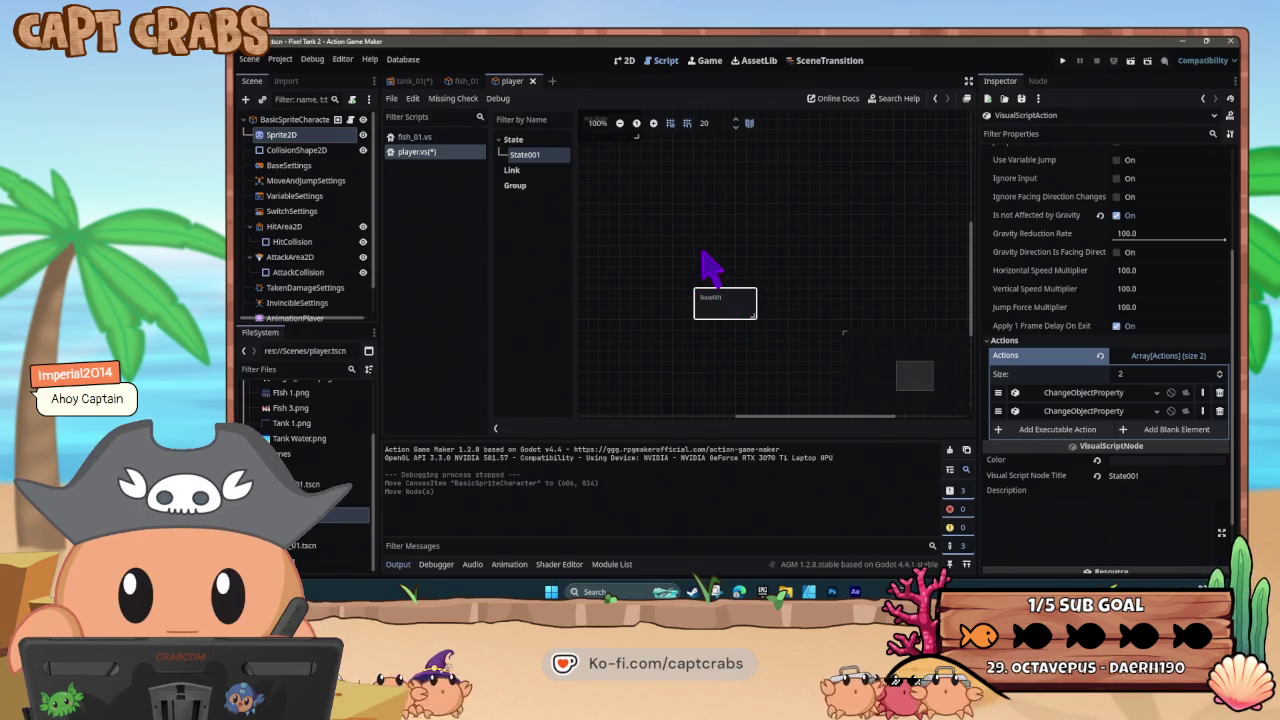
{"action": "left_click", "coordinate": [1030, 411]}
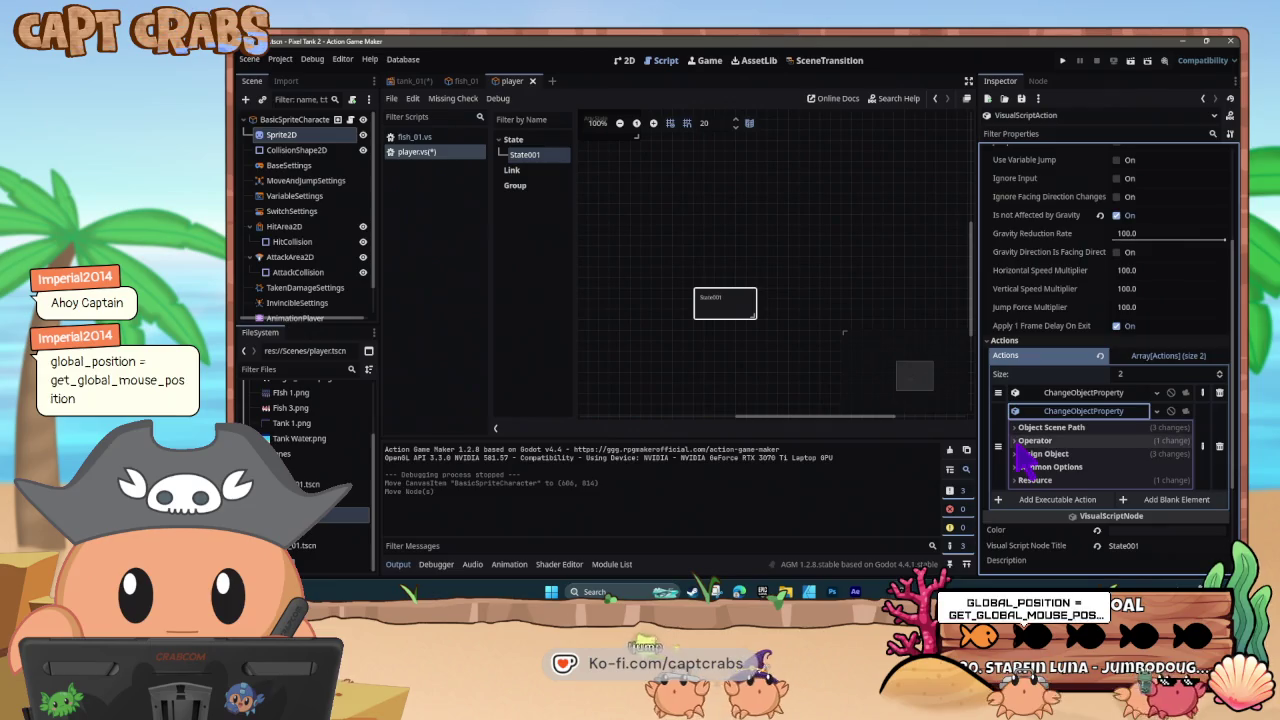
{"action": "left_click", "coordinate": [1020, 453]}
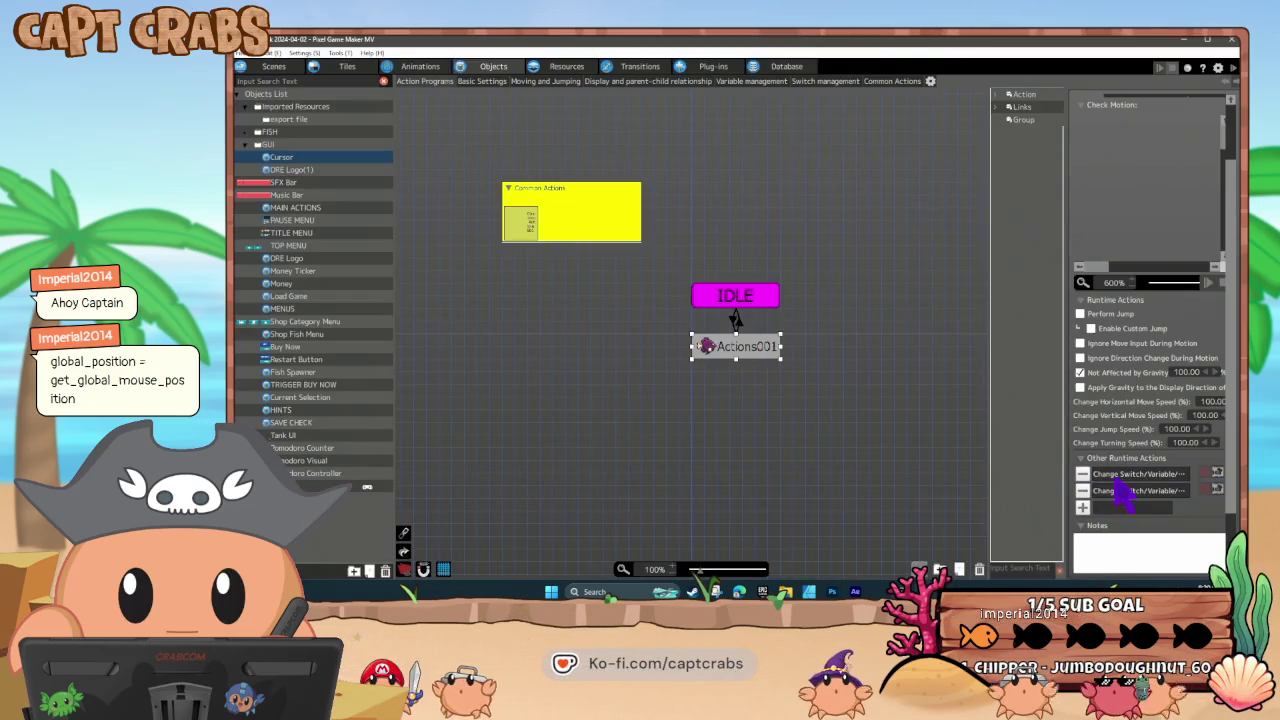
- Review the X and Y Coordinate Position actions fed by mouse coordinates, cancelling each, then return to Action Game Maker
{"action": "double_click", "coordinate": [1118, 476]}
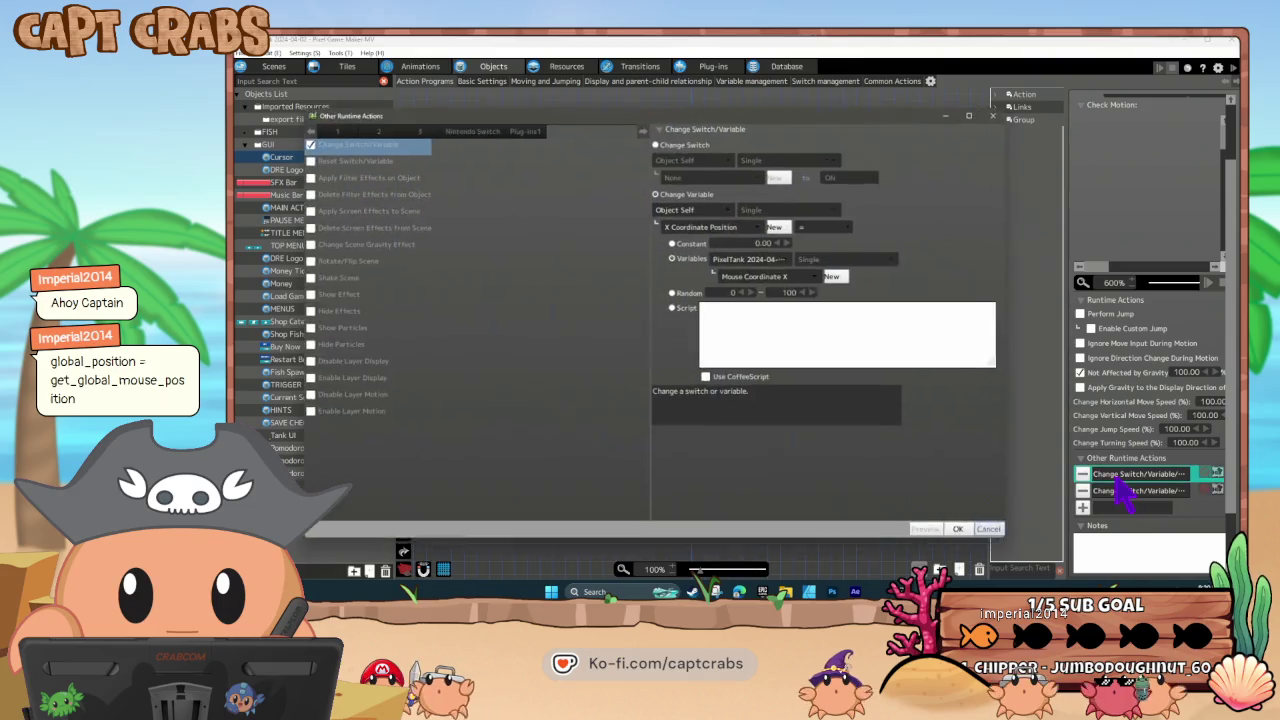
{"action": "left_click", "coordinate": [993, 533]}
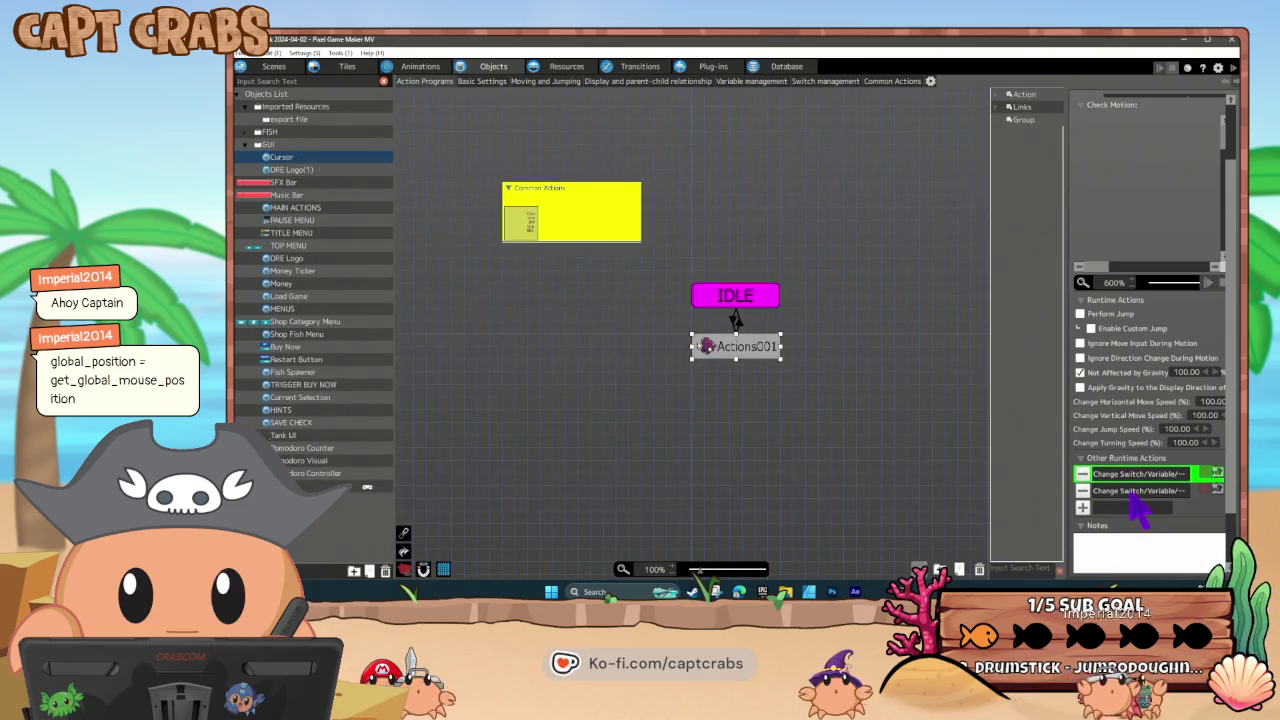
{"action": "double_click", "coordinate": [1136, 494]}
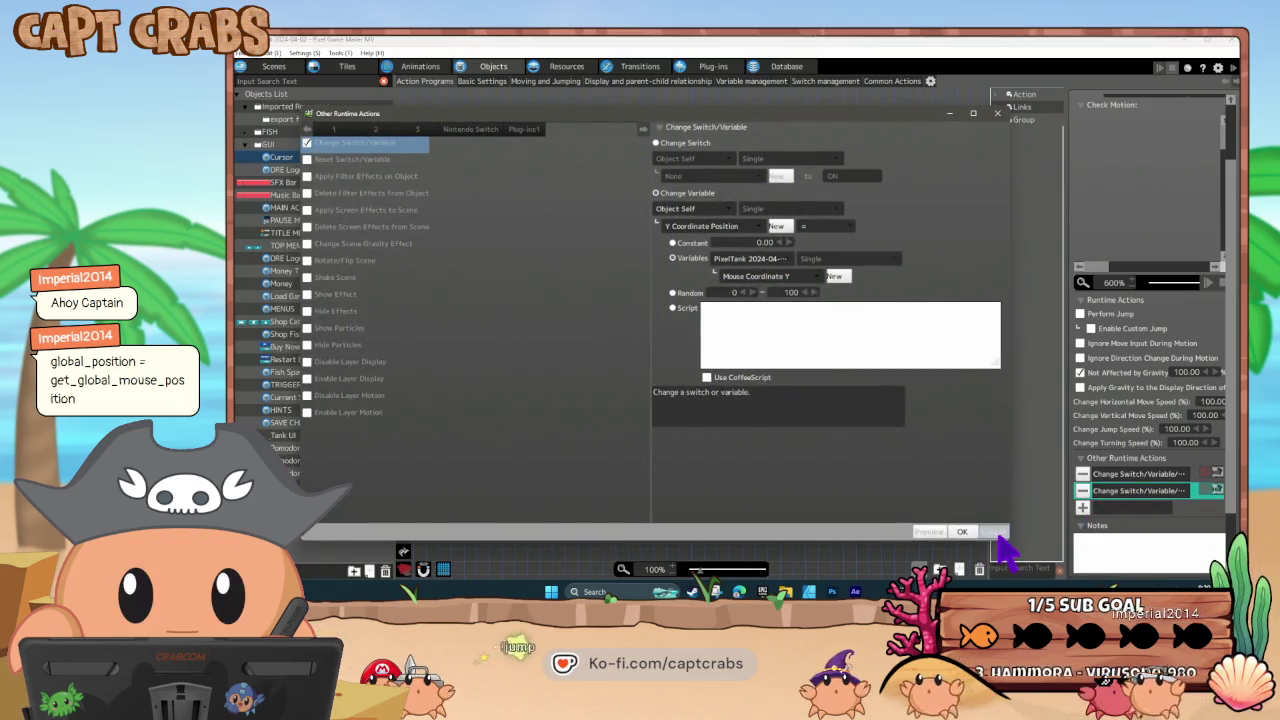
{"action": "left_click", "coordinate": [993, 532]}
{"action": "double_click", "coordinate": [1135, 475]}
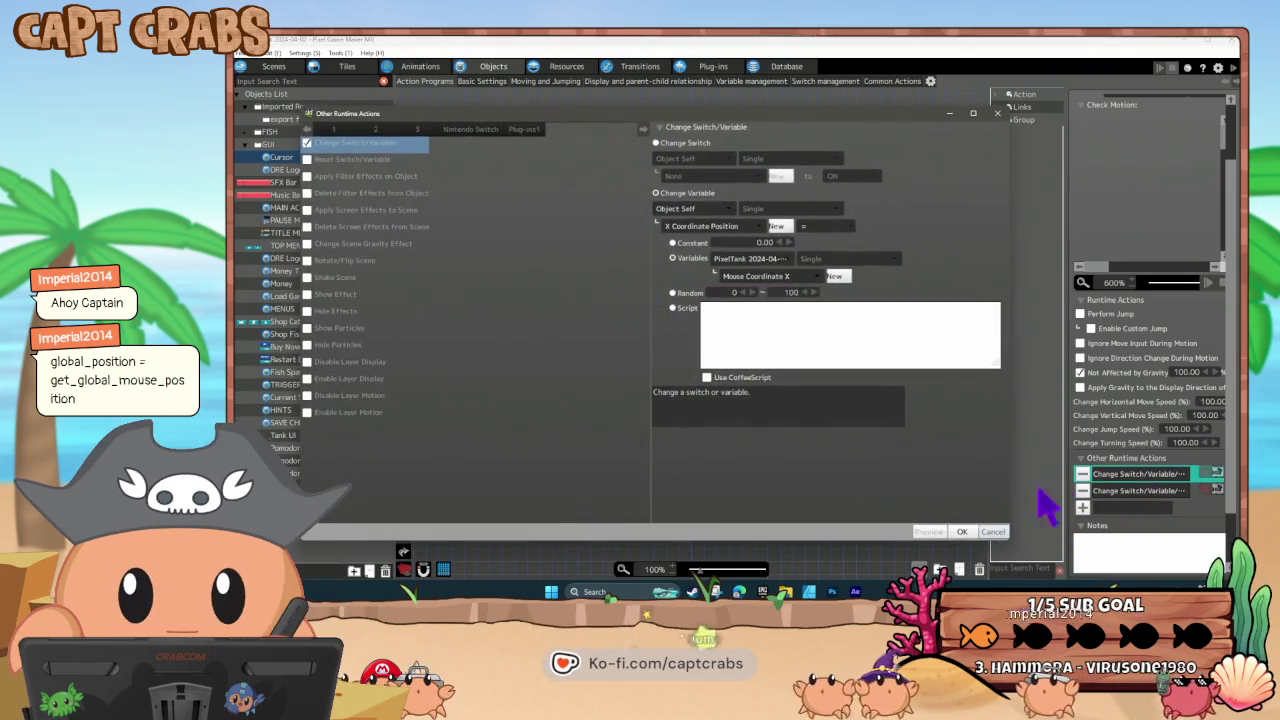
{"action": "left_click", "coordinate": [993, 532]}
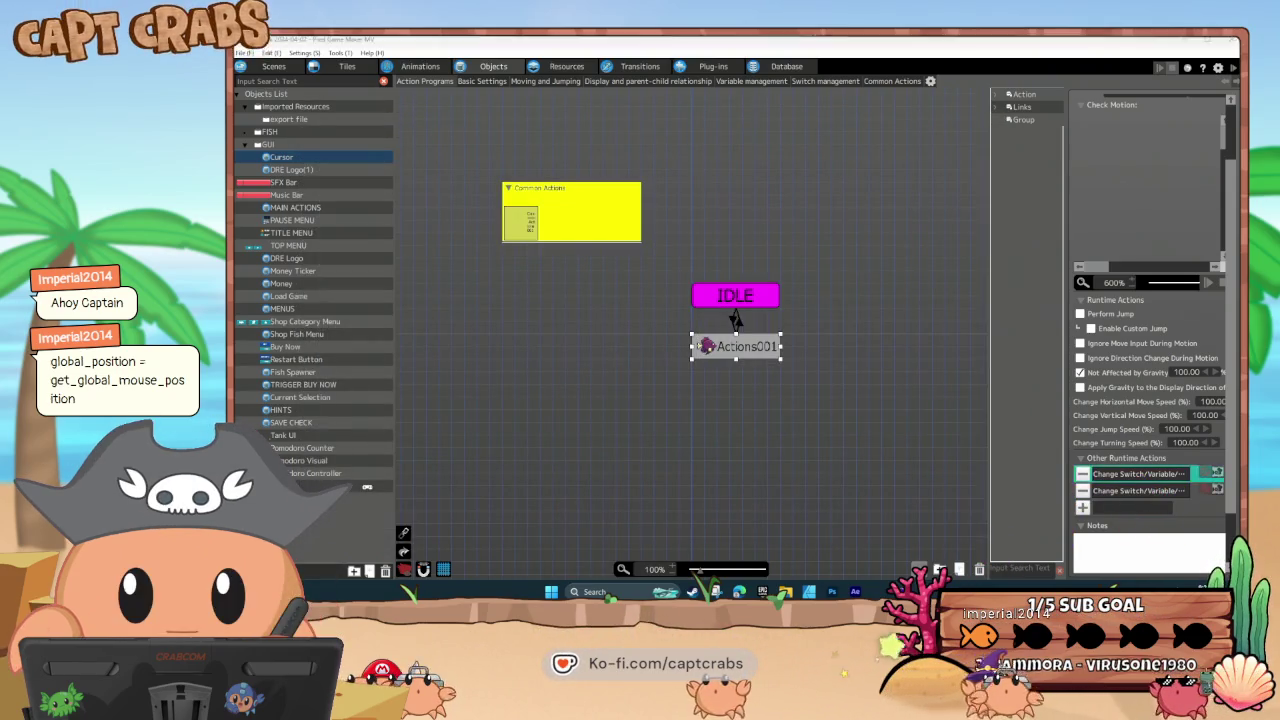
{"action": "key", "text": "alt+Tab"}
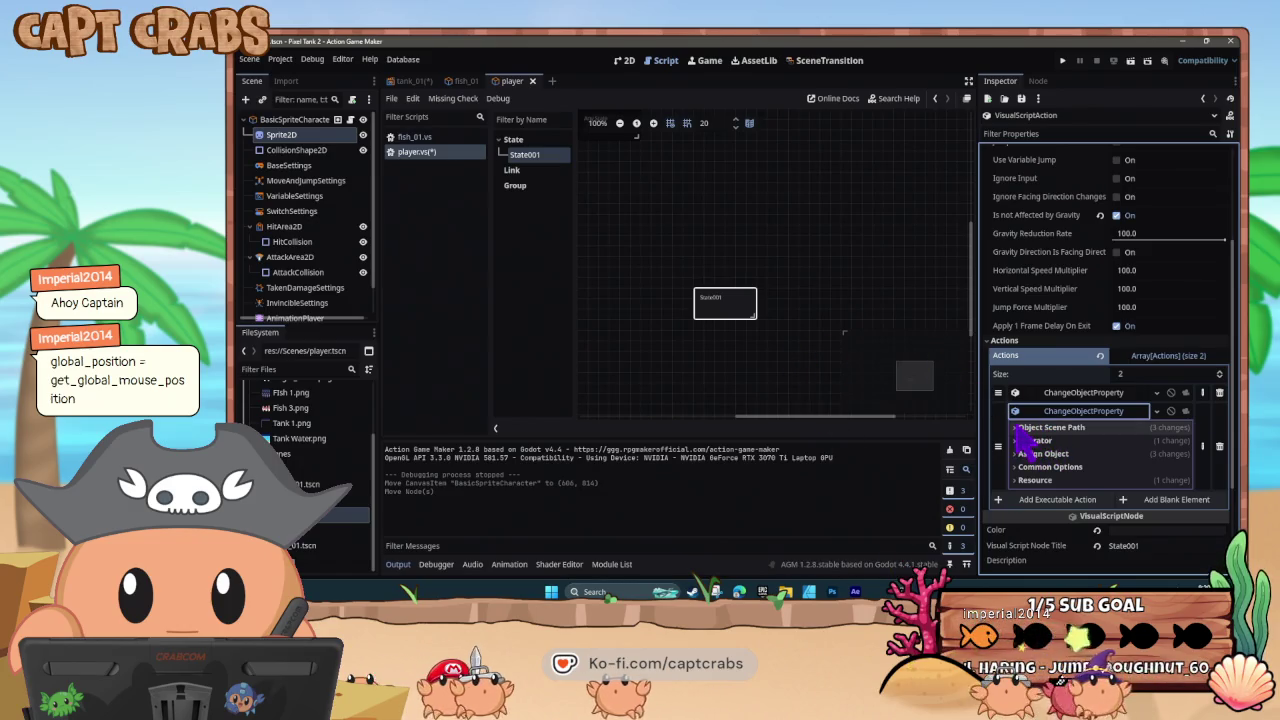
- Inspect the action's Object Scene Path and keep position_y as its target property
{"action": "left_click", "coordinate": [1017, 428]}
{"action": "left_click", "coordinate": [1148, 497]}
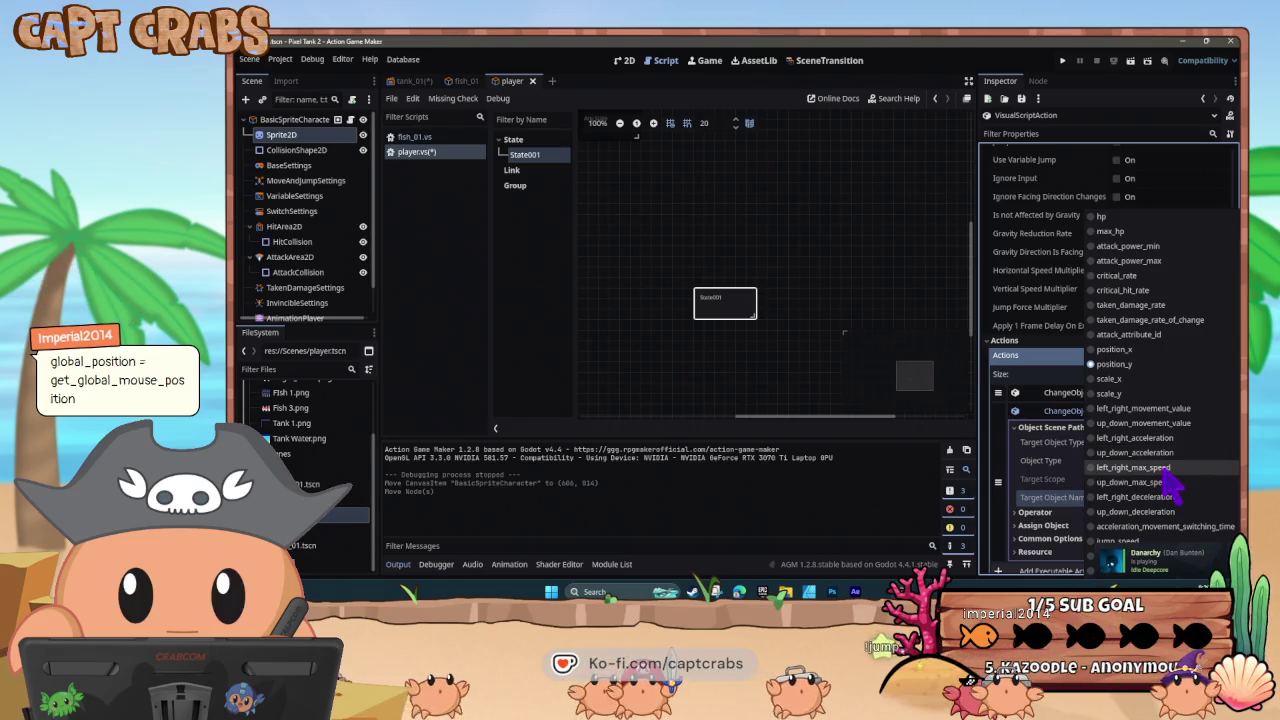
{"action": "left_click", "coordinate": [1013, 482]}
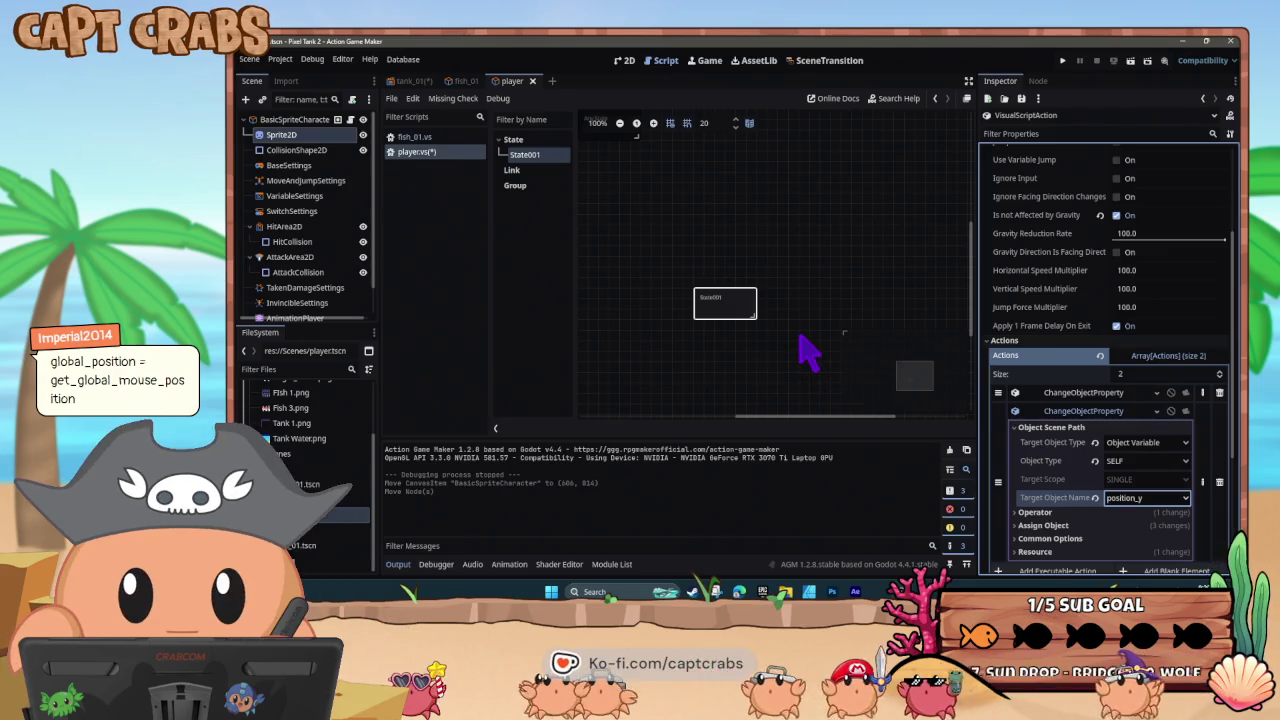
- Paste a copy of State001 as State001(1) and remove its ChangeObjectProperty action
{"action": "left_click", "coordinate": [749, 309]}
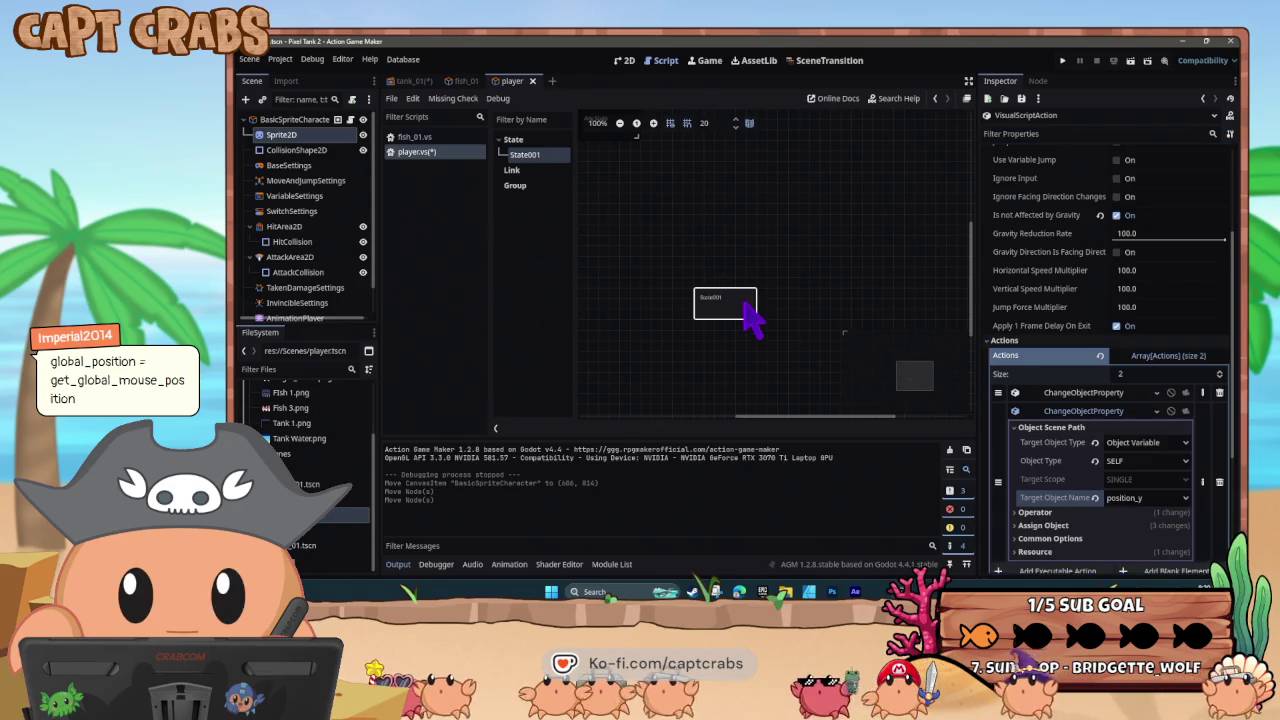
{"action": "key", "text": "ctrl+v"}
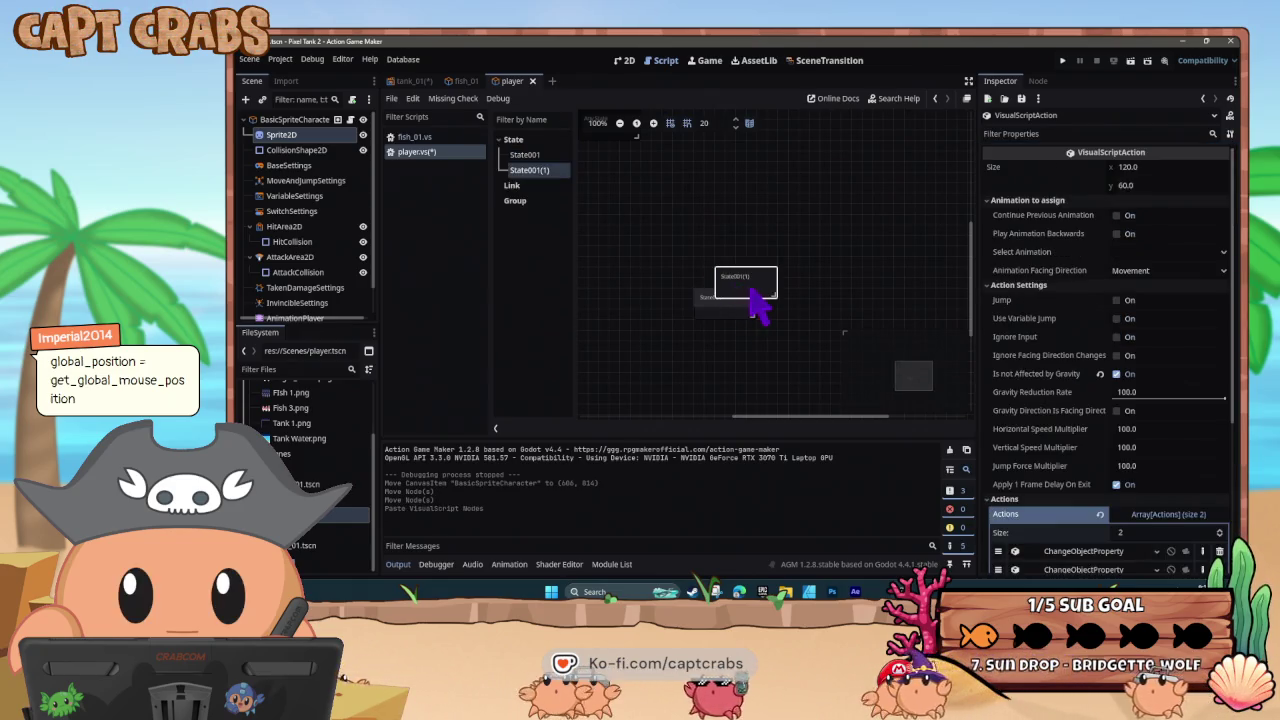
{"action": "left_click", "coordinate": [728, 263]}
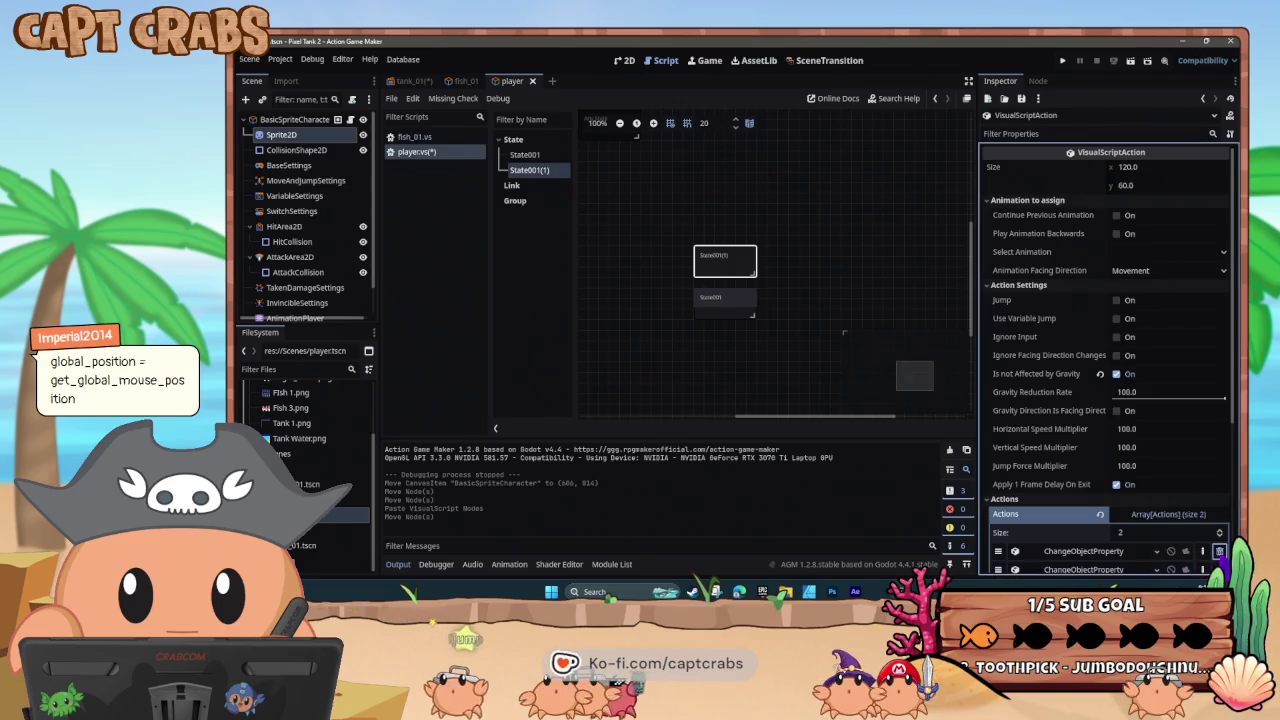
{"action": "left_click", "coordinate": [1220, 551]}
- Link State001(1) to State001
{"action": "right_click", "coordinate": [716, 280]}
{"action": "left_click", "coordinate": [730, 290]}
{"action": "left_click", "coordinate": [722, 318]}
{"action": "left_click", "coordinate": [735, 252]}
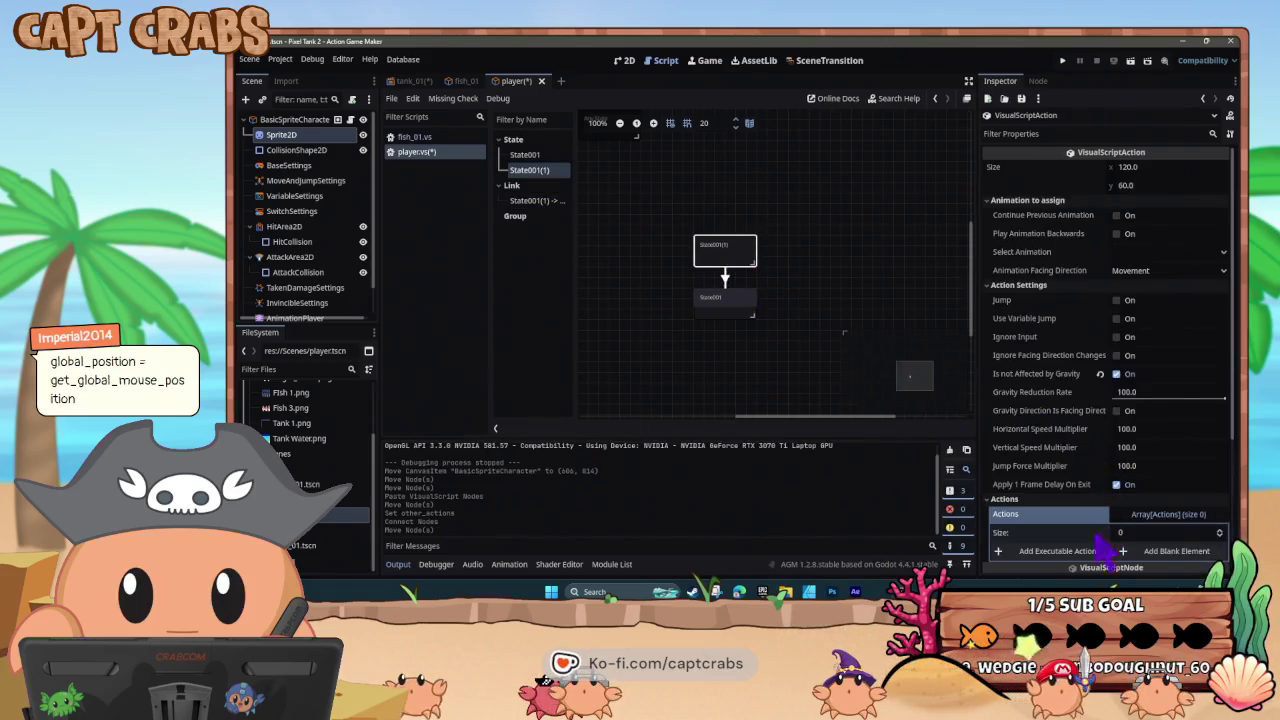
{"action": "key", "text": "alt+Tab"}
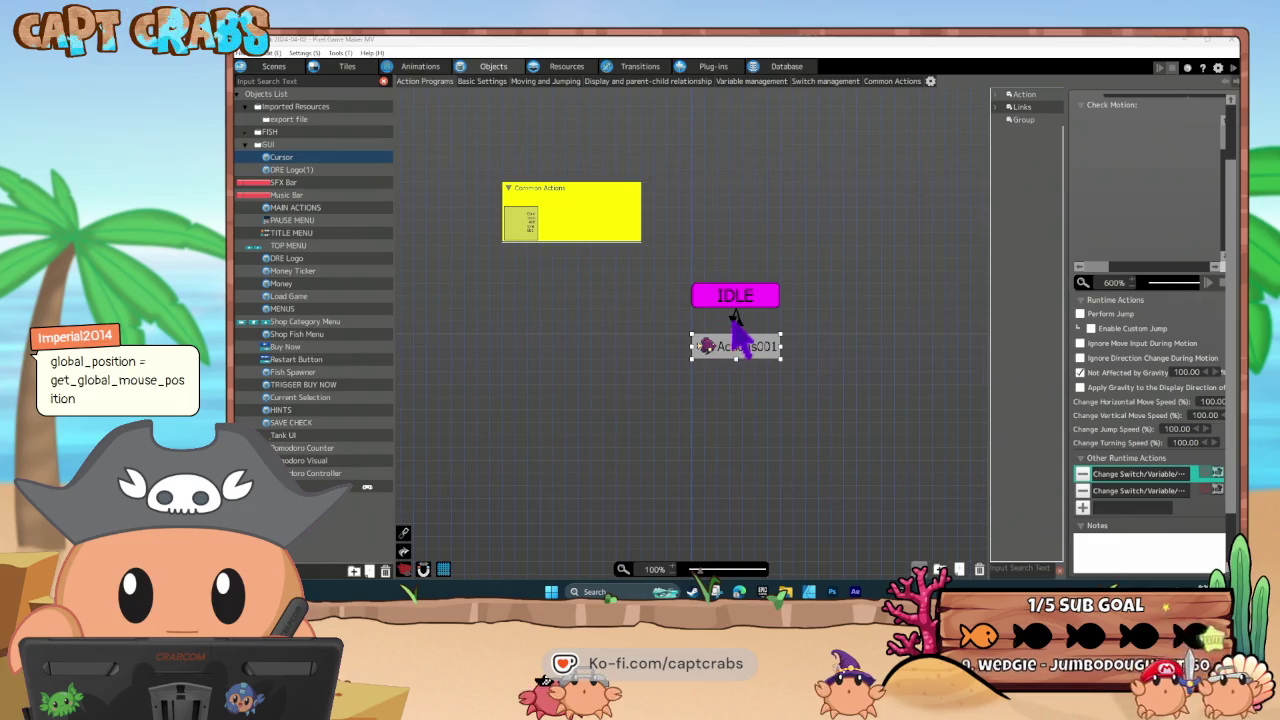
- Check the IDLE-to-Actions001 link's Mouse Coordinate X switch/variable condition without changes, then return to Action Game Maker
{"action": "left_click", "coordinate": [734, 314]}
{"action": "double_click", "coordinate": [1125, 296]}
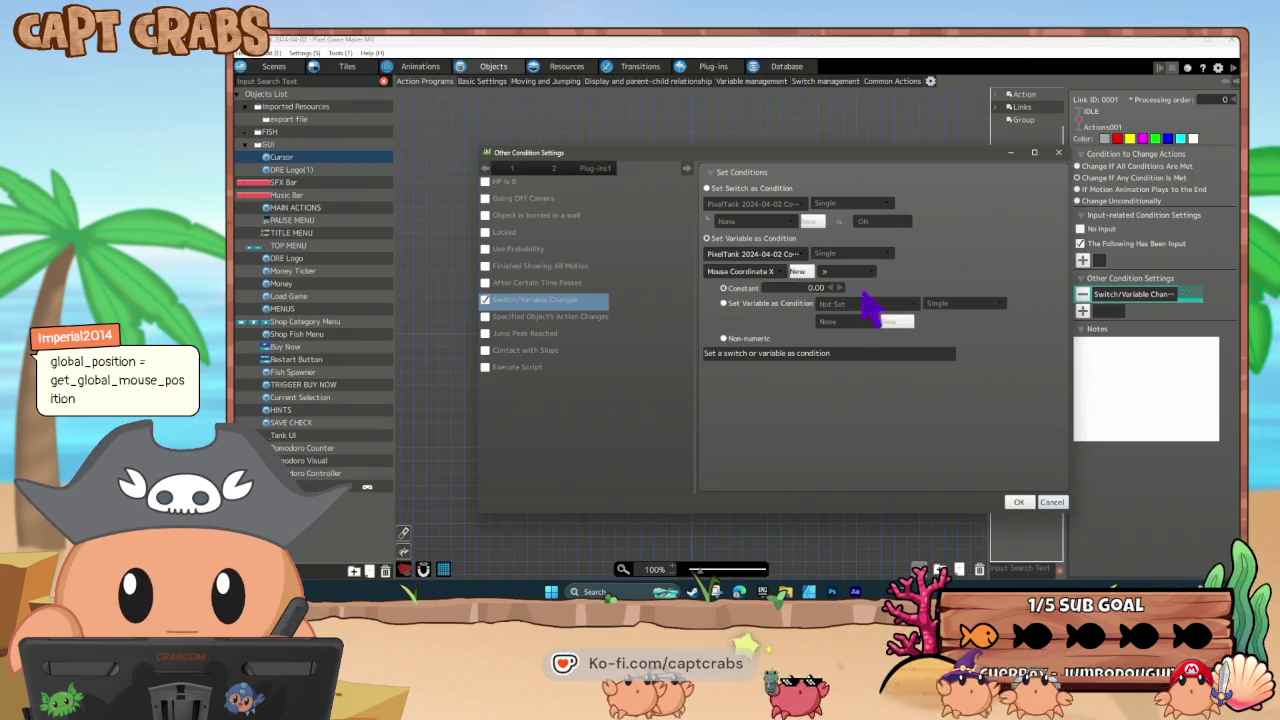
{"action": "left_click", "coordinate": [1053, 503]}
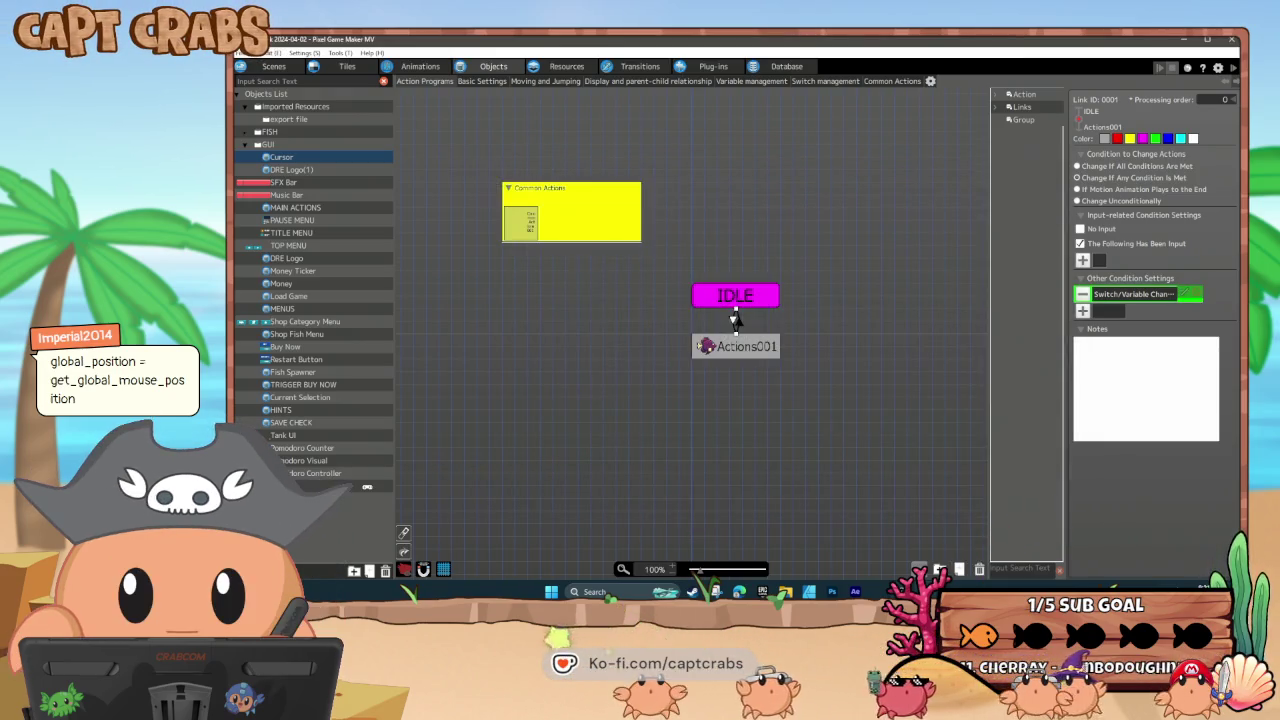
{"action": "key", "text": "alt+Tab"}
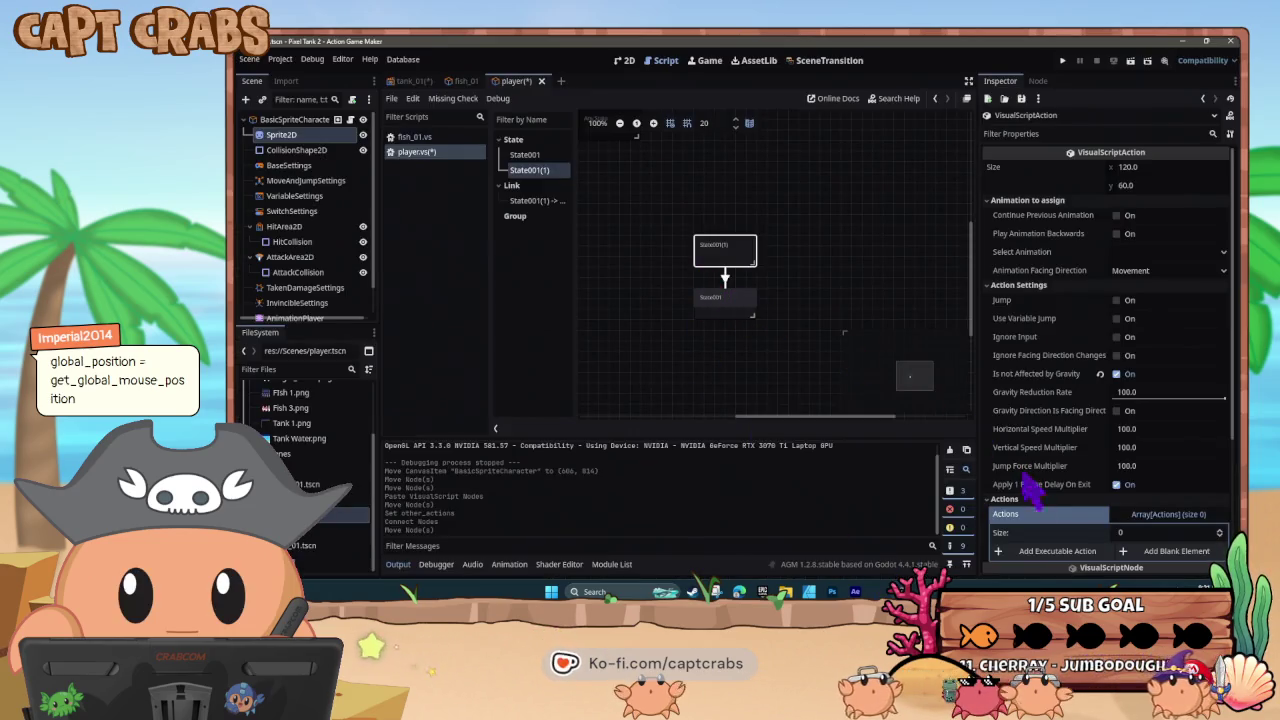
- Add a ChangeObjectProperty action to State001(1) using project variable Mouse_Position_X with operator +=
{"action": "left_click", "coordinate": [1057, 551]}
{"action": "scroll", "coordinate": [605, 405], "scroll_direction": "down", "scroll_amount": 5}
{"action": "left_click", "coordinate": [590, 372]}
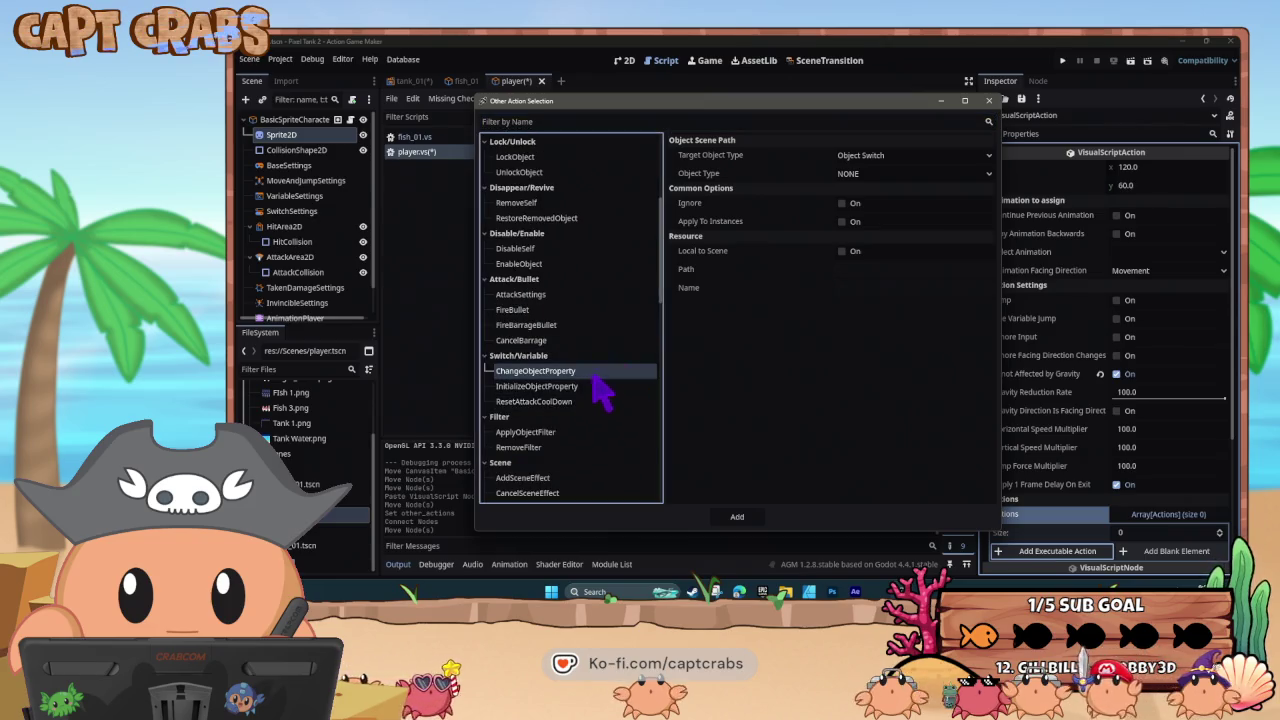
{"action": "left_click", "coordinate": [886, 156]}
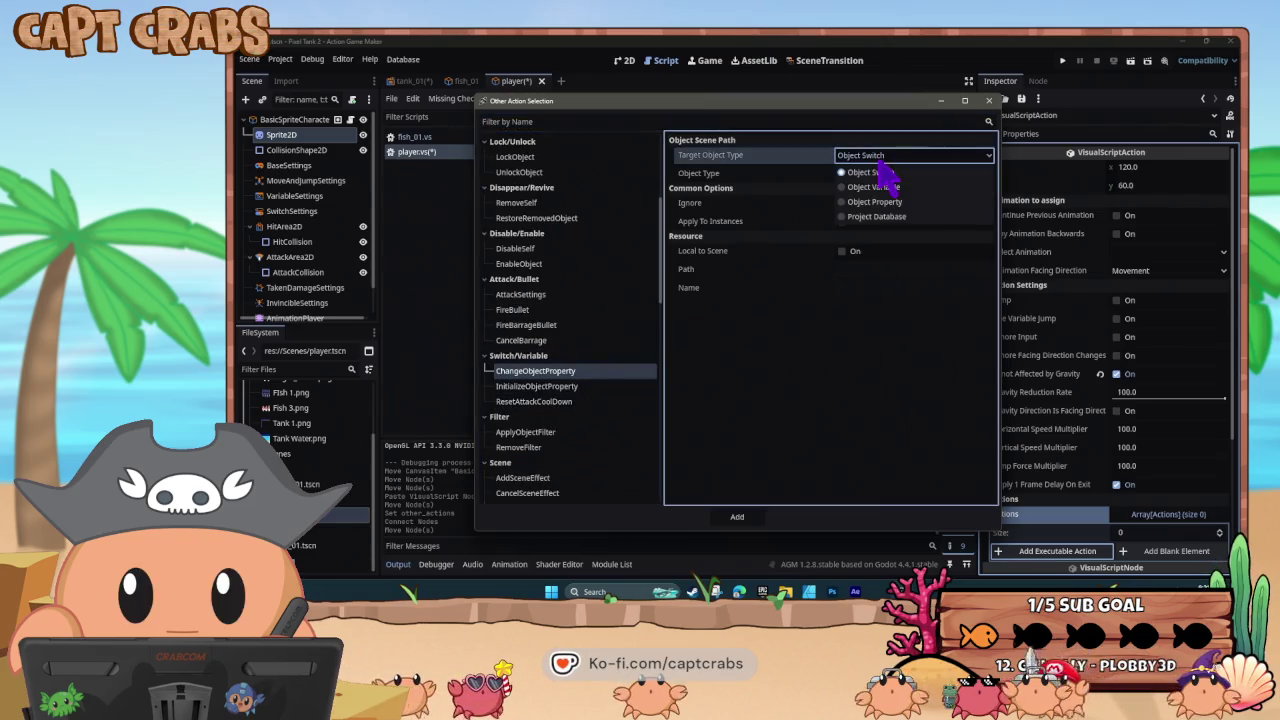
{"action": "left_click", "coordinate": [912, 217]}
{"action": "left_click", "coordinate": [891, 175]}
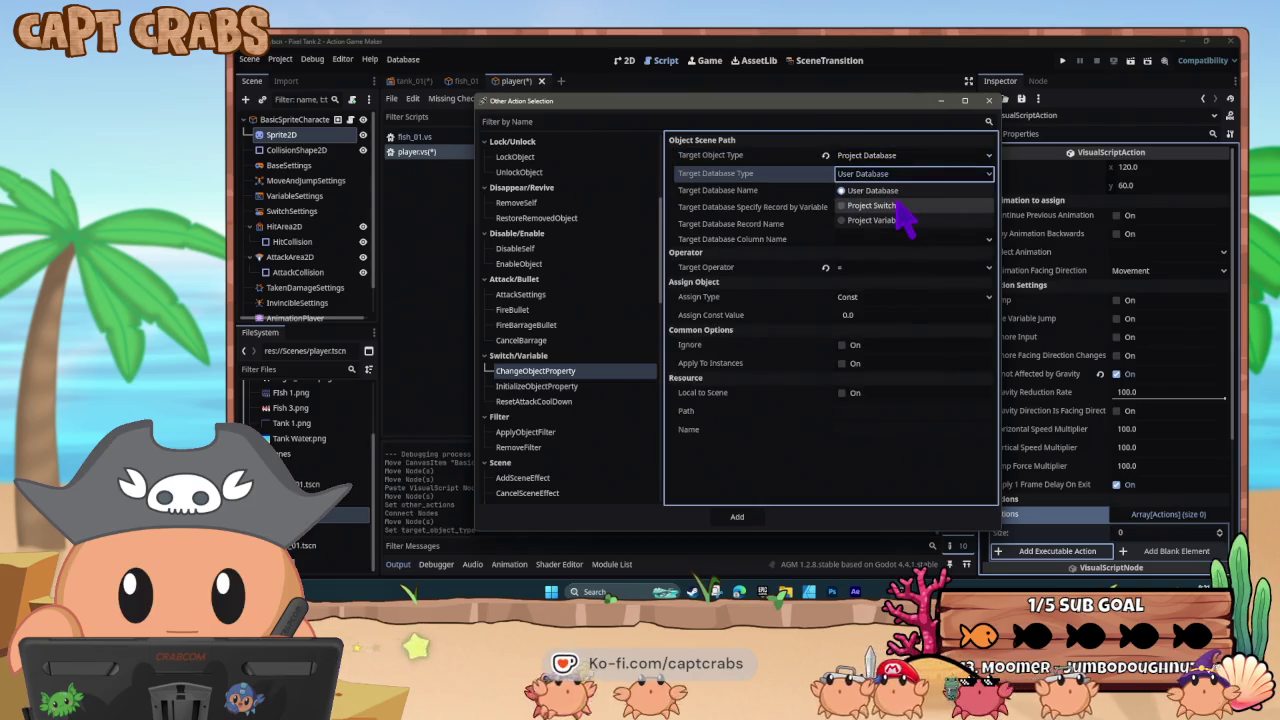
{"action": "left_click", "coordinate": [897, 205]}
{"action": "left_click", "coordinate": [886, 175]}
{"action": "left_click", "coordinate": [893, 221]}
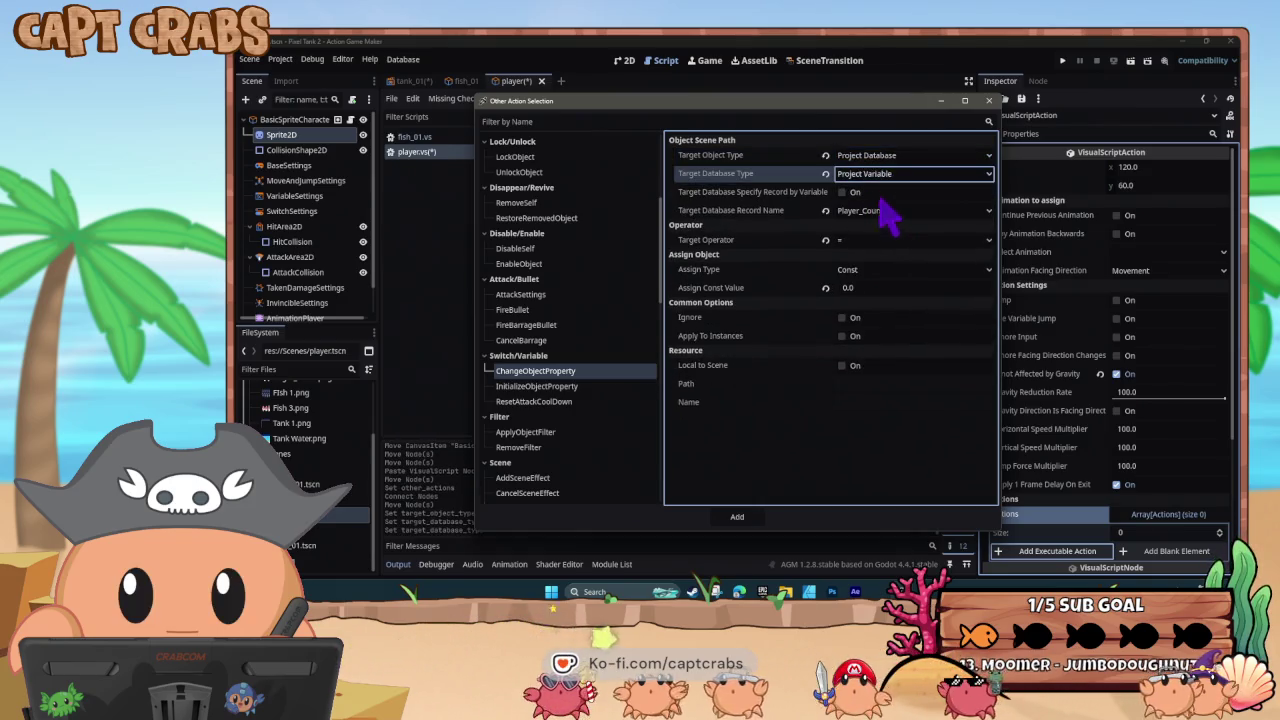
{"action": "left_click", "coordinate": [880, 210]}
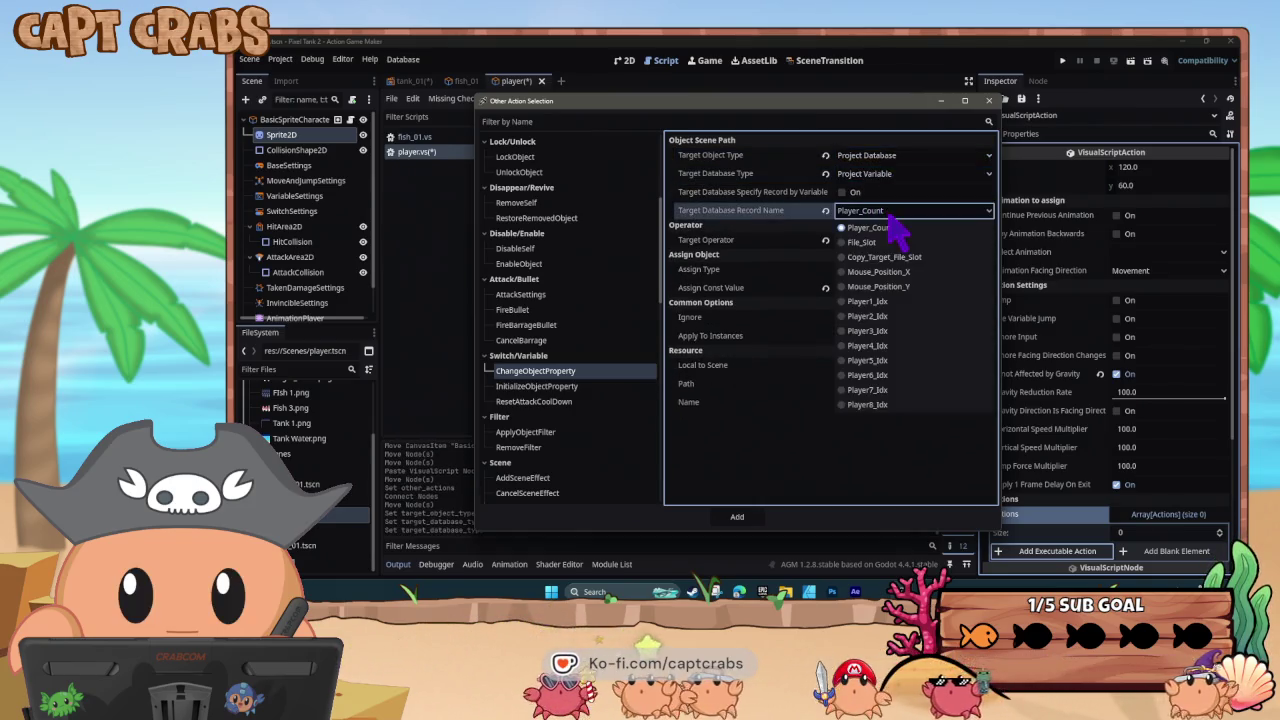
{"action": "left_click", "coordinate": [907, 272]}
{"action": "left_click", "coordinate": [877, 242]}
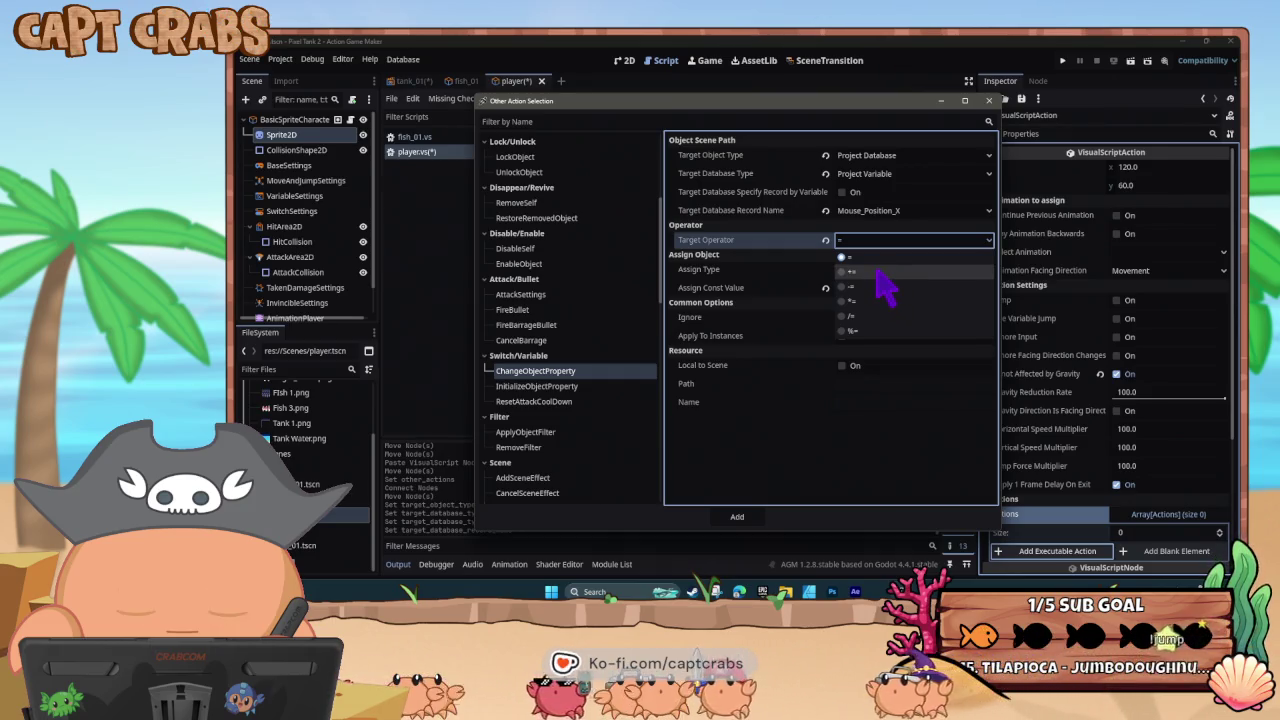
{"action": "left_click", "coordinate": [876, 272]}
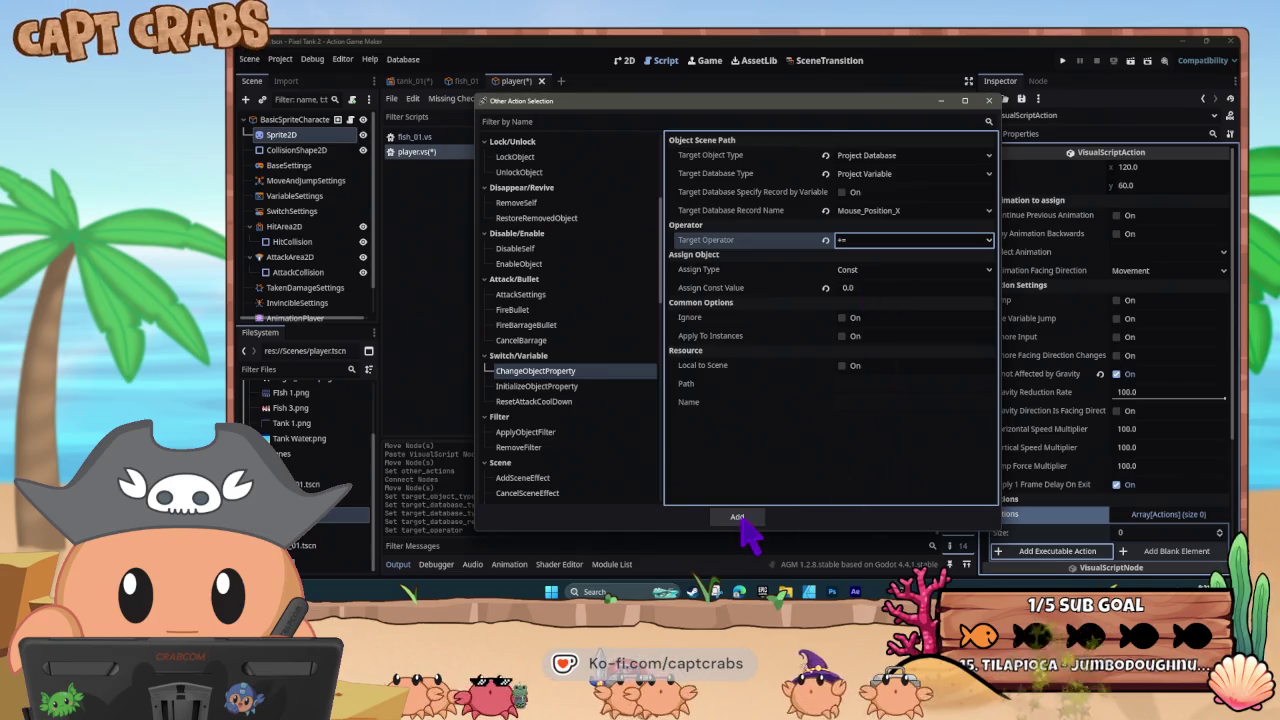
{"action": "left_click", "coordinate": [737, 516]}
- In Pixel Game Maker MV, review the Actions001-to-IDLE link's Mouse Coordinate X <= condition
{"action": "left_click", "coordinate": [725, 277]}
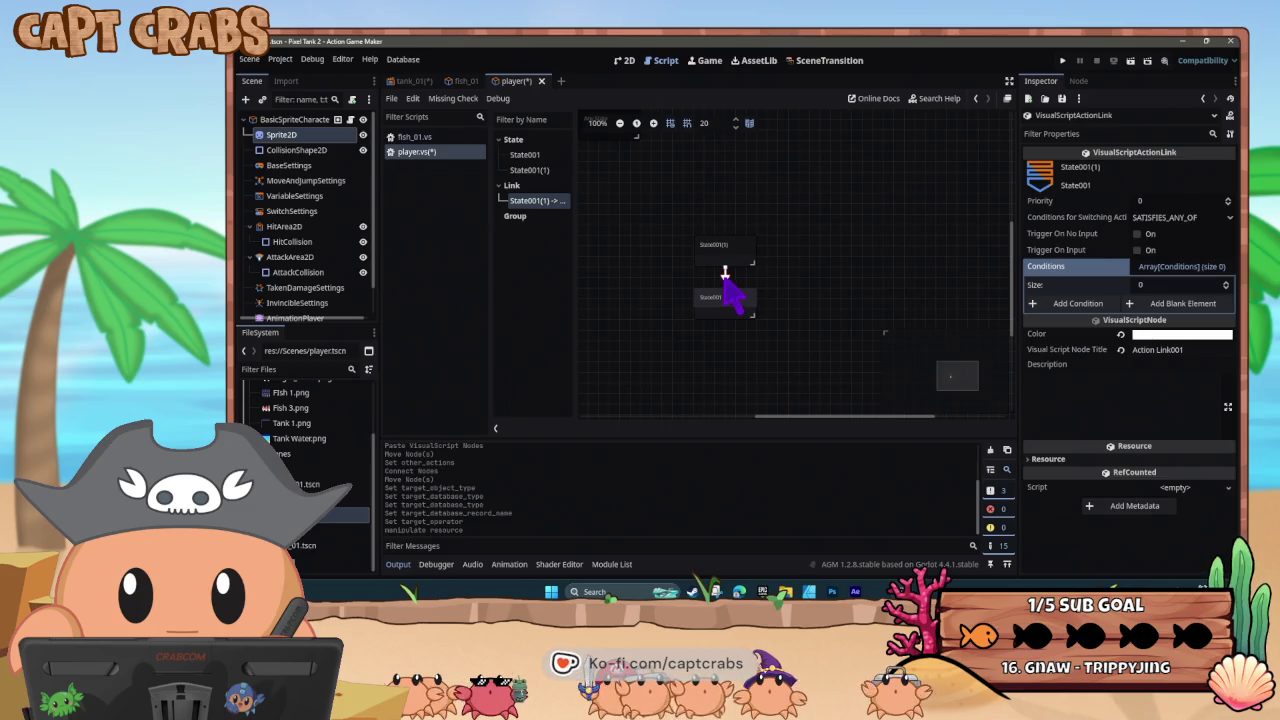
{"action": "key", "text": "alt+Tab"}
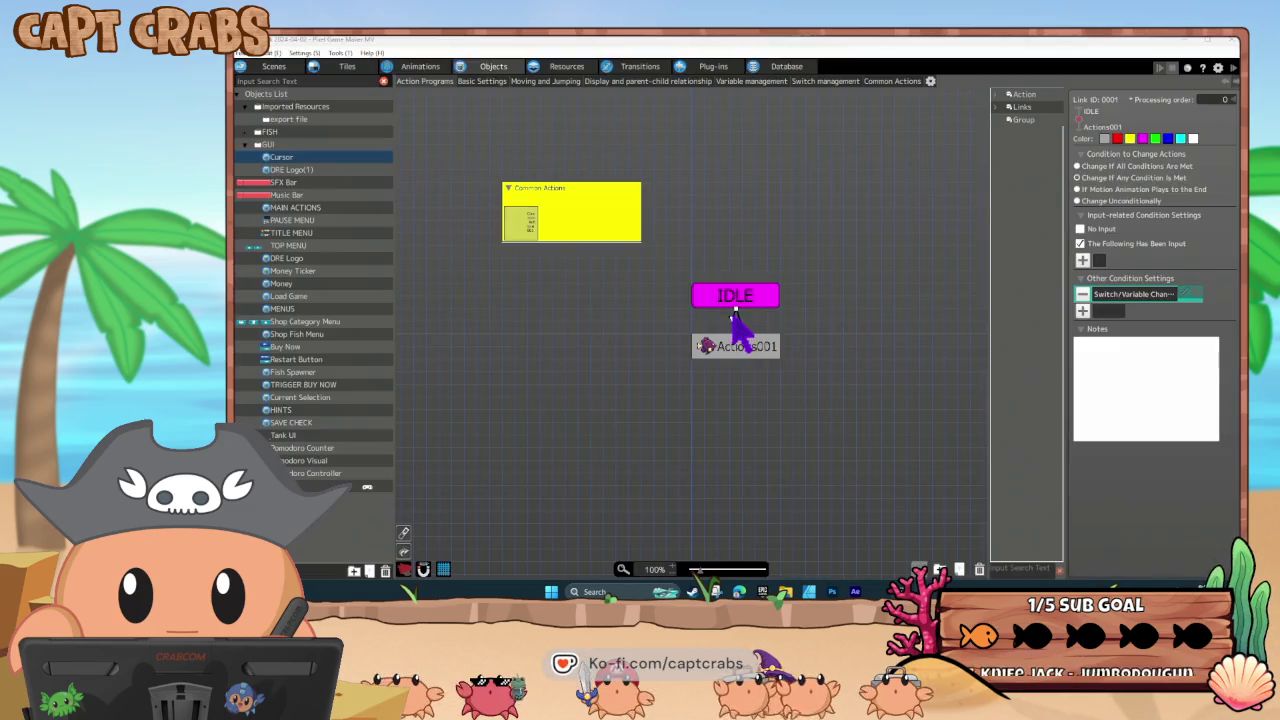
{"action": "left_click", "coordinate": [734, 318]}
{"action": "double_click", "coordinate": [1097, 296]}
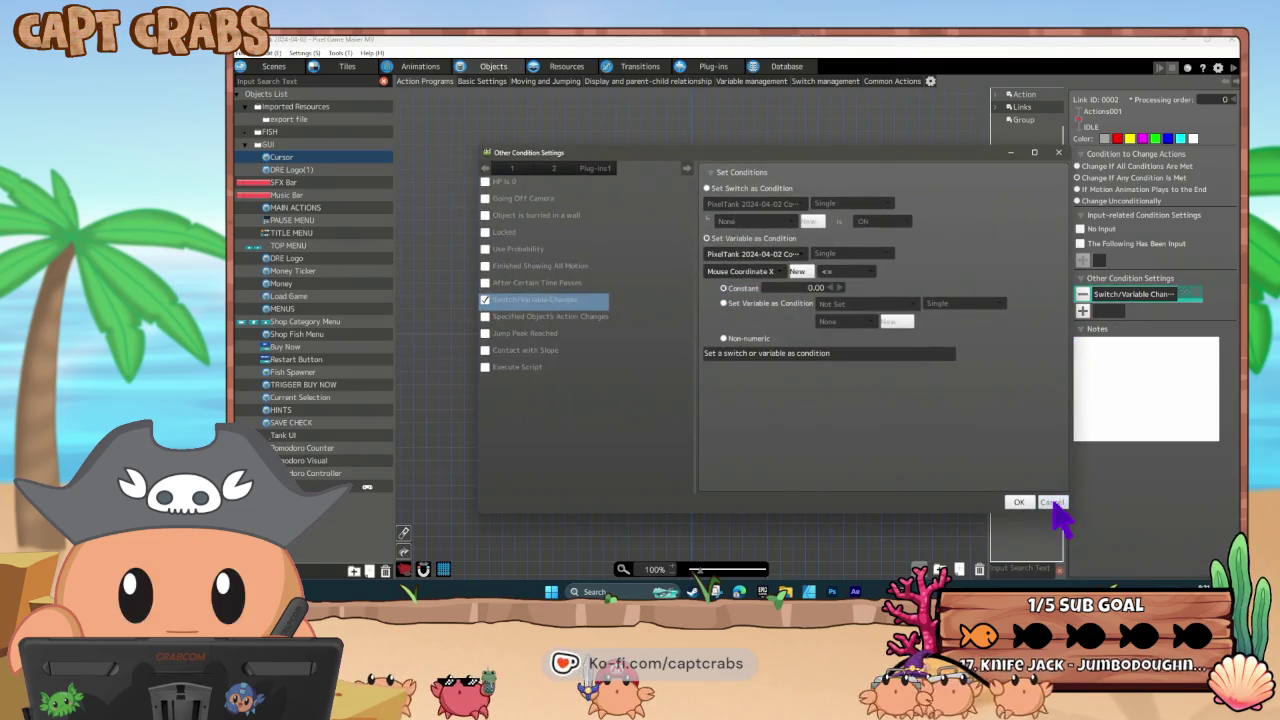
{"action": "left_click", "coordinate": [1052, 503]}
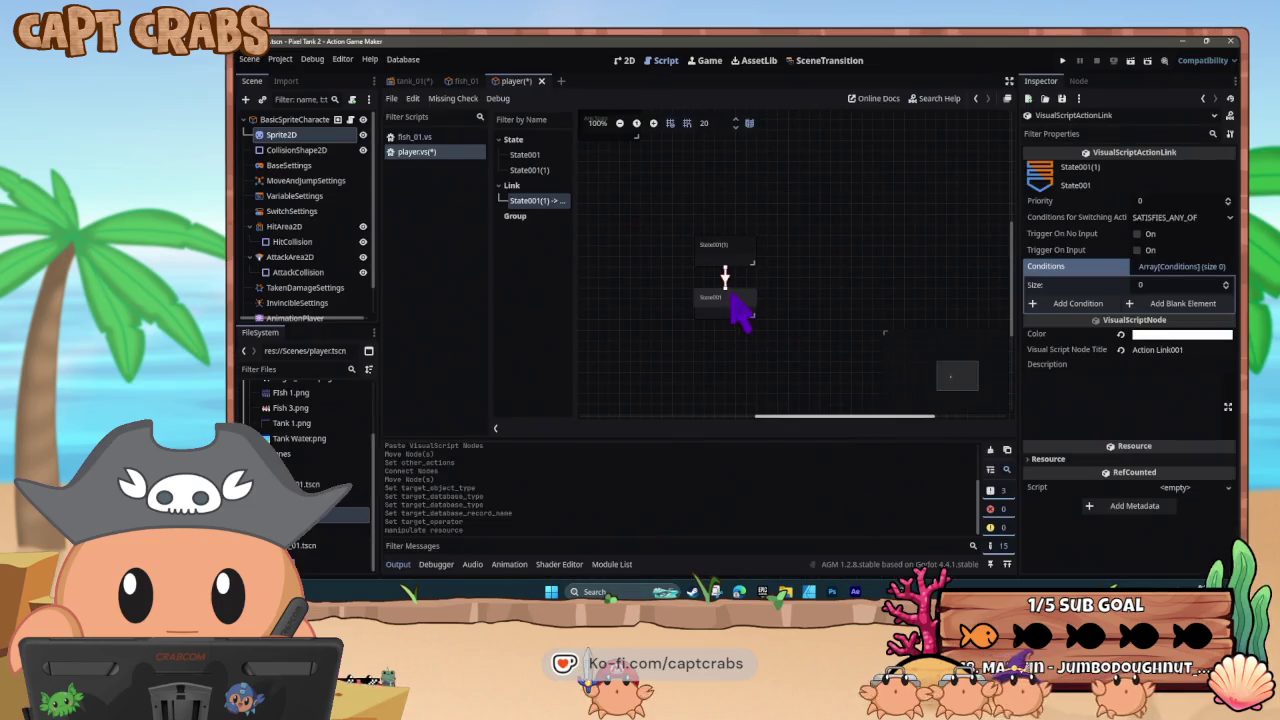
- Draw a trial link from State001 to State001(1), delete it, and save player.vs
{"action": "right_click", "coordinate": [734, 298]}
{"action": "left_click", "coordinate": [765, 328]}
{"action": "left_click", "coordinate": [740, 258]}
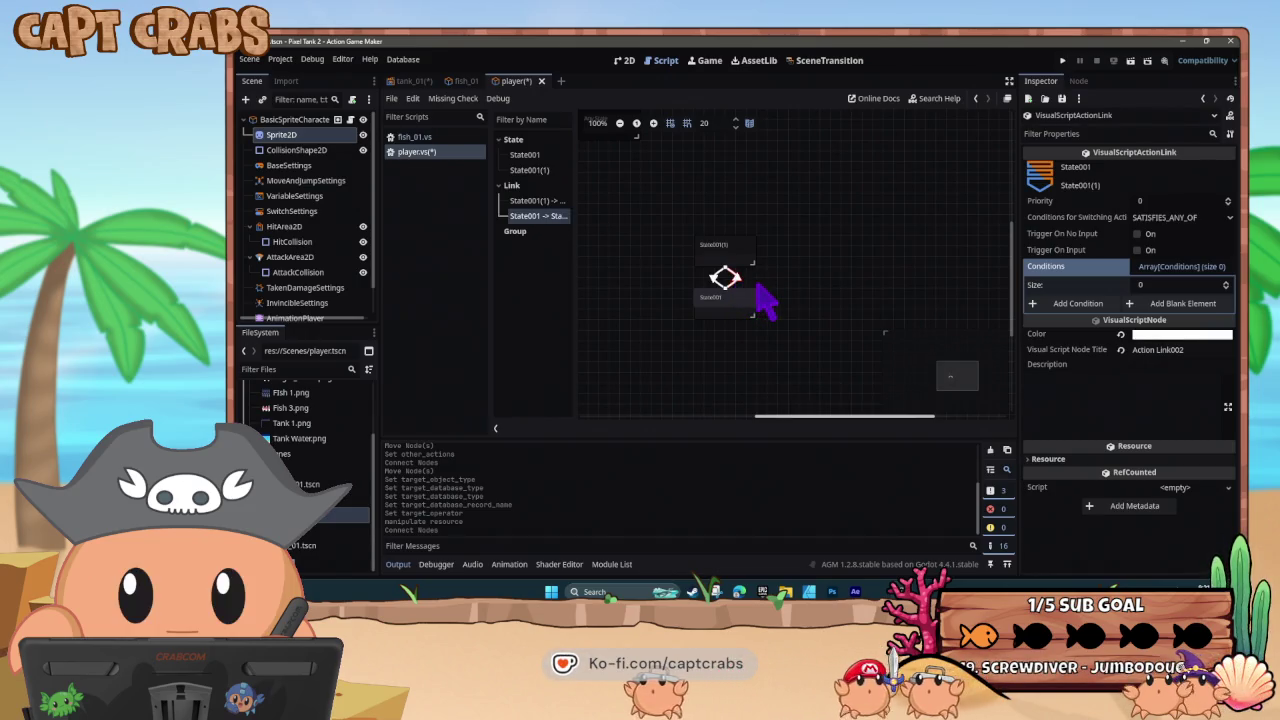
{"action": "key", "text": "Delete"}
{"action": "left_click", "coordinate": [726, 280]}
{"action": "key", "text": "ctrl+s"}
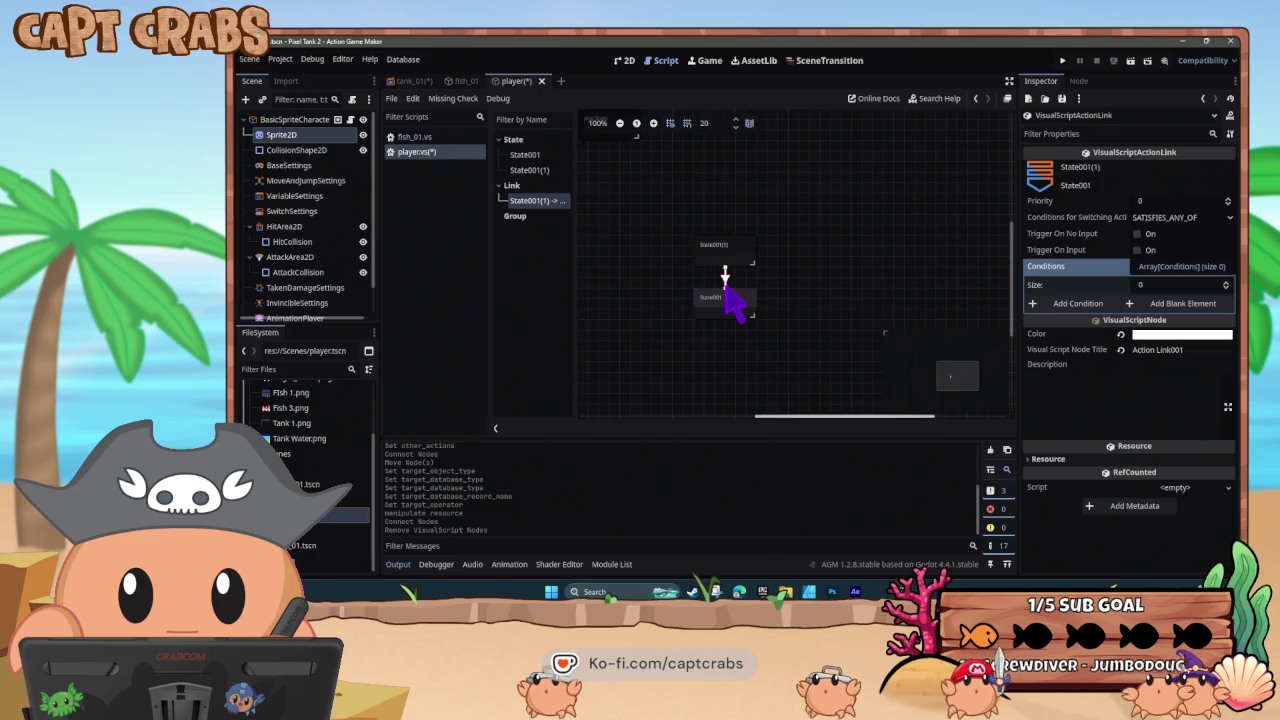
- Copy the existing link onto State001, then start adding a condition to the State001(1)-to-State001 link
{"action": "right_click", "coordinate": [726, 285]}
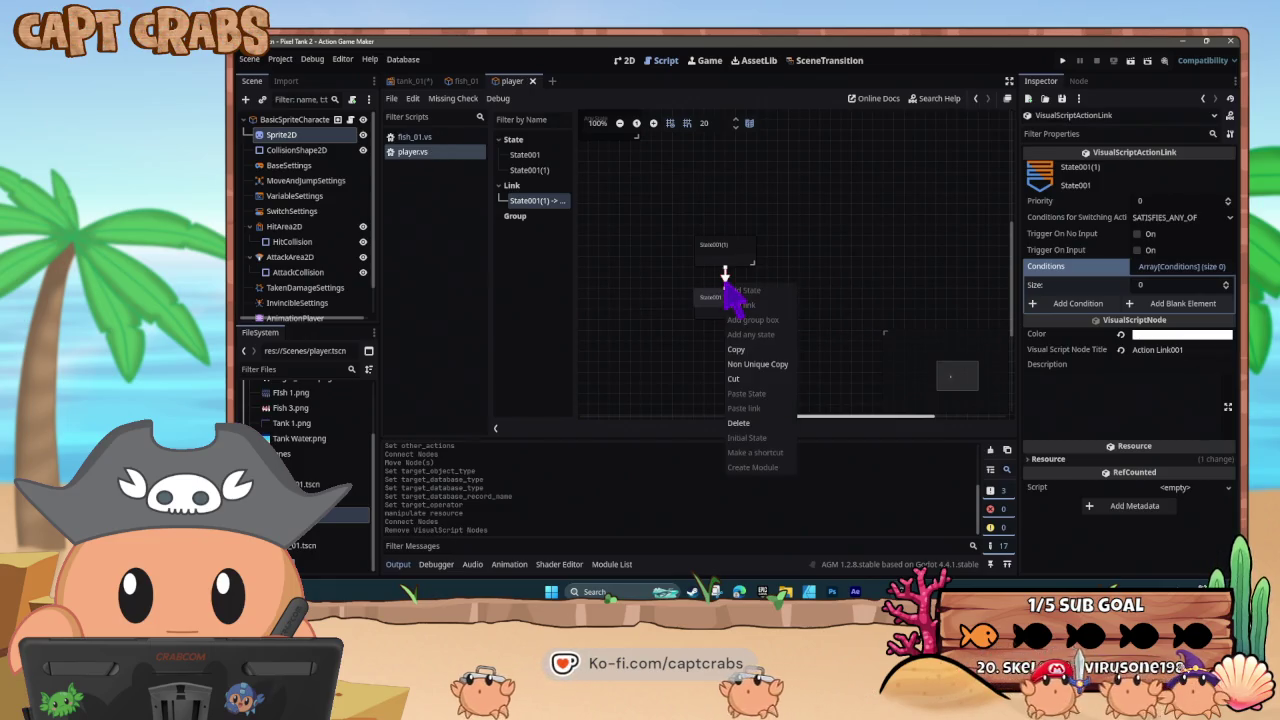
{"action": "left_click", "coordinate": [750, 349]}
{"action": "right_click", "coordinate": [727, 302]}
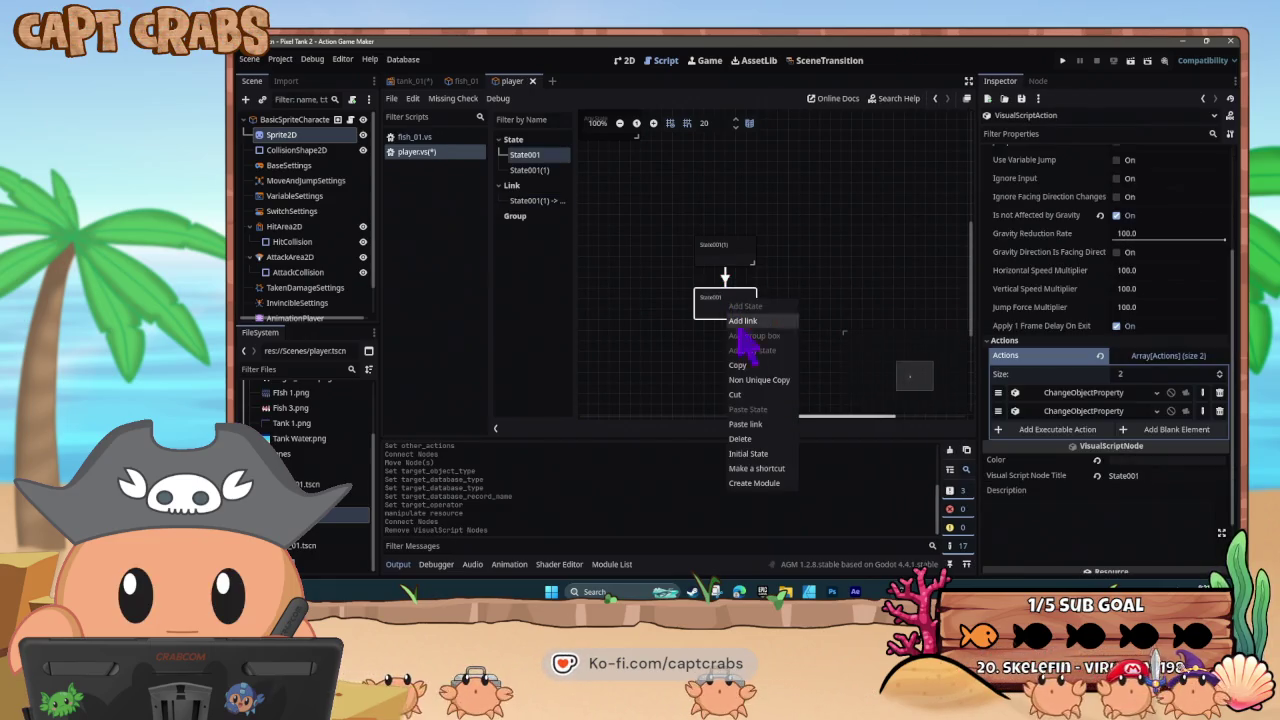
{"action": "left_click", "coordinate": [765, 425]}
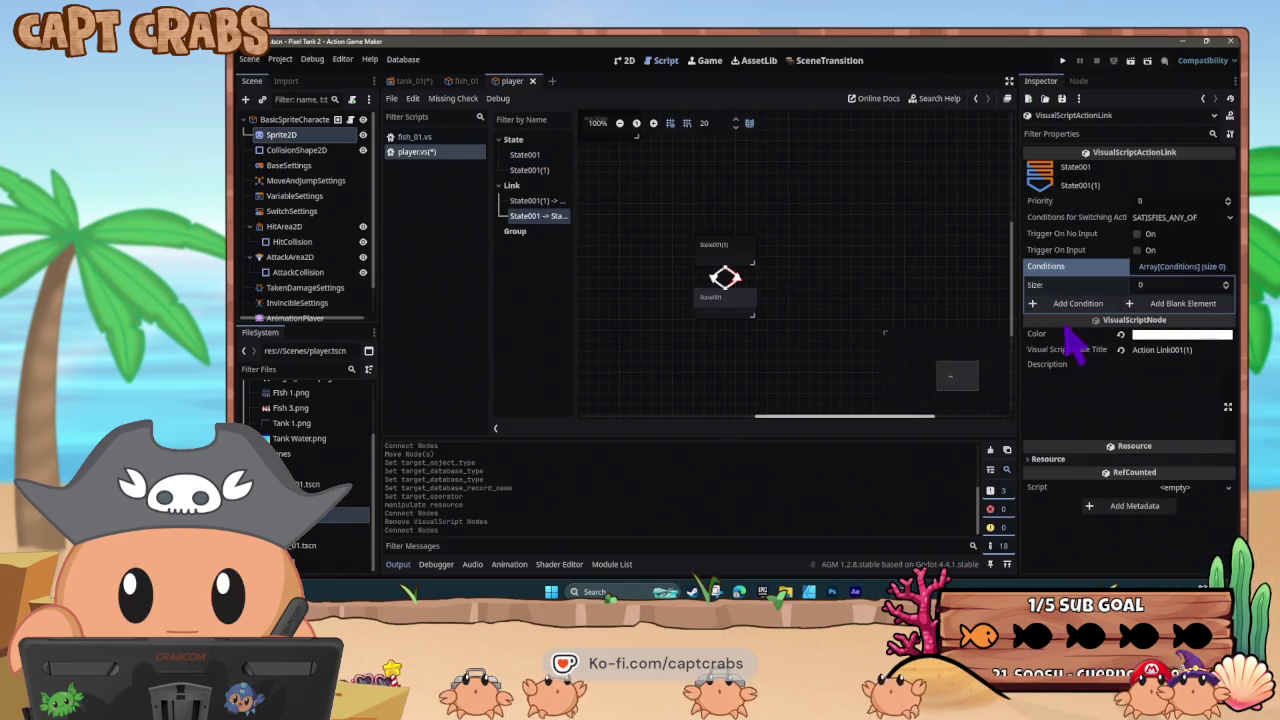
{"action": "left_click", "coordinate": [752, 288]}
{"action": "left_click", "coordinate": [716, 280]}
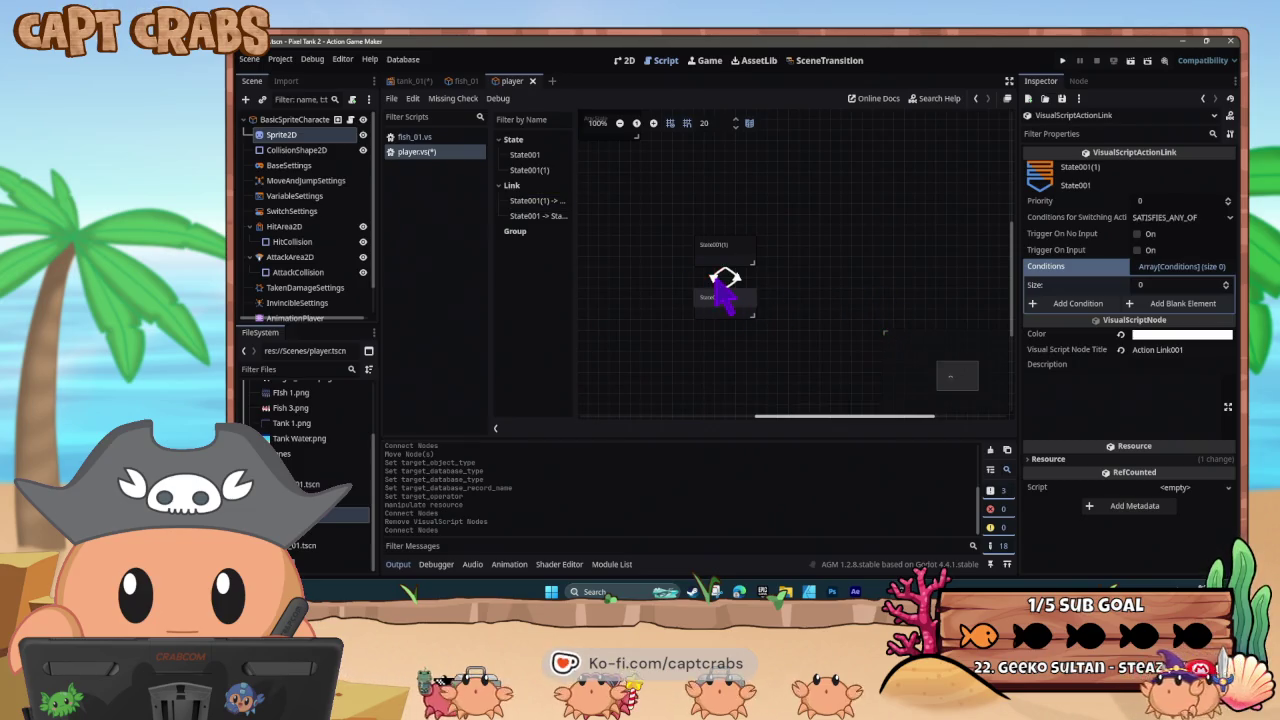
{"action": "left_click", "coordinate": [1062, 304]}
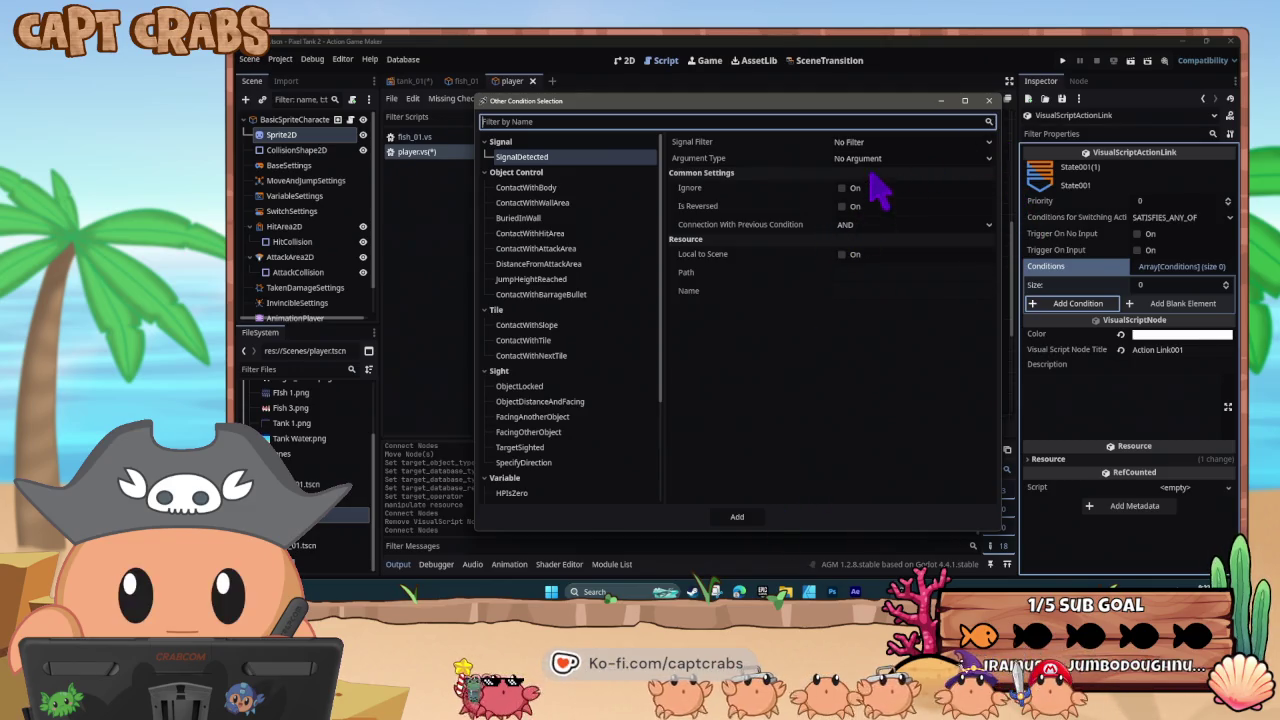
- Add a SwitchVariableChanged condition checking project variable Mouse_Position_X > 0.0
{"action": "scroll", "coordinate": [590, 370], "scroll_direction": "down", "scroll_amount": 3}
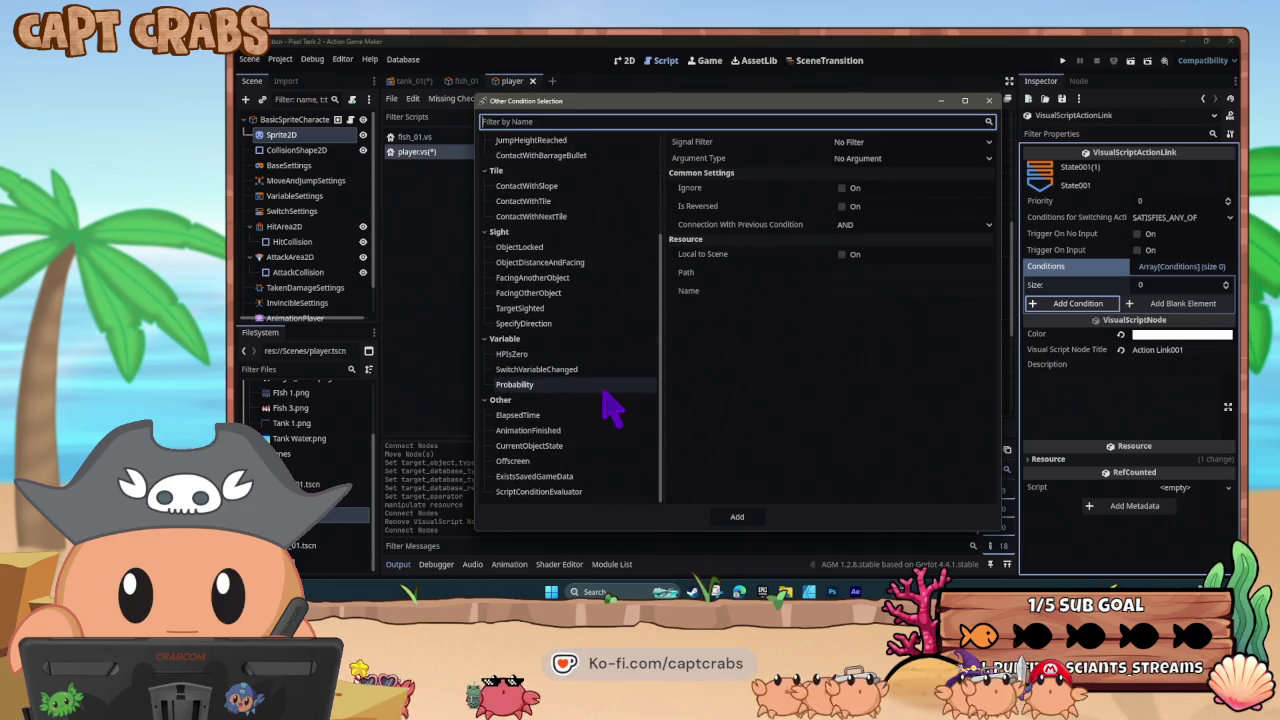
{"action": "scroll", "coordinate": [590, 395], "scroll_direction": "up", "scroll_amount": 2}
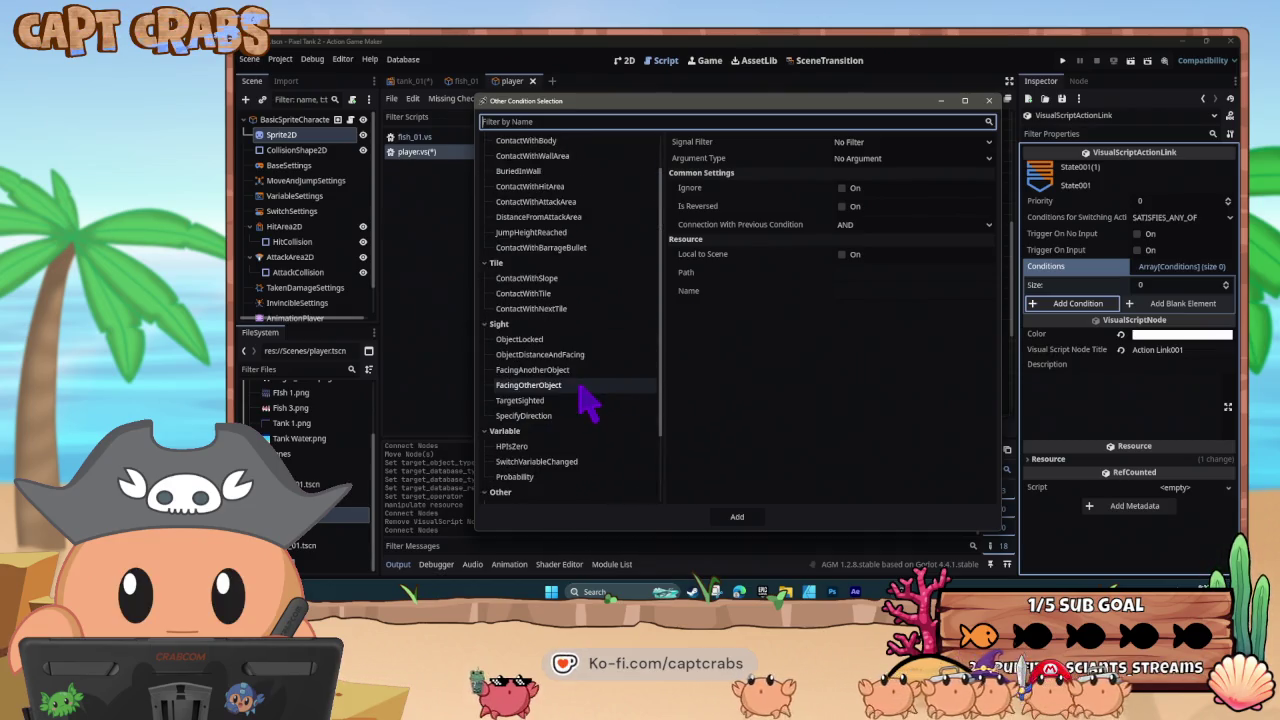
{"action": "scroll", "coordinate": [585, 400], "scroll_direction": "up", "scroll_amount": 1}
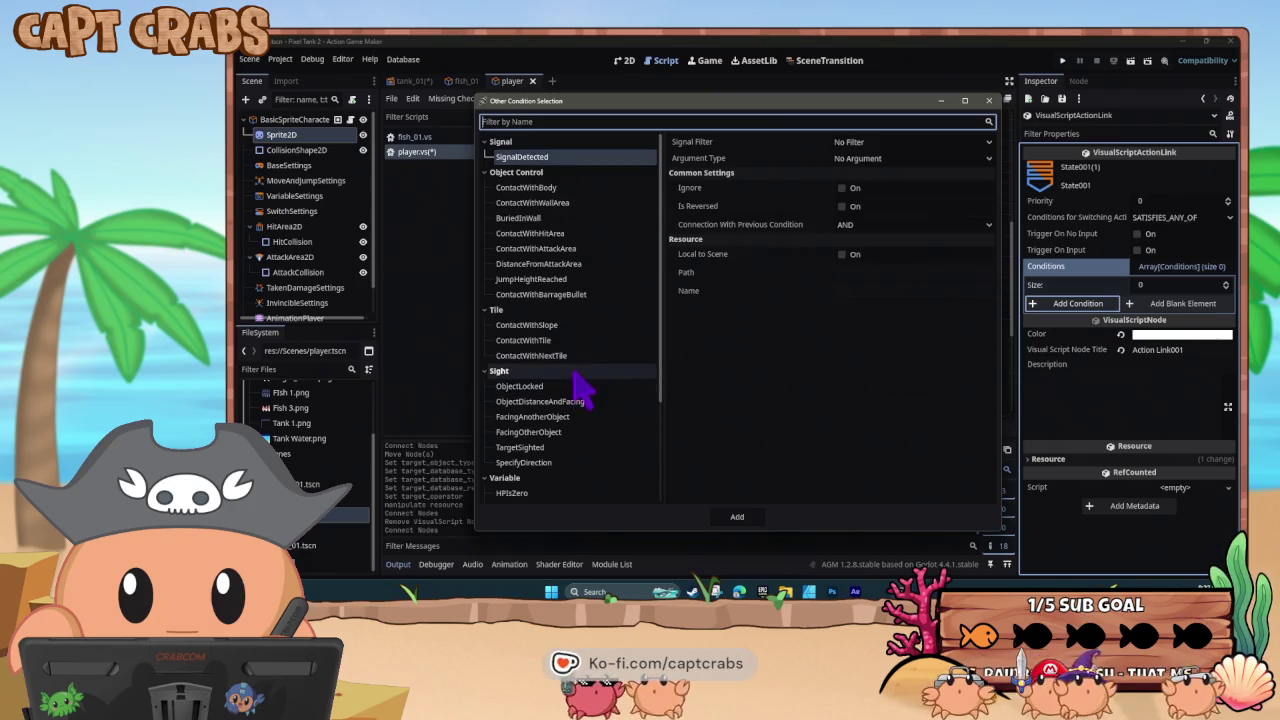
{"action": "scroll", "coordinate": [577, 375], "scroll_direction": "down", "scroll_amount": 3}
{"action": "scroll", "coordinate": [588, 397], "scroll_direction": "up", "scroll_amount": 2}
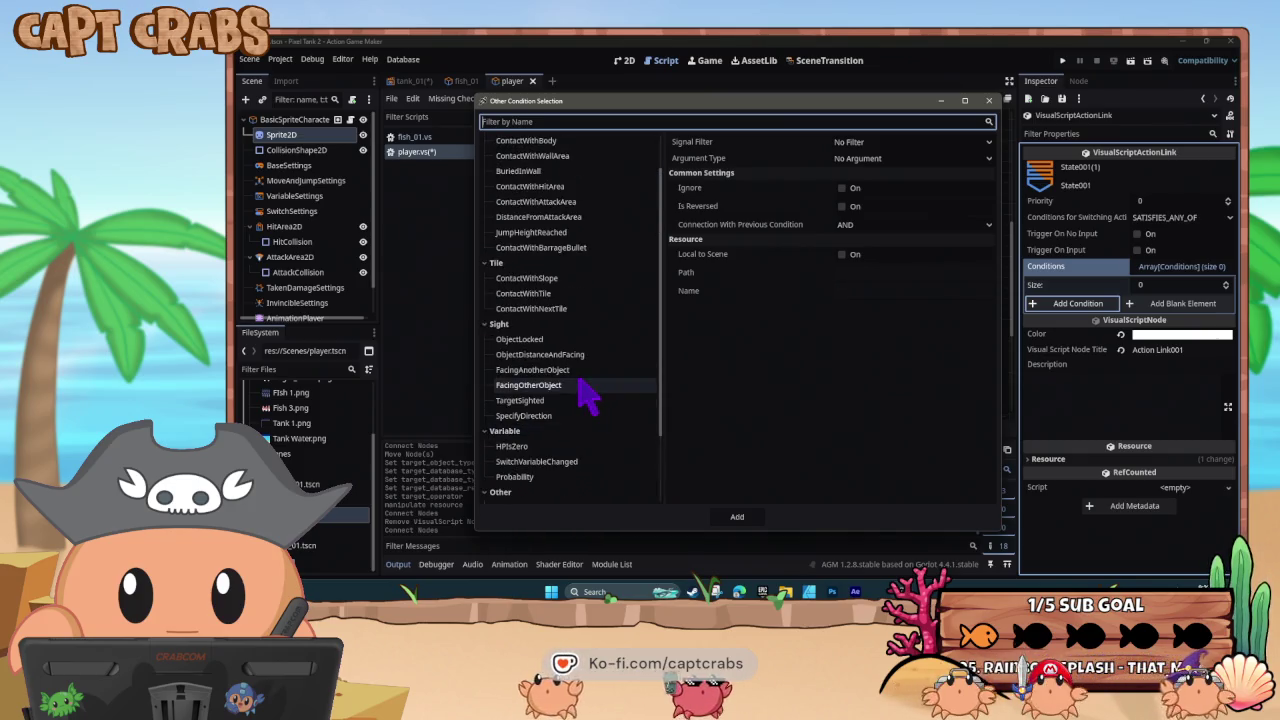
{"action": "scroll", "coordinate": [588, 397], "scroll_direction": "down", "scroll_amount": 2}
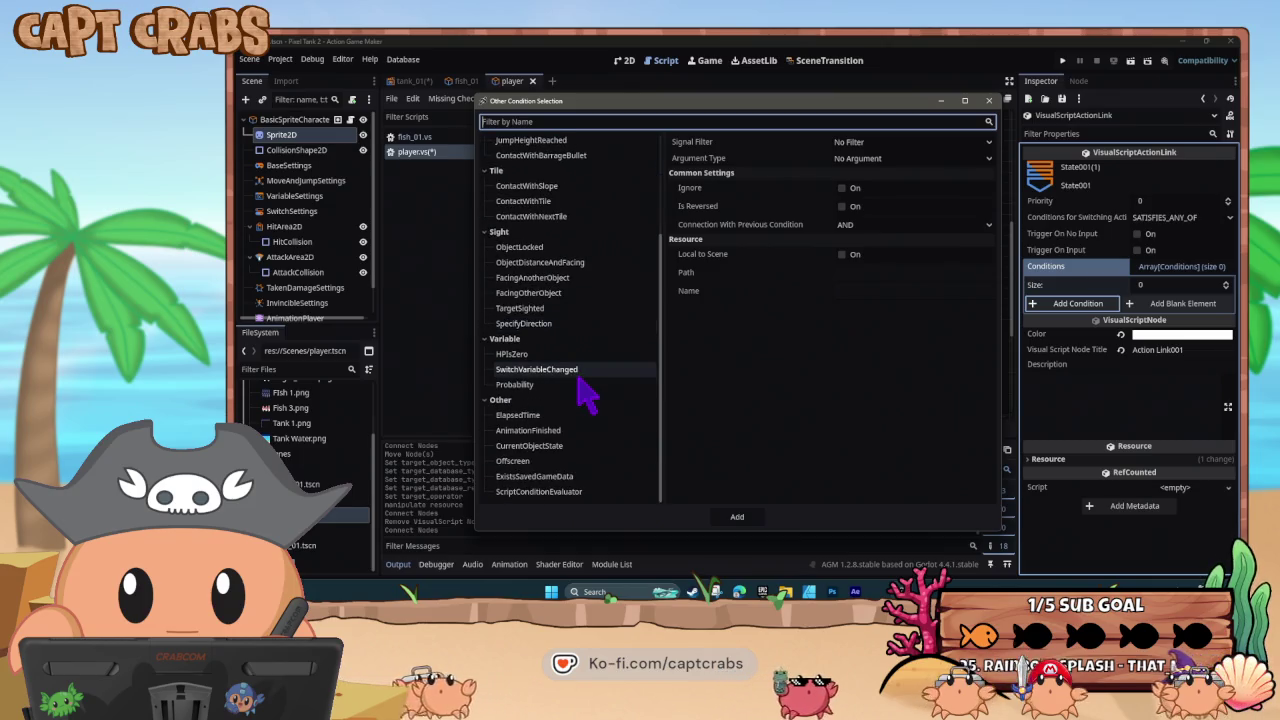
{"action": "scroll", "coordinate": [588, 397], "scroll_direction": "up", "scroll_amount": 3}
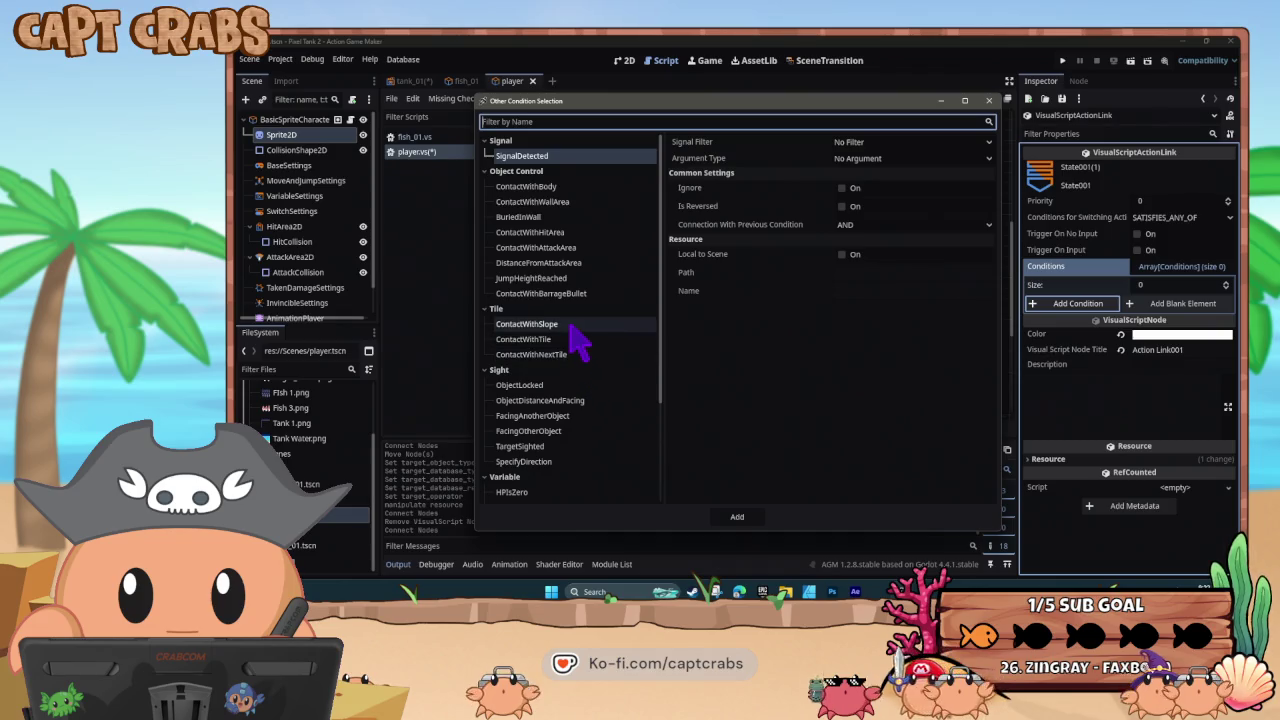
{"action": "scroll", "coordinate": [586, 343], "scroll_direction": "down", "scroll_amount": 3}
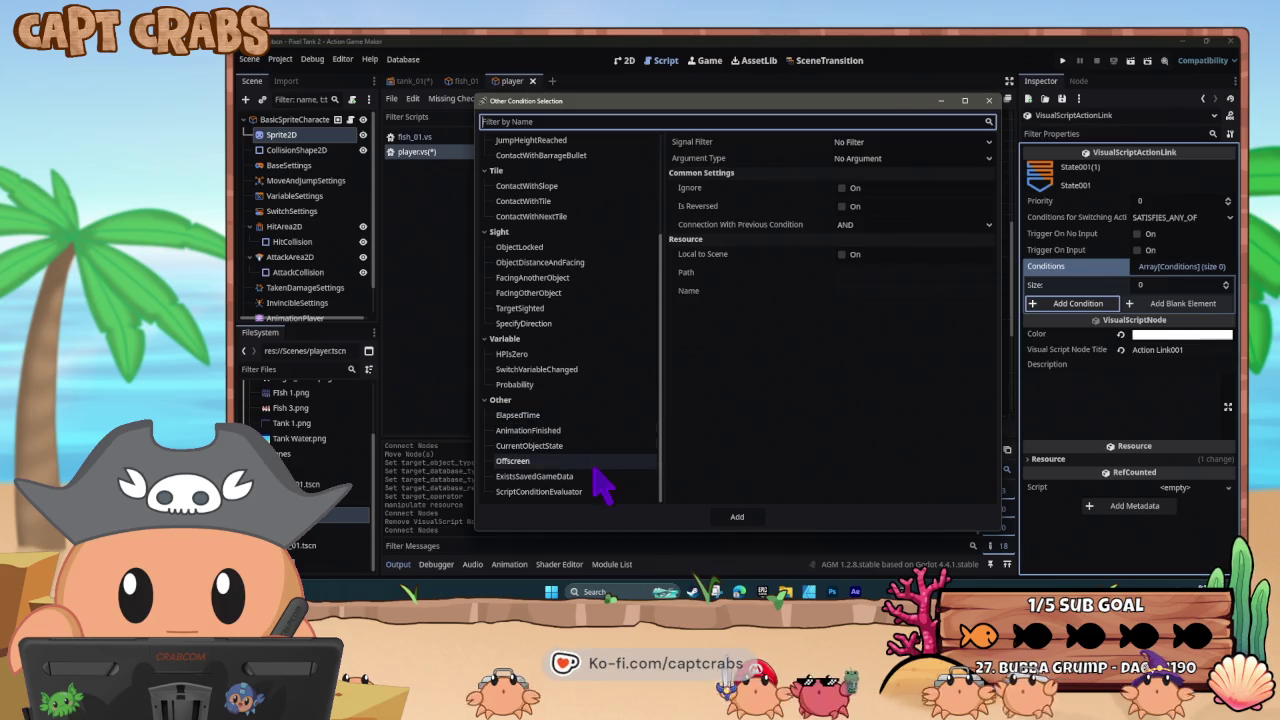
{"action": "left_click", "coordinate": [572, 375]}
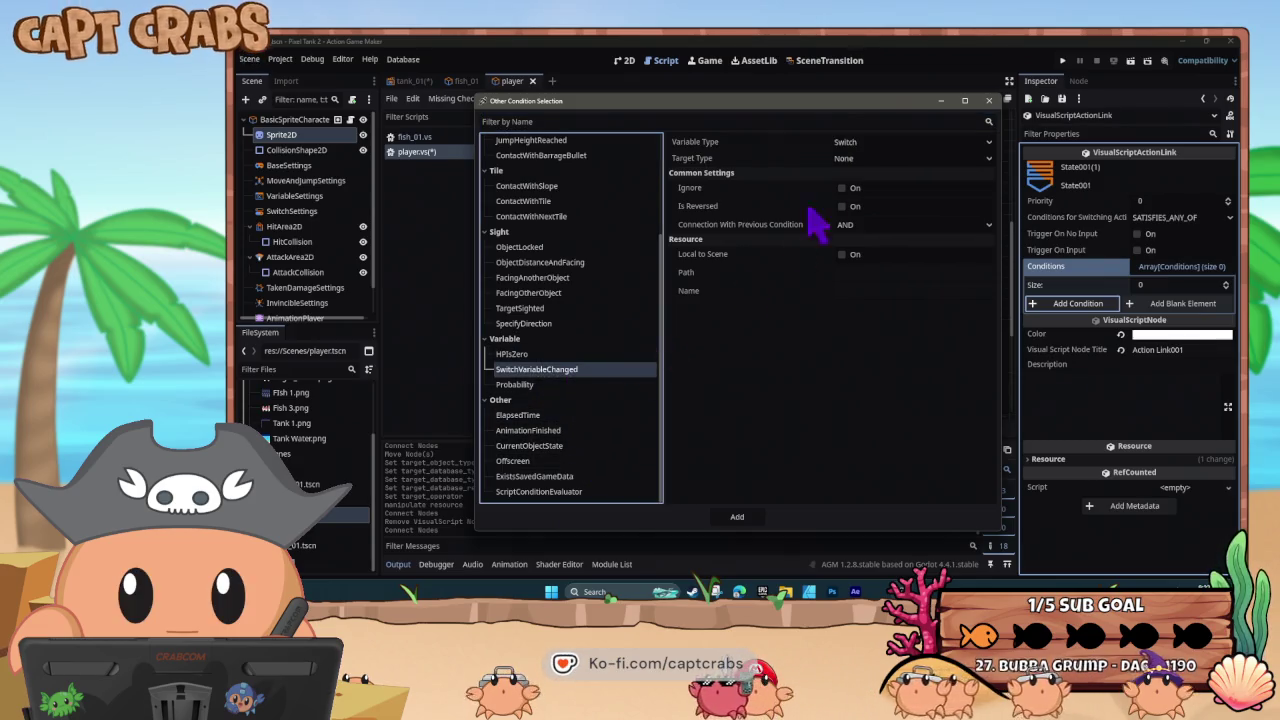
{"action": "left_click", "coordinate": [870, 145]}
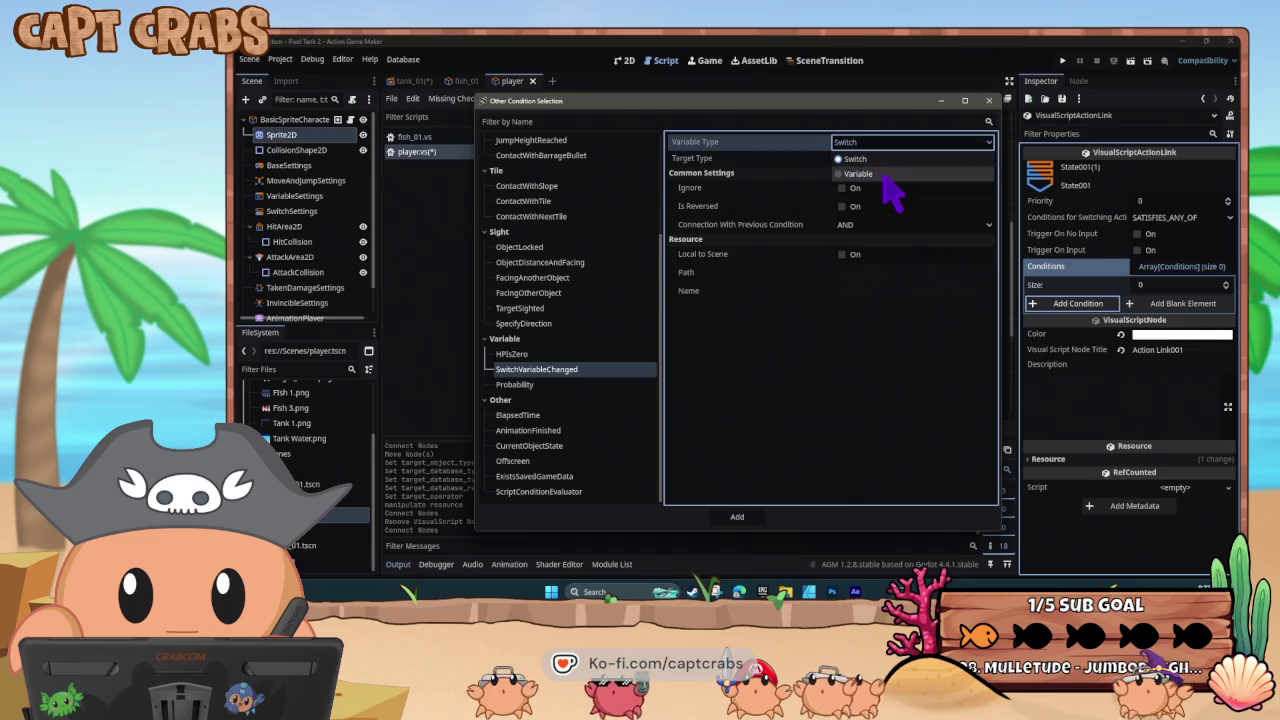
{"action": "left_click", "coordinate": [880, 174]}
{"action": "left_click", "coordinate": [880, 160]}
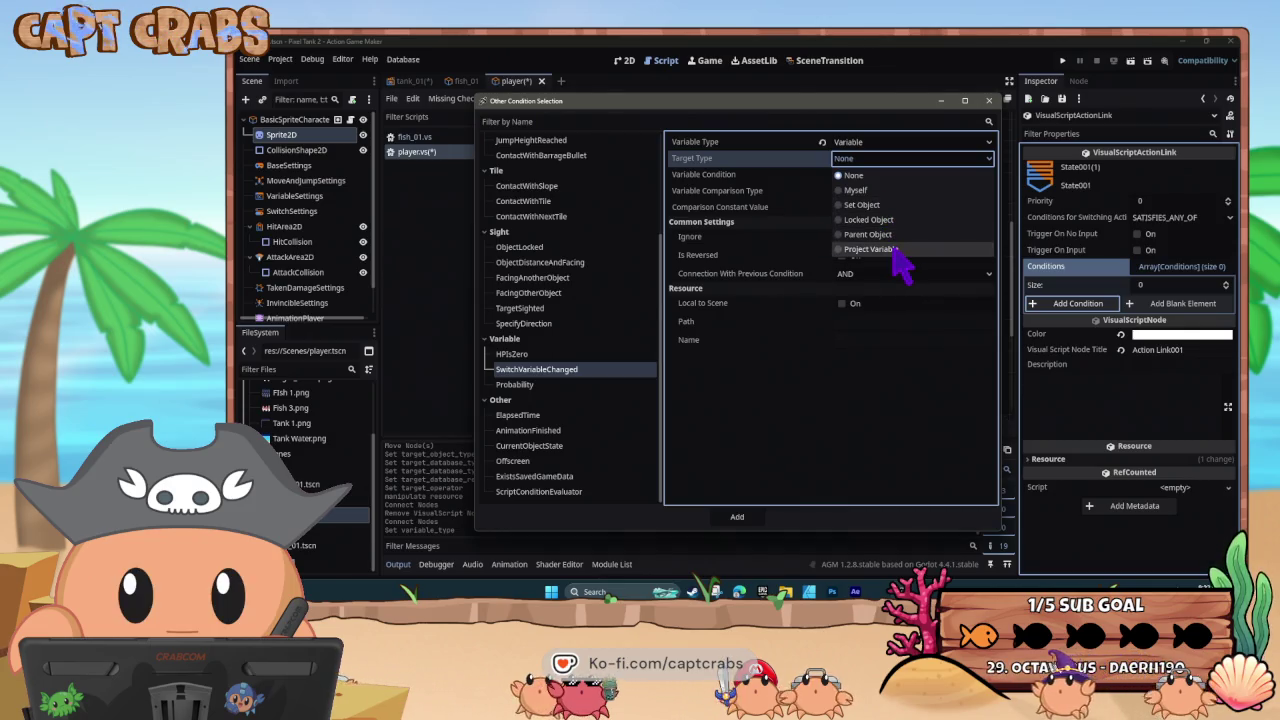
{"action": "left_click", "coordinate": [897, 249]}
{"action": "left_click", "coordinate": [877, 175]}
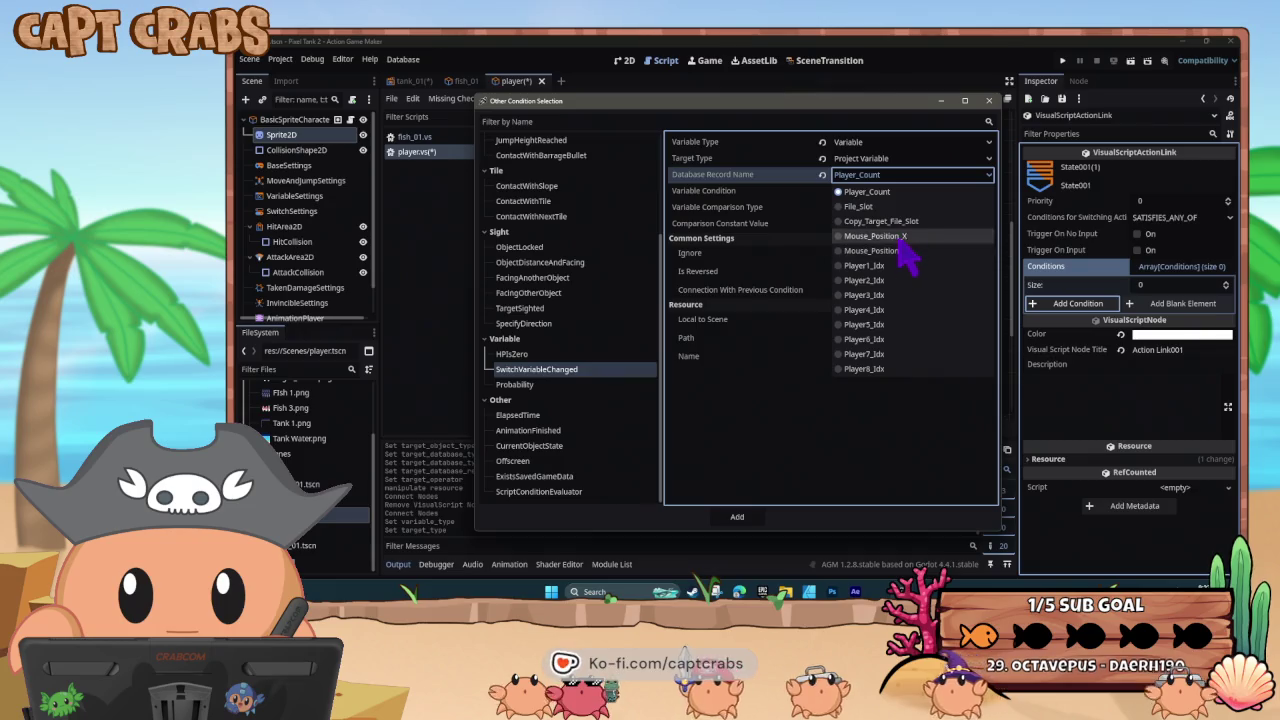
{"action": "left_click", "coordinate": [895, 240]}
{"action": "left_click", "coordinate": [864, 192]}
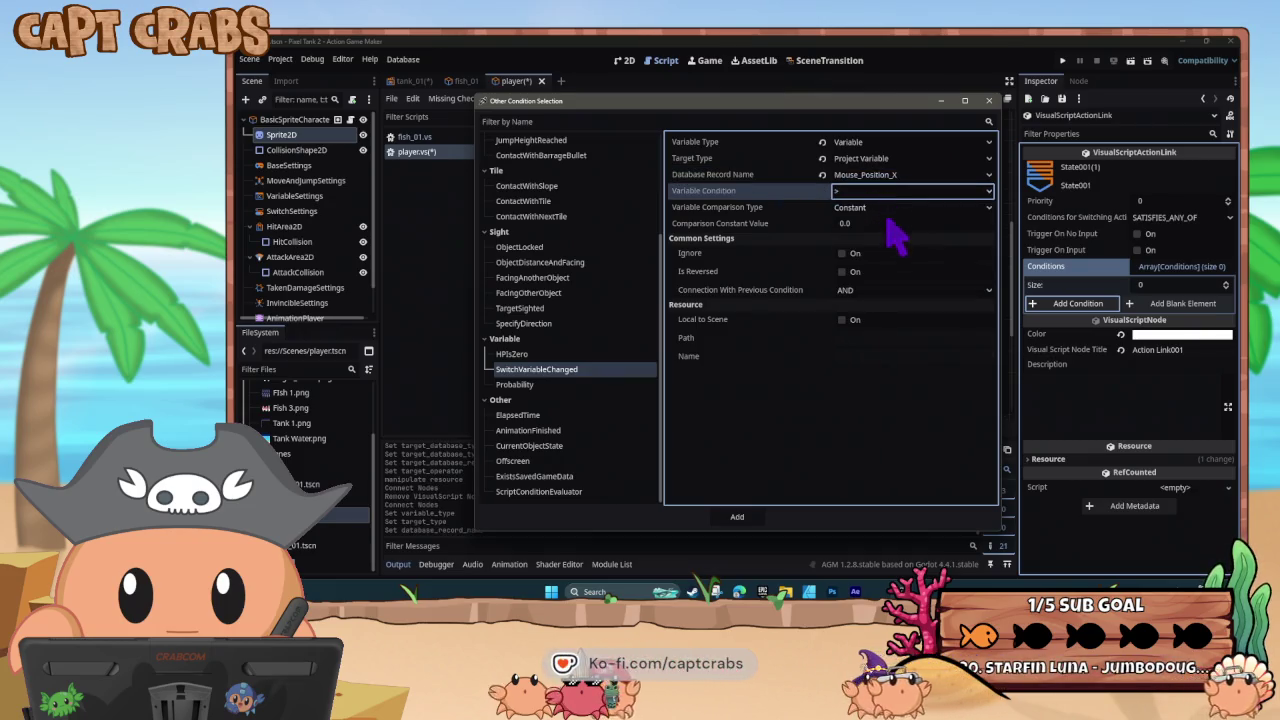
{"action": "left_click", "coordinate": [737, 517]}
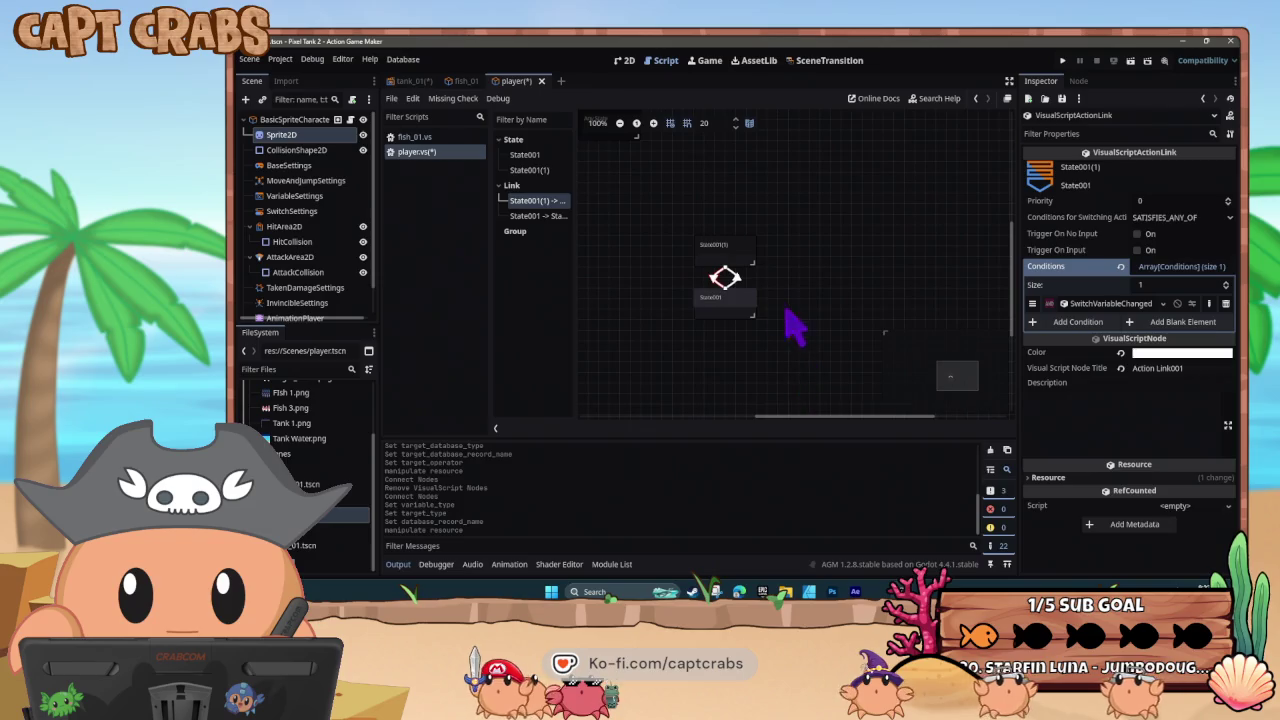
{"action": "left_click", "coordinate": [742, 283]}
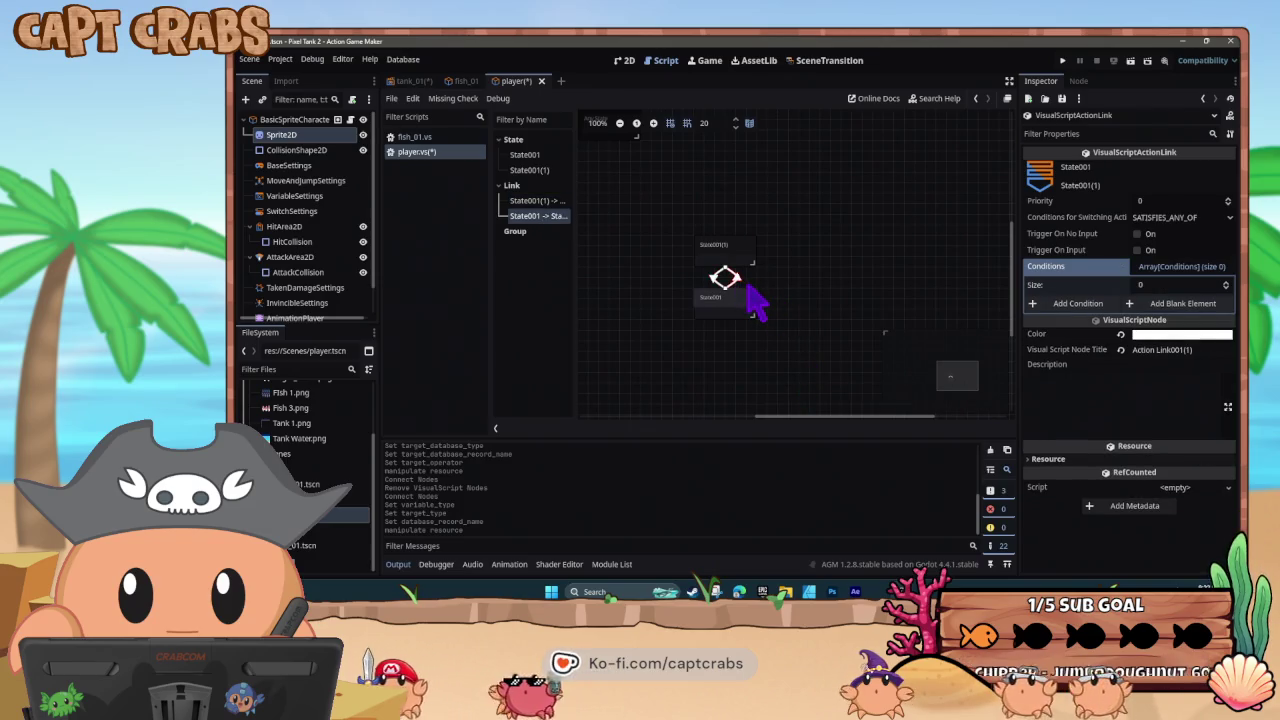
- Replace the pasted link with a fresh copy from State001 whose condition is Mouse_Position_X <= 0.0
{"action": "key", "text": "Delete"}
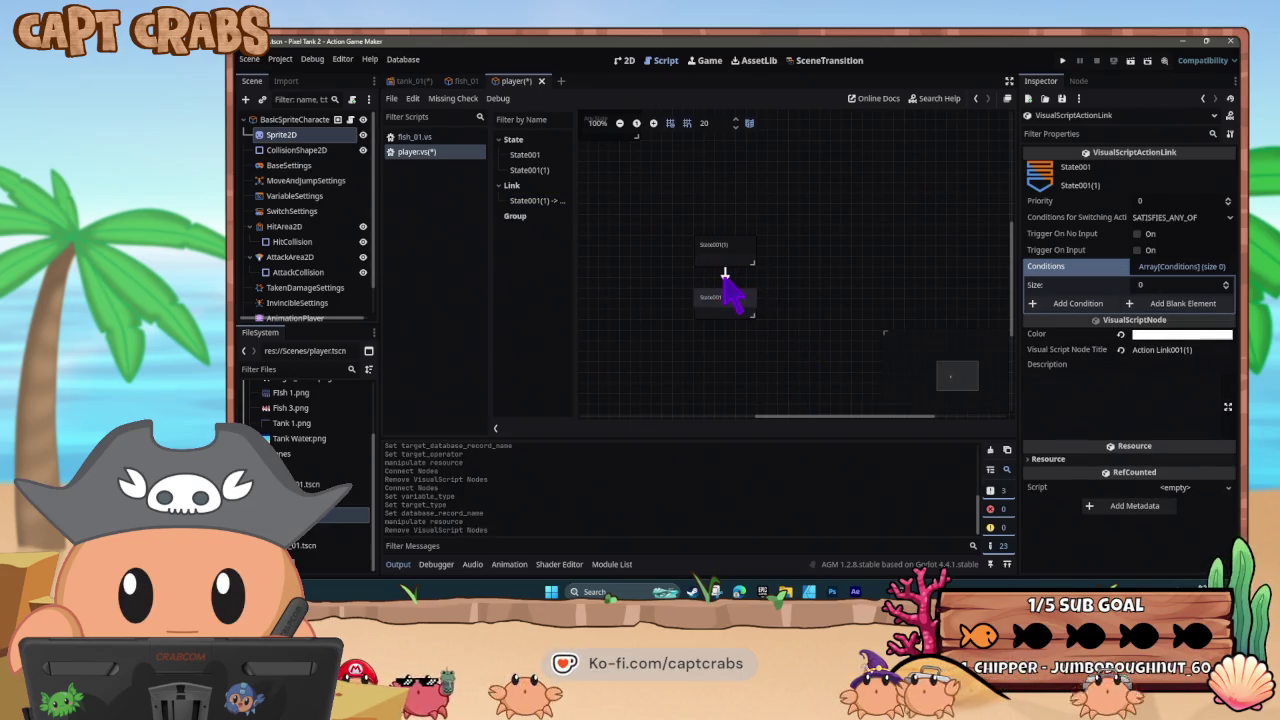
{"action": "left_click", "coordinate": [726, 281]}
{"action": "right_click", "coordinate": [728, 280]}
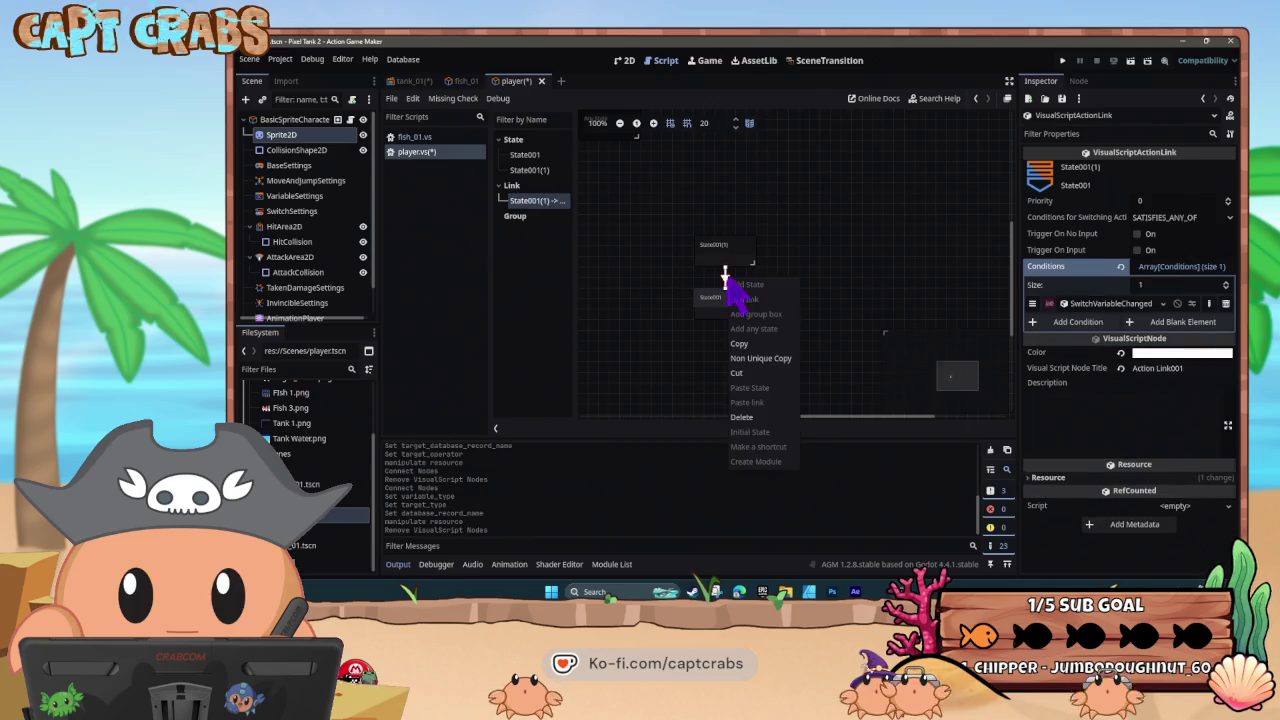
{"action": "left_click", "coordinate": [749, 340]}
{"action": "left_click", "coordinate": [735, 308]}
{"action": "right_click", "coordinate": [740, 315]}
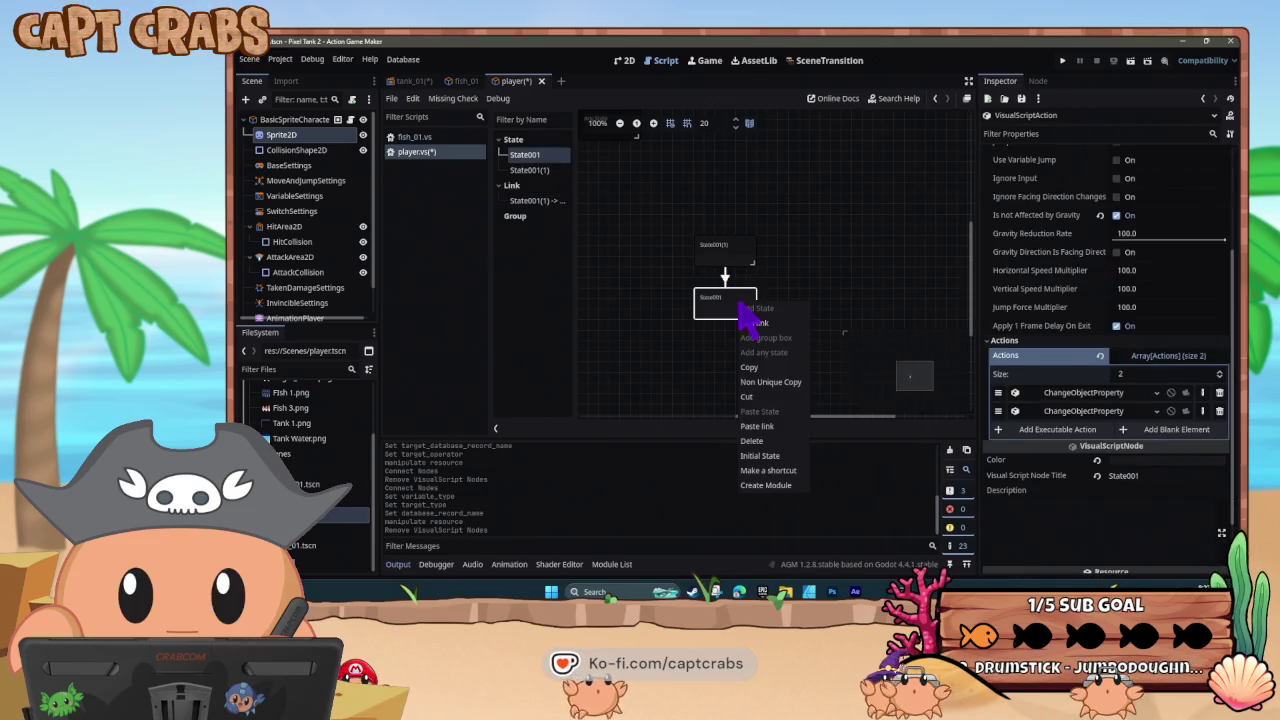
{"action": "left_click", "coordinate": [752, 430]}
{"action": "left_click", "coordinate": [752, 262]}
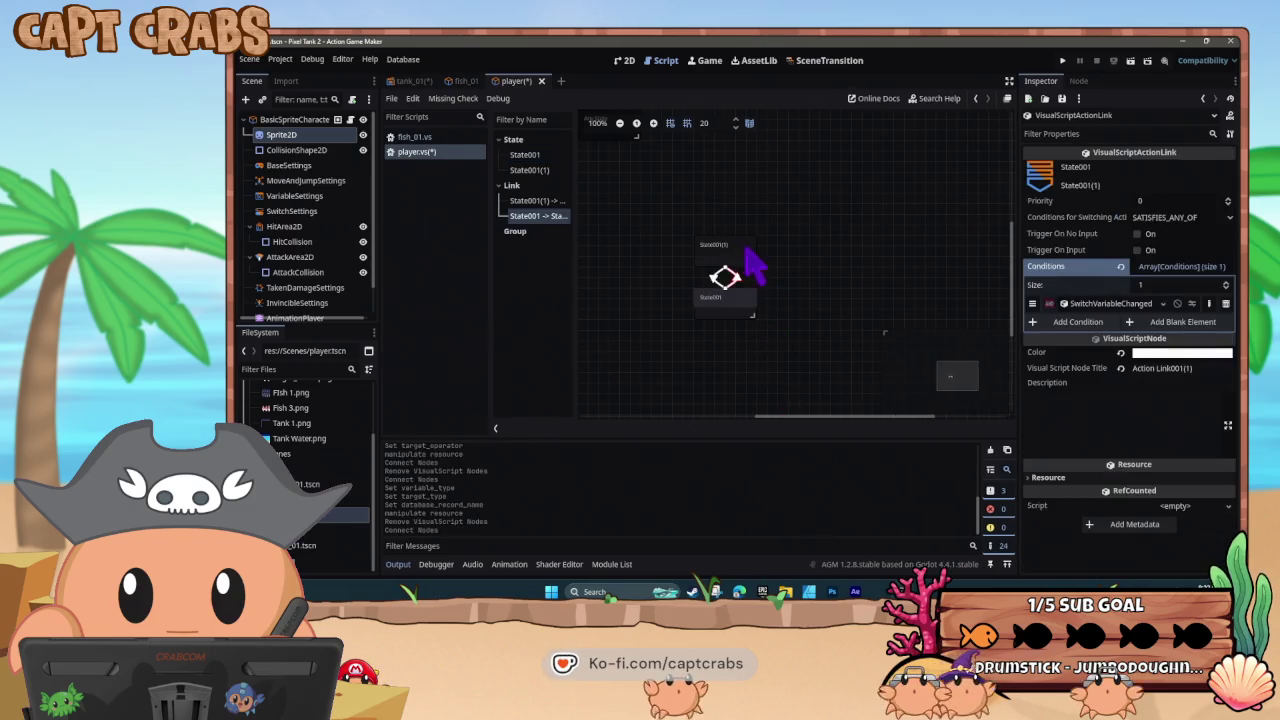
{"action": "left_click", "coordinate": [1118, 304]}
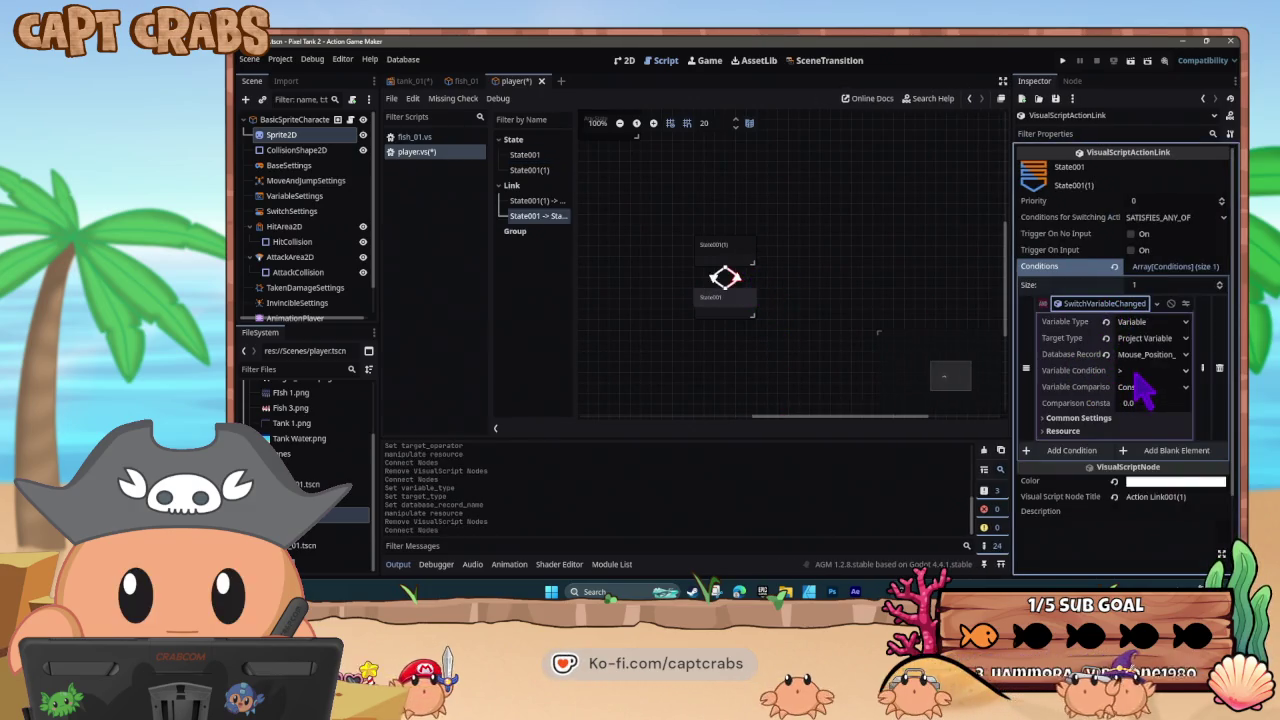
{"action": "left_click", "coordinate": [1137, 374]}
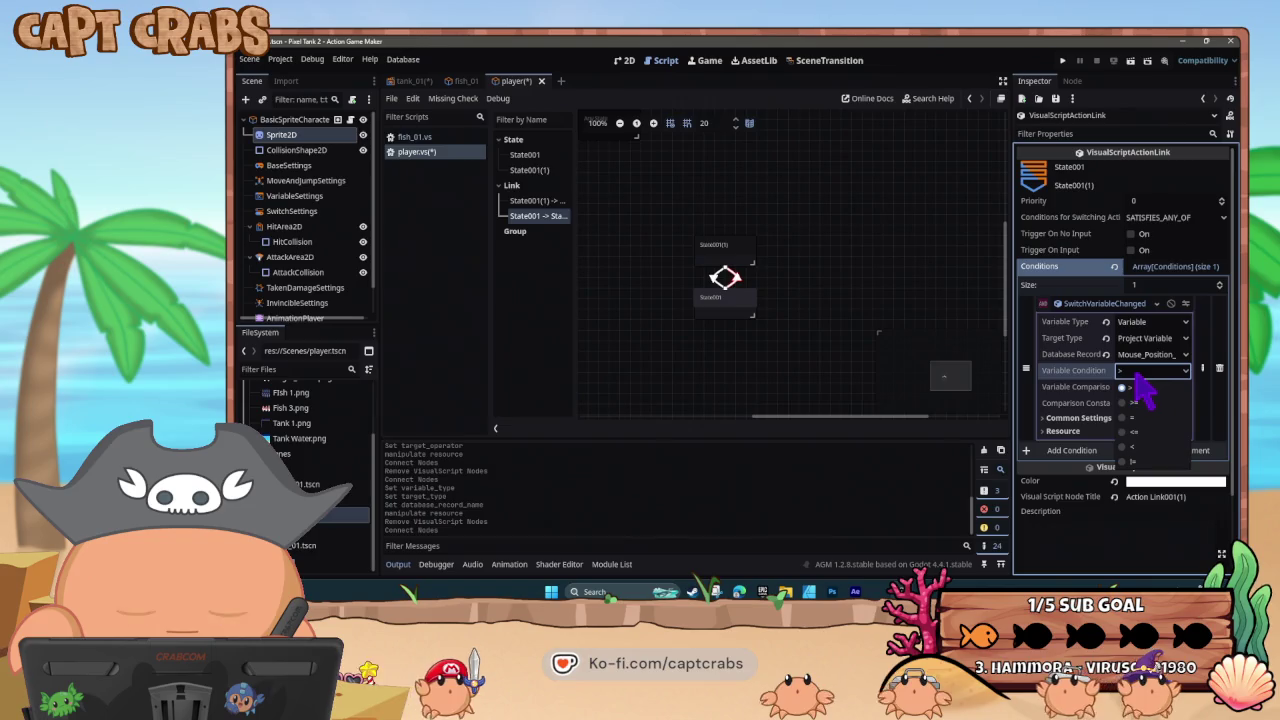
{"action": "left_click", "coordinate": [1143, 433]}
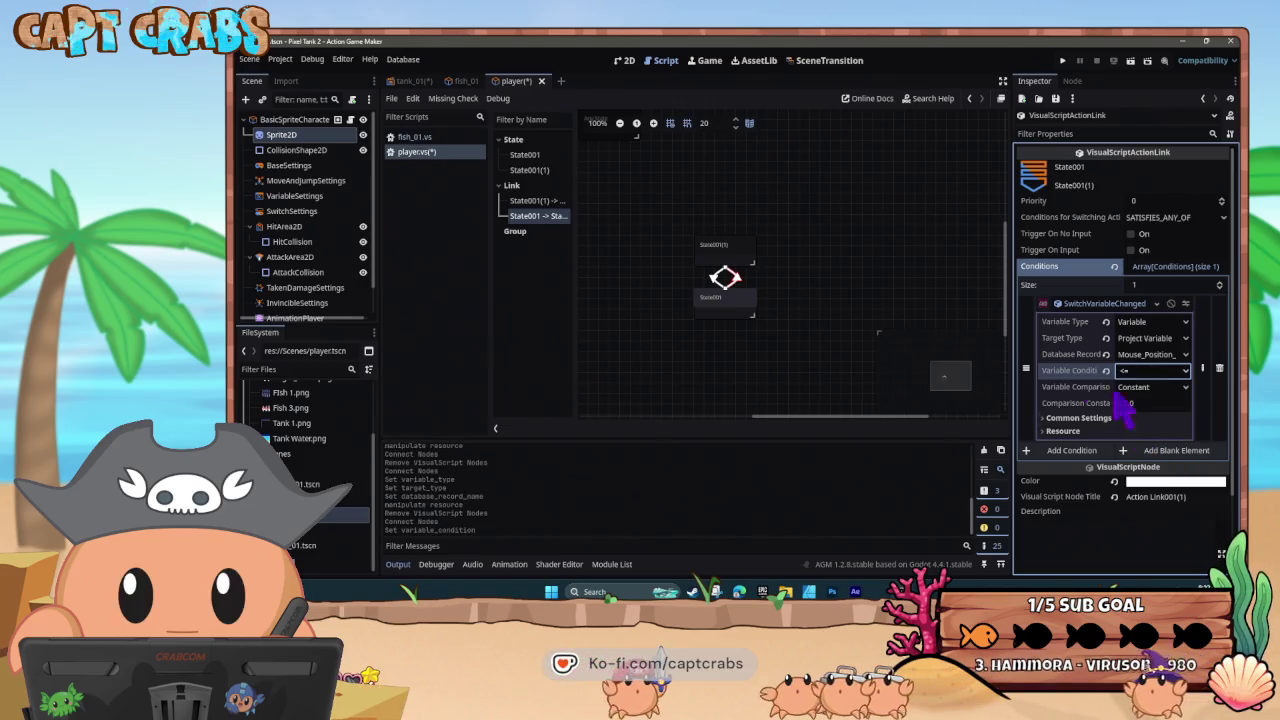
- Make State001(1) the initial state and save player.vs
{"action": "left_click", "coordinate": [776, 296]}
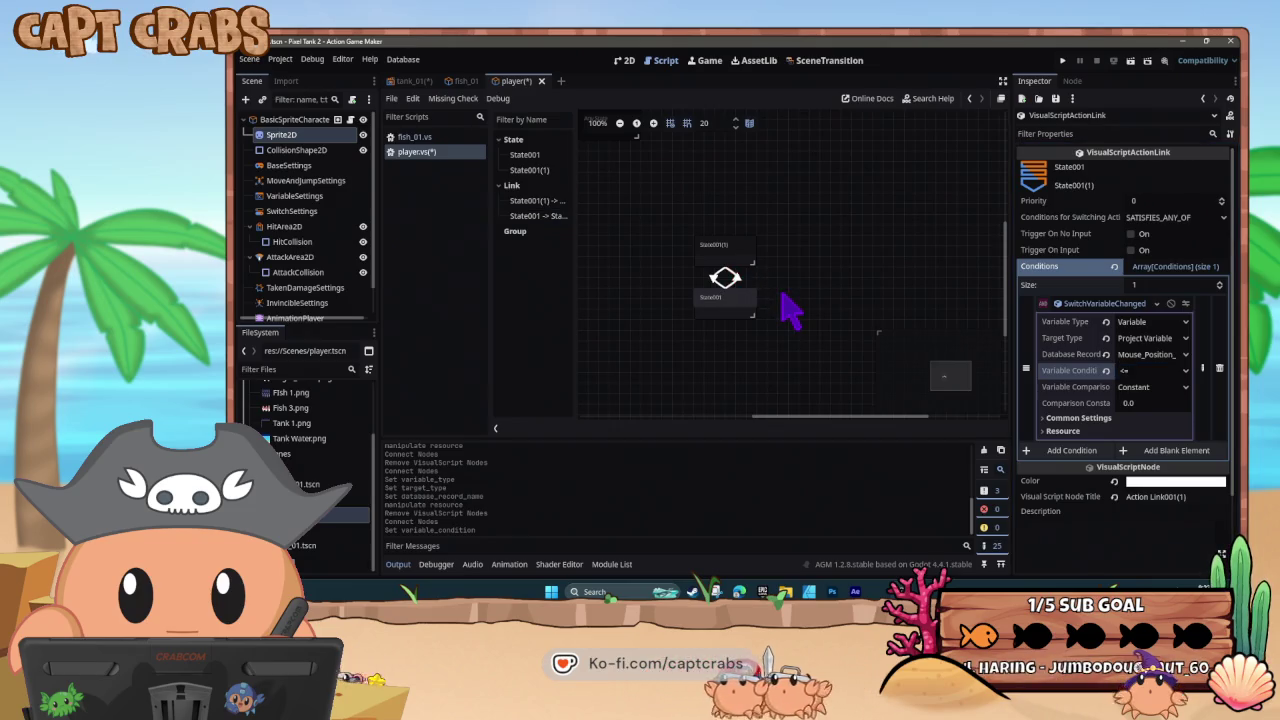
{"action": "left_click", "coordinate": [718, 250]}
{"action": "right_click", "coordinate": [722, 256]}
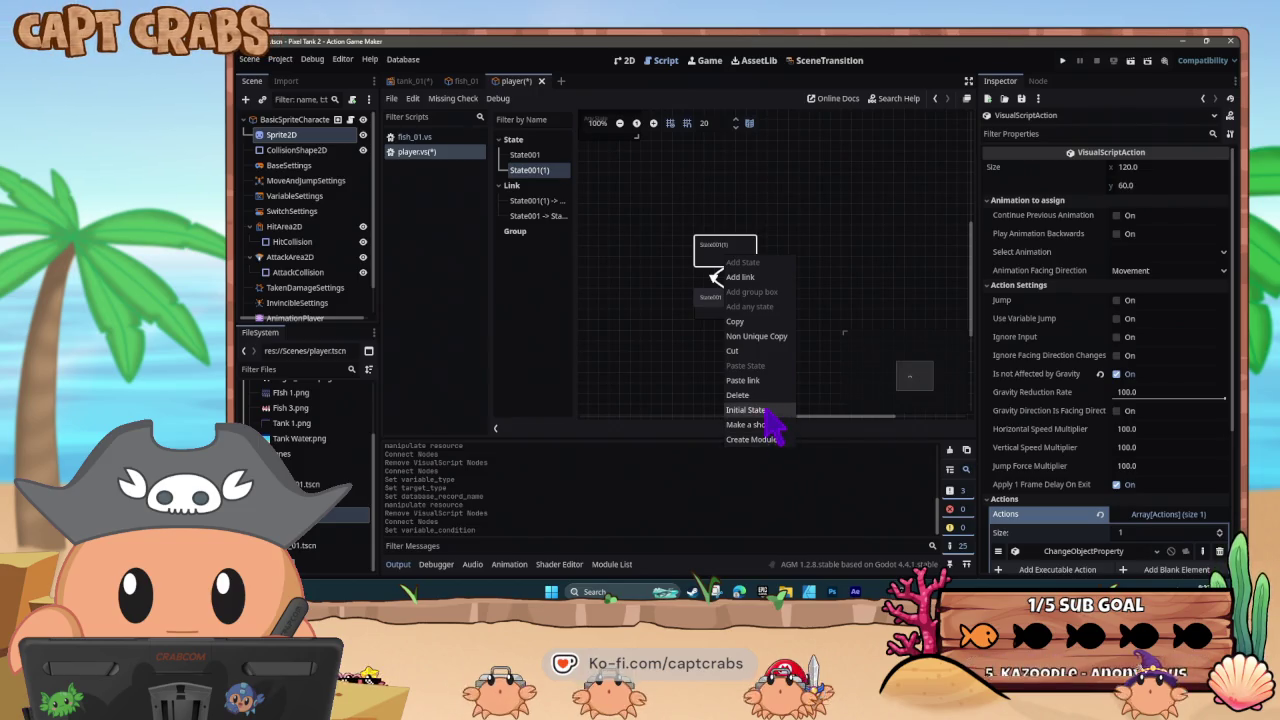
{"action": "left_click", "coordinate": [765, 410]}
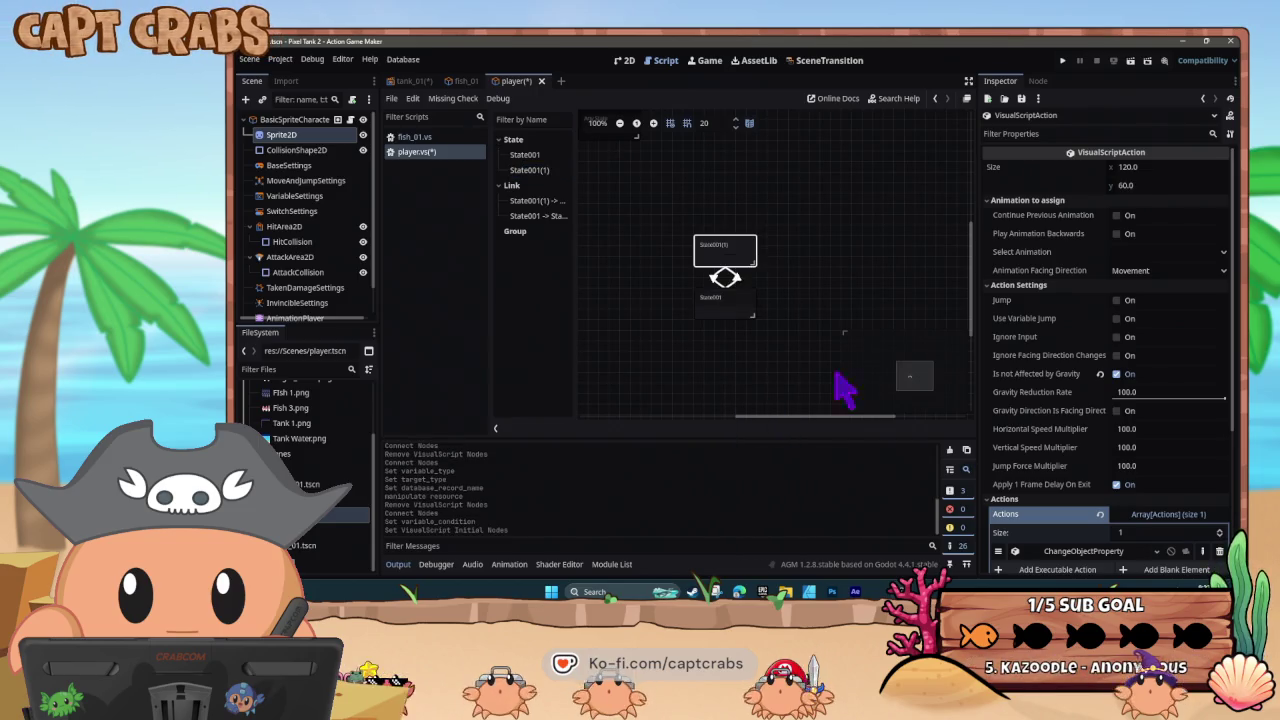
{"action": "left_click", "coordinate": [742, 306]}
{"action": "key", "text": "ctrl+s"}
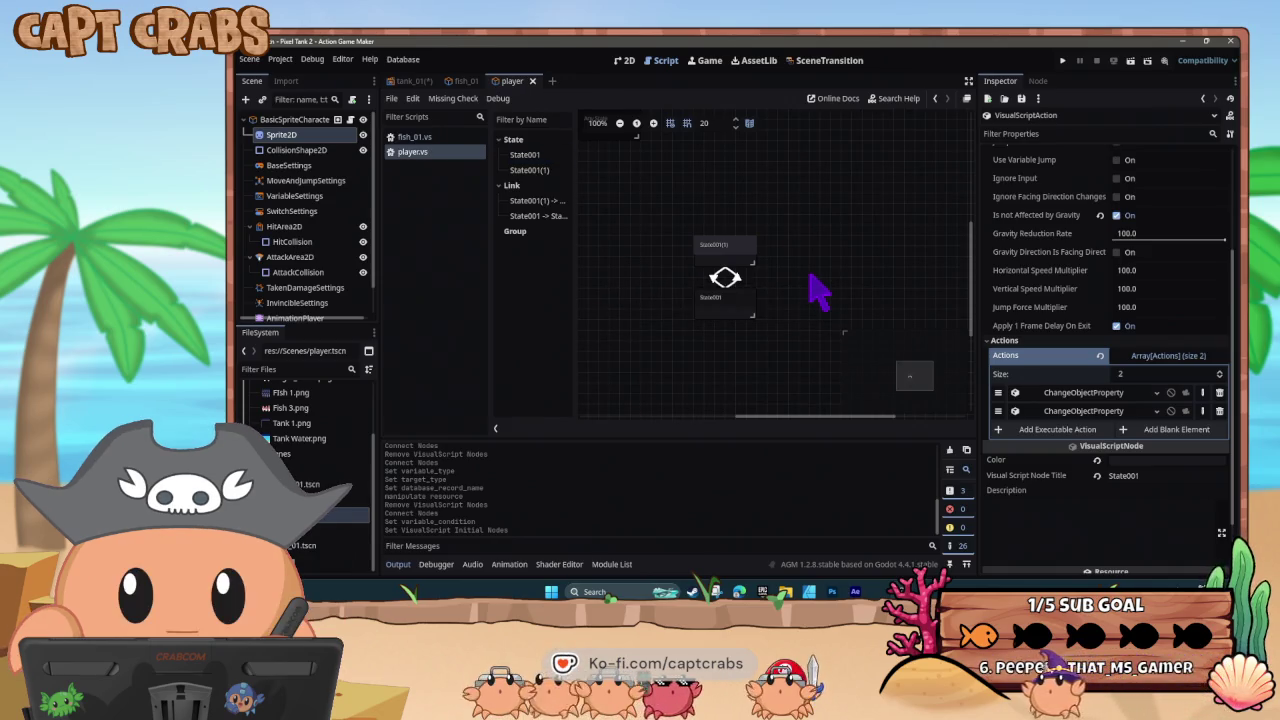
{"action": "key", "text": "F5"}
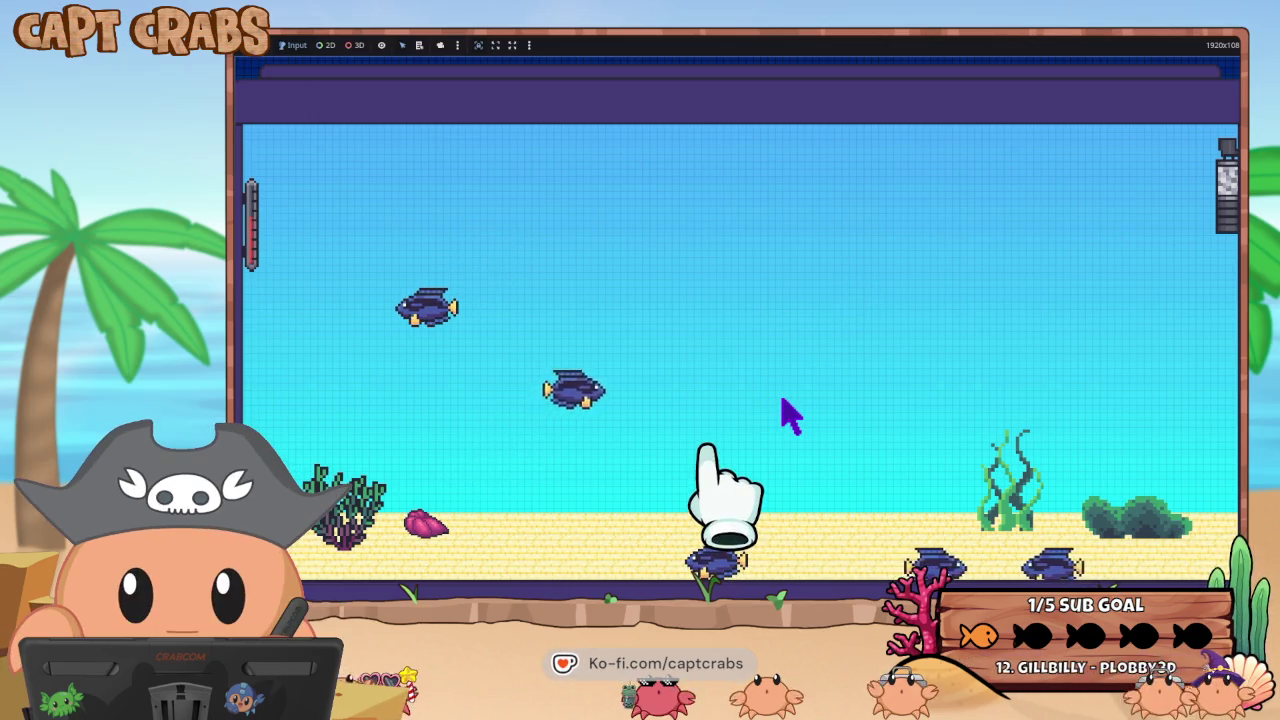
{"action": "key", "text": "F8"}
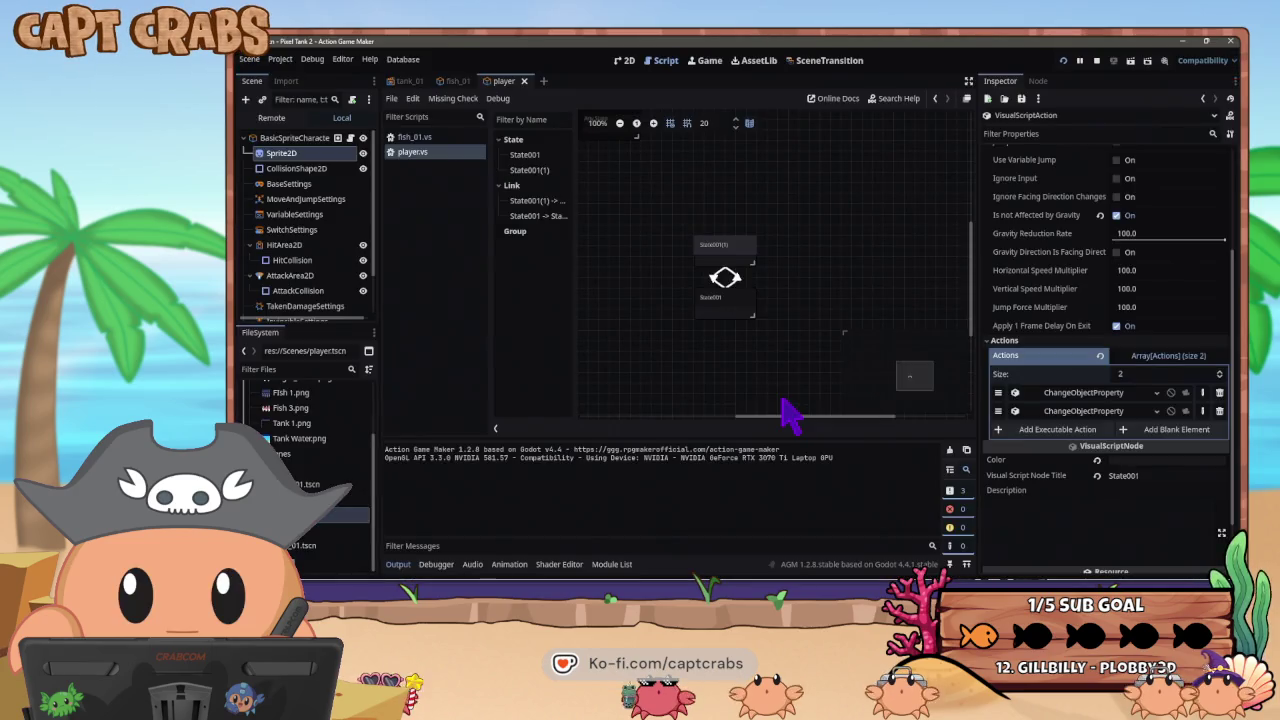
{"action": "key", "text": "super"}
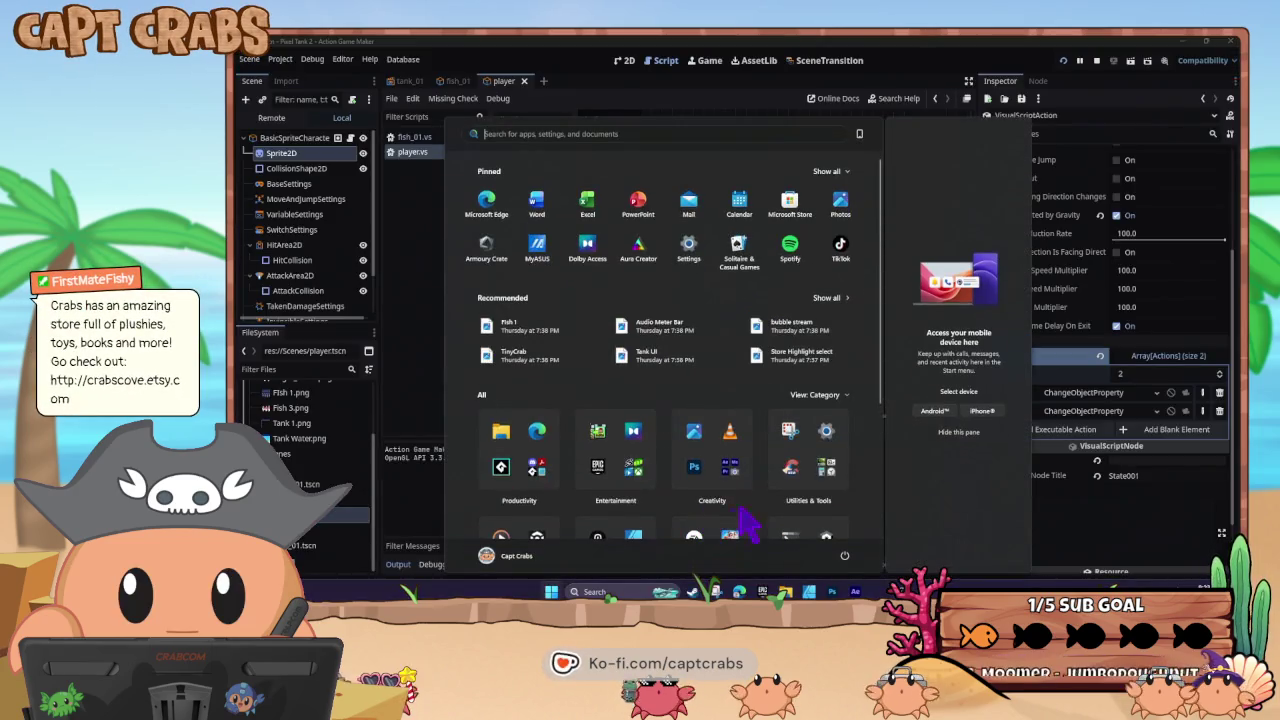
{"action": "left_click", "coordinate": [943, 543]}
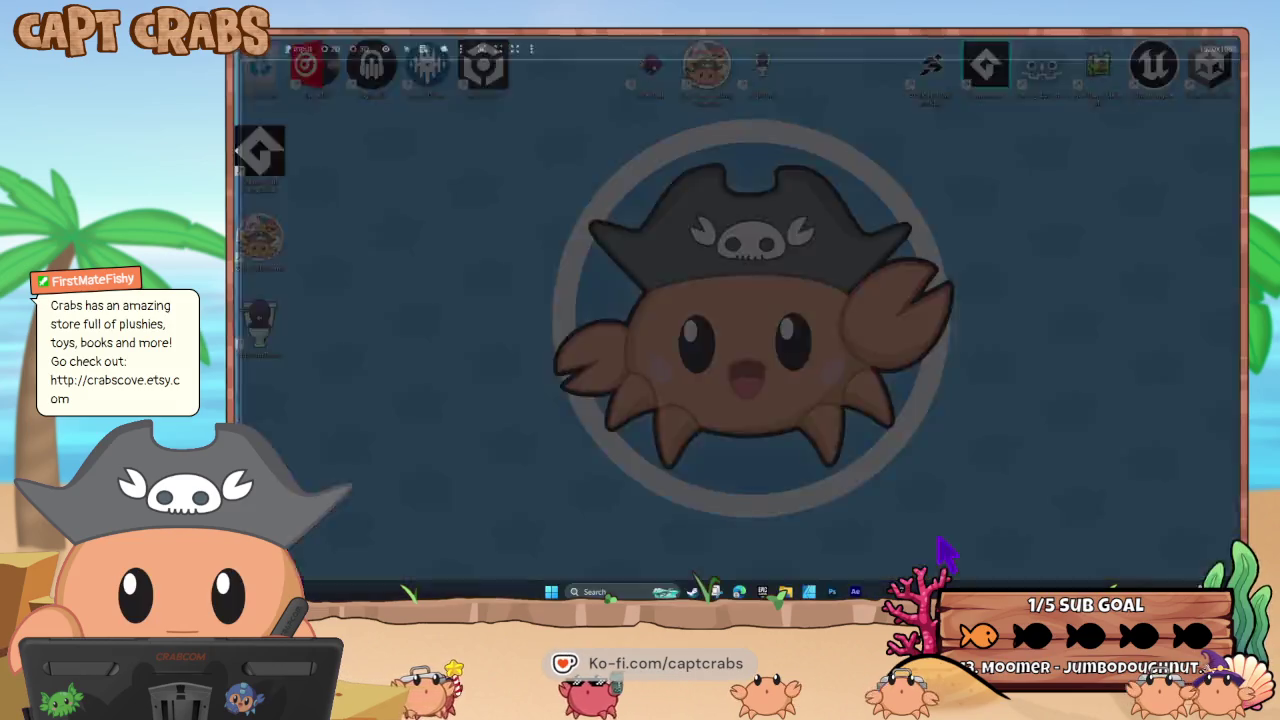
{"action": "left_click", "coordinate": [729, 260]}
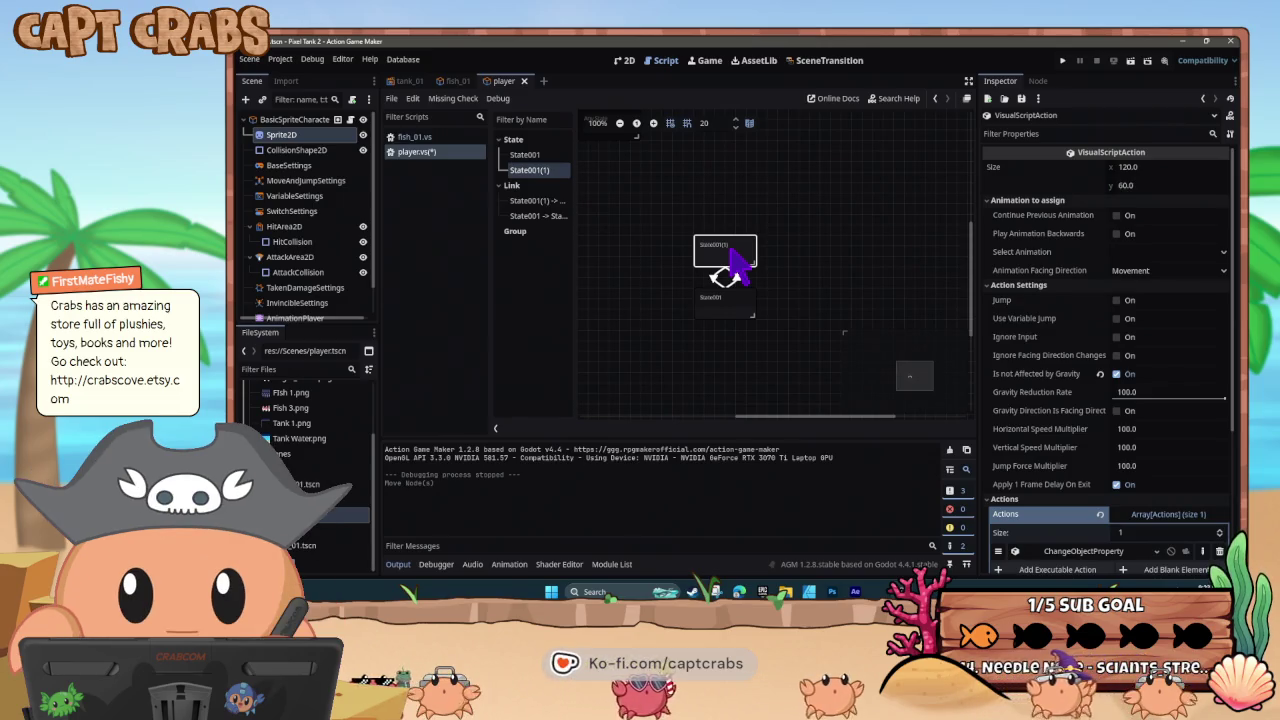
{"action": "scroll", "coordinate": [1052, 450], "scroll_direction": "down", "scroll_amount": 3}
- Delete State001(1)'s ChangeObjectProperty action from the Inspector
{"action": "left_click", "coordinate": [1056, 446]}
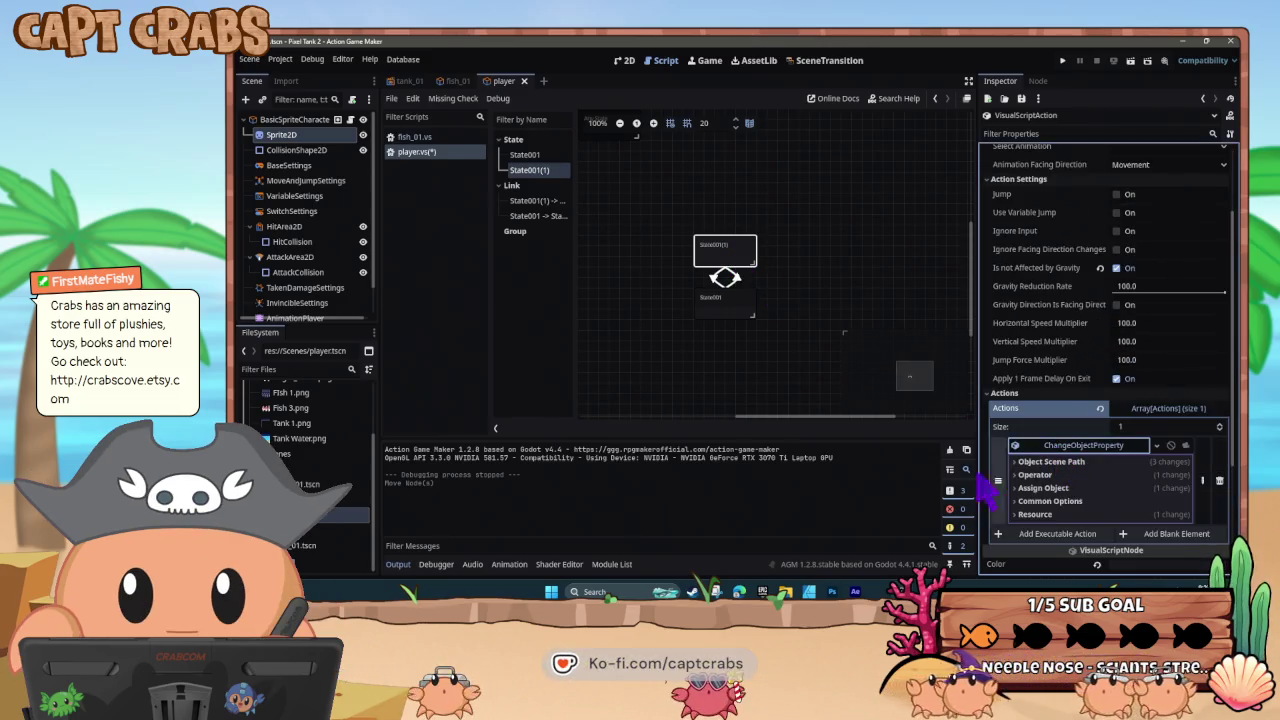
{"action": "left_click", "coordinate": [1016, 463]}
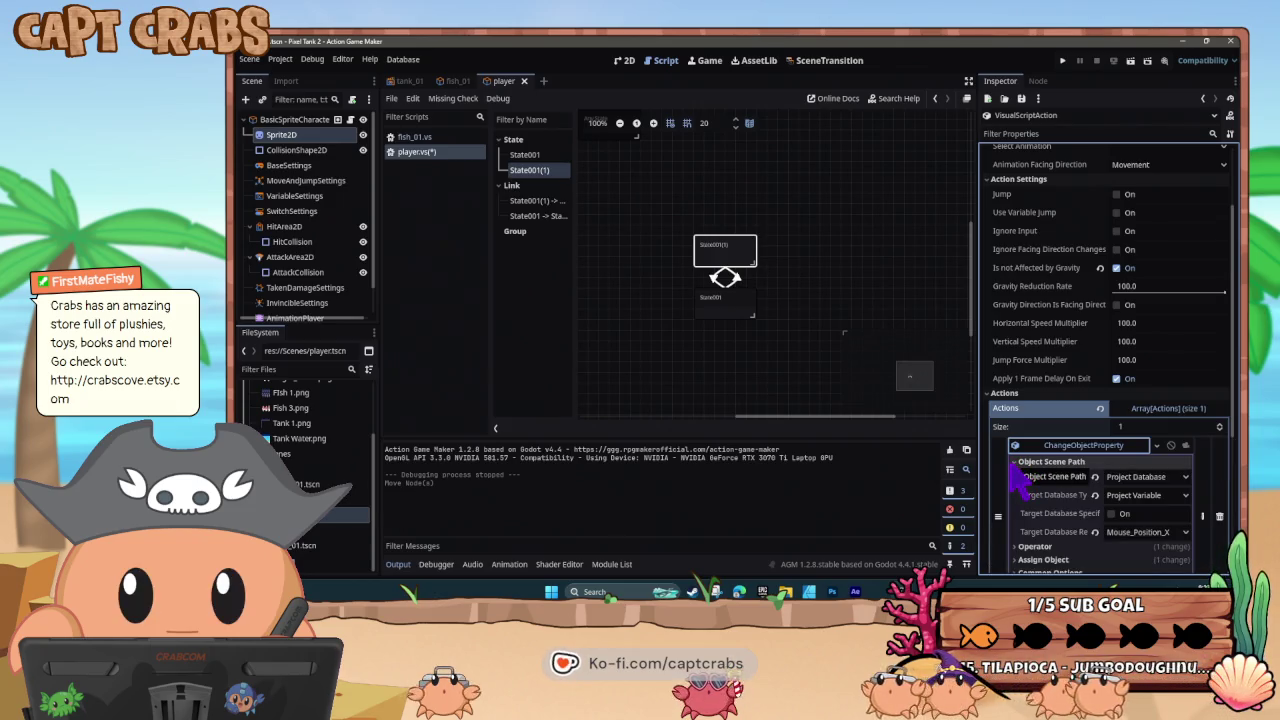
{"action": "left_click", "coordinate": [1014, 463]}
{"action": "left_click", "coordinate": [731, 271]}
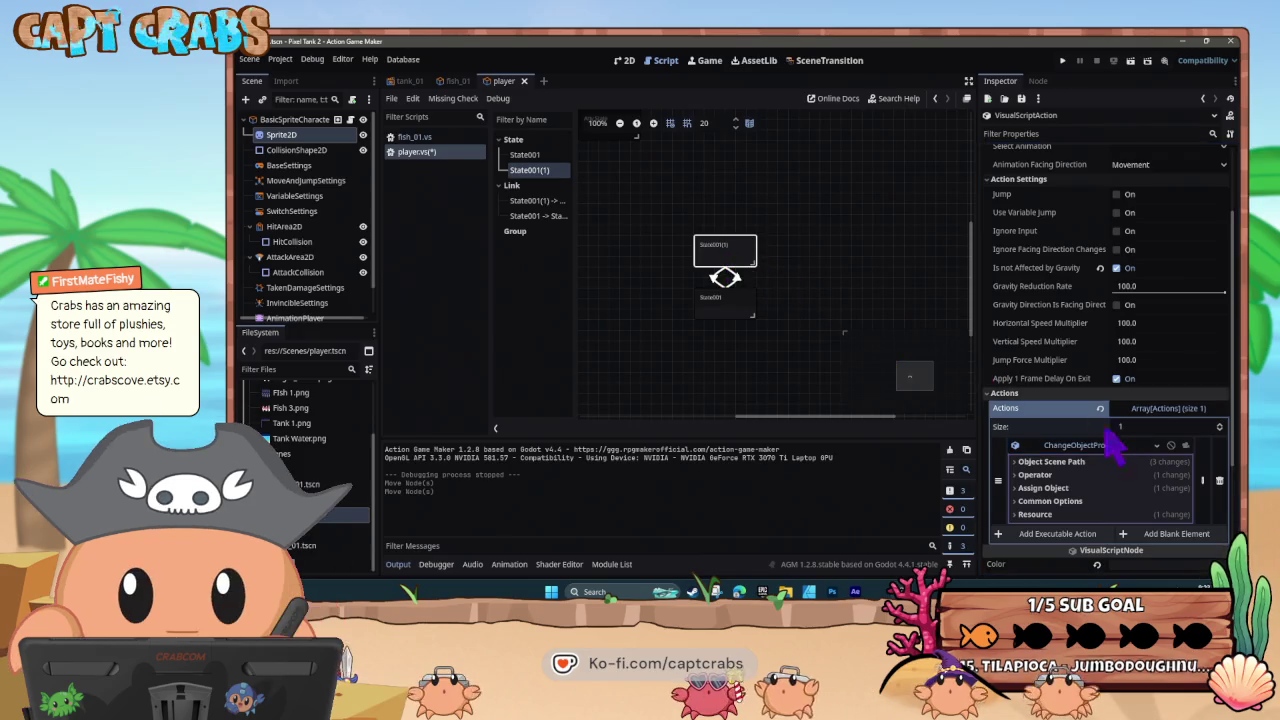
{"action": "left_click", "coordinate": [1219, 481]}
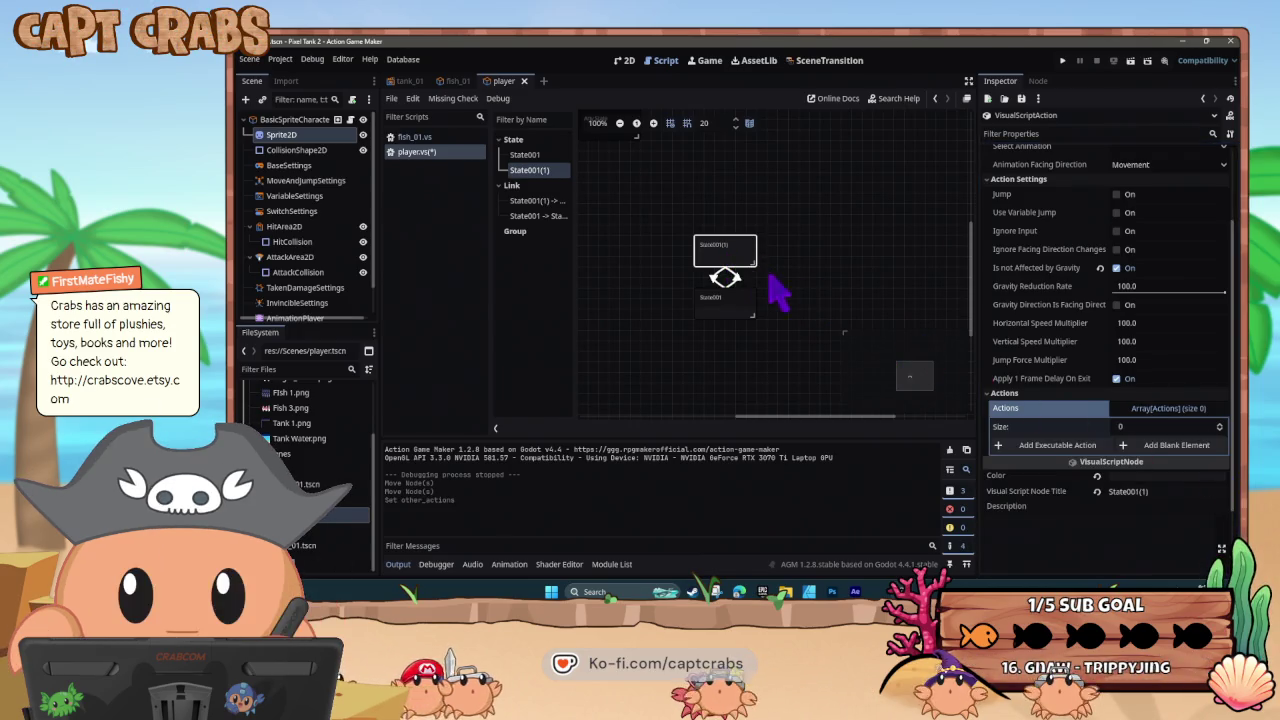
- Review both states and their link, adjust State001(1) from its context menu, and test-run with F5
{"action": "left_click", "coordinate": [735, 315]}
{"action": "left_click", "coordinate": [736, 258]}
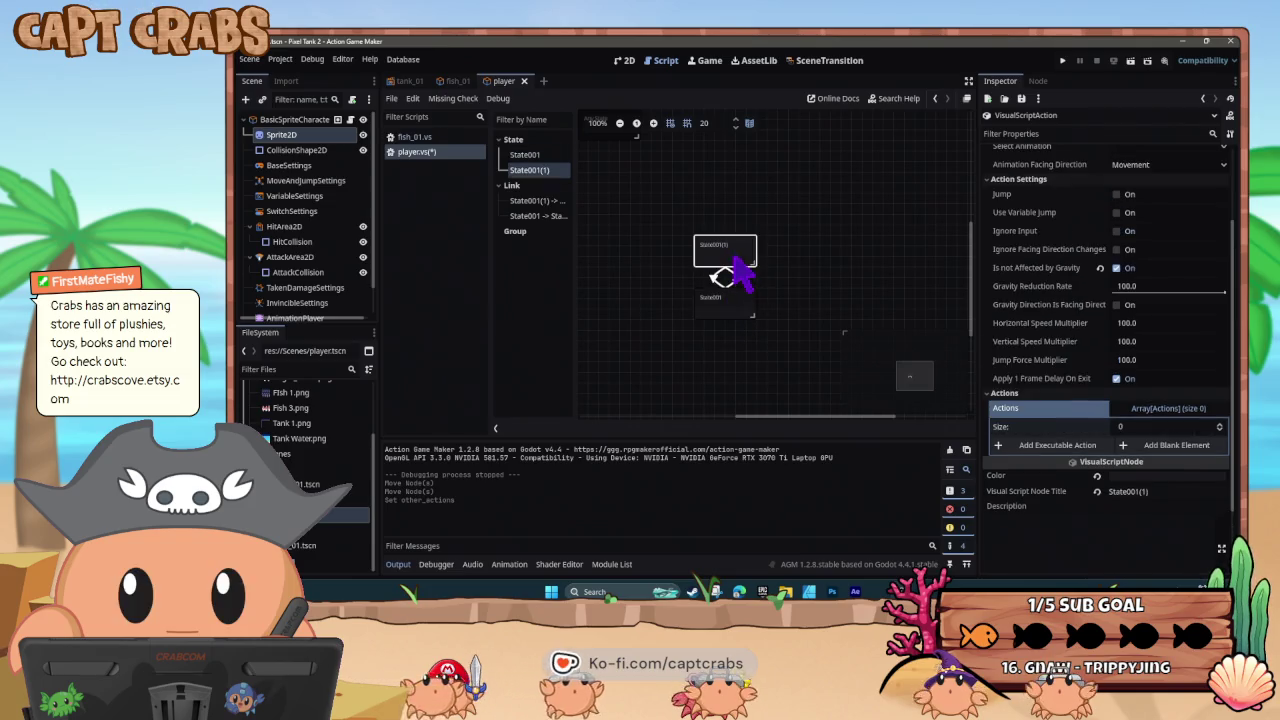
{"action": "left_click", "coordinate": [728, 293]}
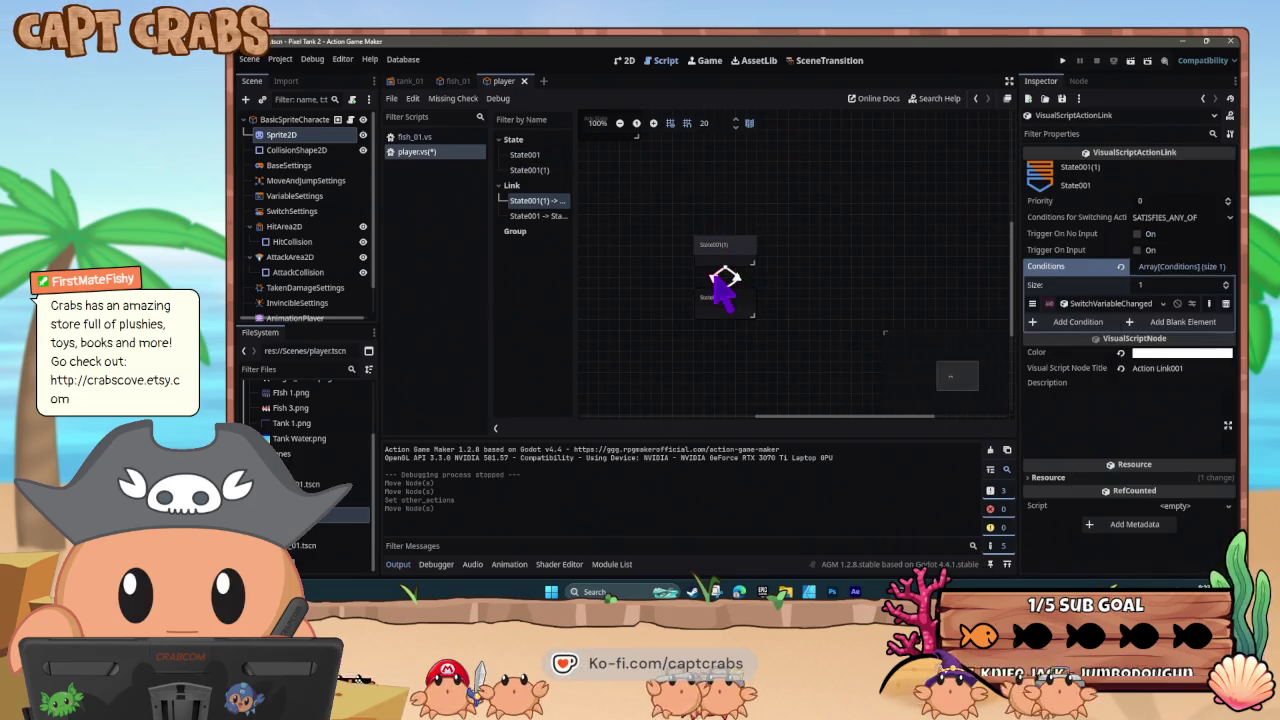
{"action": "left_click", "coordinate": [724, 258]}
{"action": "right_click", "coordinate": [724, 257]}
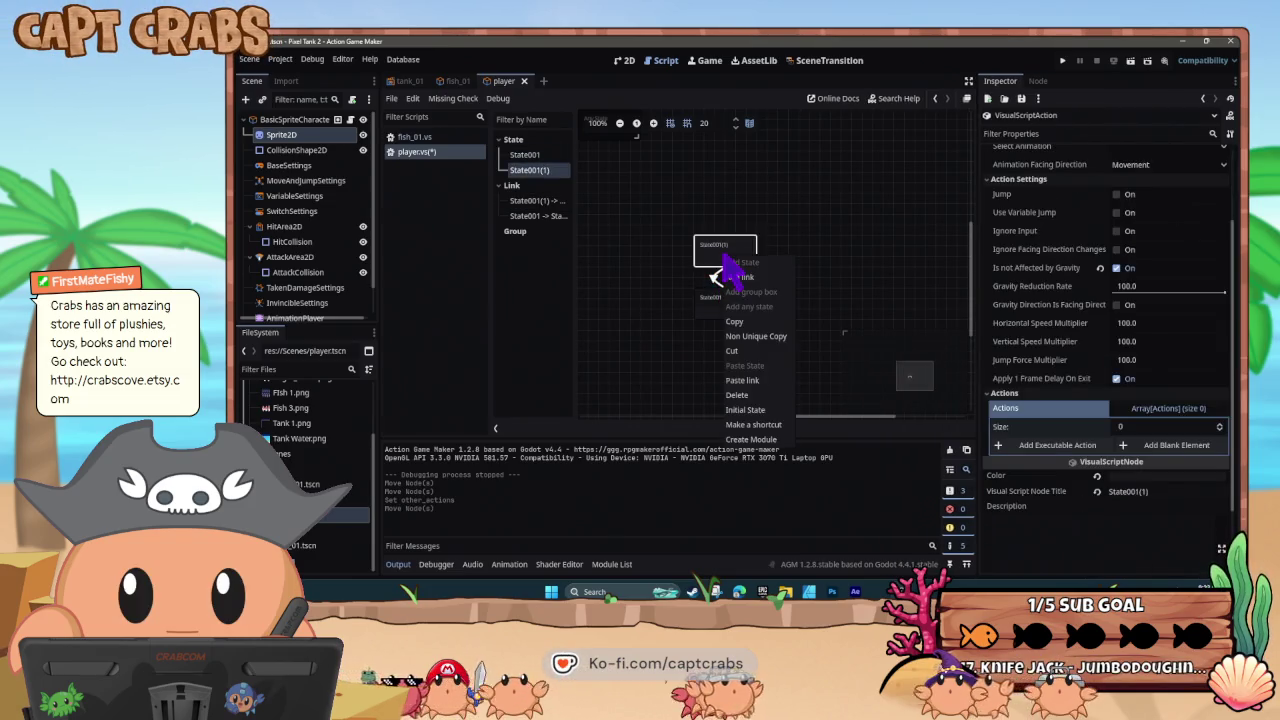
{"action": "left_click", "coordinate": [781, 412]}
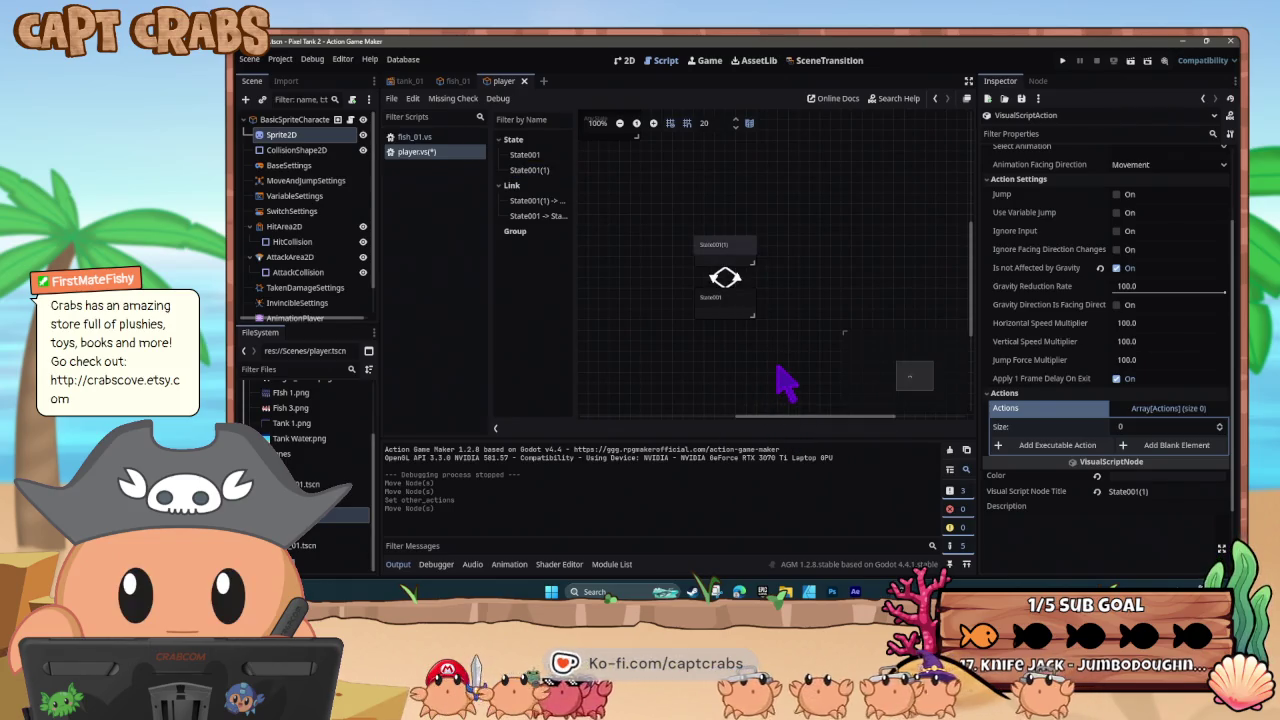
{"action": "key", "text": "F5"}
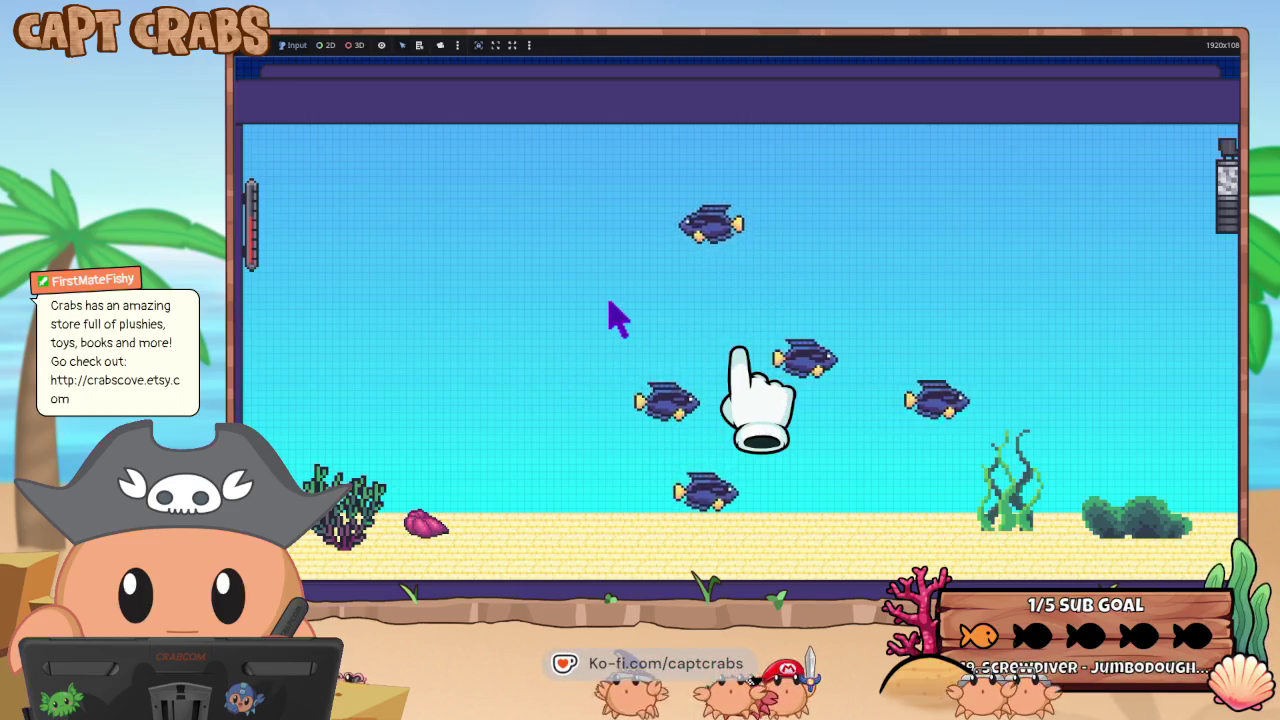
{"action": "key", "text": "super"}
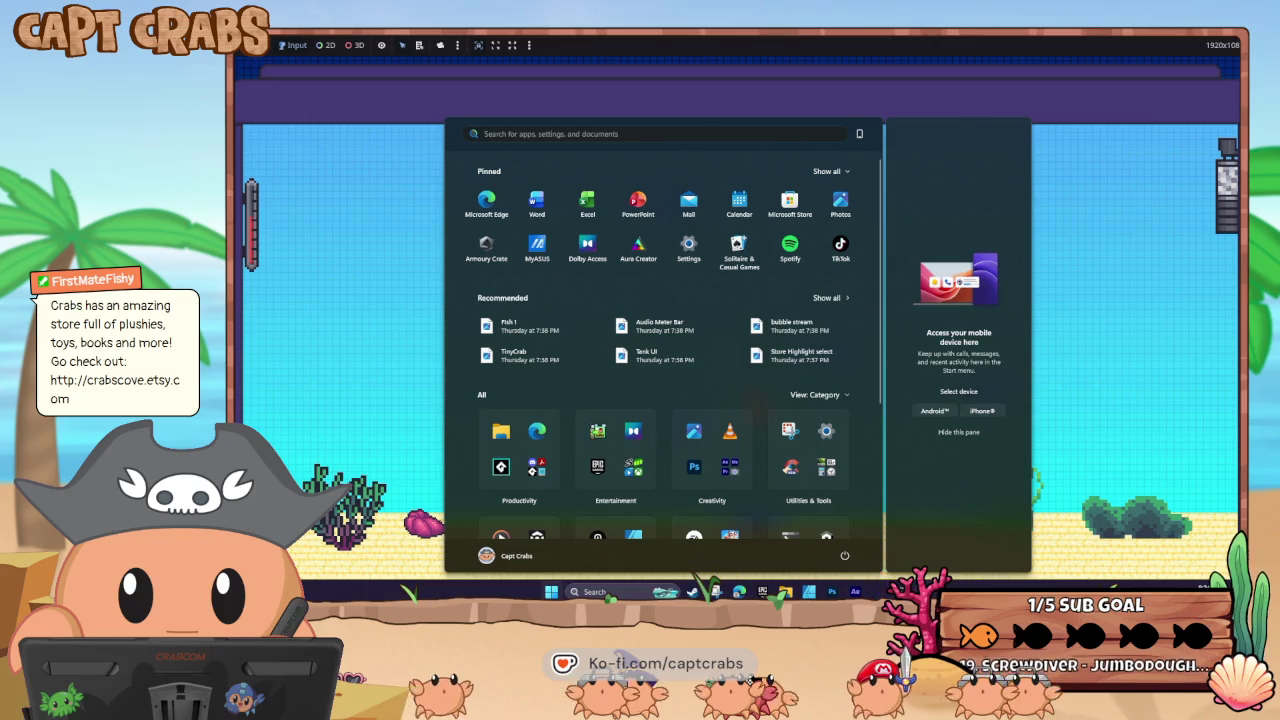
{"action": "left_click", "coordinate": [878, 505]}
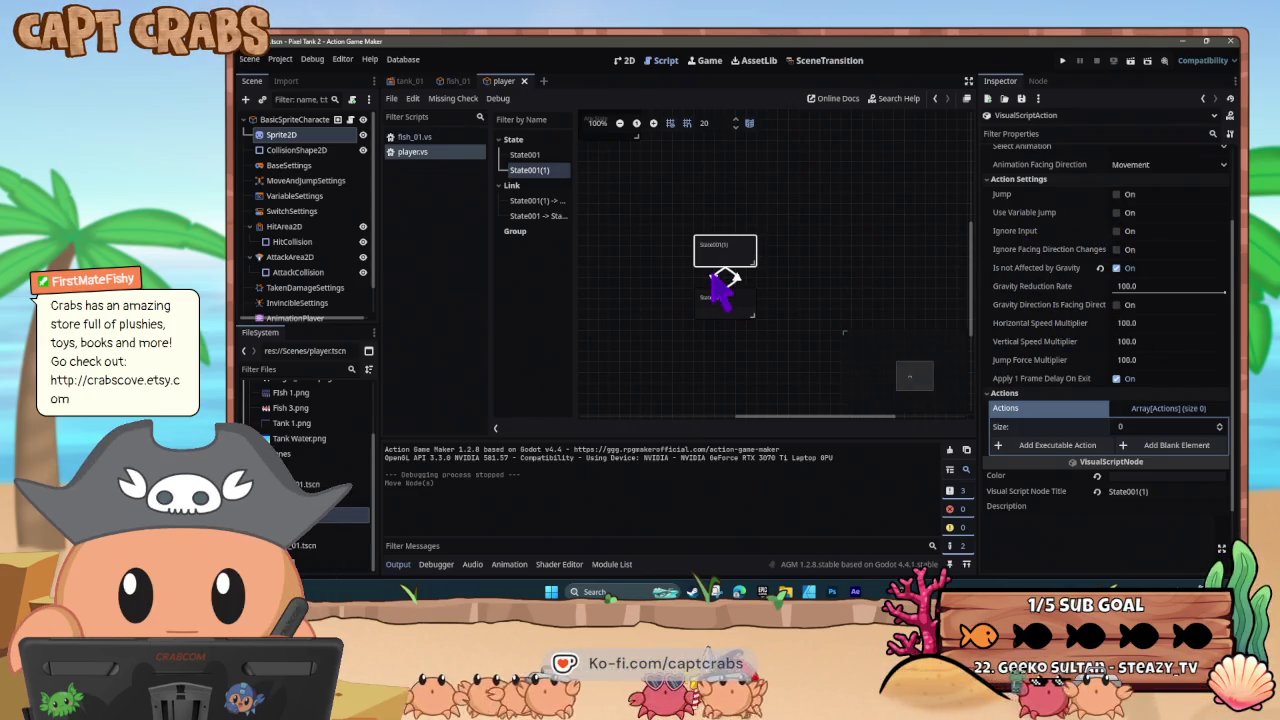
- In Pixel Game Maker MV, review the Mouse Coordinate X conditions on both IDLE links, then return
{"action": "key", "text": "alt+Tab"}
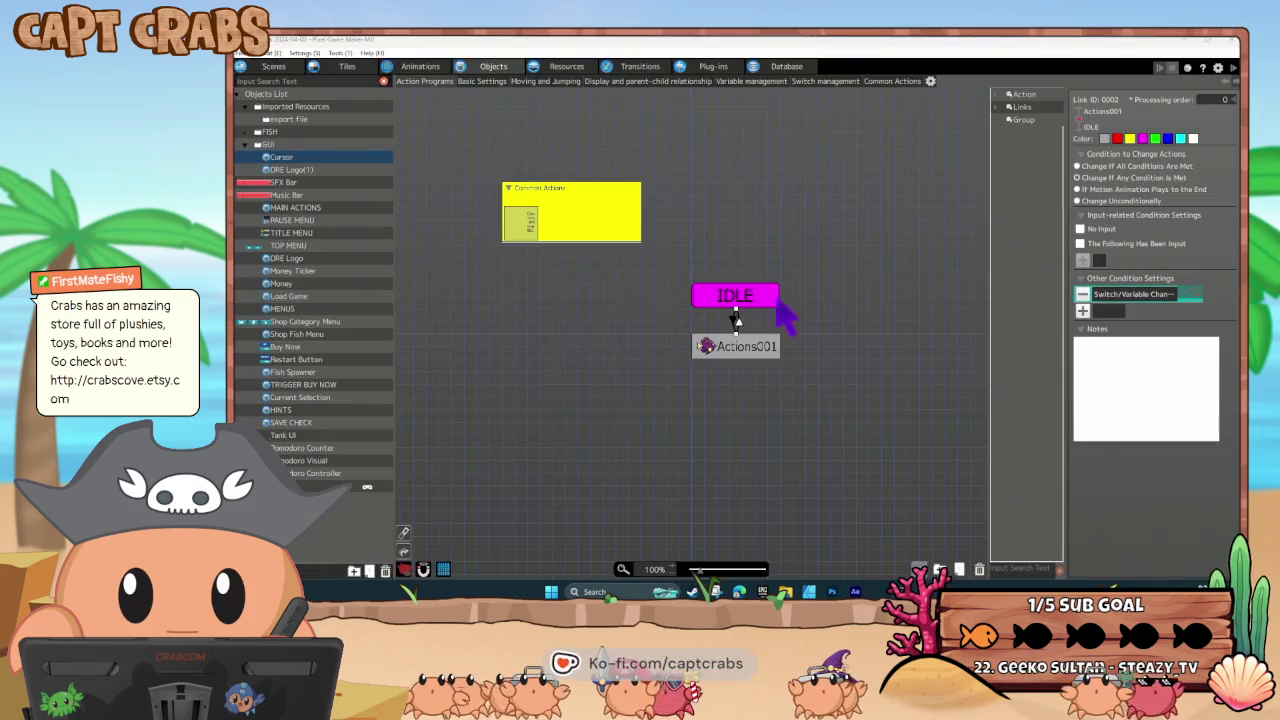
{"action": "left_click", "coordinate": [779, 302]}
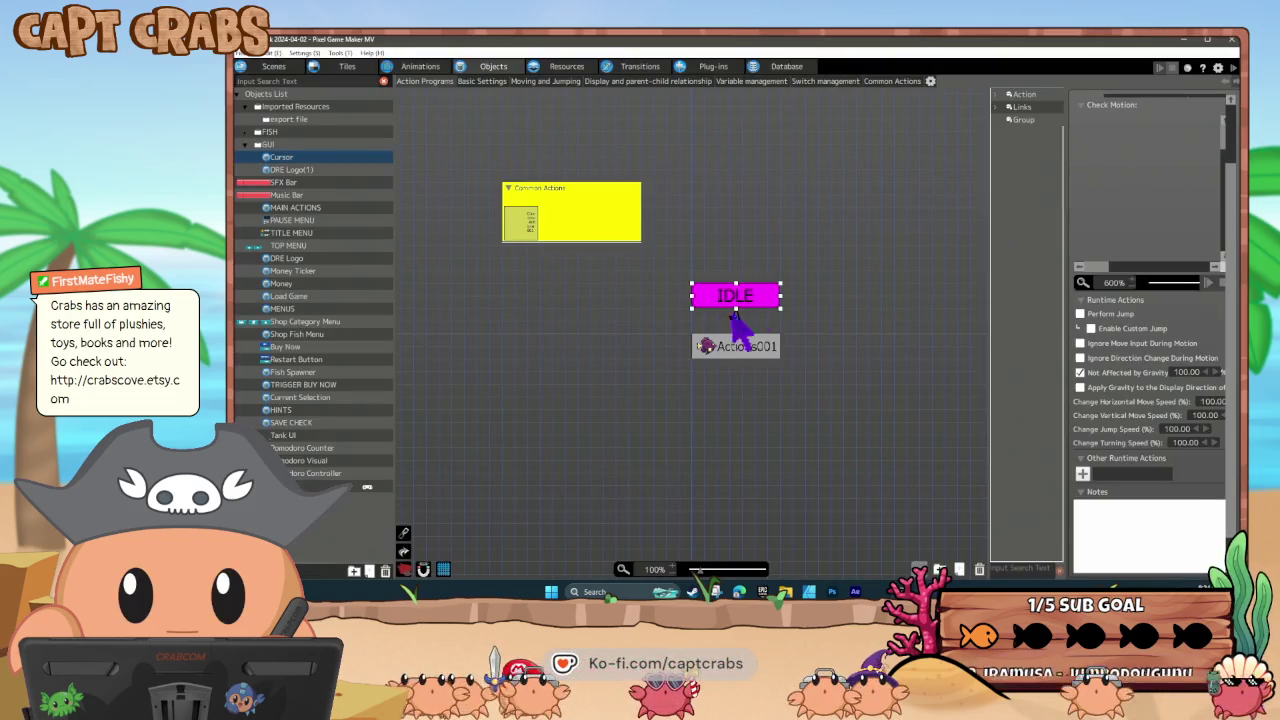
{"action": "left_click", "coordinate": [735, 316]}
{"action": "left_click", "coordinate": [733, 314]}
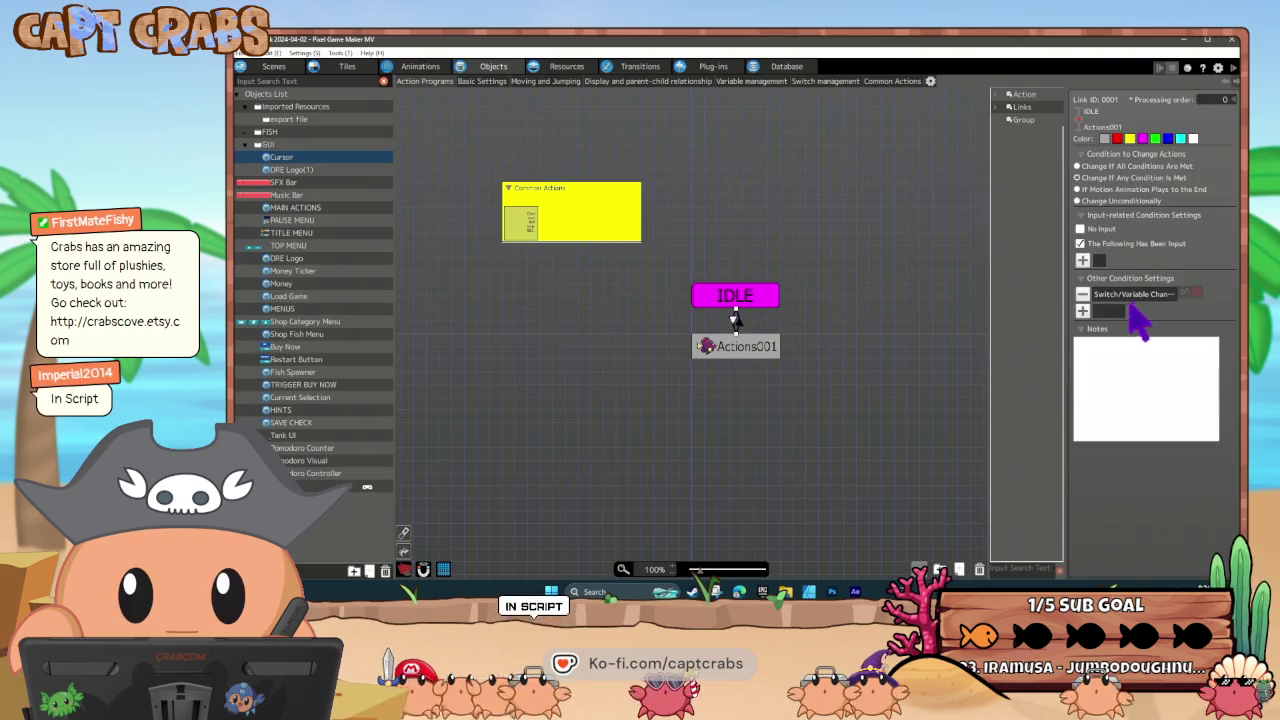
{"action": "double_click", "coordinate": [1138, 295]}
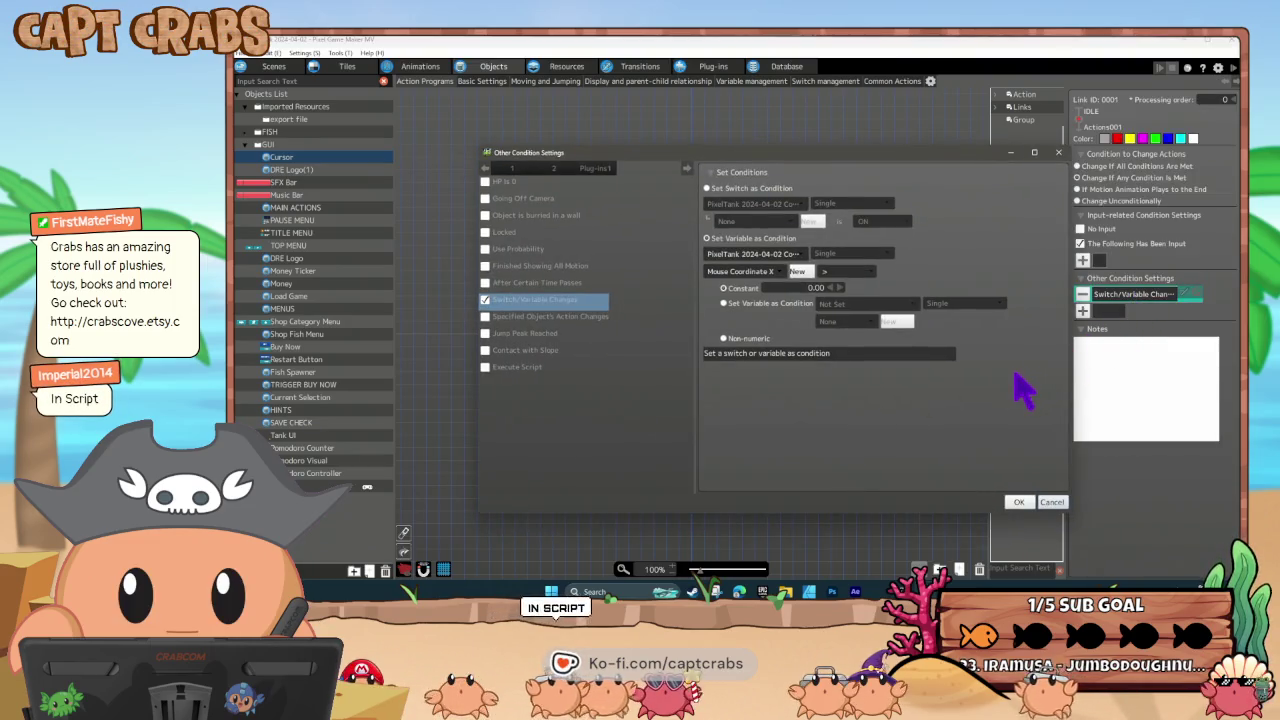
{"action": "left_click", "coordinate": [1055, 503]}
{"action": "left_click", "coordinate": [737, 332]}
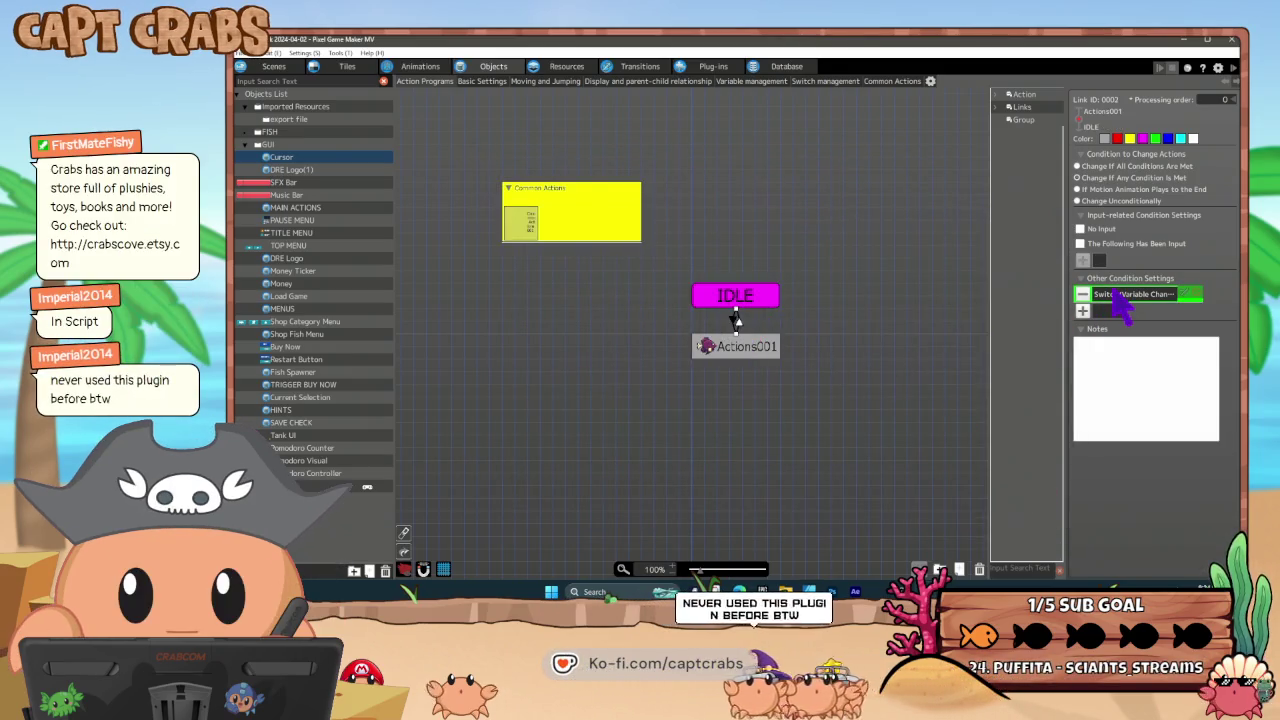
{"action": "double_click", "coordinate": [1118, 295]}
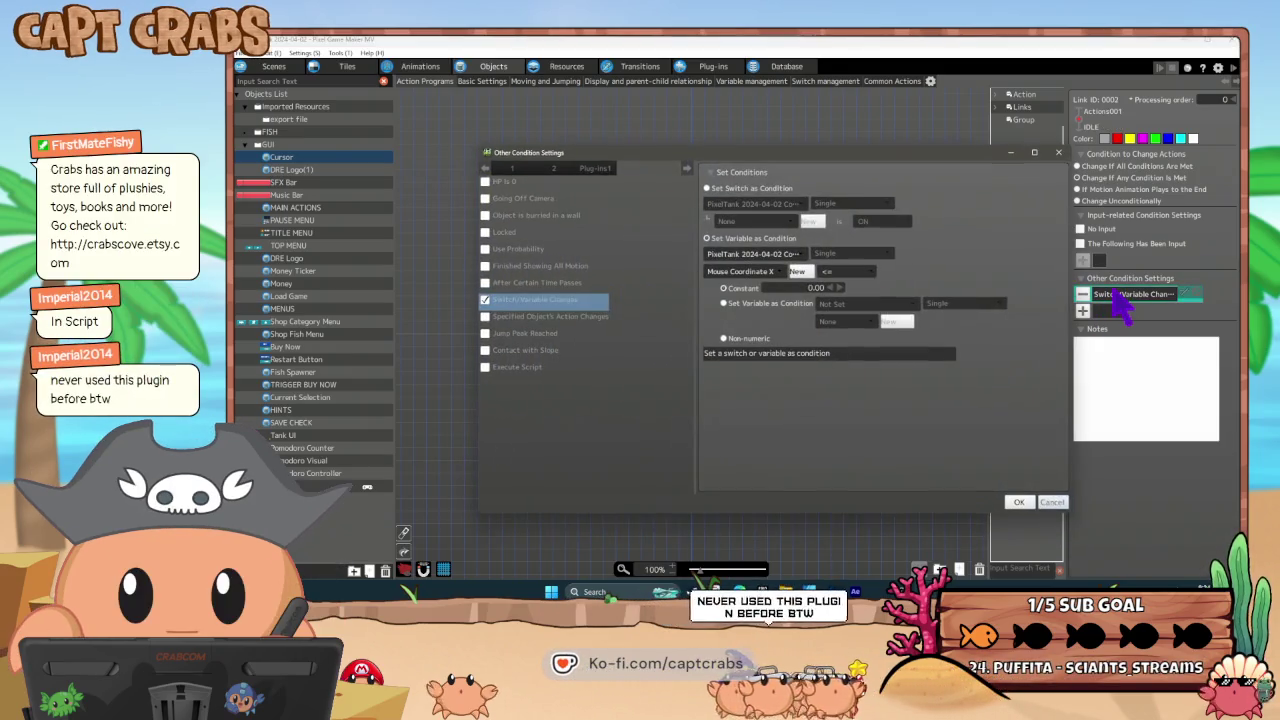
{"action": "left_click", "coordinate": [1052, 502]}
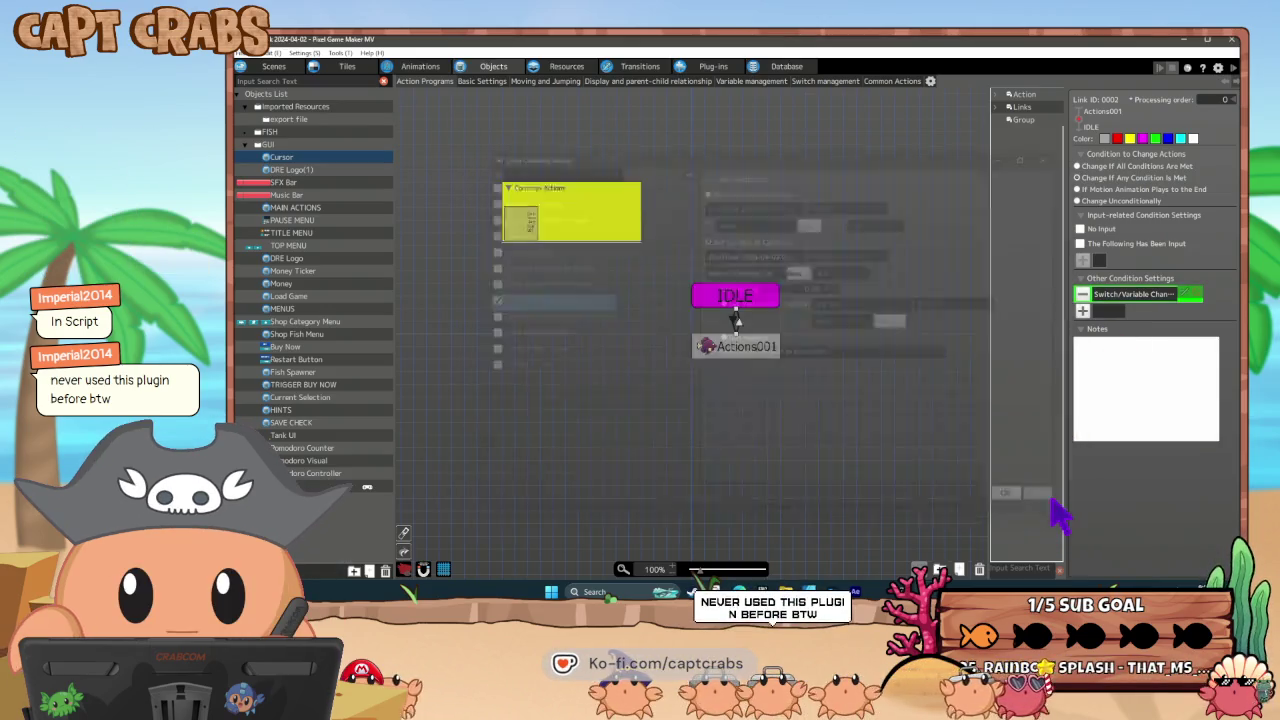
{"action": "key", "text": "alt+Tab"}
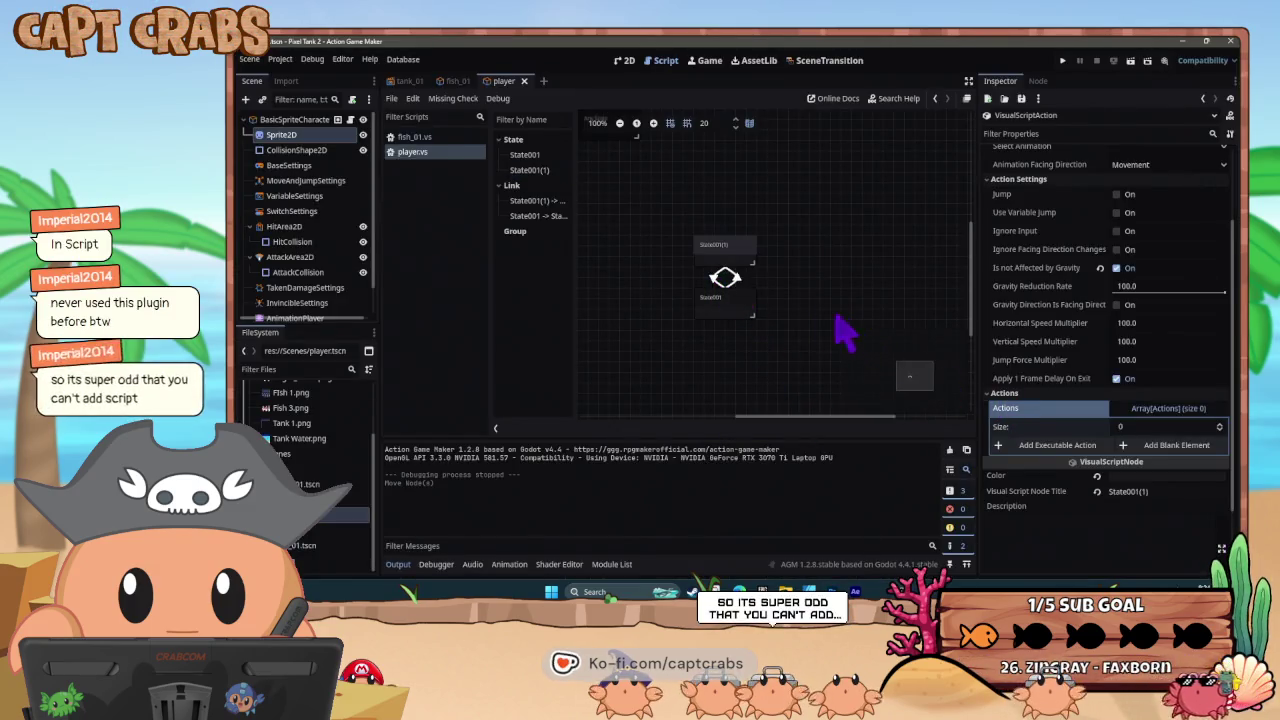
- Confirm the first state link's SwitchVariableChanged condition watches the mouse position variable
{"action": "left_click", "coordinate": [716, 281]}
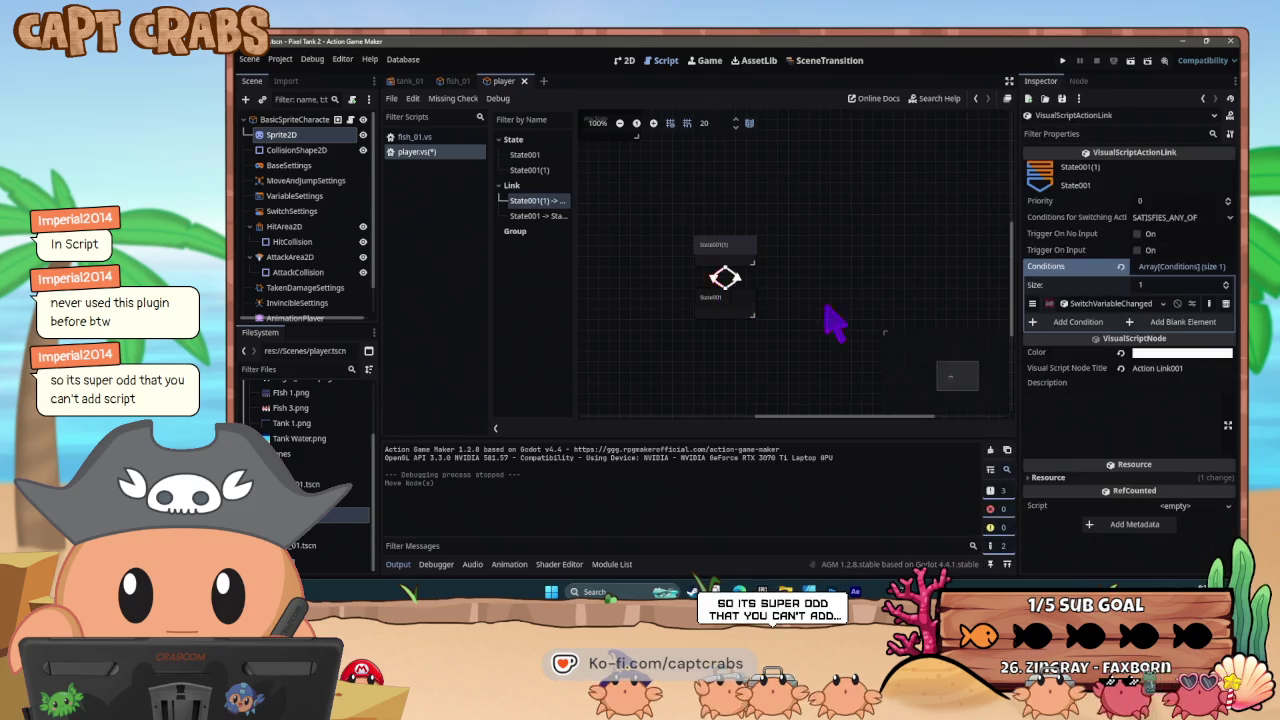
{"action": "left_click", "coordinate": [1100, 303]}
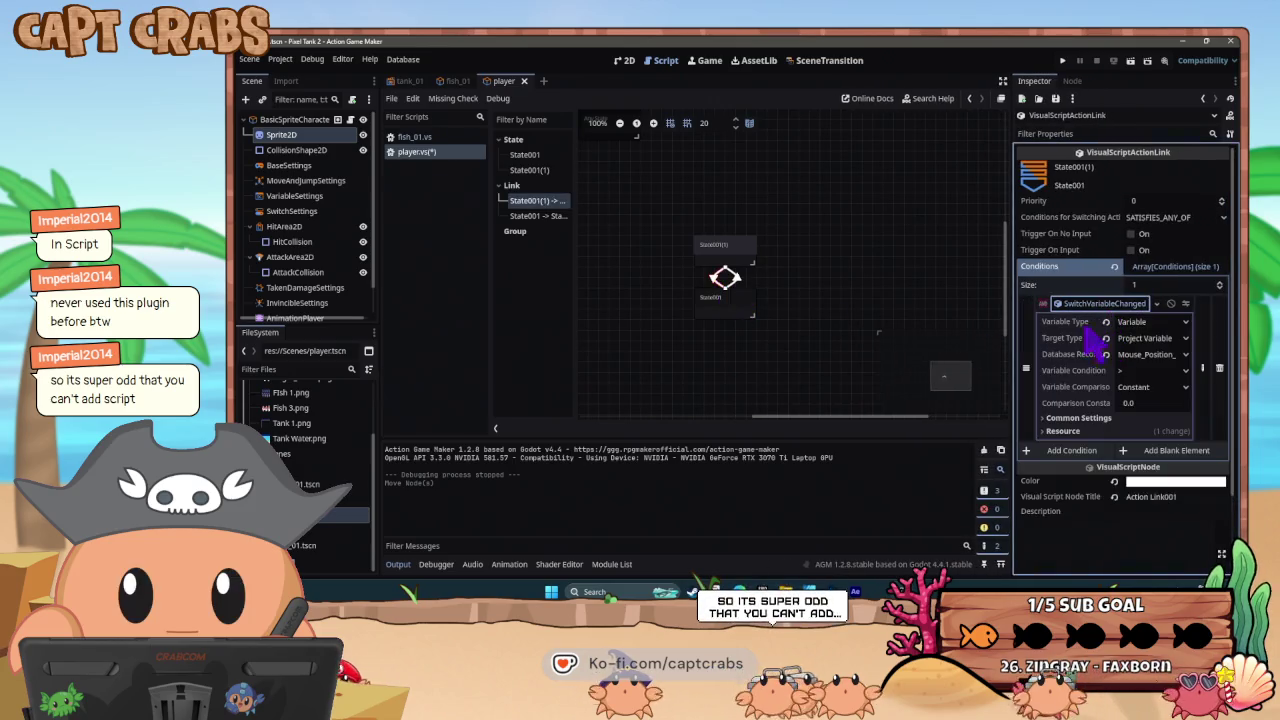
{"action": "left_click", "coordinate": [1148, 355]}
{"action": "left_click", "coordinate": [1165, 414]}
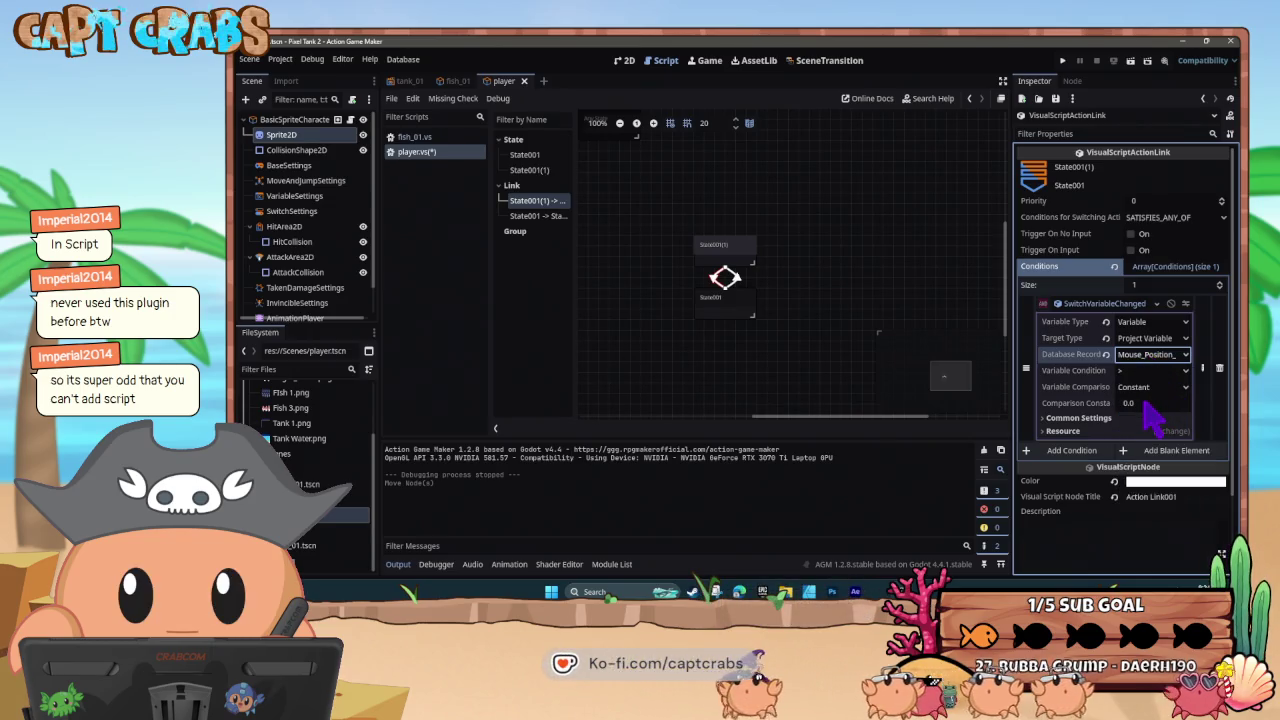
- Confirm the second link also watches the mouse position variable, then begin adding an action to State001
{"action": "left_click", "coordinate": [733, 281]}
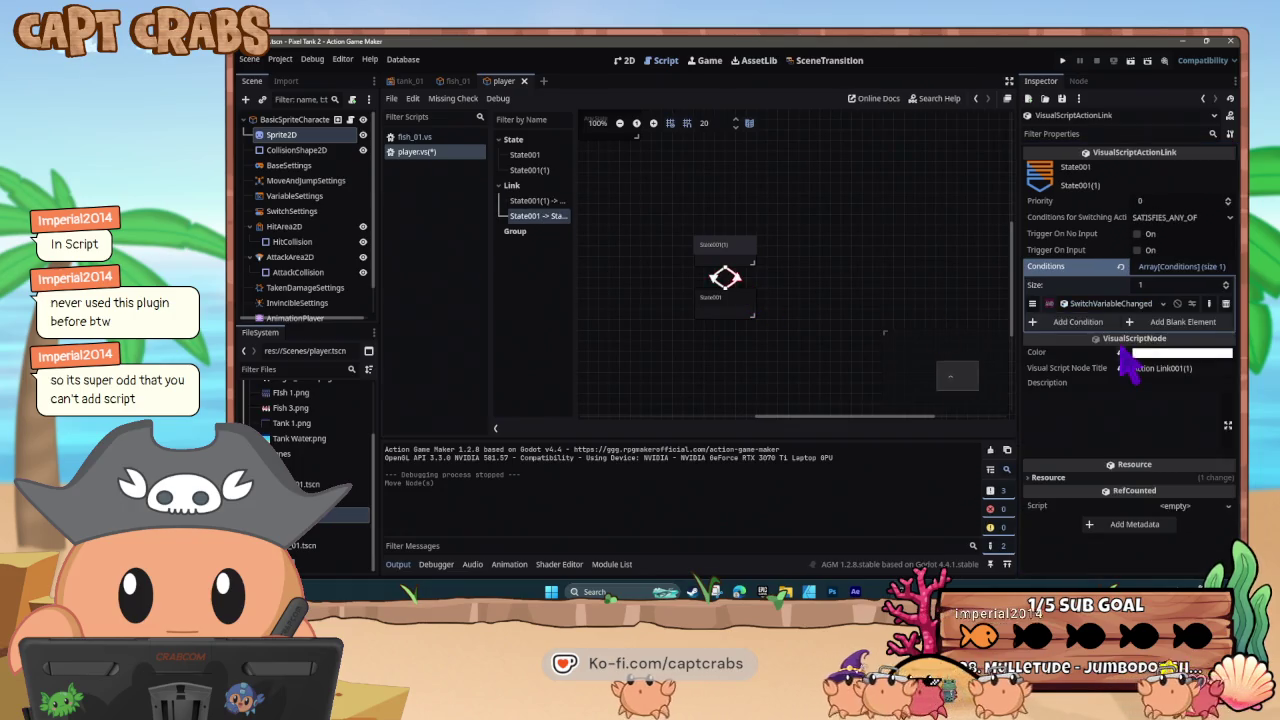
{"action": "left_click", "coordinate": [1108, 303]}
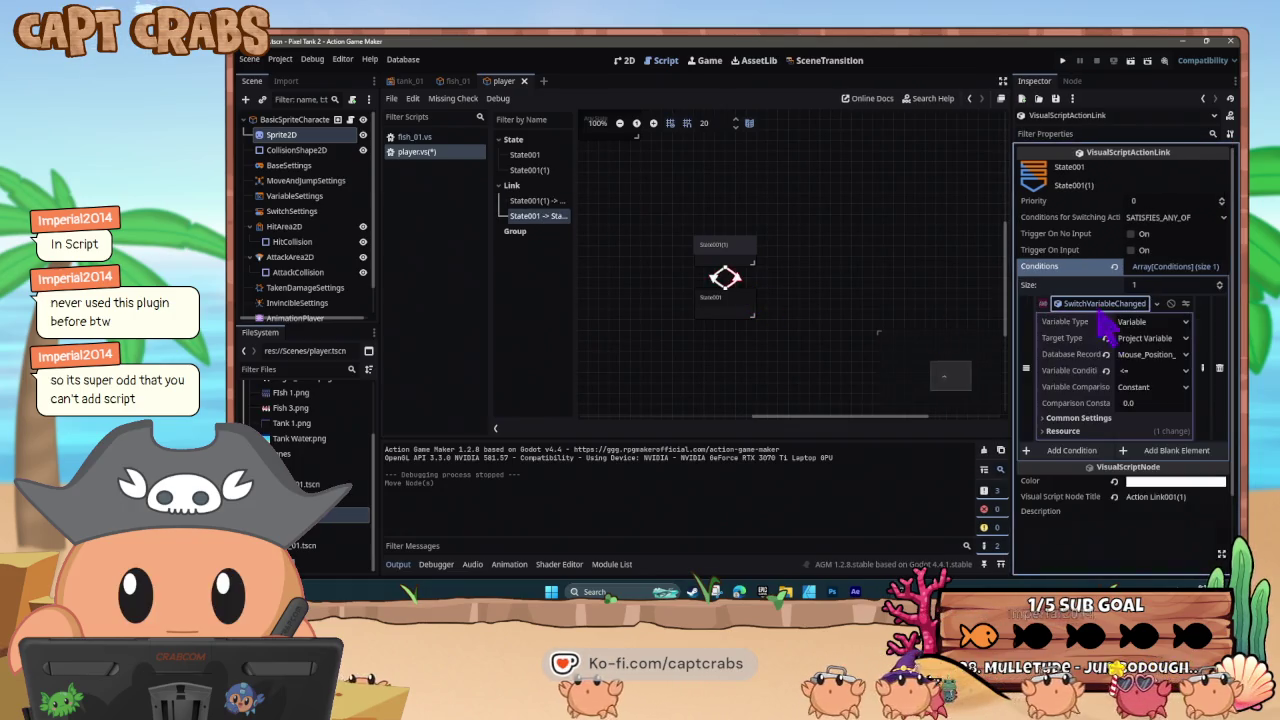
{"action": "left_click", "coordinate": [1160, 355]}
{"action": "left_click", "coordinate": [1163, 369]}
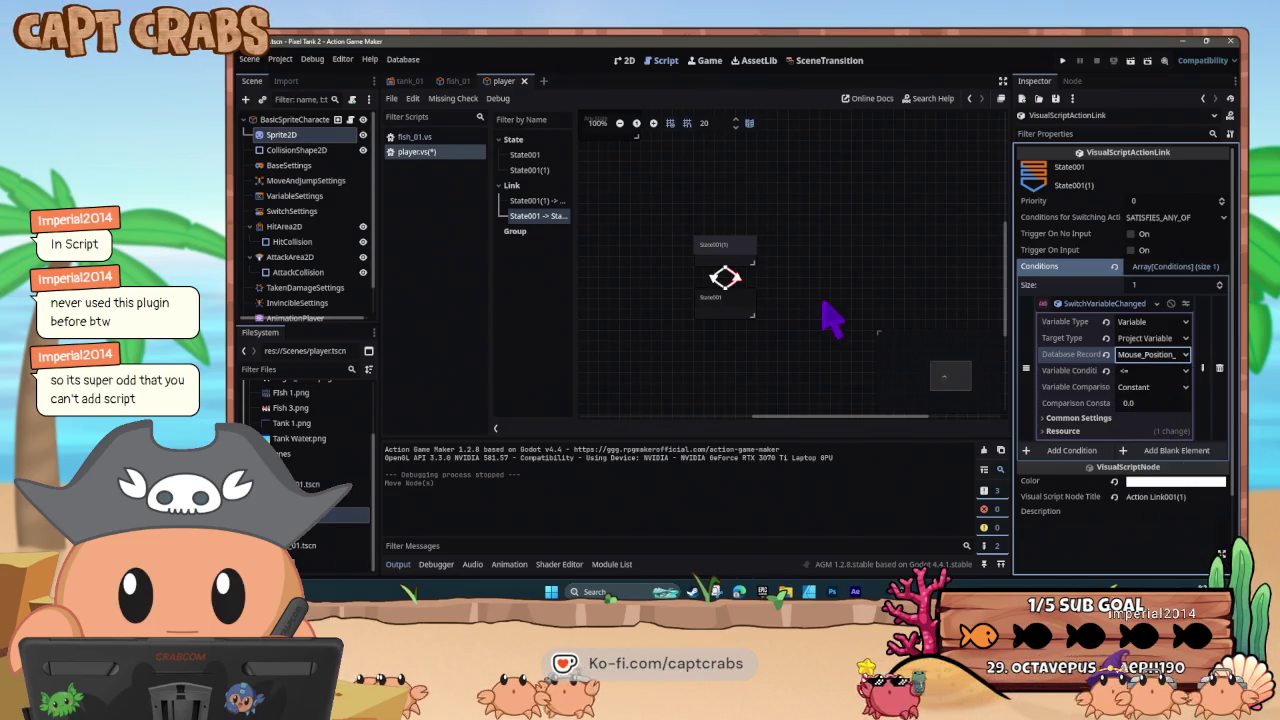
{"action": "left_click", "coordinate": [751, 327]}
{"action": "left_click", "coordinate": [1052, 437]}
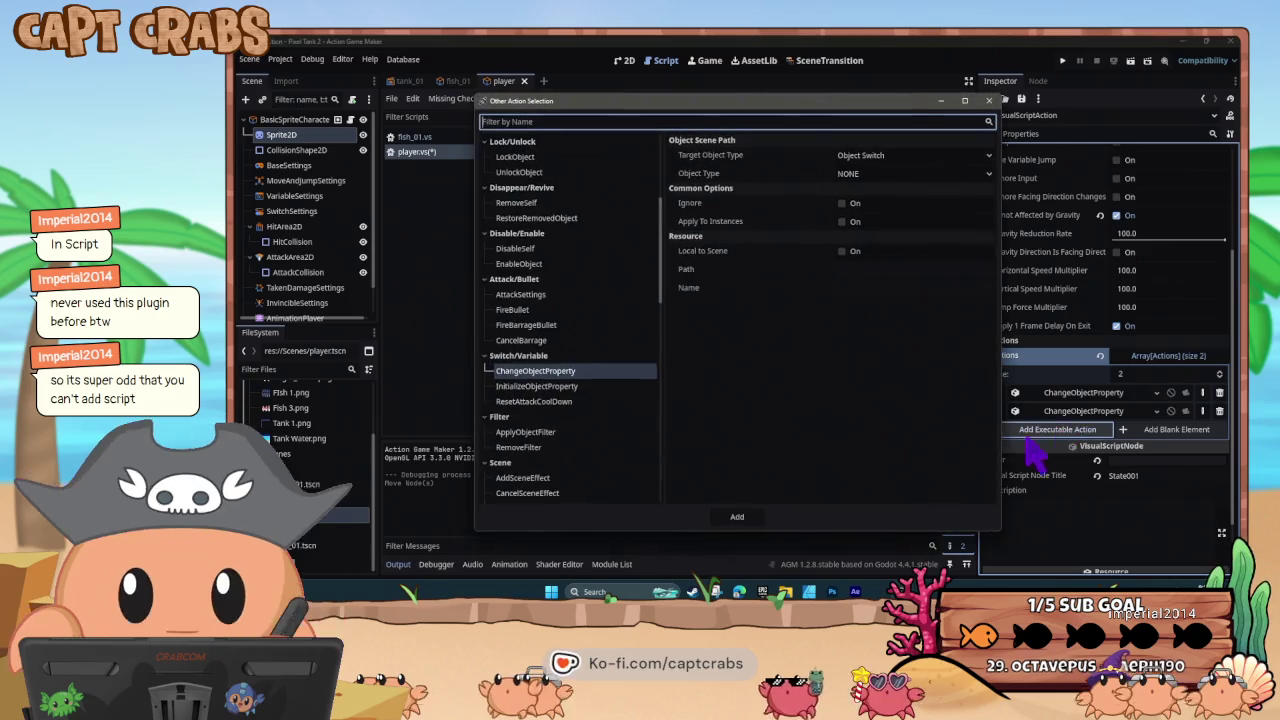
- Filter the action list by 'tex' and pick the DisplayText action
{"action": "scroll", "coordinate": [590, 385], "scroll_direction": "up", "scroll_amount": 5}
{"action": "scroll", "coordinate": [600, 395], "scroll_direction": "down", "scroll_amount": 6}
{"action": "scroll", "coordinate": [605, 398], "scroll_direction": "down", "scroll_amount": 1}
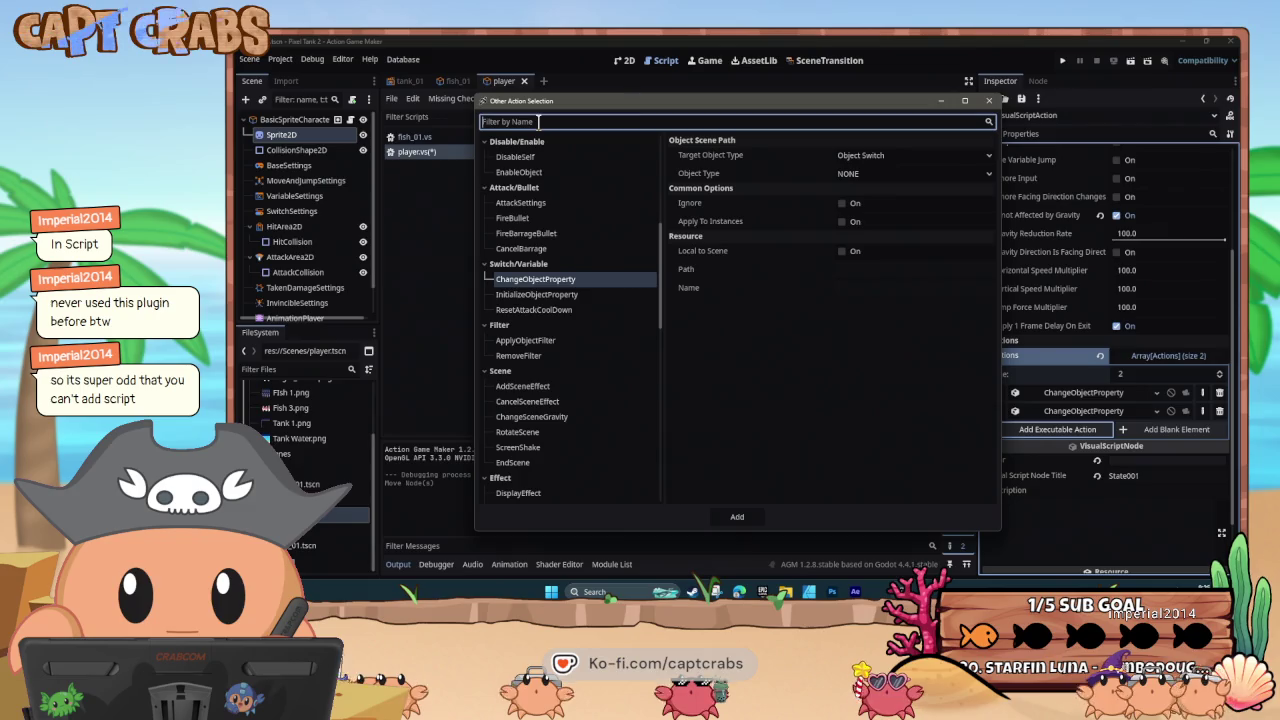
{"action": "type", "text": "tex"}
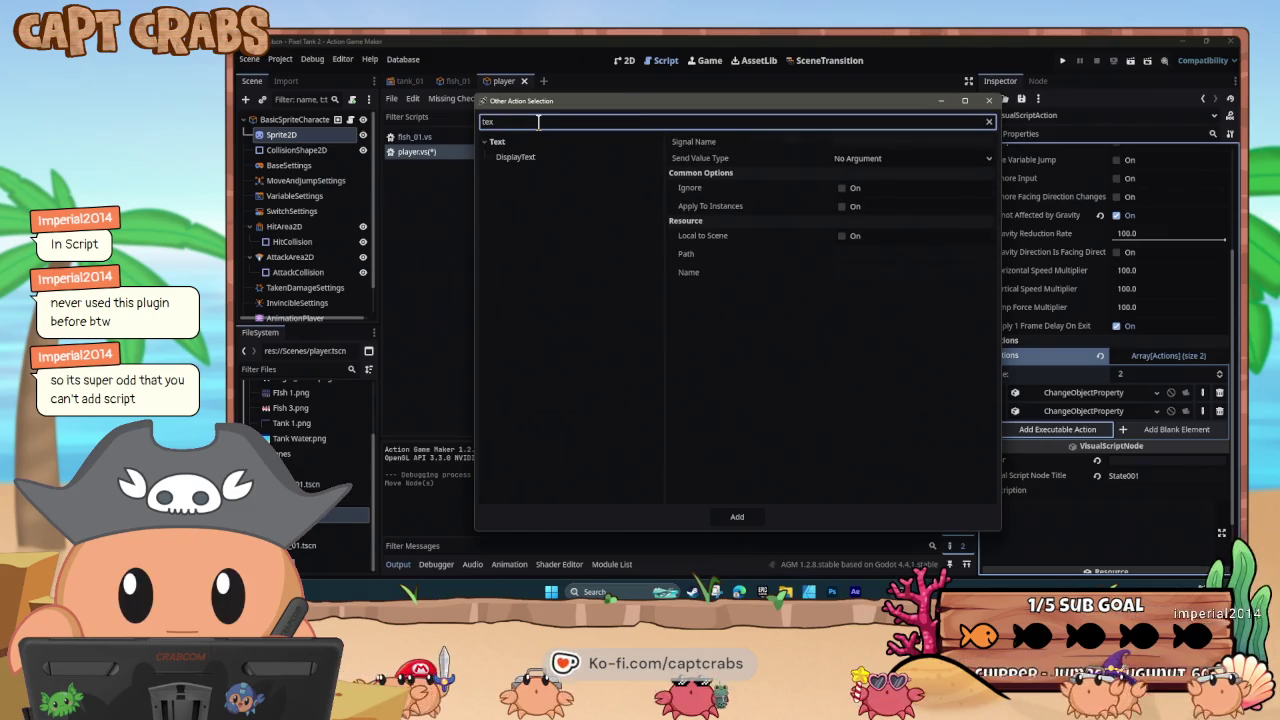
{"action": "left_click", "coordinate": [563, 159]}
- Set the text to 'WORKING' at font size 60, add the action, and test-run the game
{"action": "left_click", "coordinate": [772, 222]}
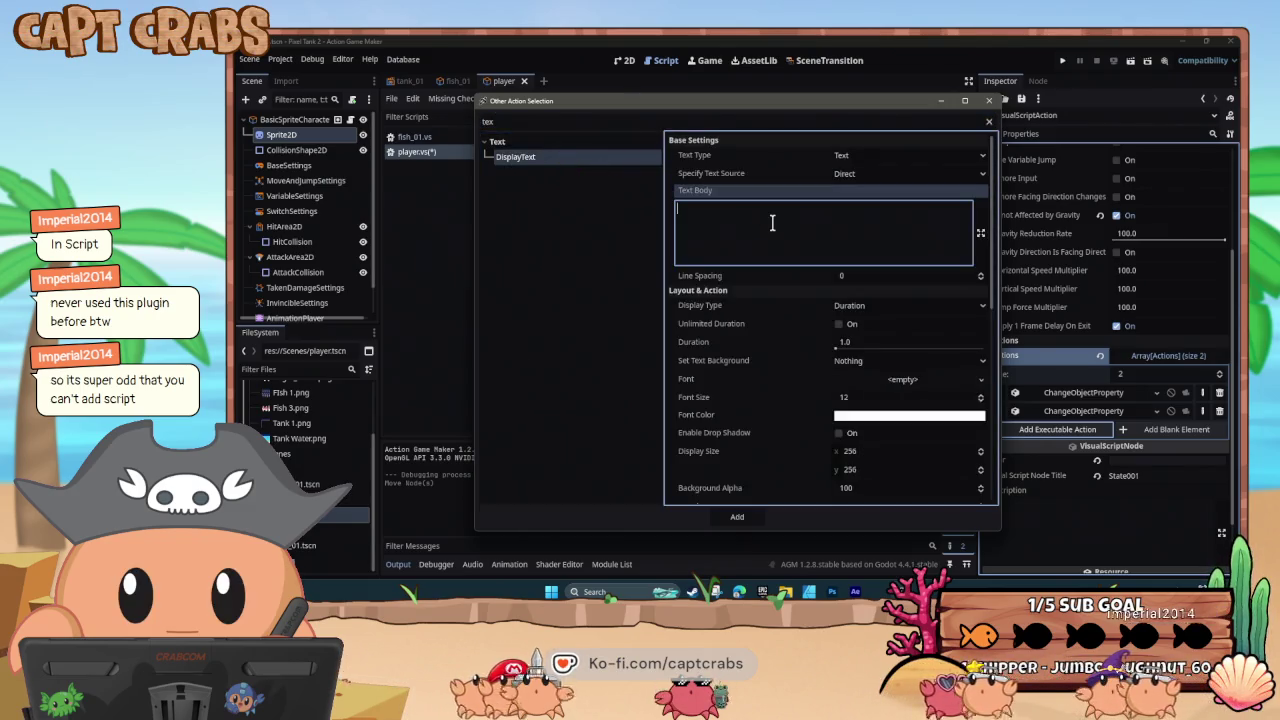
{"action": "type", "text": "WORKNG"}
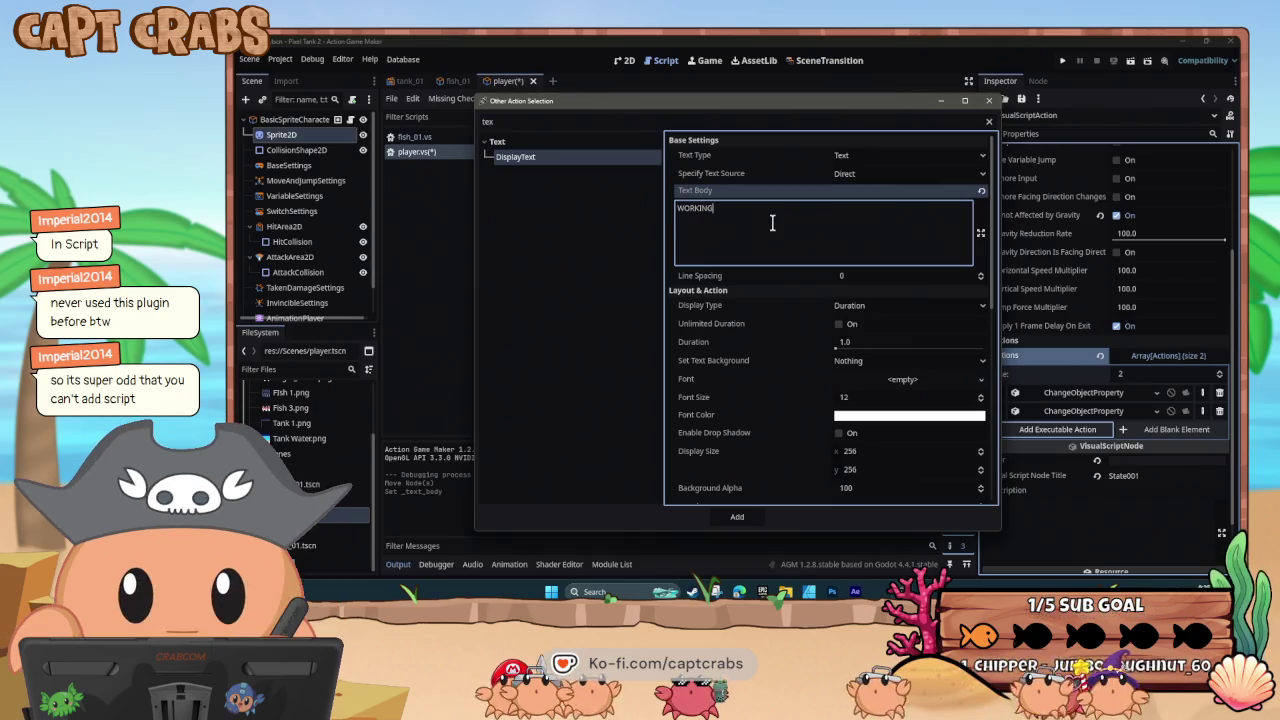
{"action": "left_click", "coordinate": [858, 399]}
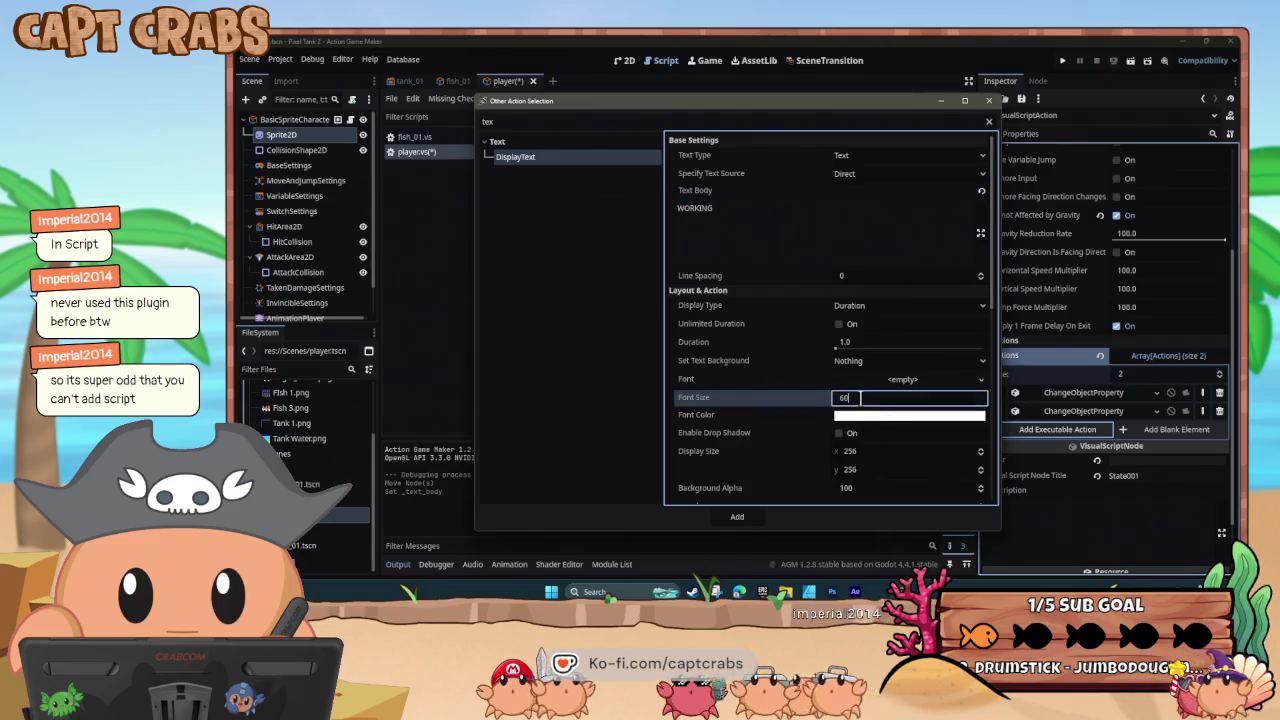
{"action": "left_click", "coordinate": [737, 516]}
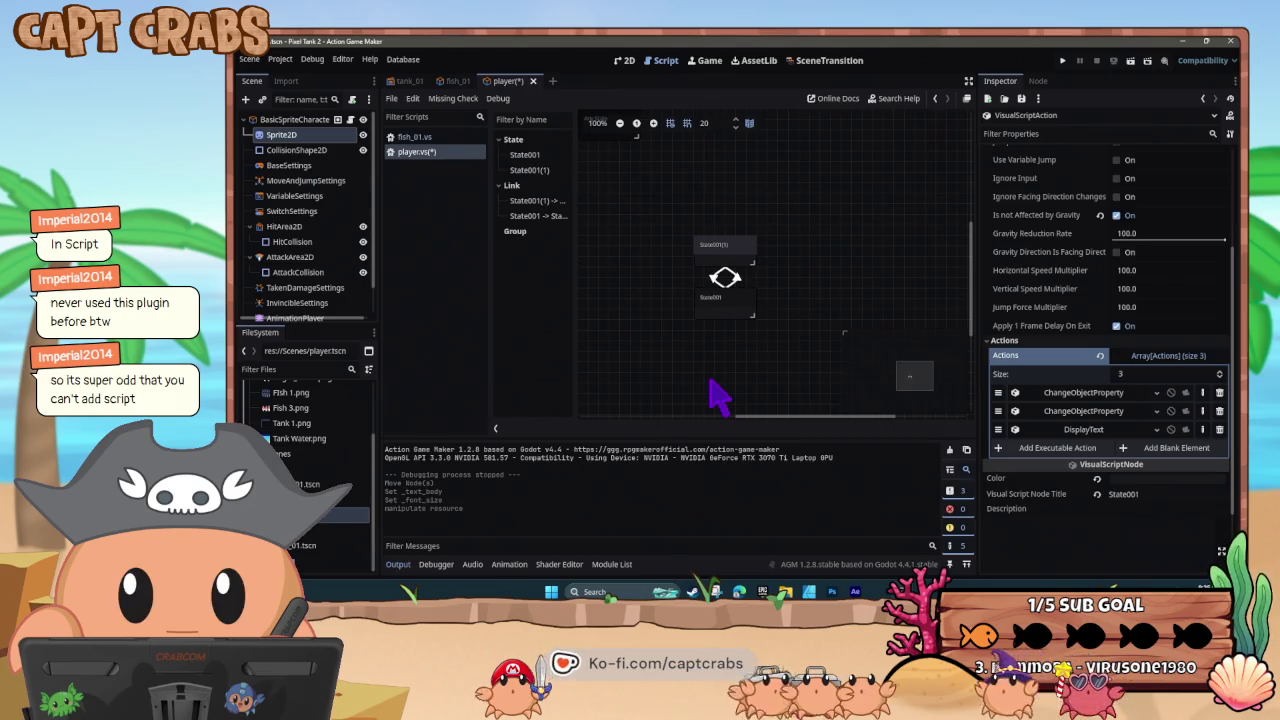
{"action": "key", "text": "F5"}
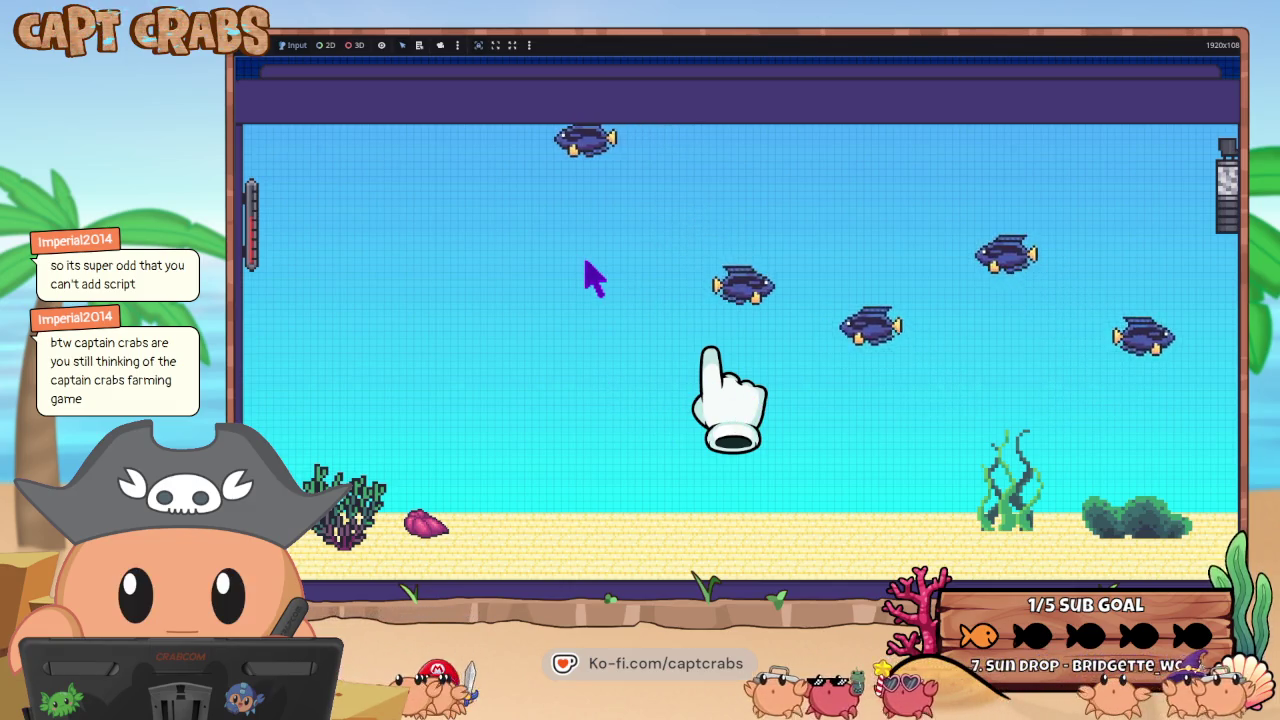
{"action": "key", "text": "super"}
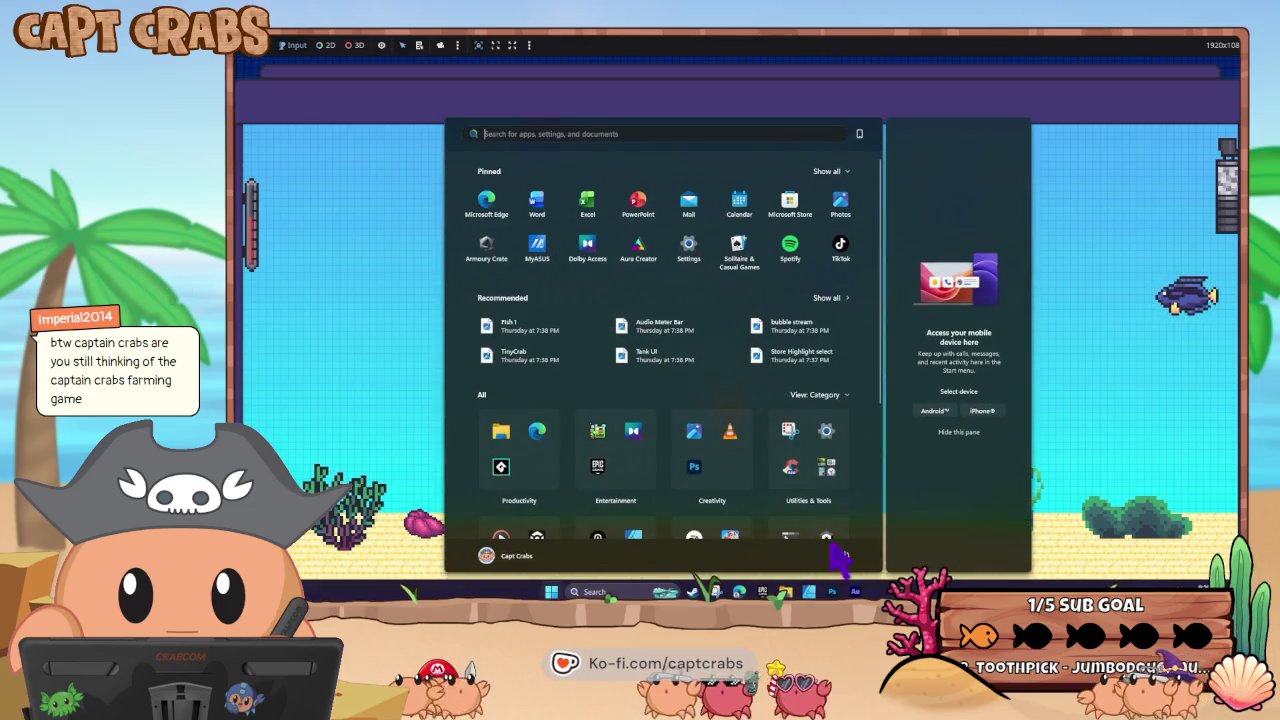
{"action": "mouse_move", "coordinate": [810, 591]}
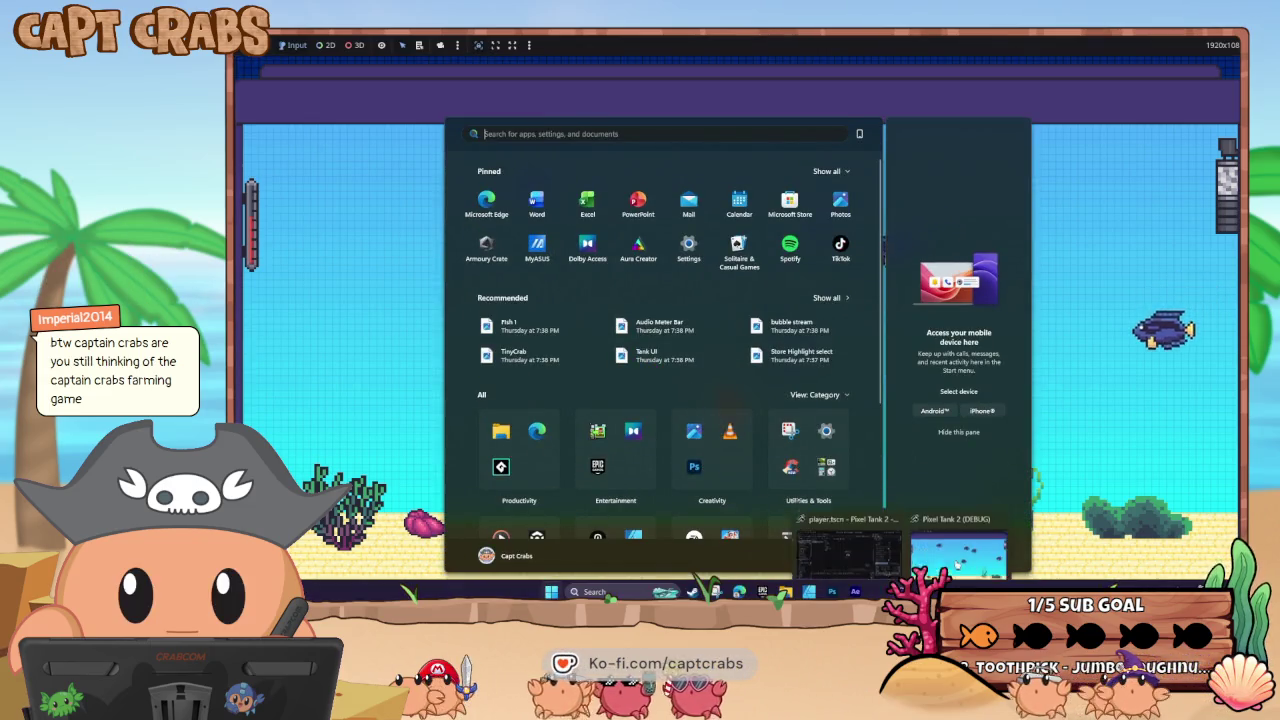
{"action": "left_click", "coordinate": [848, 560]}
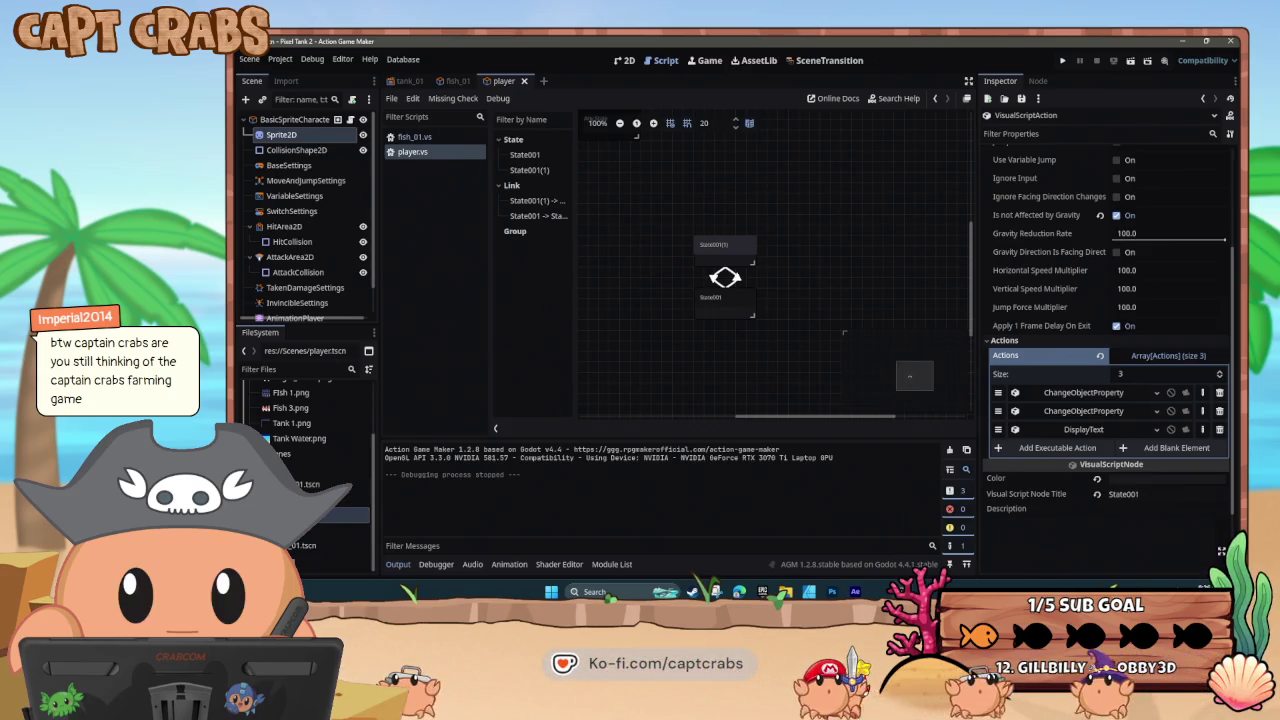
- In State001's first ChangeObjectProperty action, keep position_x as the changed property
{"action": "left_click", "coordinate": [735, 303]}
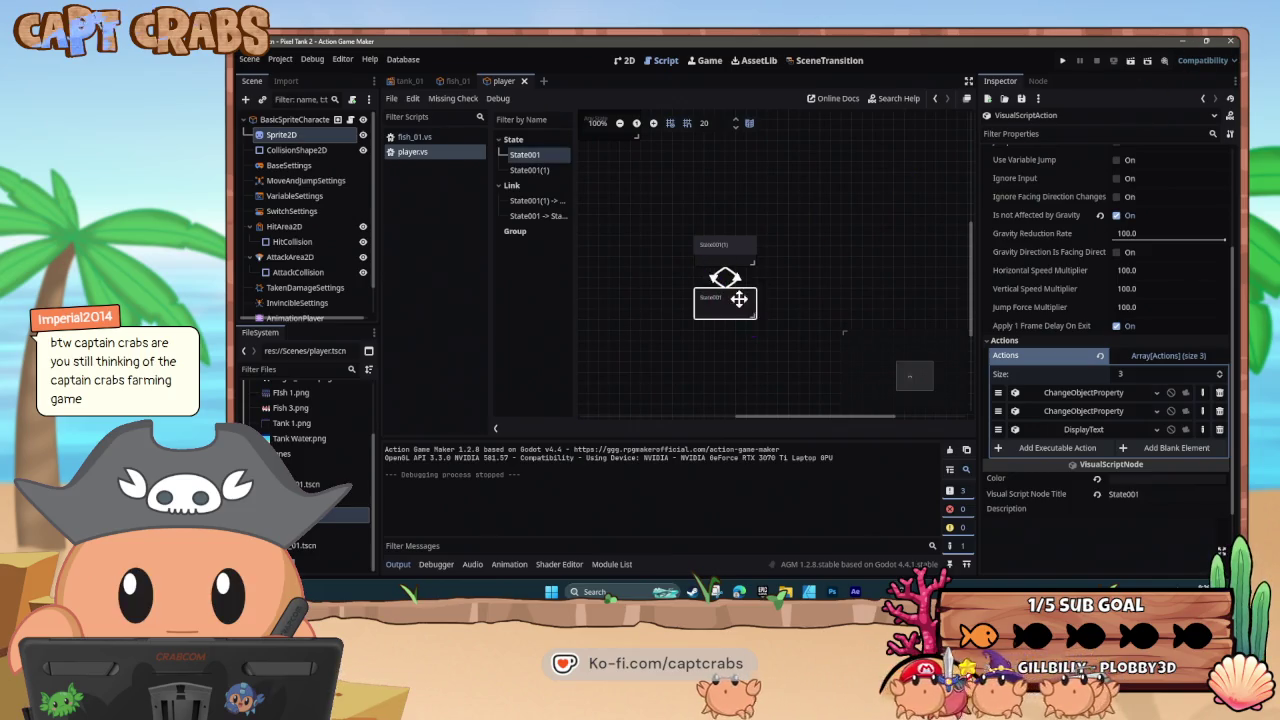
{"action": "left_click", "coordinate": [1062, 393]}
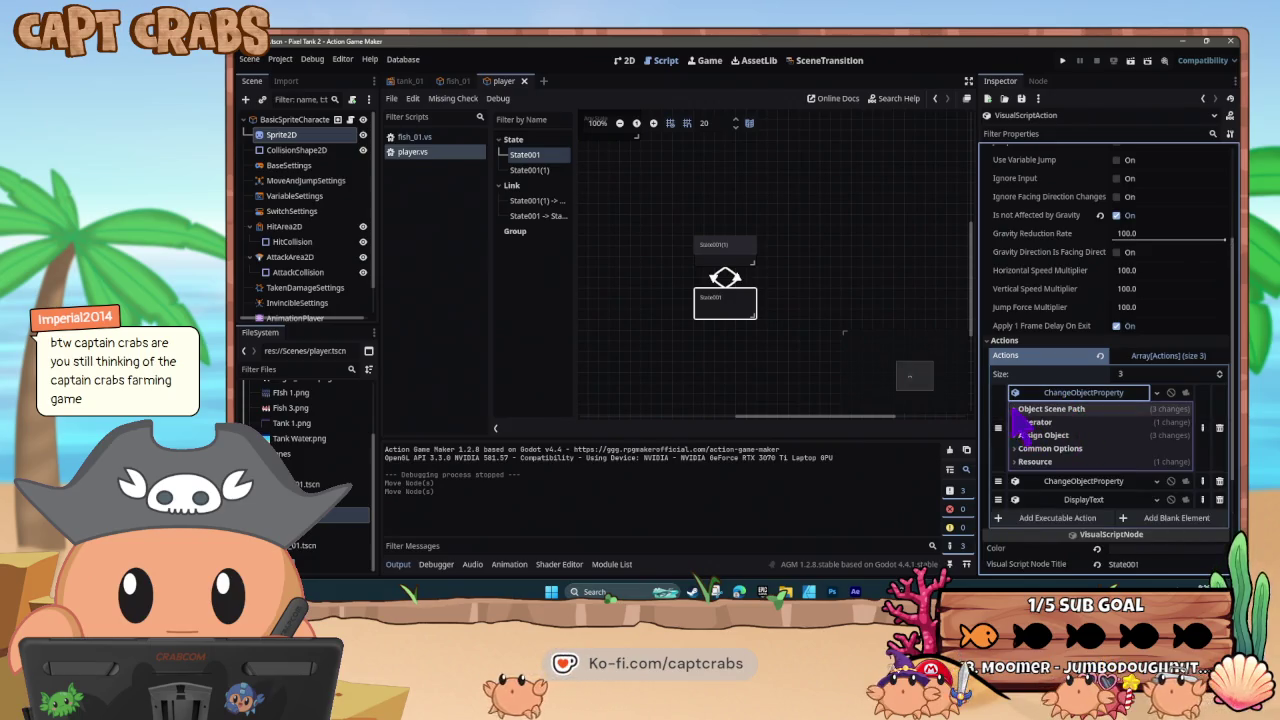
{"action": "left_click", "coordinate": [1014, 410]}
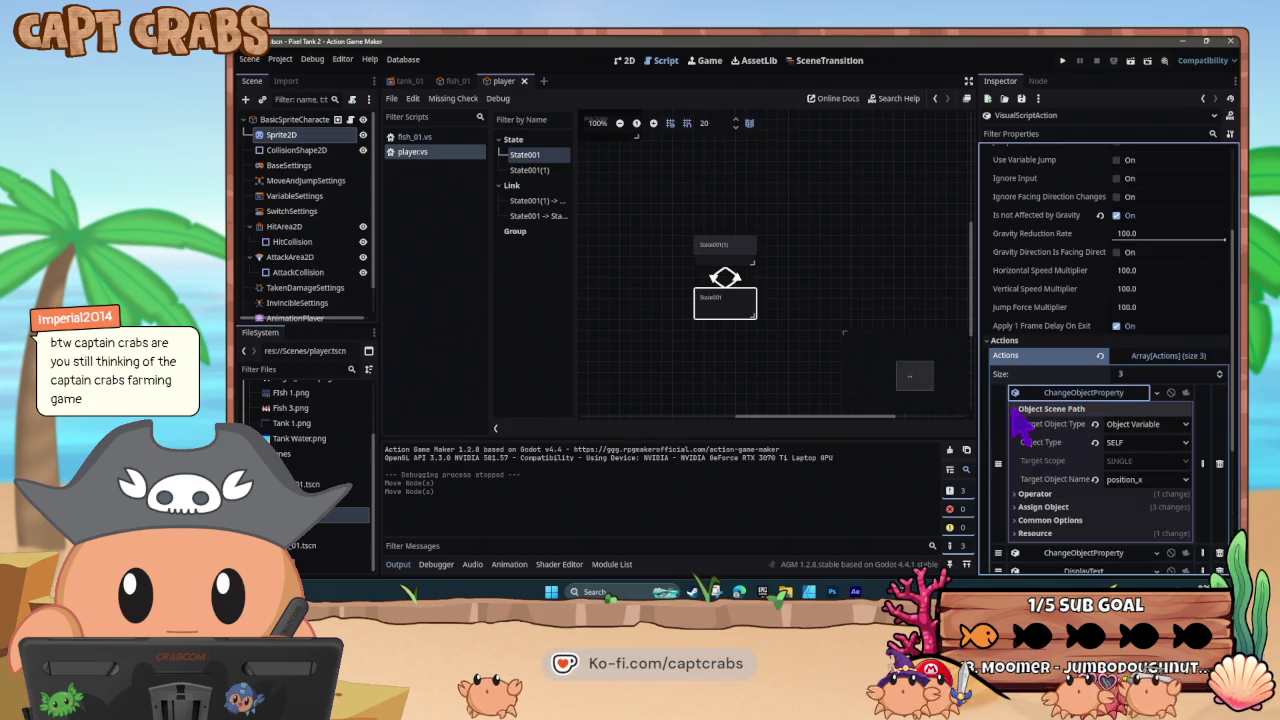
{"action": "left_click", "coordinate": [1150, 482]}
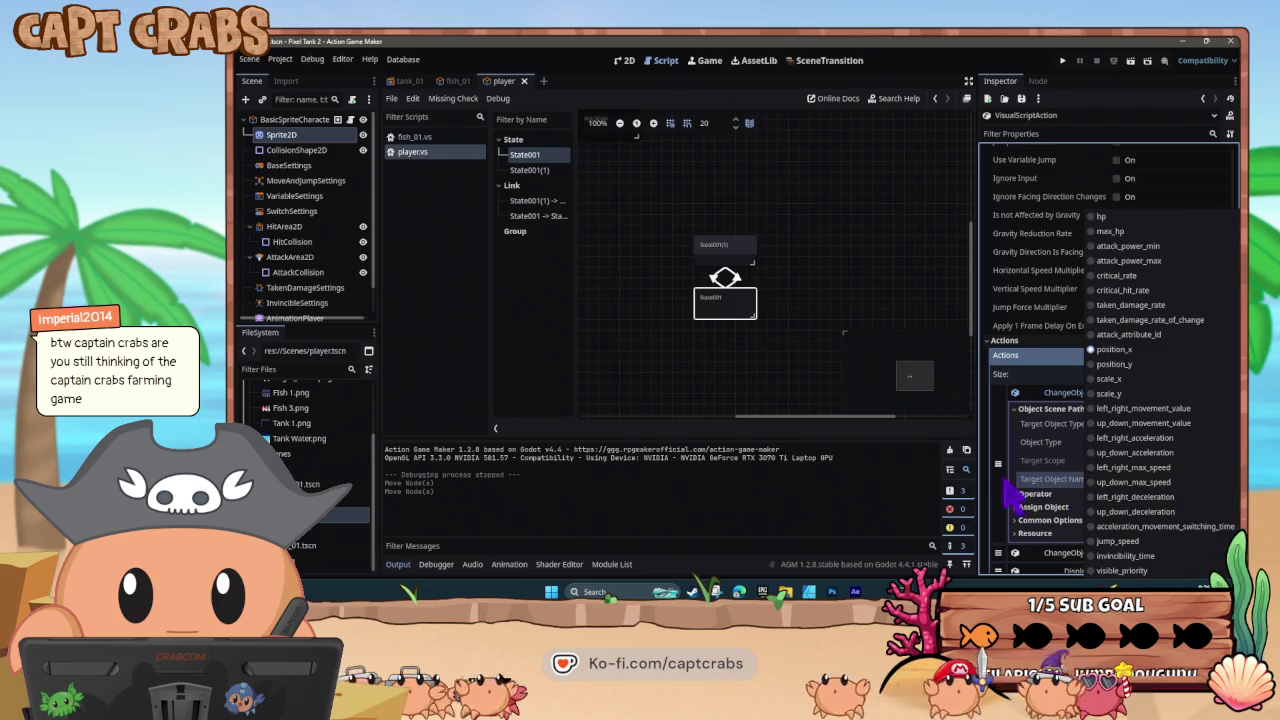
{"action": "left_click", "coordinate": [1016, 488]}
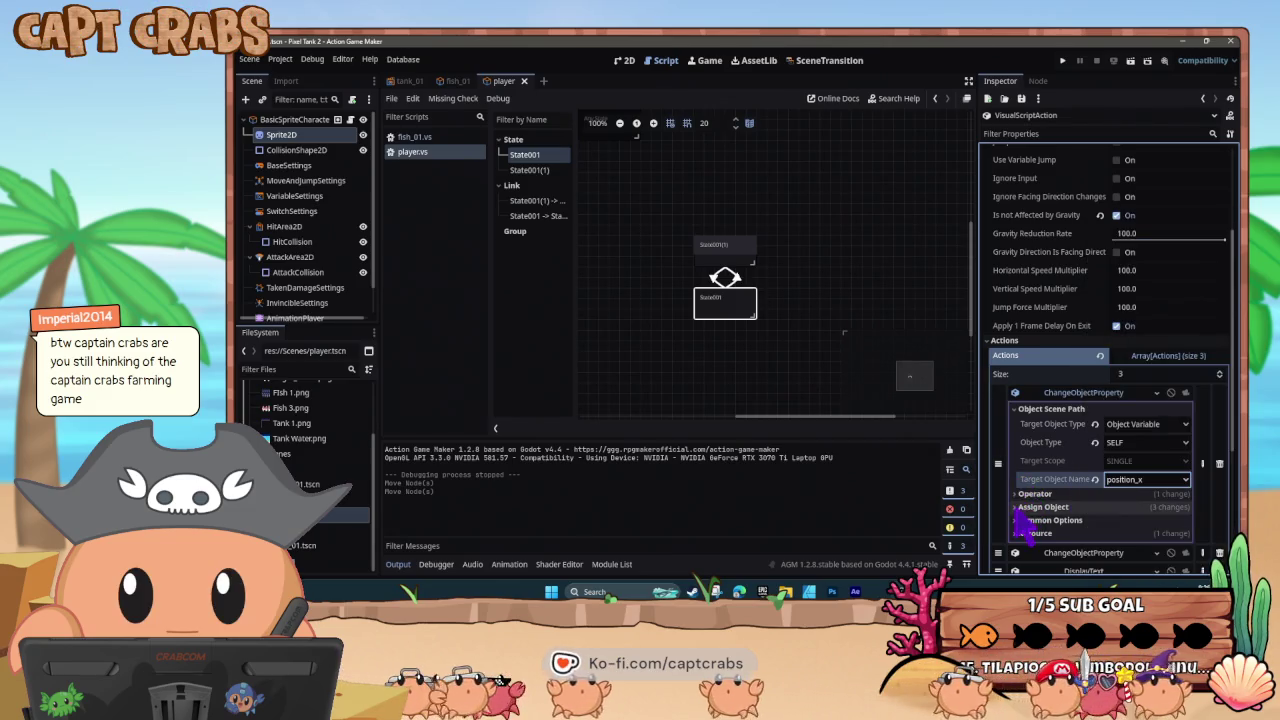
{"action": "left_click", "coordinate": [1015, 494]}
{"action": "left_click", "coordinate": [1018, 493]}
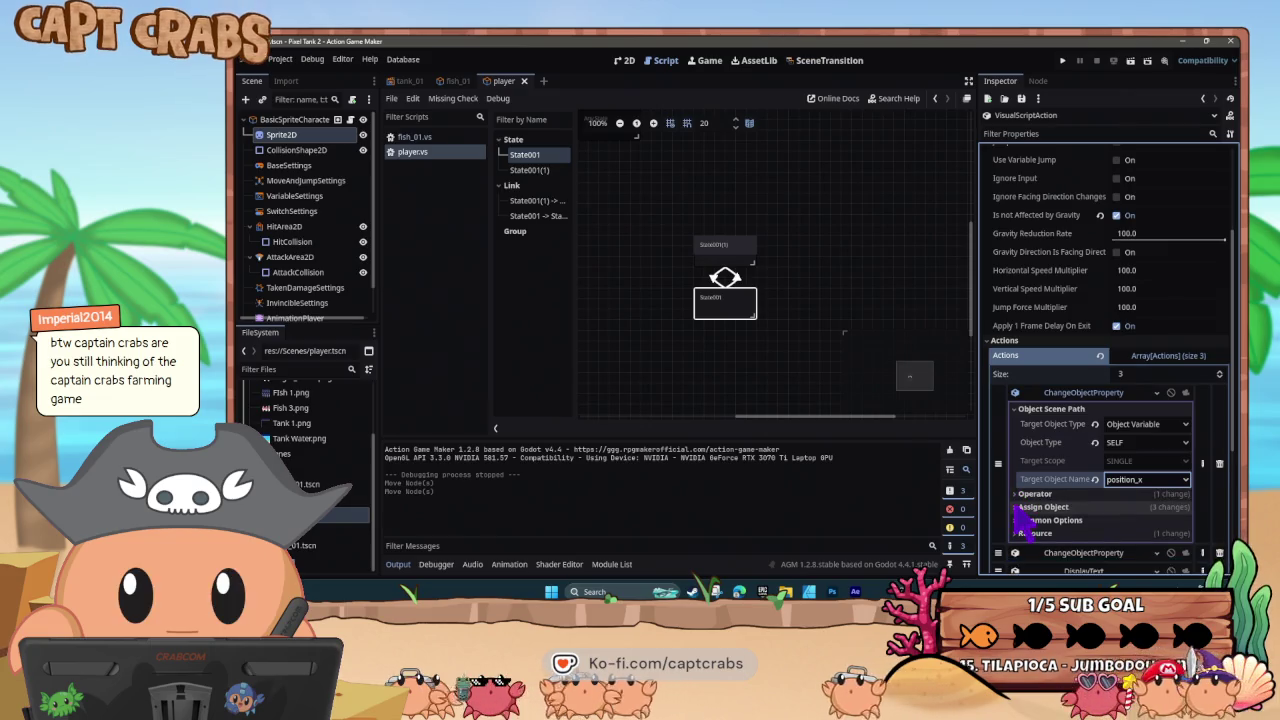
{"action": "left_click", "coordinate": [1020, 507]}
{"action": "scroll", "coordinate": [1040, 505], "scroll_direction": "down", "scroll_amount": 2}
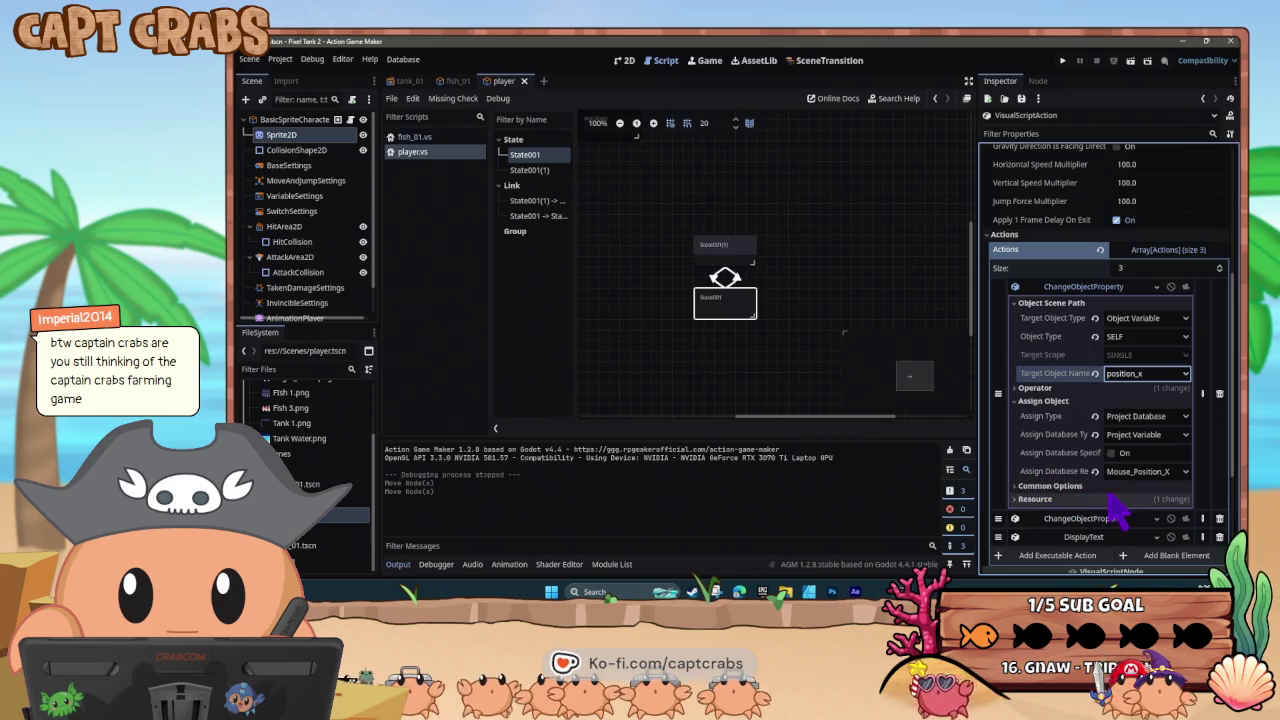
- Assign the project variable Mouse_Position_X as the value, then fold the assign and common options
{"action": "left_click", "coordinate": [1165, 434]}
{"action": "left_click", "coordinate": [1178, 440]}
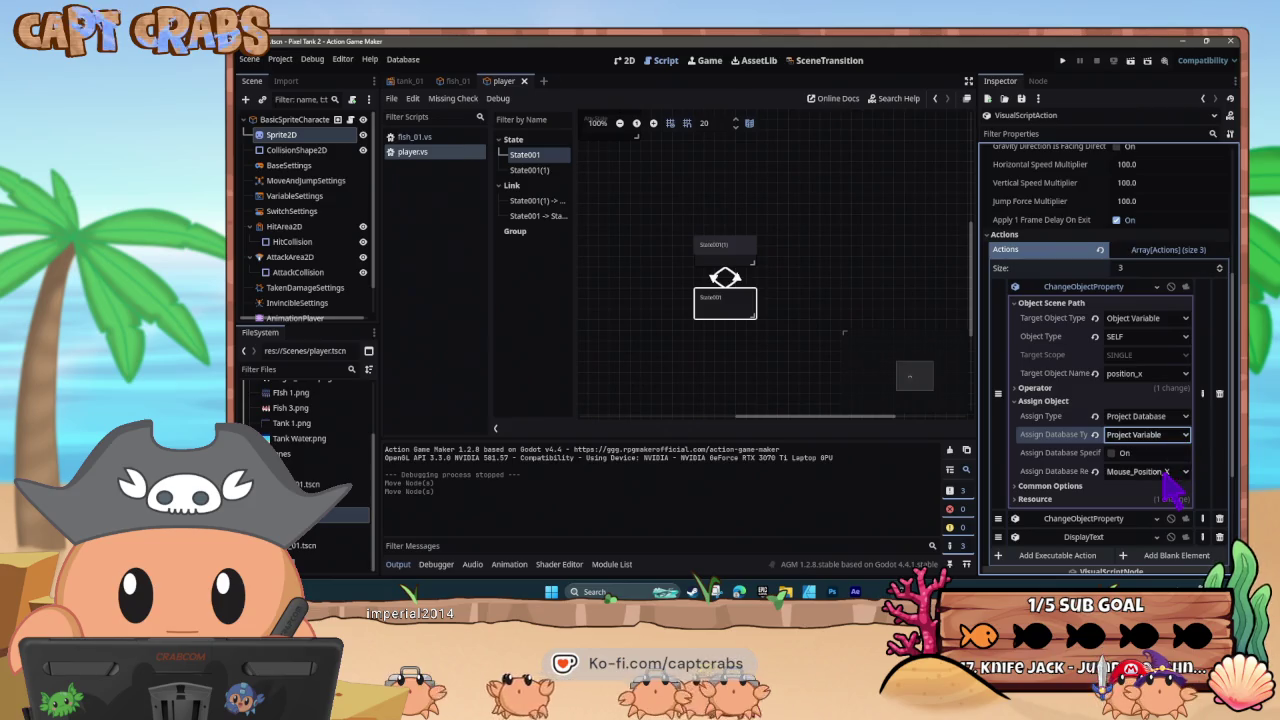
{"action": "left_click", "coordinate": [1167, 474]}
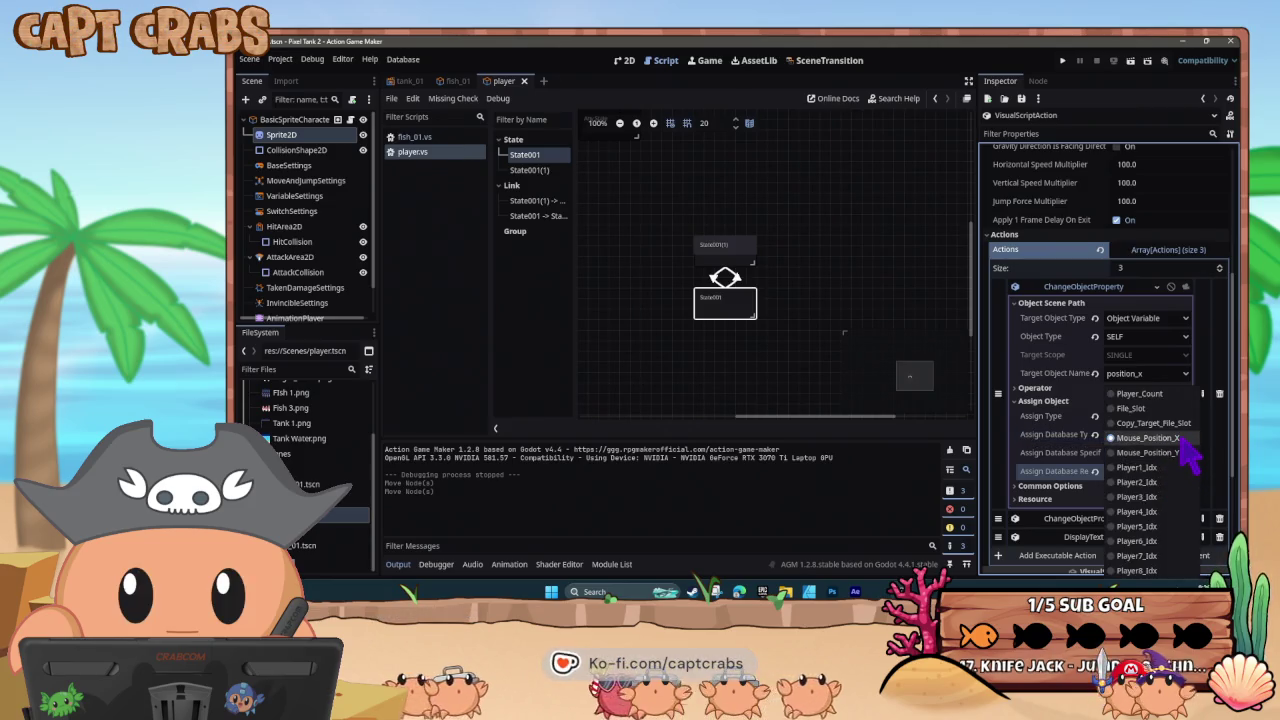
{"action": "left_click", "coordinate": [1178, 440]}
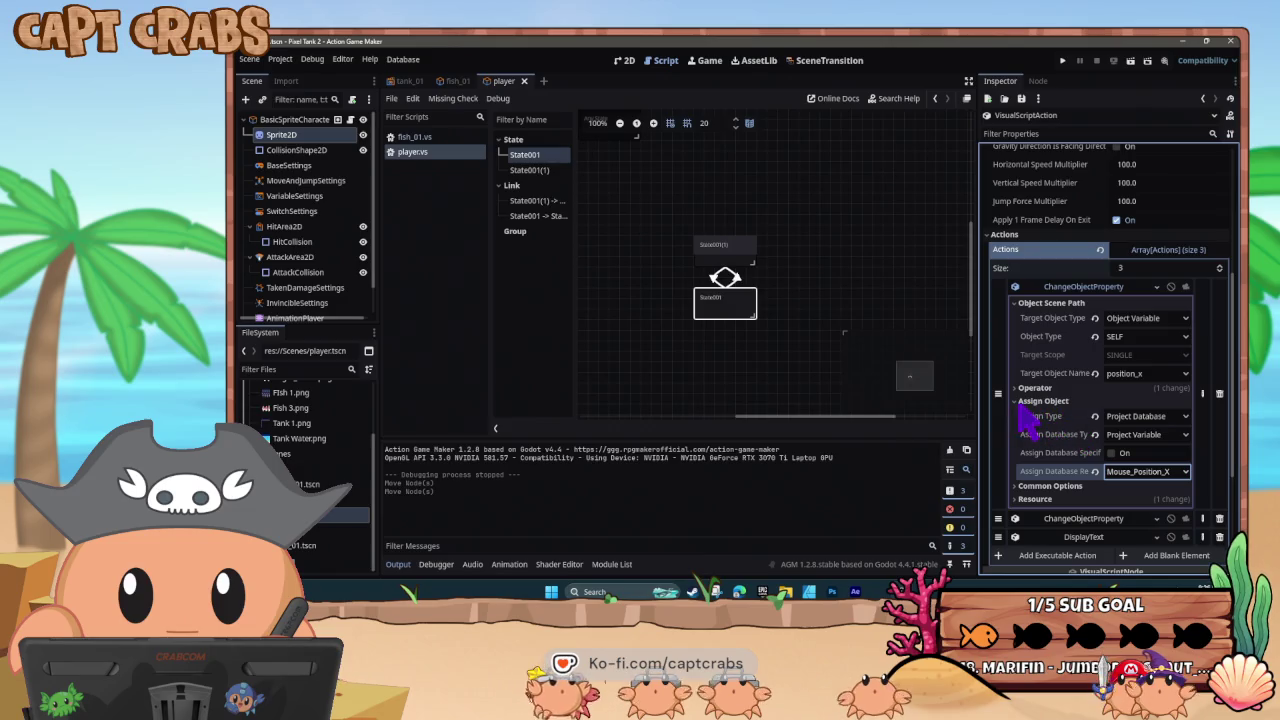
{"action": "left_click", "coordinate": [1038, 401]}
{"action": "left_click", "coordinate": [1035, 414]}
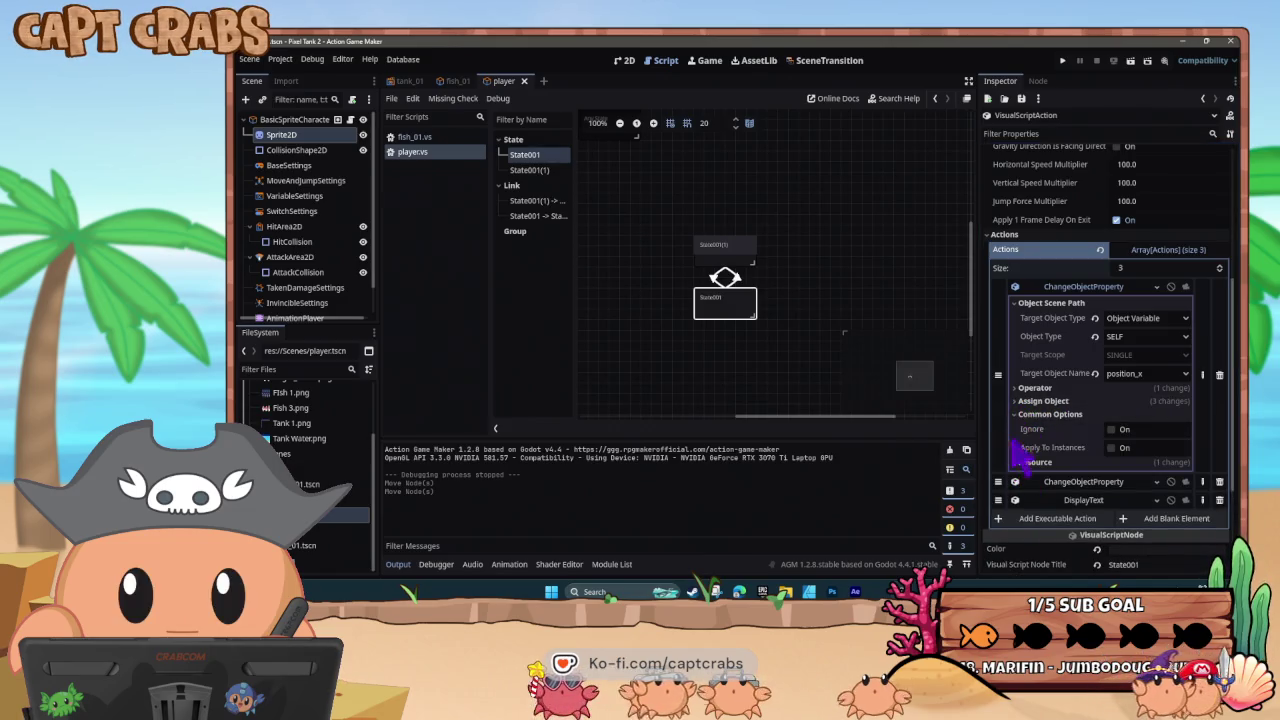
{"action": "left_click", "coordinate": [1035, 414]}
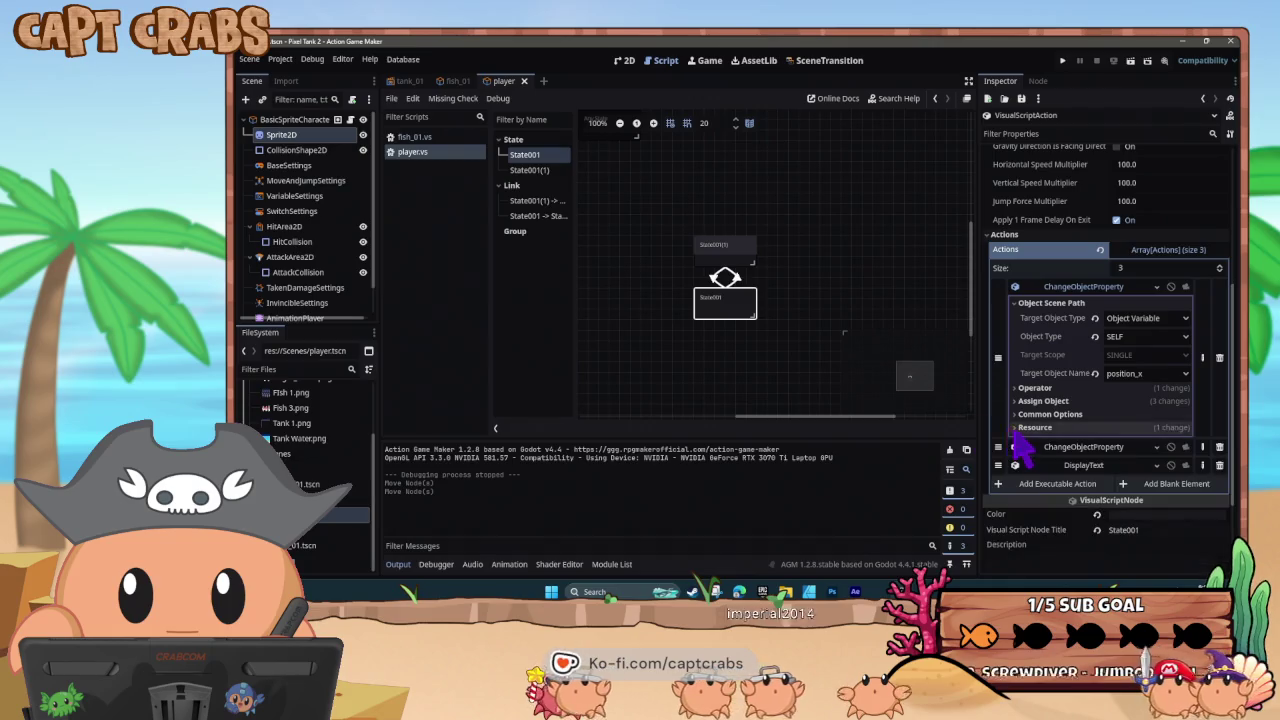
{"action": "scroll", "coordinate": [800, 382], "scroll_direction": "down", "scroll_amount": 1}
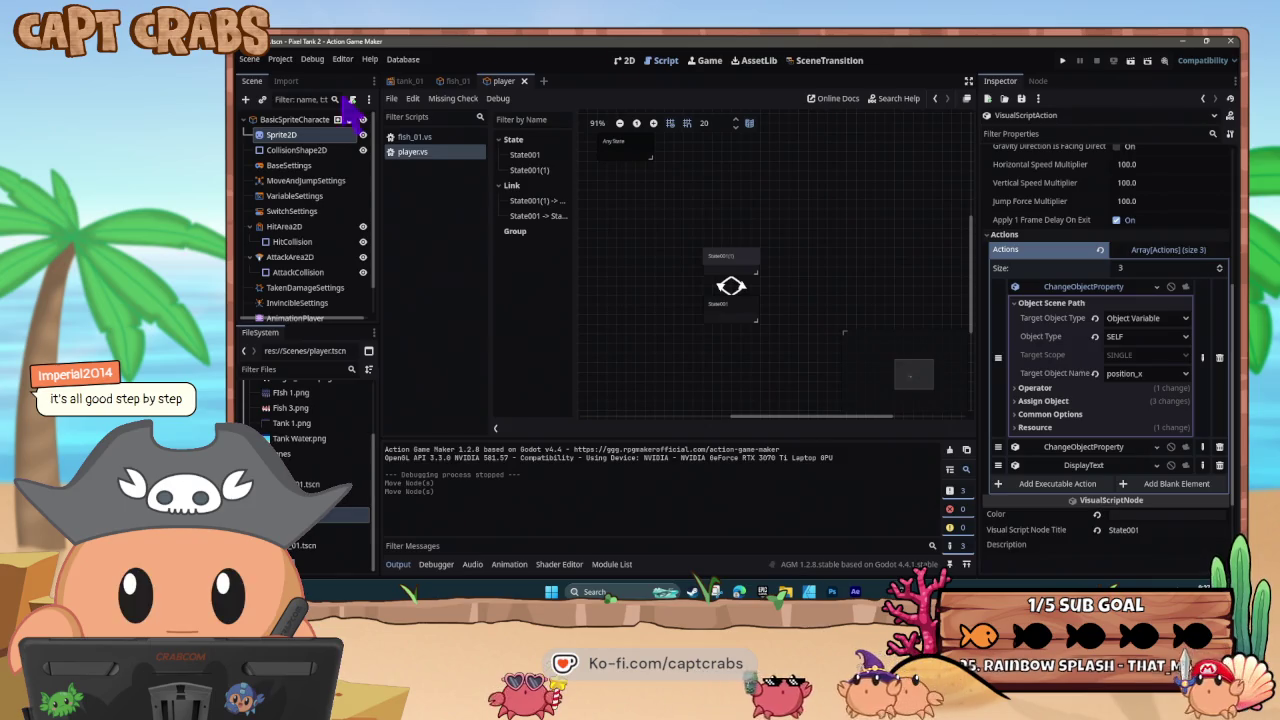
- Review the actions in State001 and State001(1), then test-run the game with F5
{"action": "left_click", "coordinate": [742, 314]}
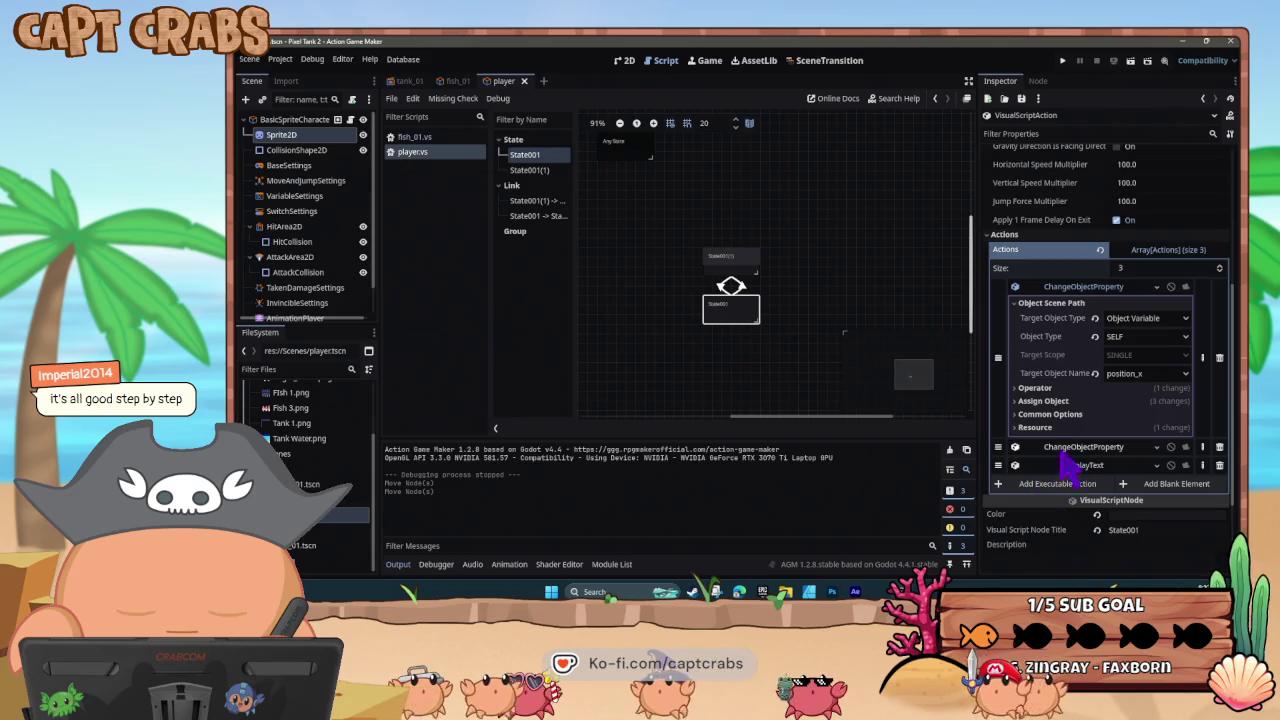
{"action": "scroll", "coordinate": [1068, 465], "scroll_direction": "up", "scroll_amount": 5}
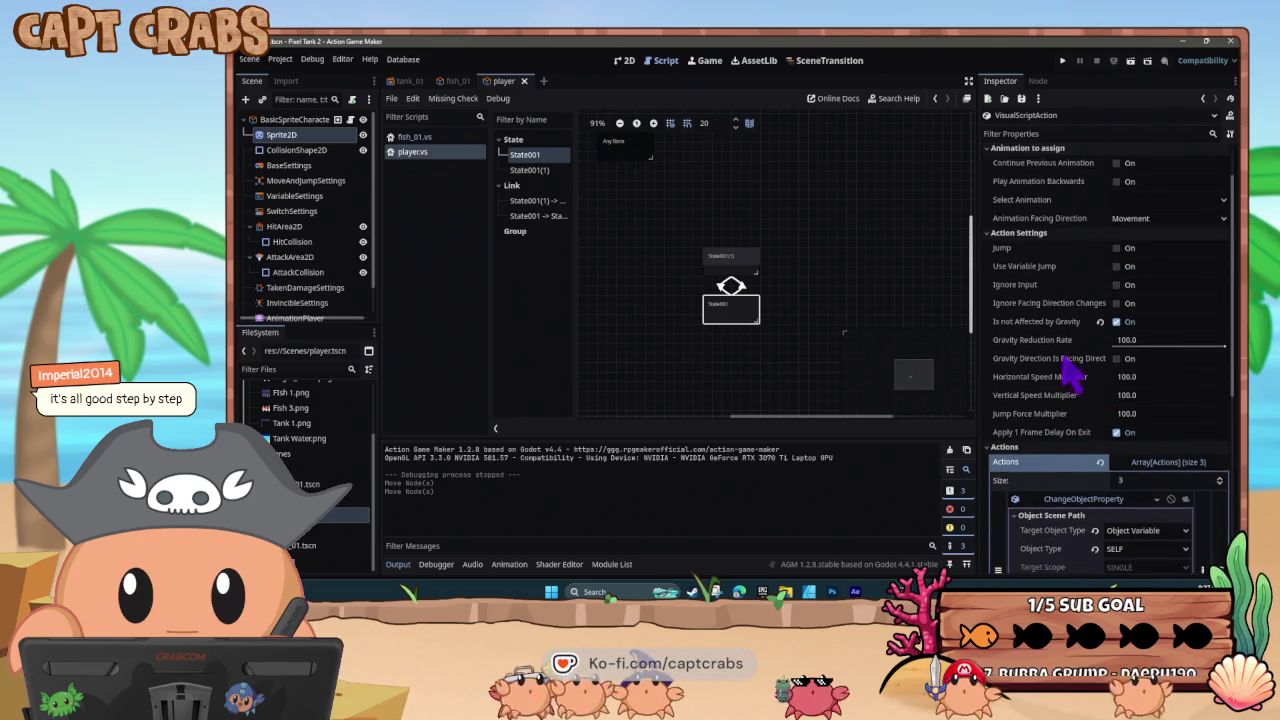
{"action": "left_click", "coordinate": [729, 266]}
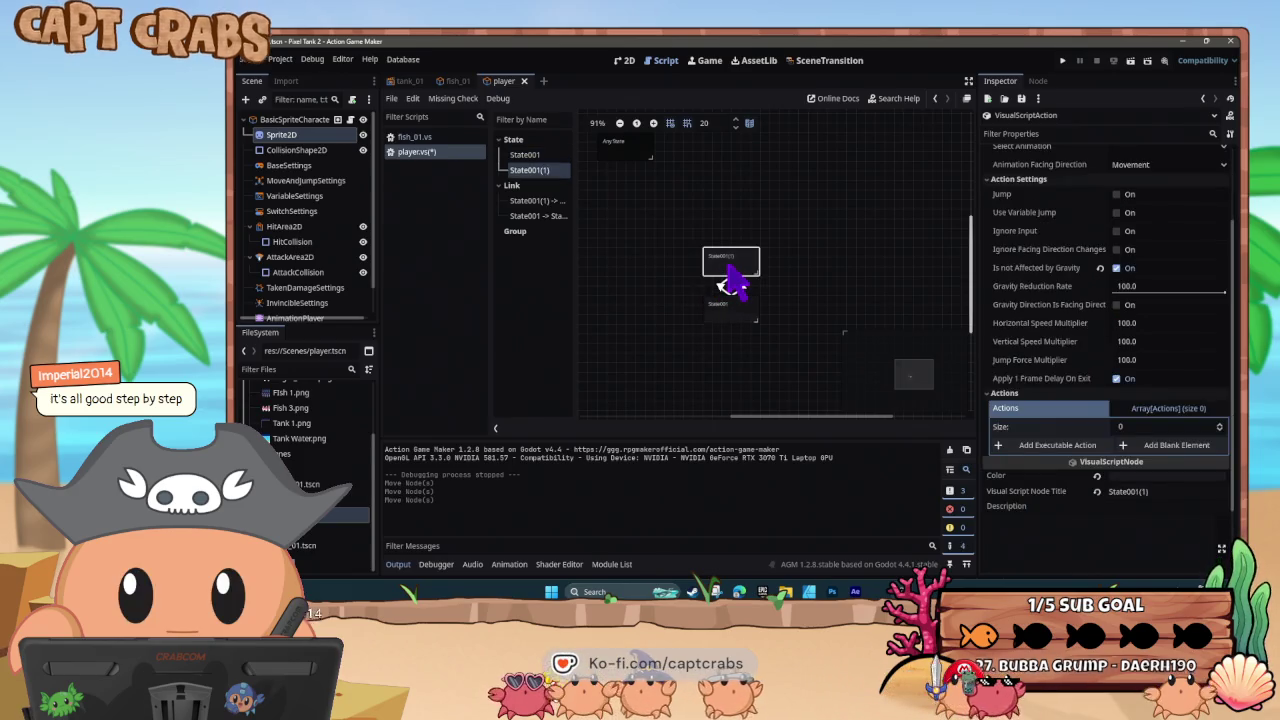
{"action": "left_click", "coordinate": [724, 312]}
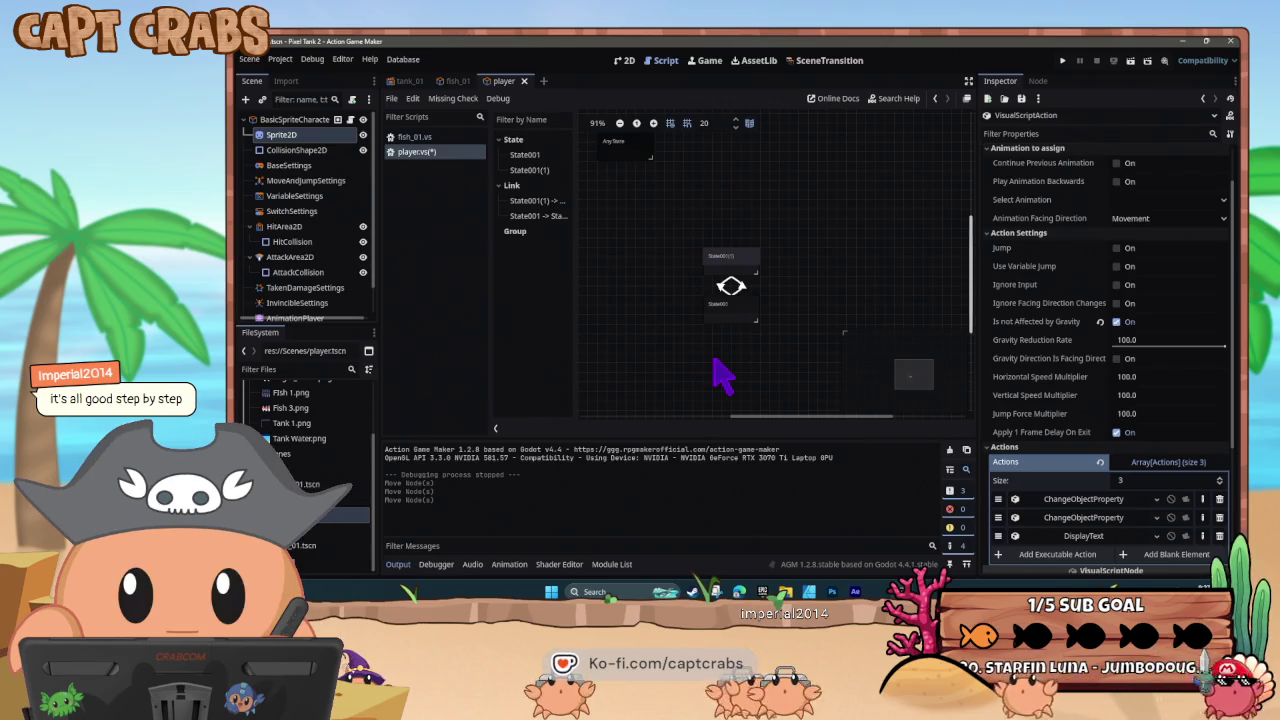
{"action": "key", "text": "F5"}
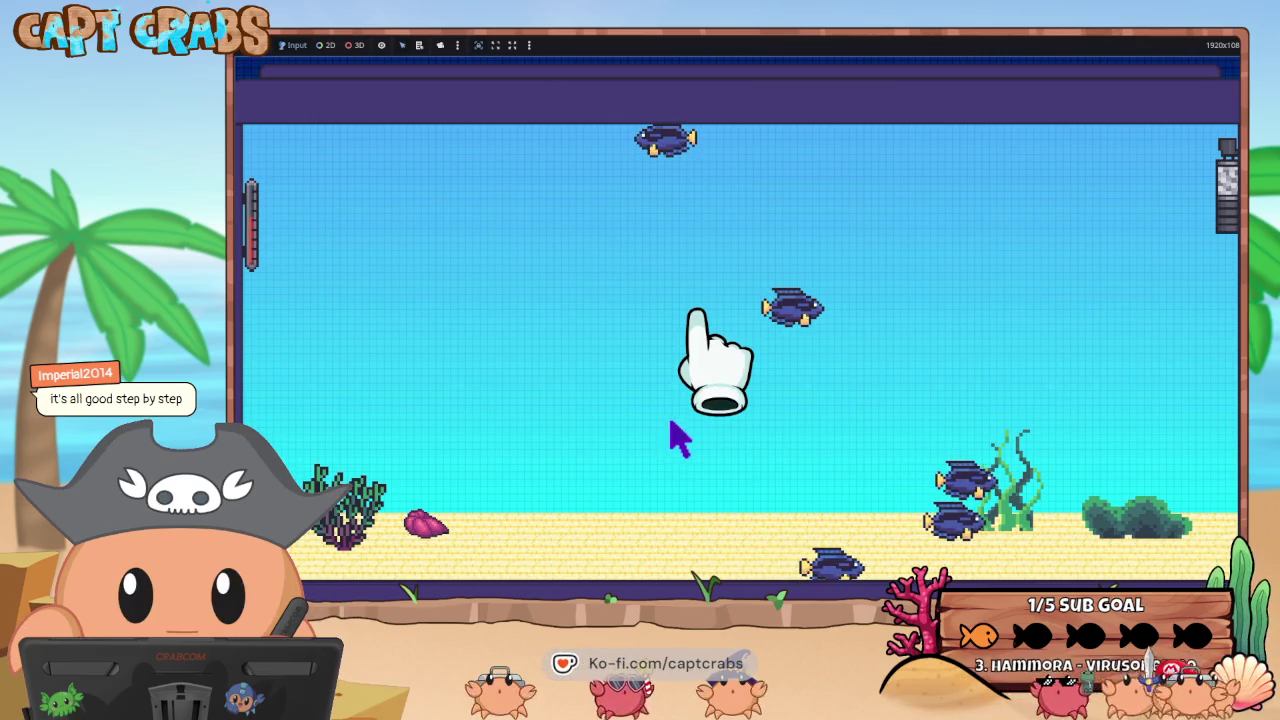
- Switch to Pixel Game Maker MV and select the cursor's Actions001 state
{"action": "key", "text": "super"}
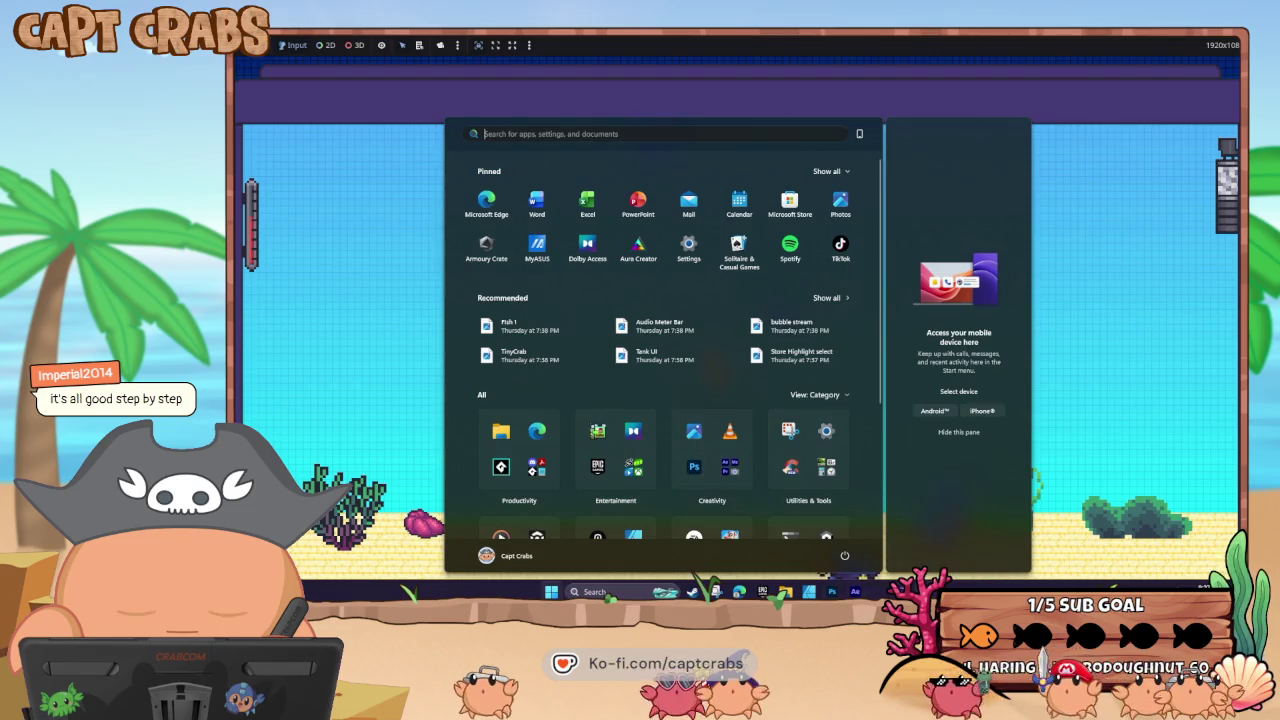
{"action": "mouse_move", "coordinate": [809, 591]}
{"action": "left_click", "coordinate": [860, 540]}
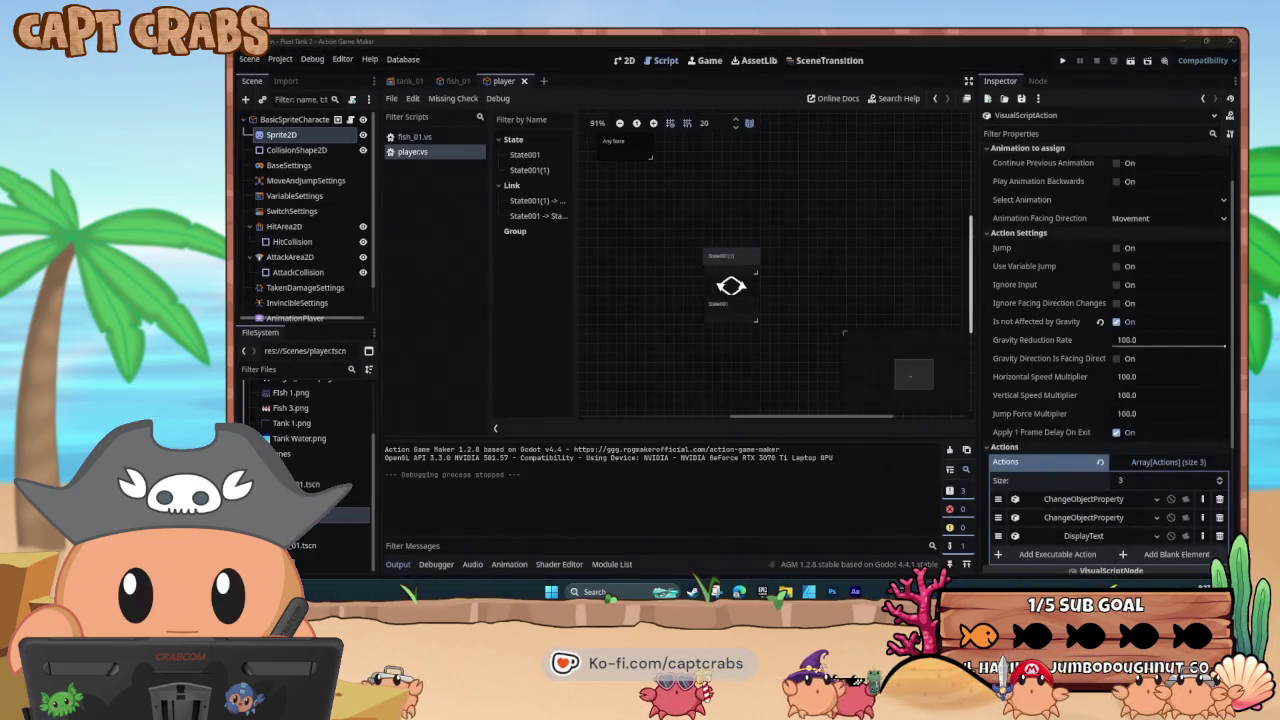
{"action": "key", "text": "alt+Tab"}
{"action": "left_click", "coordinate": [740, 346]}
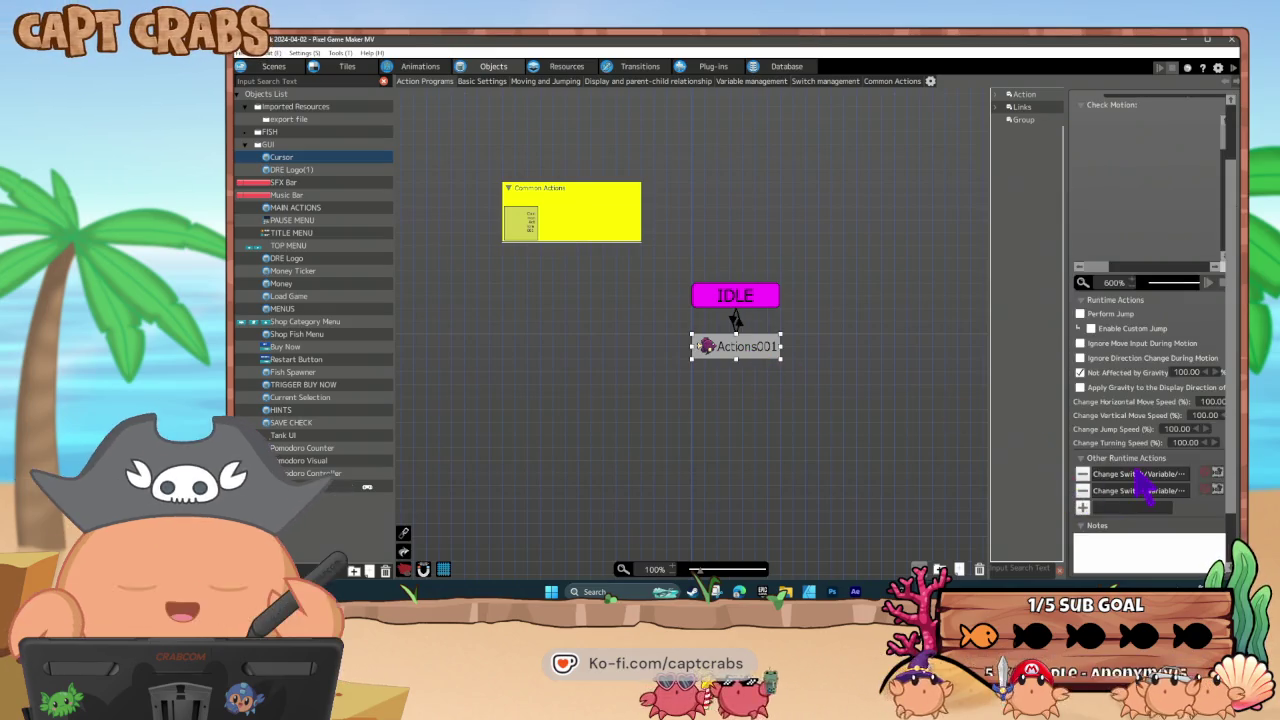
- Review the X Coordinate Position variable action, cancel without changes, and return to Action Game Maker
{"action": "double_click", "coordinate": [1138, 474]}
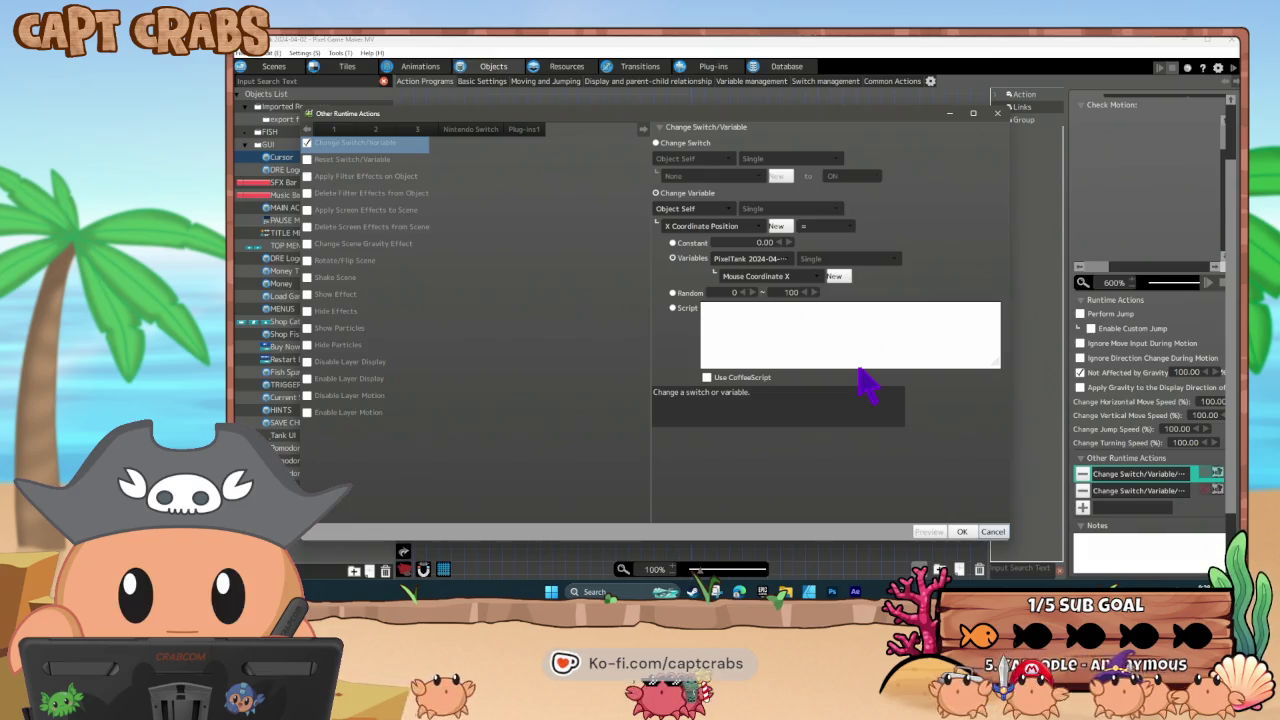
{"action": "left_click", "coordinate": [747, 225]}
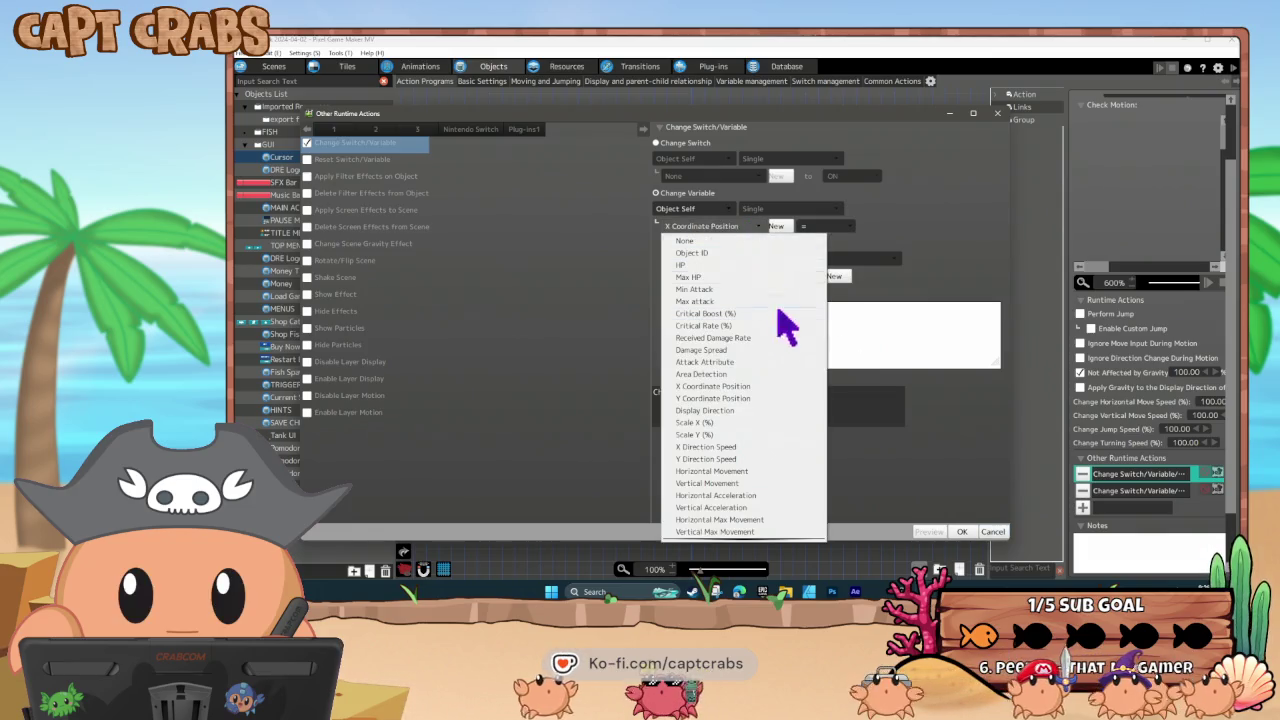
{"action": "scroll", "coordinate": [790, 430], "scroll_direction": "down", "scroll_amount": 4}
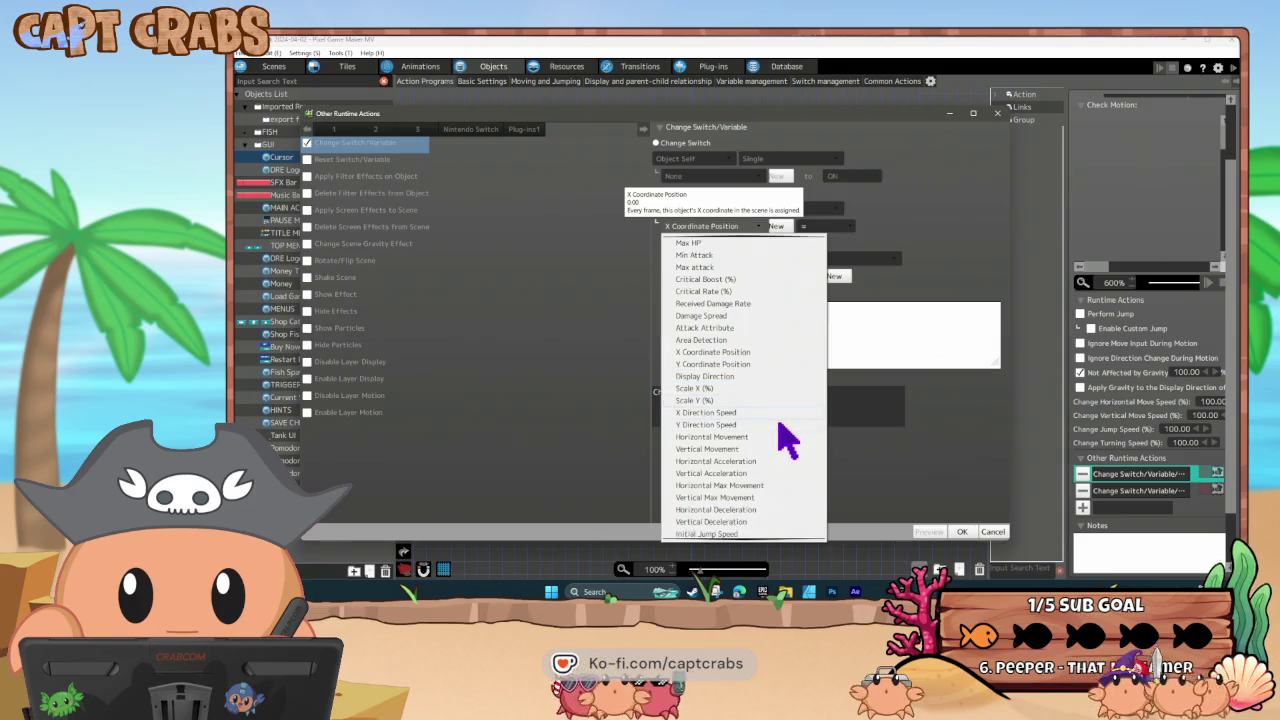
{"action": "scroll", "coordinate": [786, 457], "scroll_direction": "up", "scroll_amount": 4}
{"action": "scroll", "coordinate": [783, 460], "scroll_direction": "up", "scroll_amount": 1}
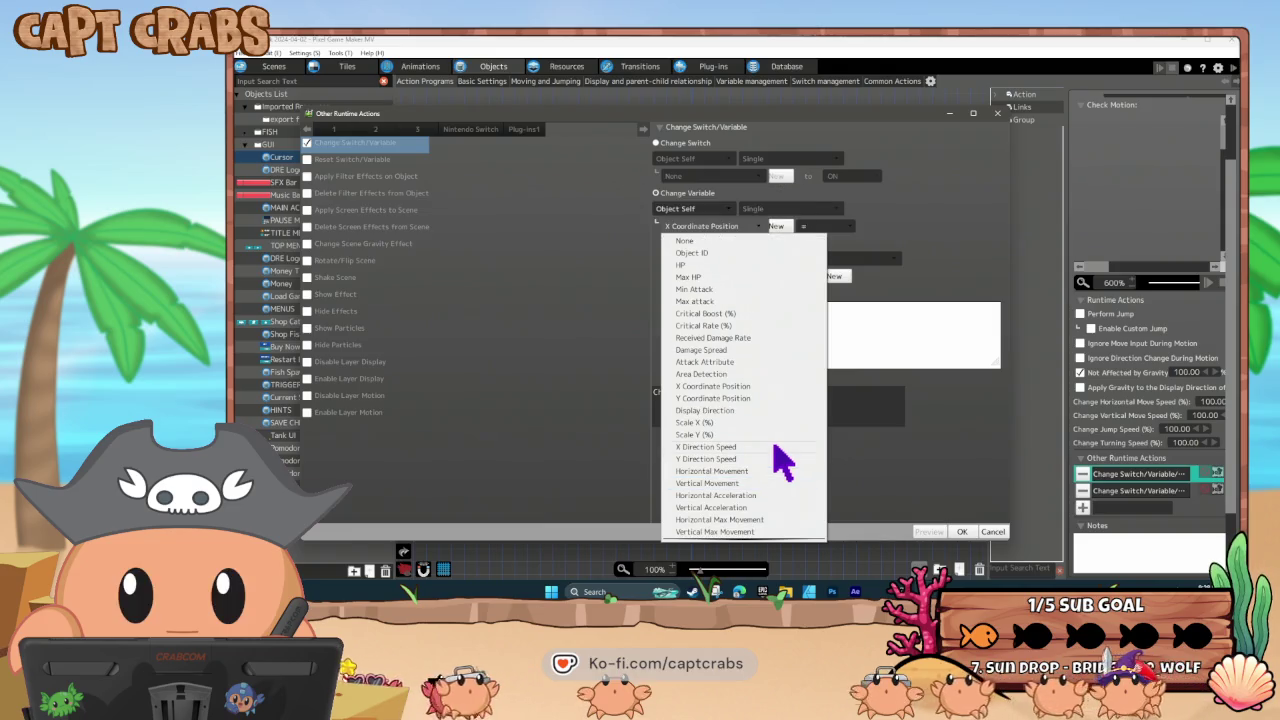
{"action": "left_click", "coordinate": [975, 368]}
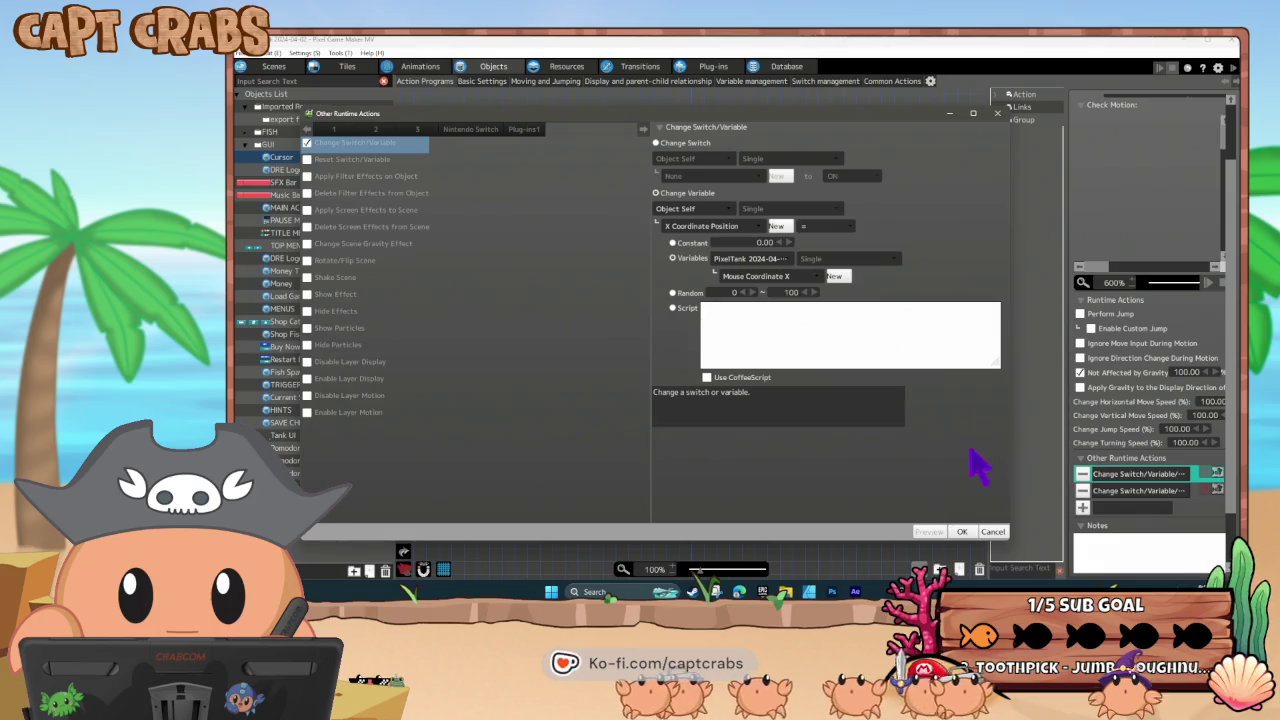
{"action": "left_click", "coordinate": [992, 531]}
{"action": "key", "text": "alt+Tab"}
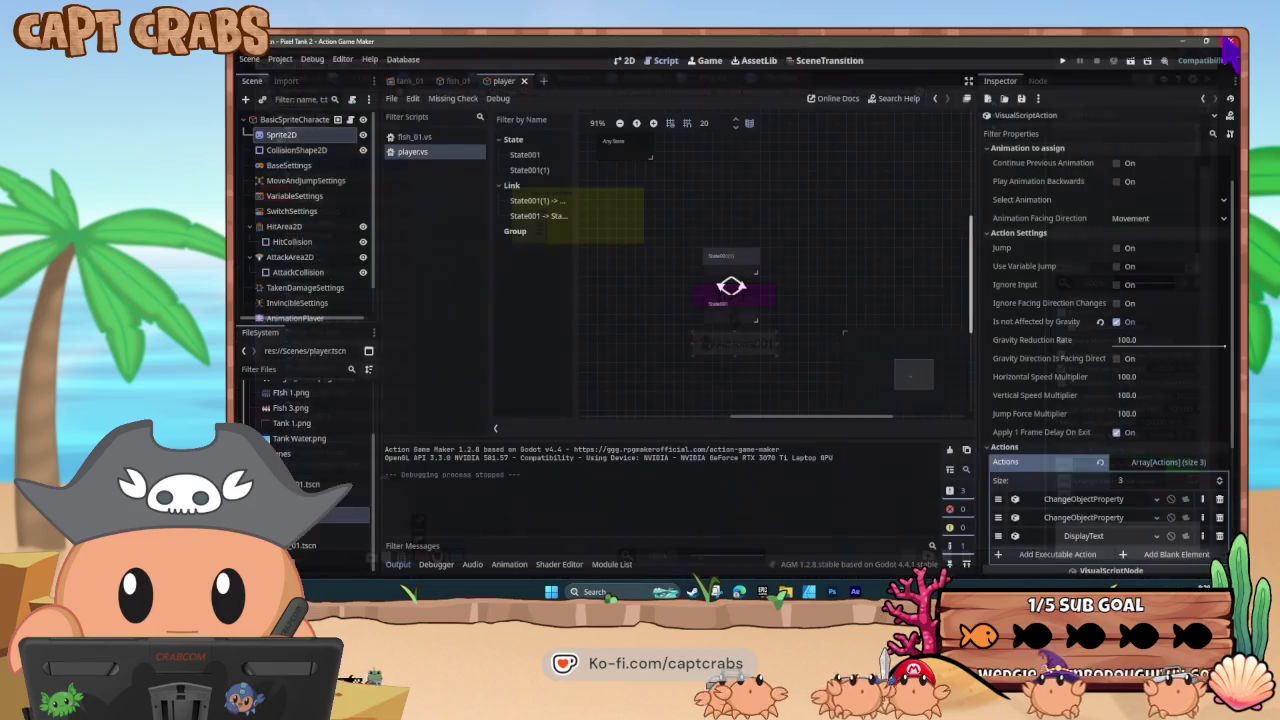
- Select State001(1), then the BasicSpriteCharacter root object to show its Grounded motion mode
{"action": "left_click", "coordinate": [736, 264]}
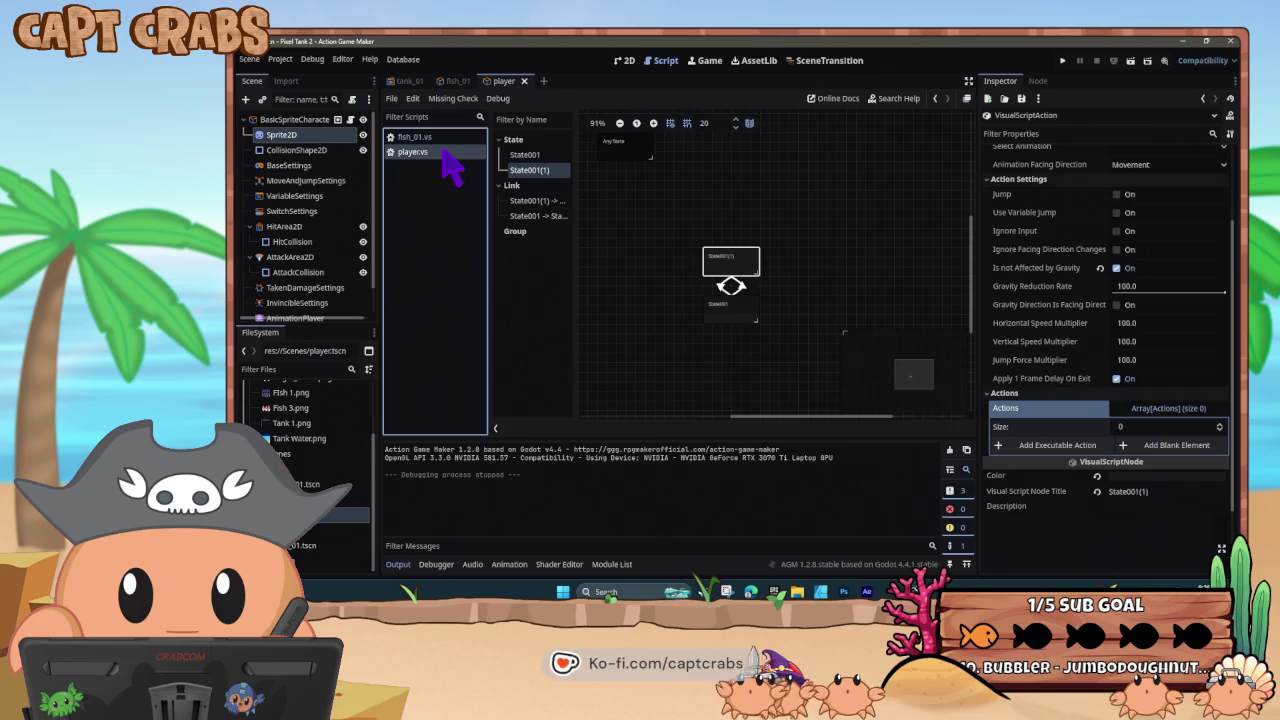
{"action": "left_click", "coordinate": [312, 121]}
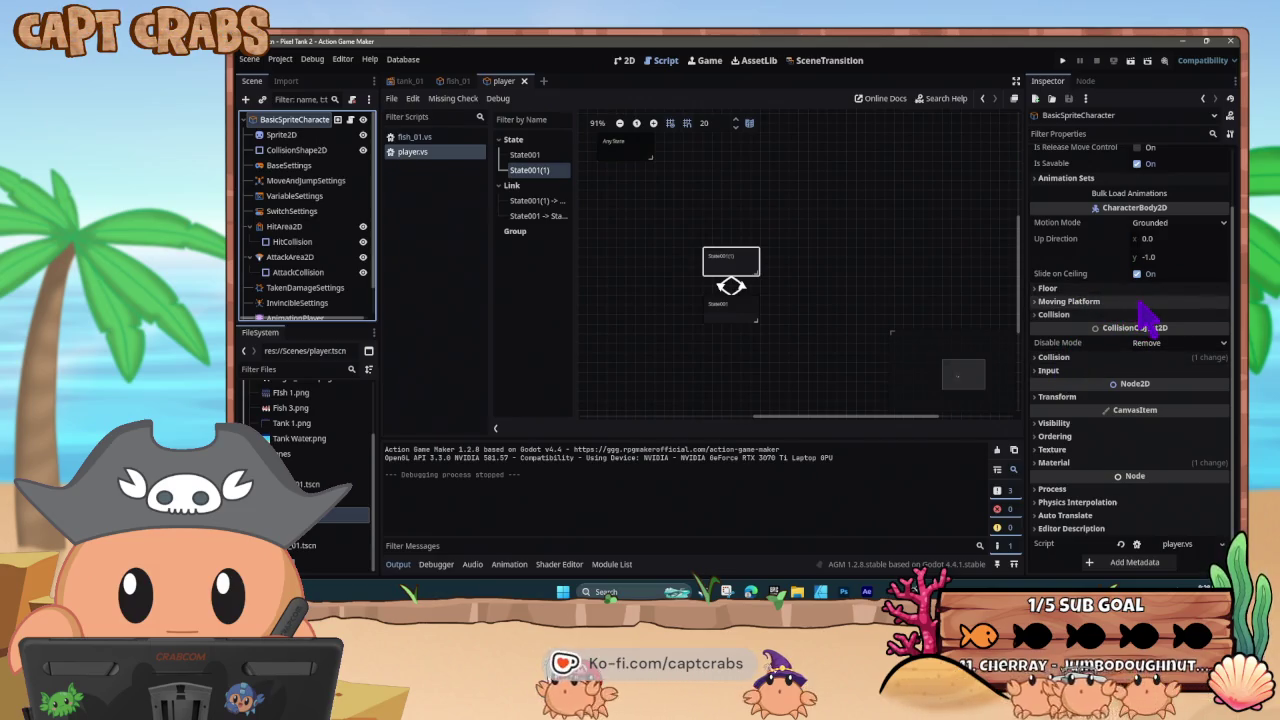
- Set the player's Motion Mode to Floating and glance at the moving platform and collision settings
{"action": "left_click", "coordinate": [1175, 224]}
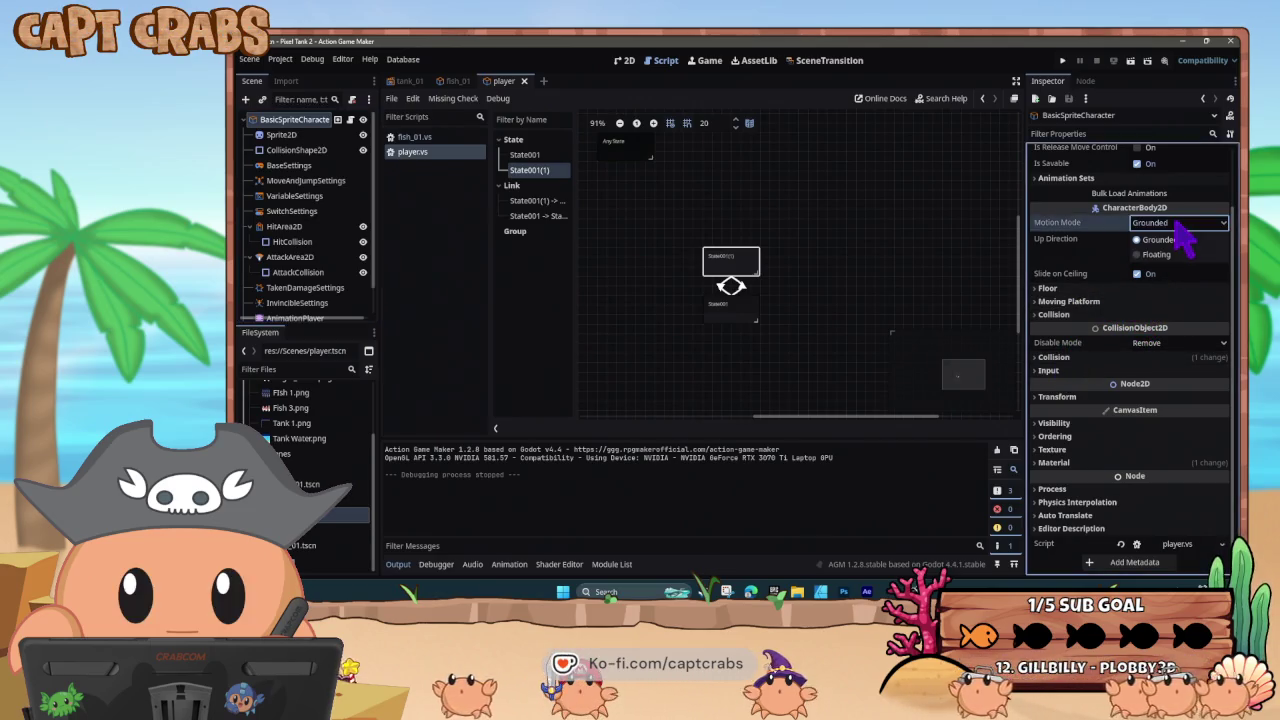
{"action": "left_click", "coordinate": [1165, 255]}
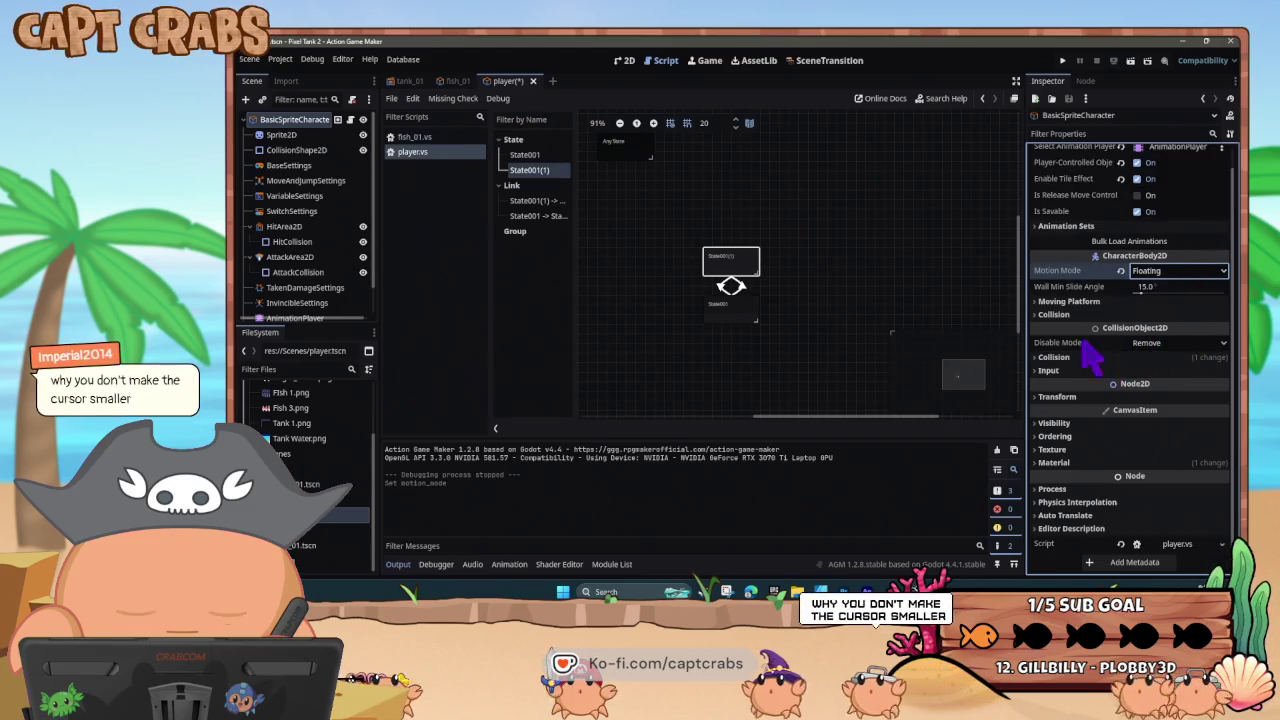
{"action": "left_click", "coordinate": [1045, 302]}
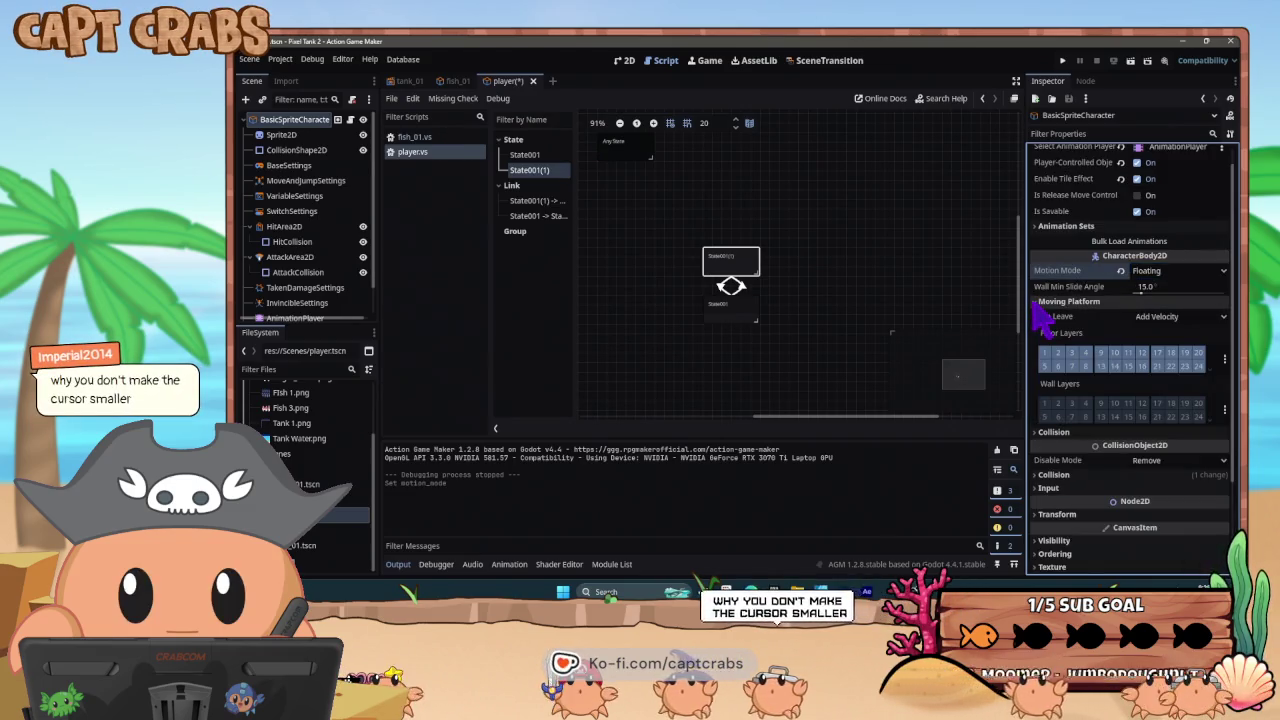
{"action": "left_click", "coordinate": [1038, 303]}
{"action": "left_click", "coordinate": [1036, 314]}
{"action": "left_click", "coordinate": [1036, 314]}
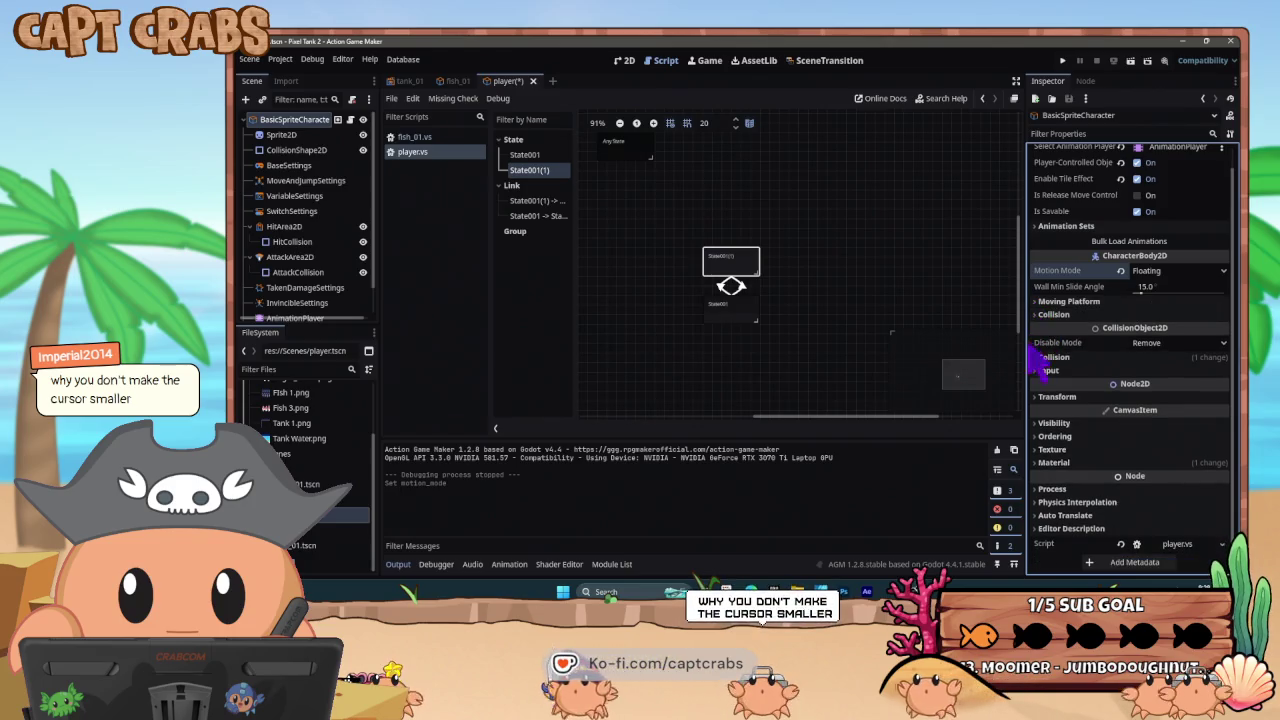
- Check the collision layer and input settings, then select the State001(1) node
{"action": "left_click", "coordinate": [1036, 356]}
{"action": "left_click", "coordinate": [1036, 356]}
{"action": "left_click", "coordinate": [1040, 370]}
{"action": "left_click", "coordinate": [1040, 370]}
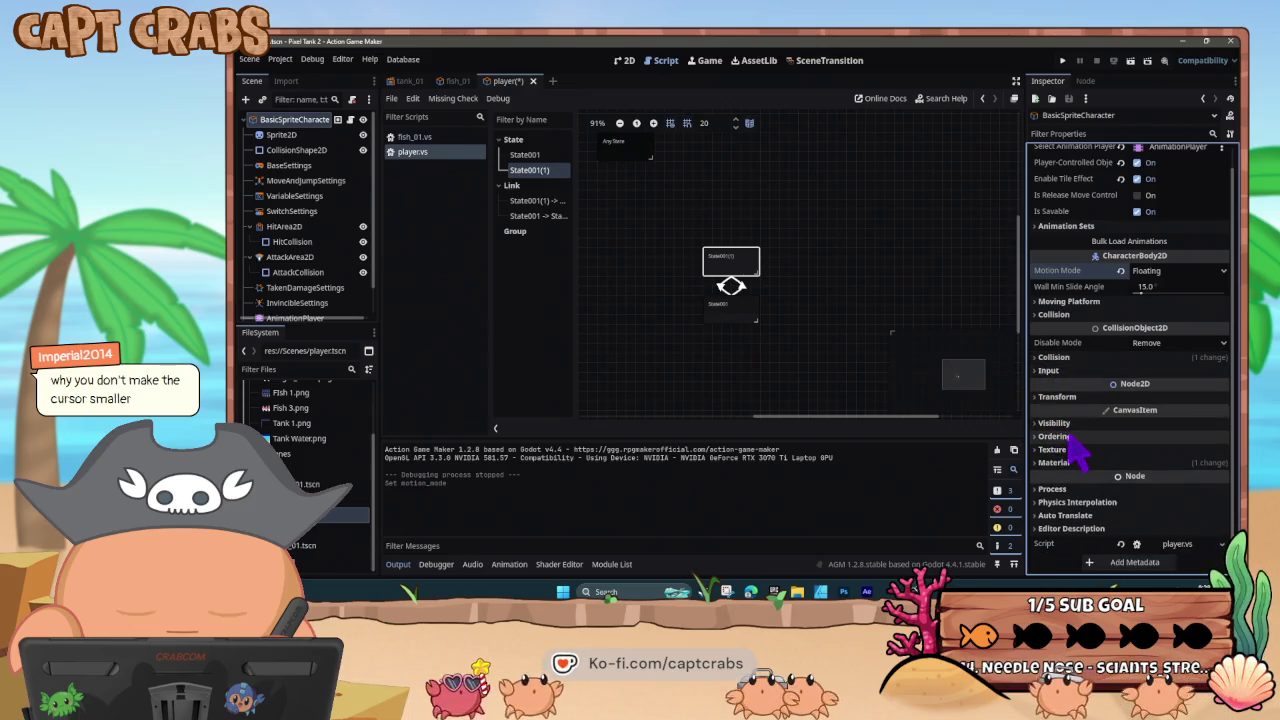
{"action": "scroll", "coordinate": [1075, 455], "scroll_direction": "up", "scroll_amount": 1}
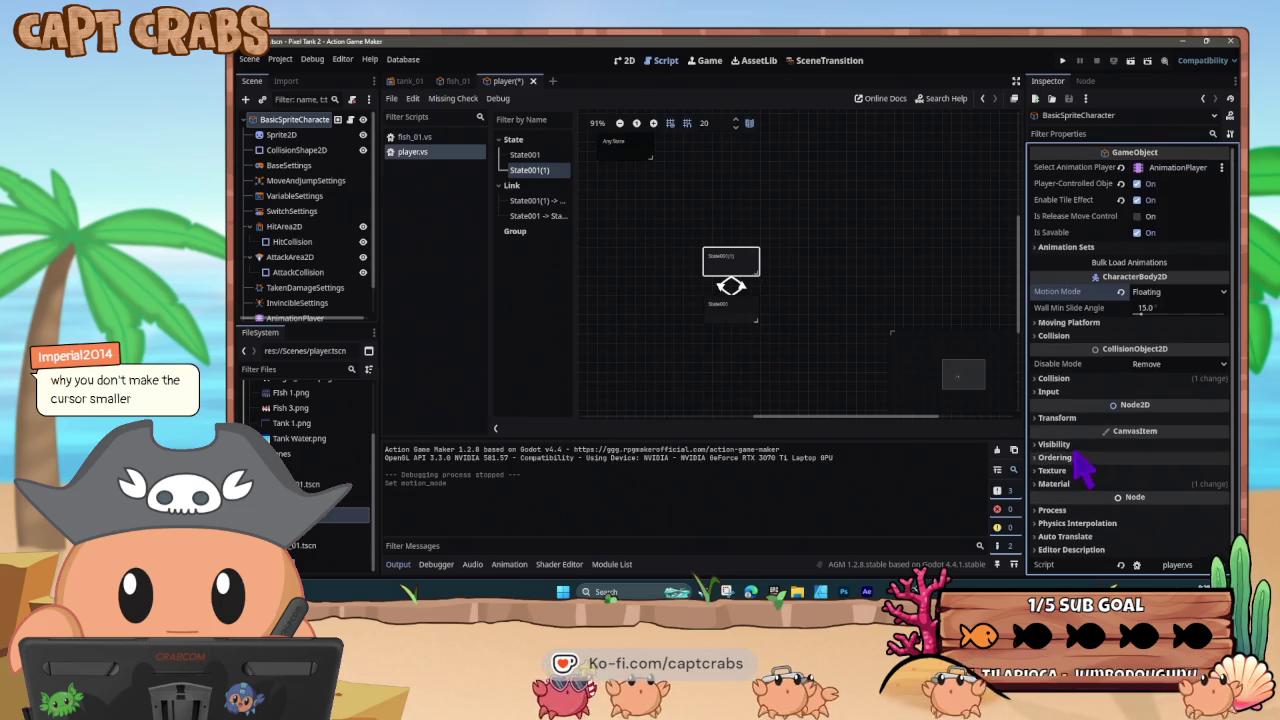
{"action": "mouse_move", "coordinate": [1095, 222]}
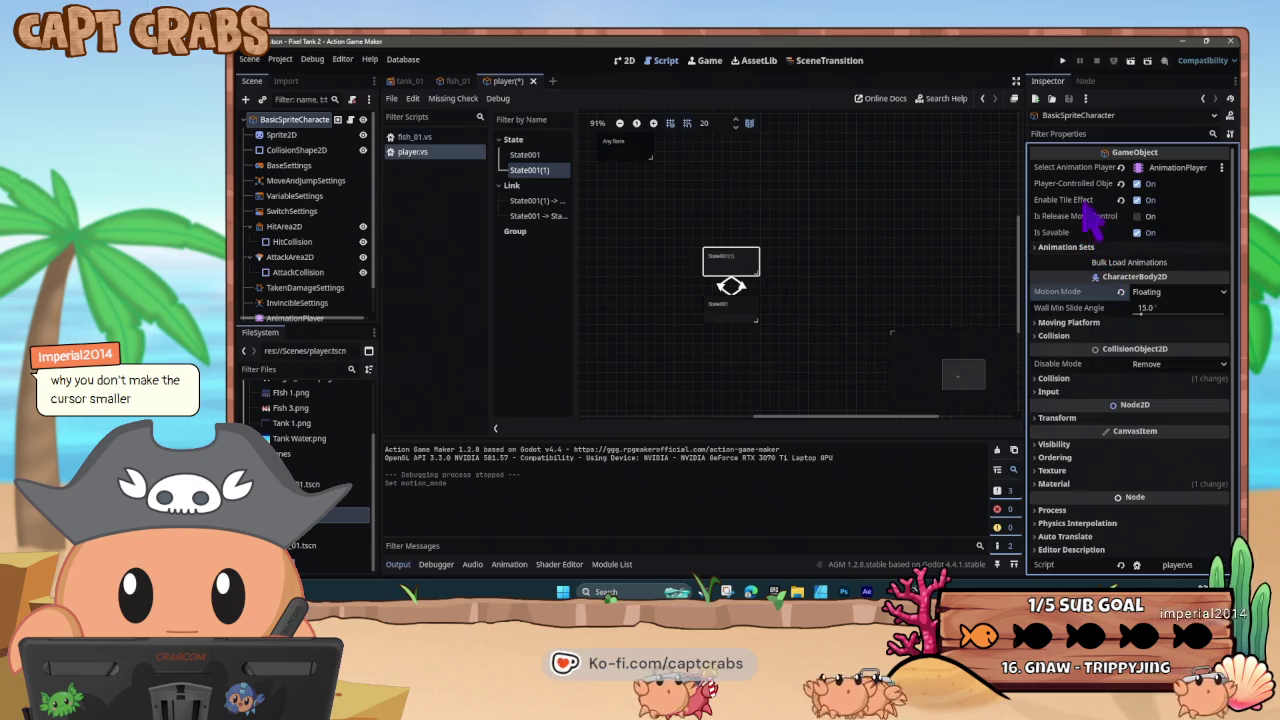
{"action": "mouse_move", "coordinate": [1082, 198]}
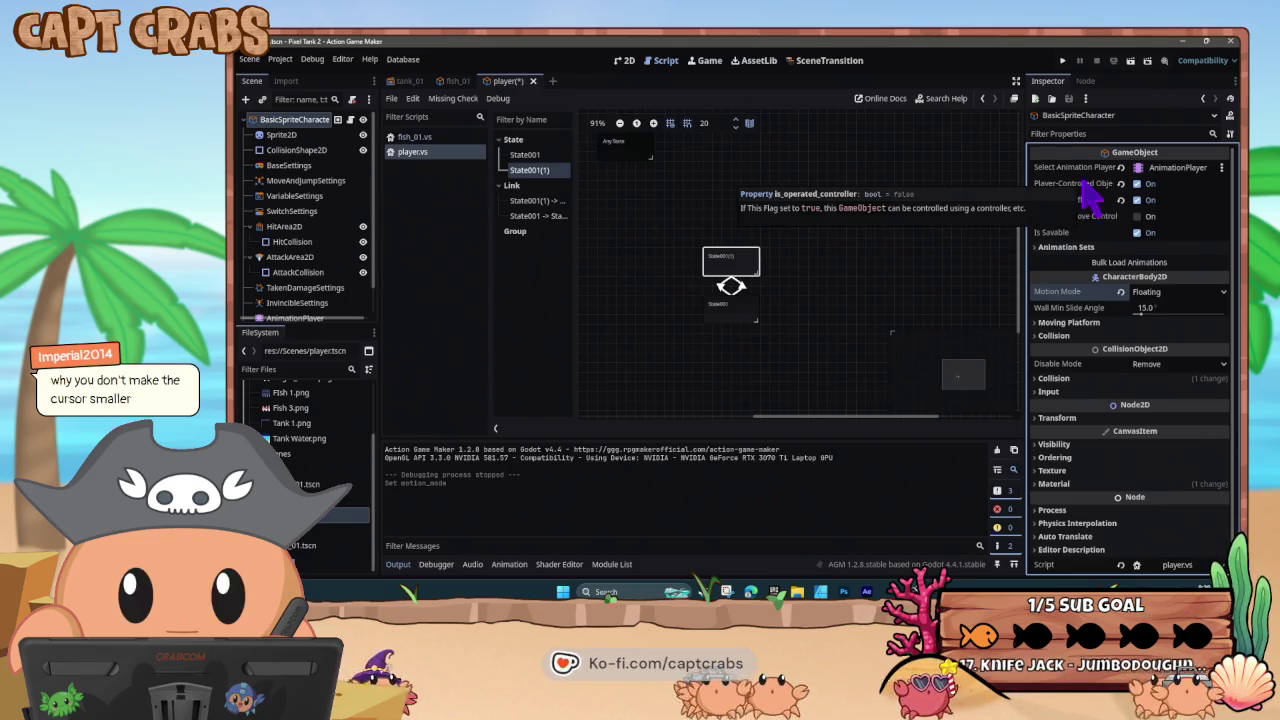
{"action": "left_click", "coordinate": [680, 275]}
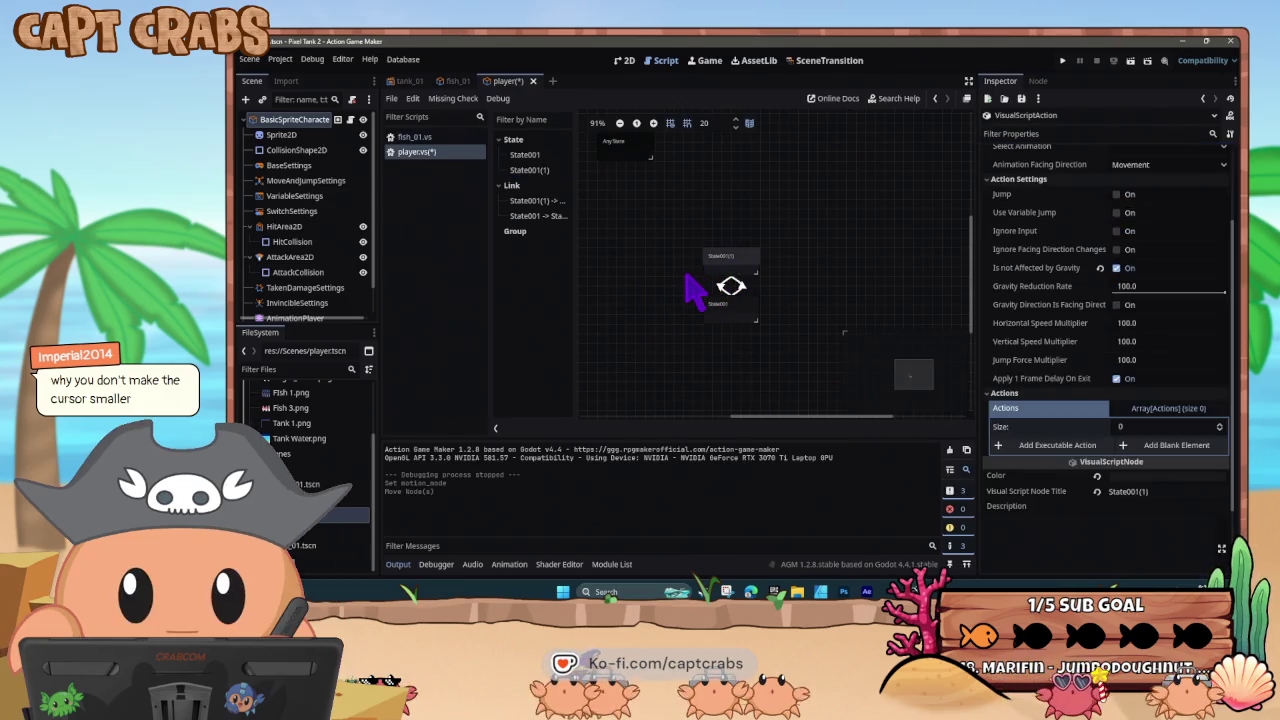
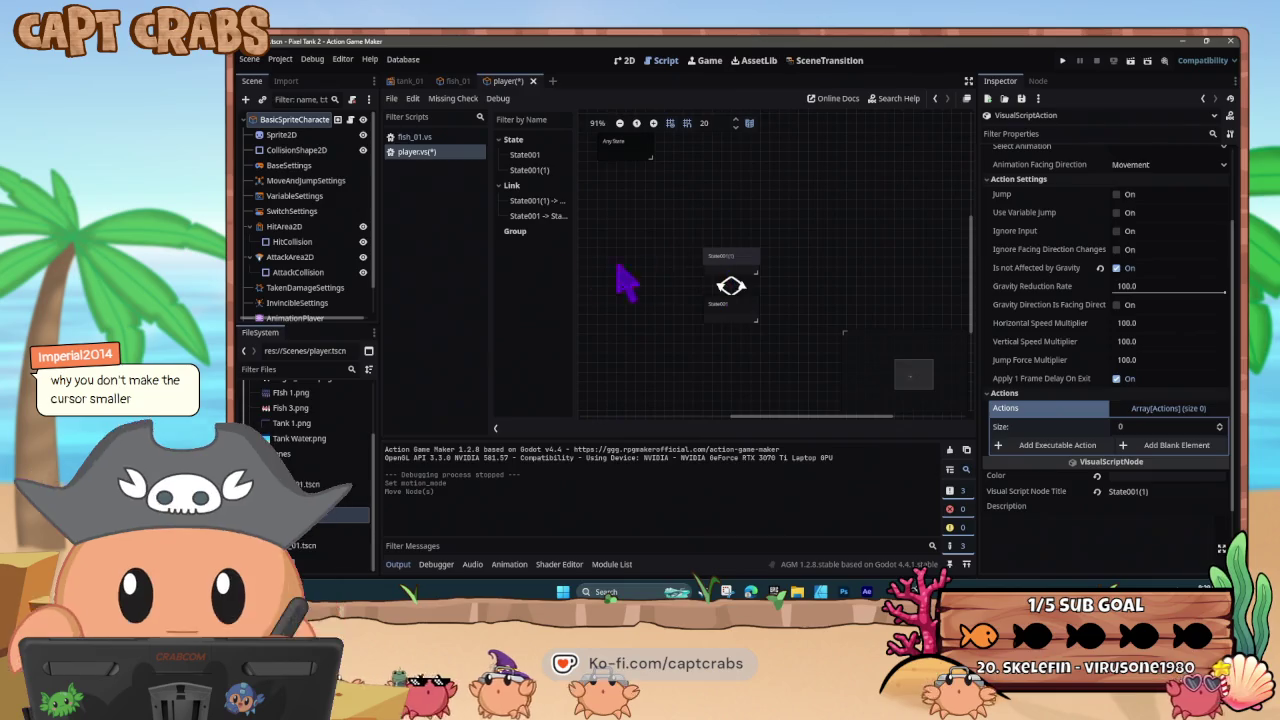
- Open the AnimationPlayer's Animation panel, reselect Sprite2D and begin a new animation
{"action": "left_click", "coordinate": [303, 136]}
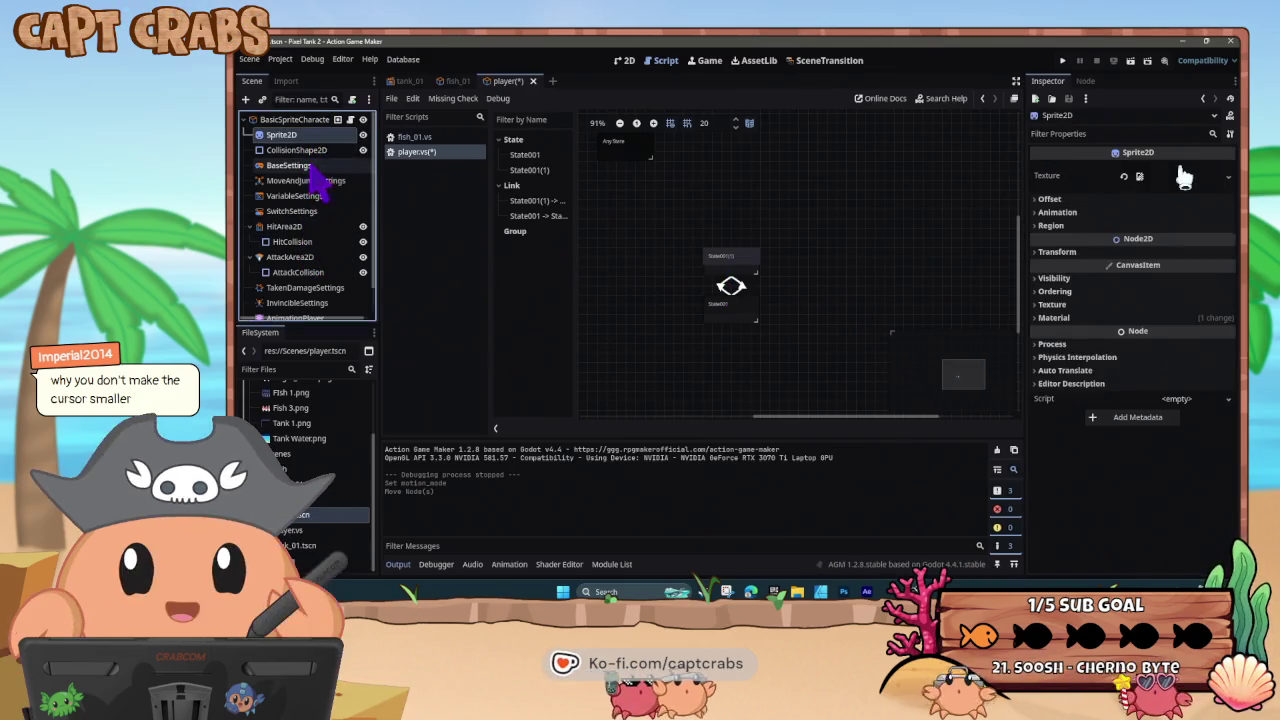
{"action": "scroll", "coordinate": [318, 295], "scroll_direction": "down", "scroll_amount": 1}
{"action": "left_click", "coordinate": [318, 290]}
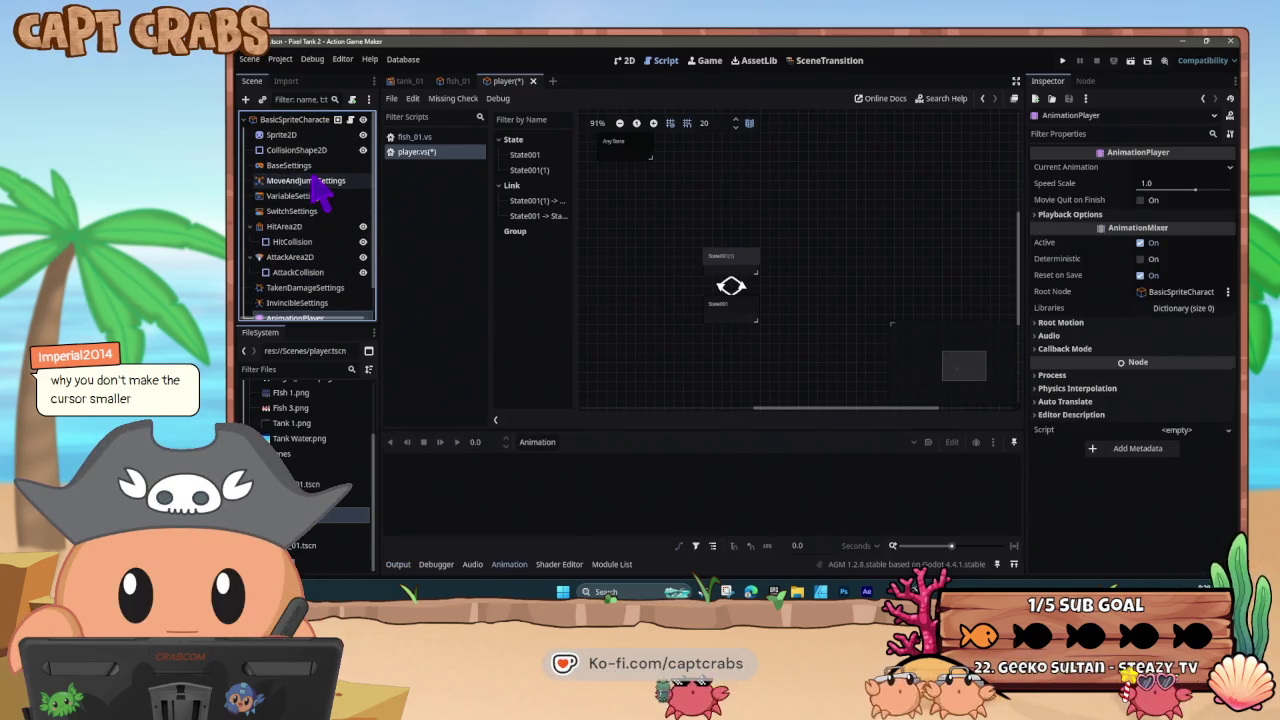
{"action": "scroll", "coordinate": [310, 170], "scroll_direction": "up", "scroll_amount": 1}
{"action": "left_click", "coordinate": [300, 136]}
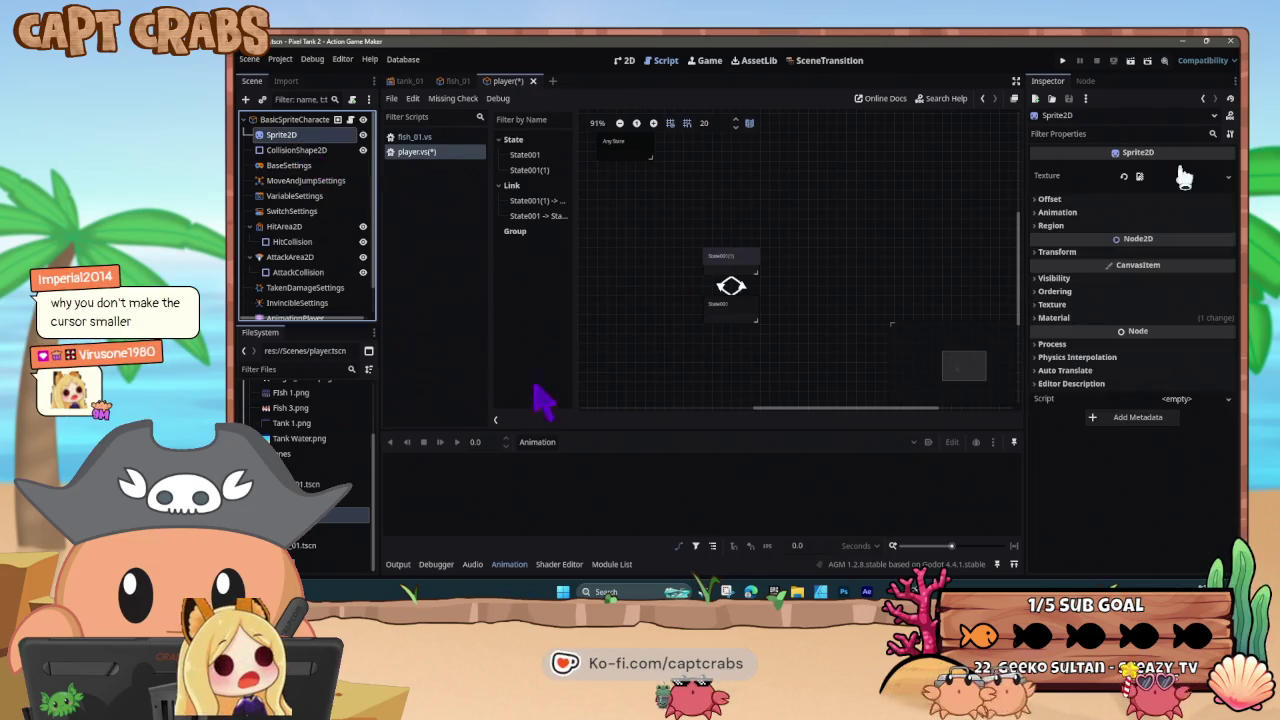
{"action": "left_click", "coordinate": [540, 442]}
- Create a new animation named IDLE
{"action": "left_click", "coordinate": [553, 463]}
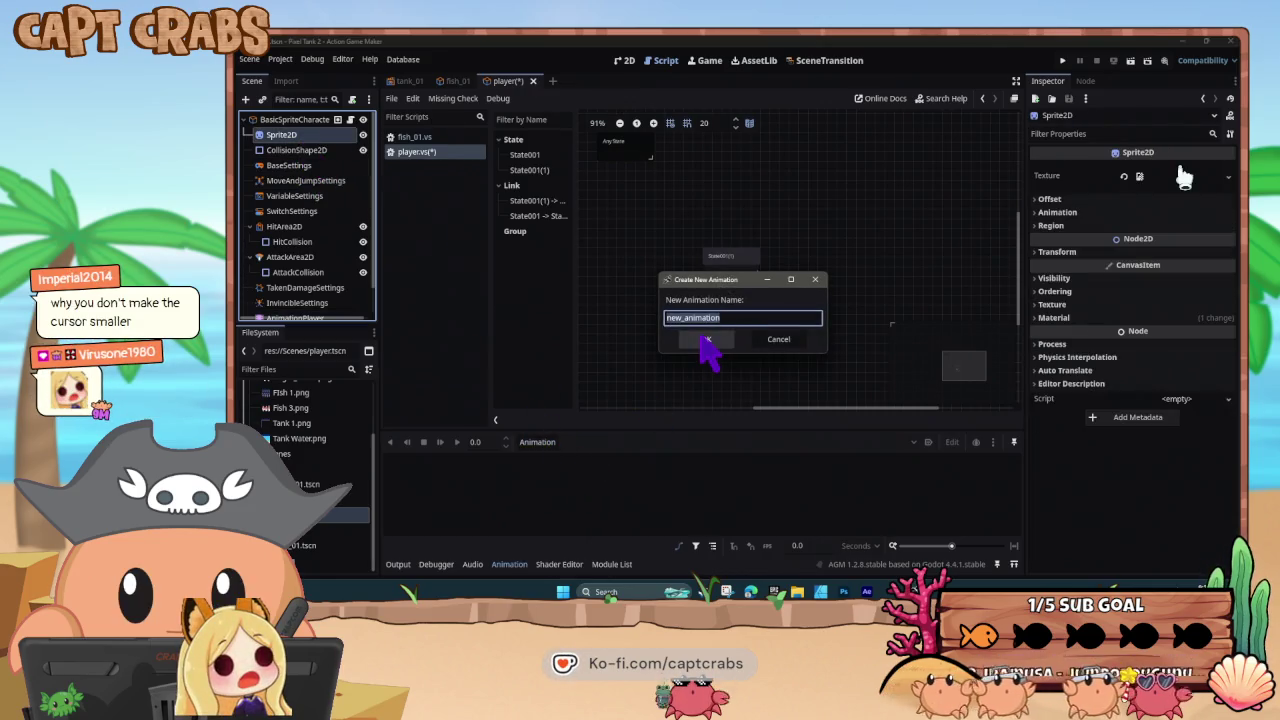
{"action": "type", "text": "IDLE"}
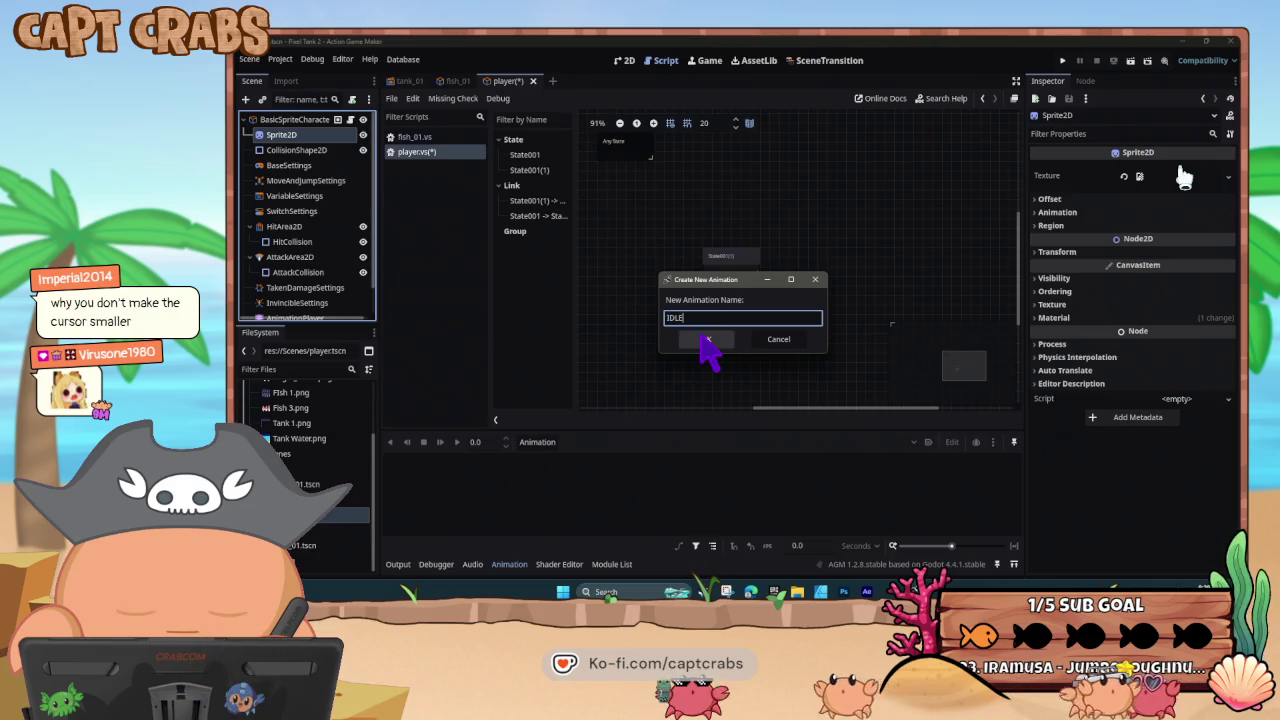
{"action": "left_click", "coordinate": [705, 339]}
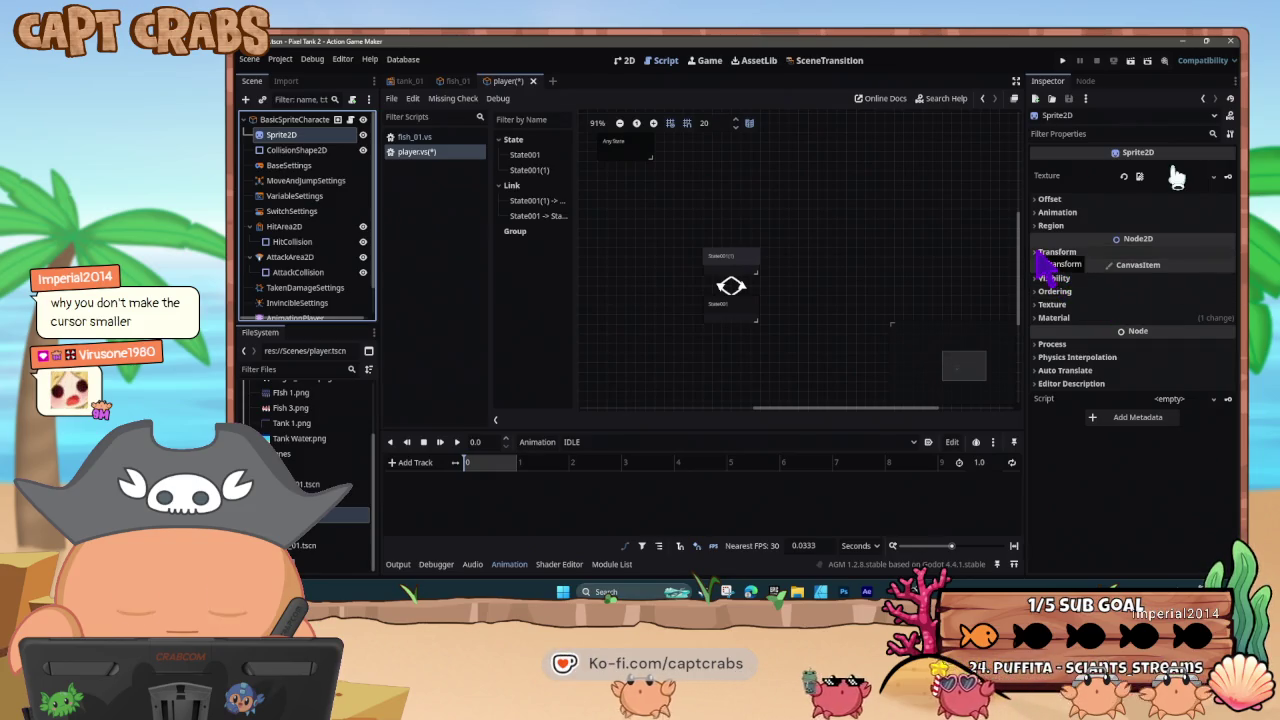
- Key Sprite2D's Frame property to create a frame track, then save the script
{"action": "left_click", "coordinate": [1050, 212]}
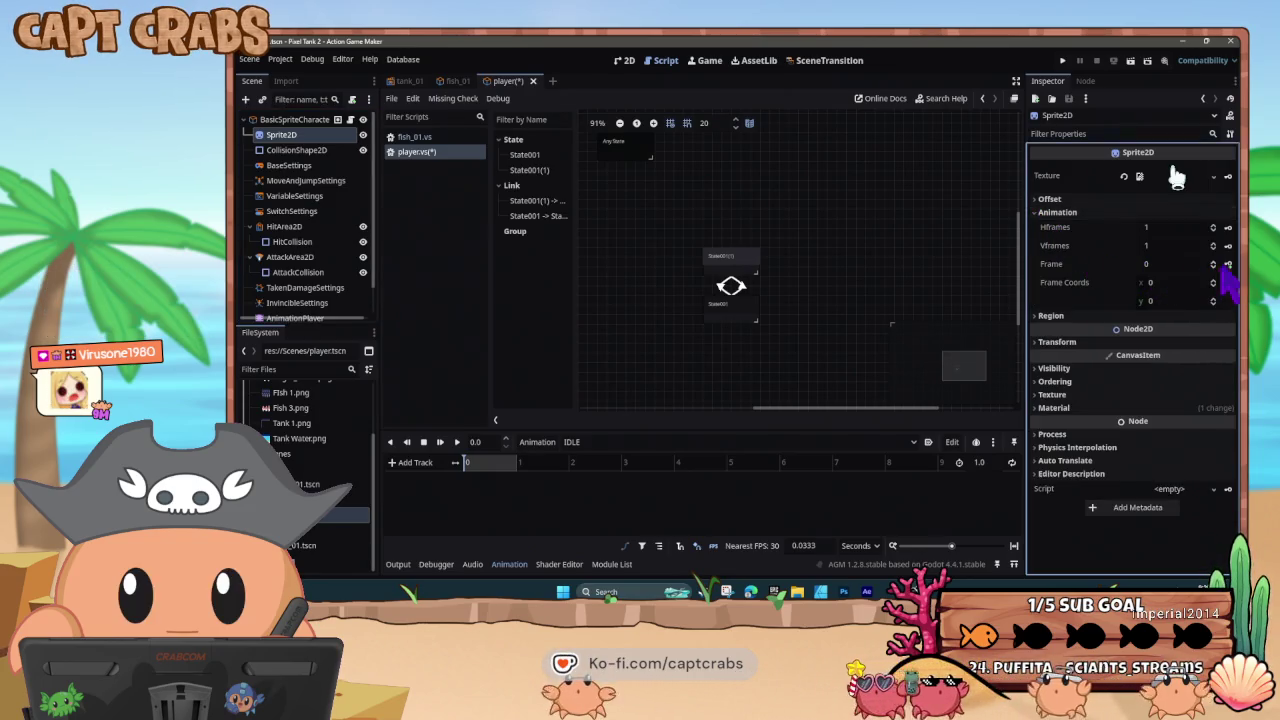
{"action": "left_click", "coordinate": [1228, 264]}
{"action": "left_click", "coordinate": [694, 352]}
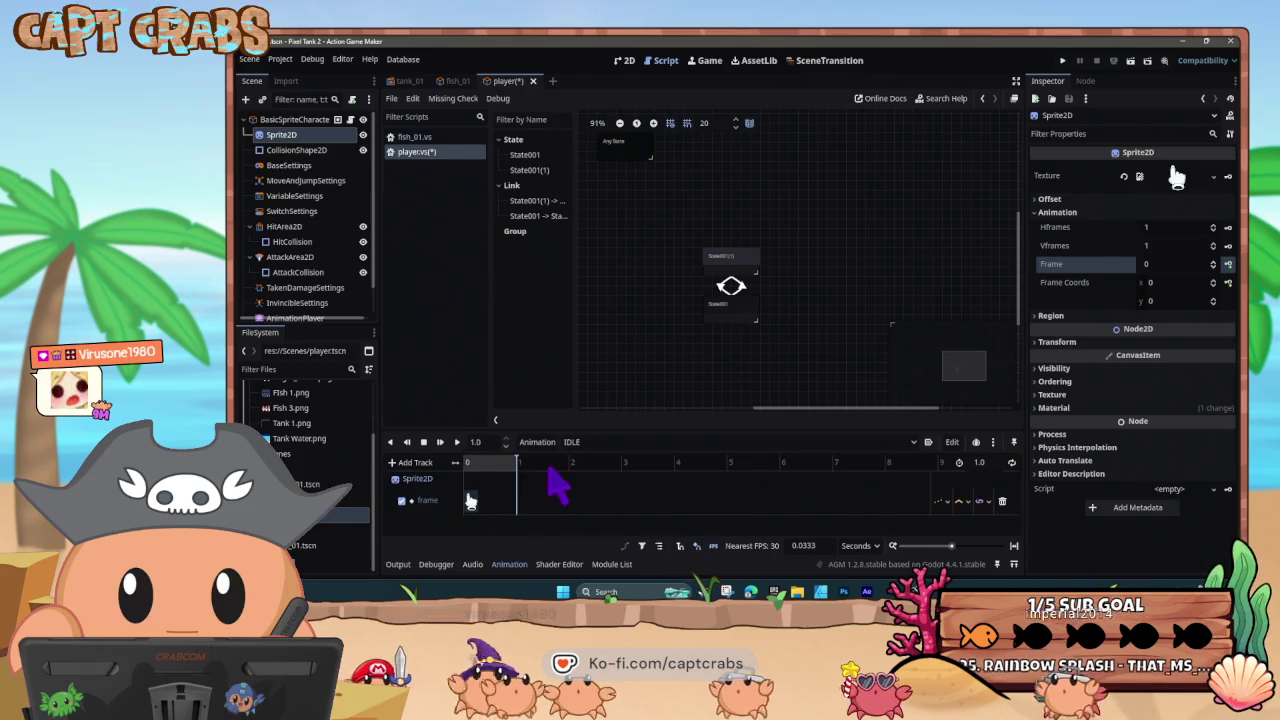
{"action": "key", "text": "ctrl+s"}
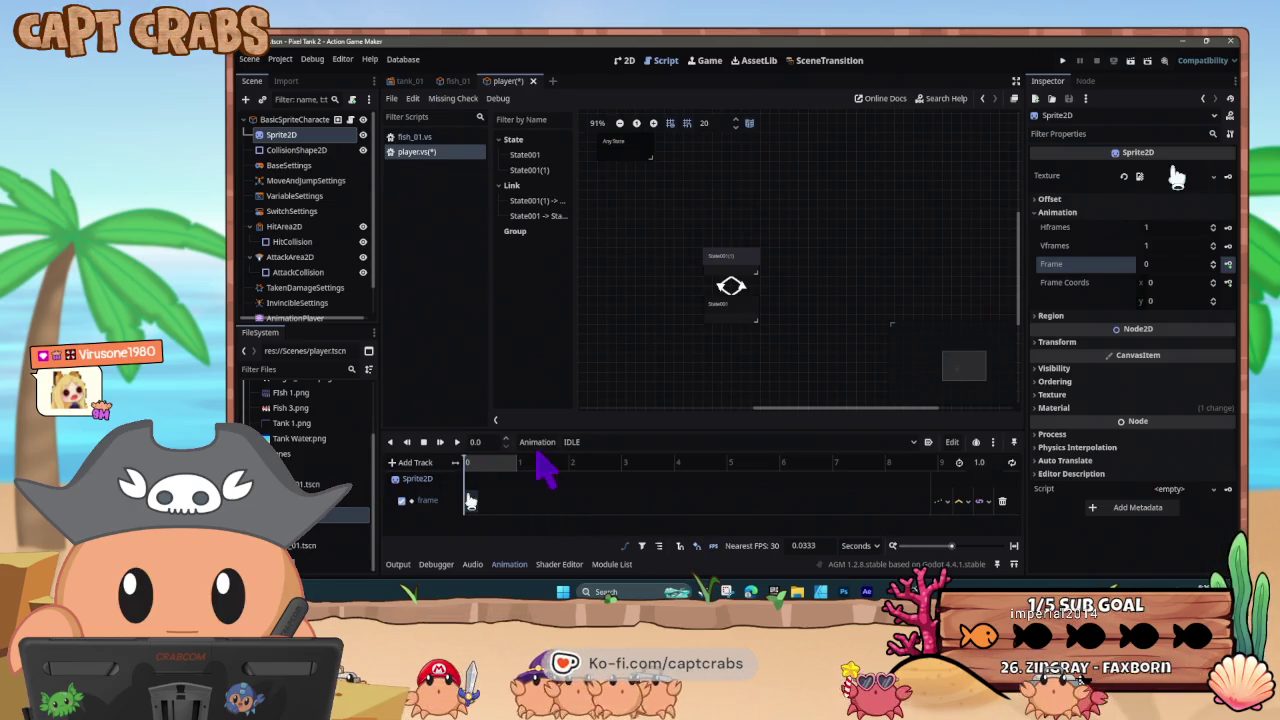
- Reopen the player scene and choose the upward cell in IDLE's Eight Direction grid
{"action": "left_click", "coordinate": [524, 81]}
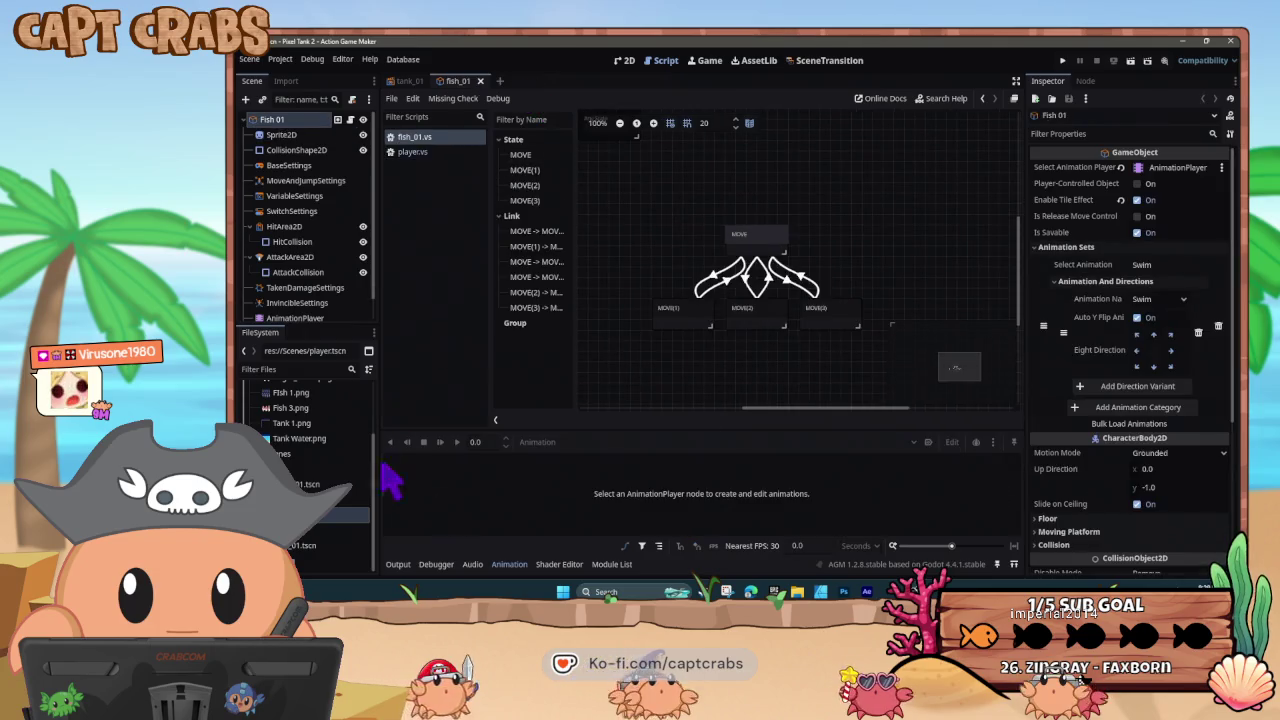
{"action": "key", "text": "ctrl+shift+t"}
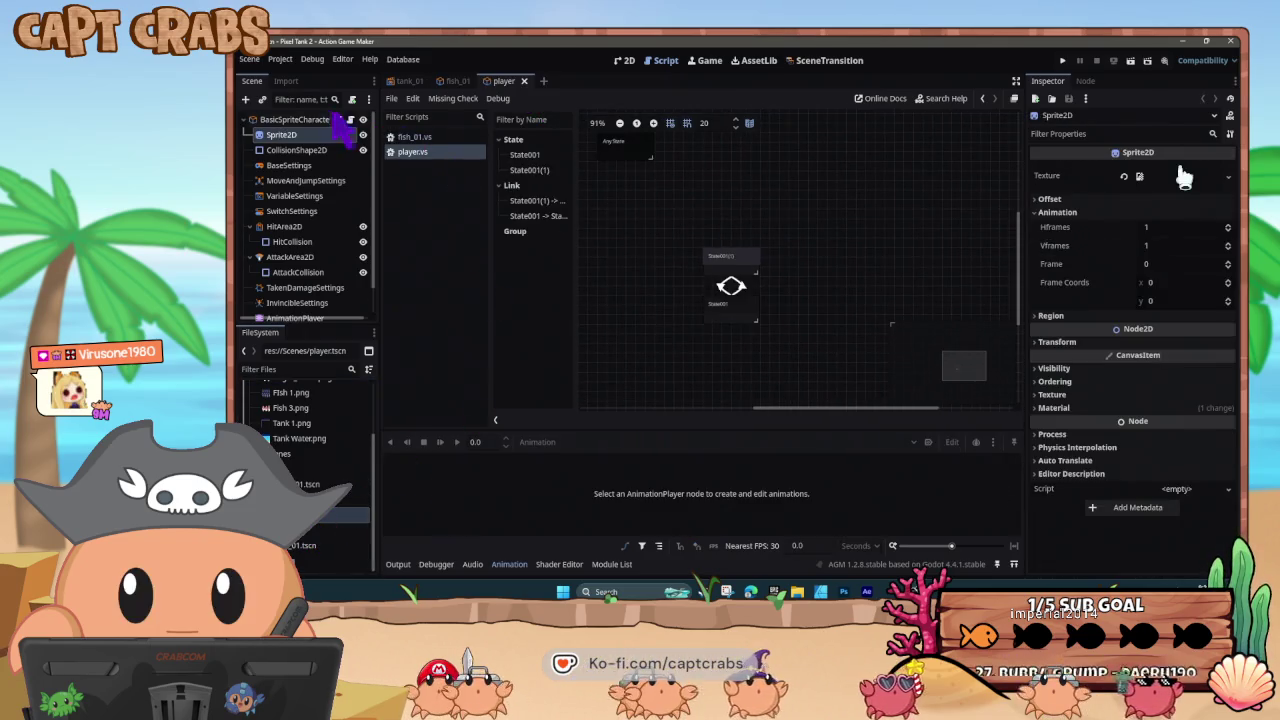
{"action": "left_click", "coordinate": [313, 119]}
{"action": "left_click", "coordinate": [1092, 267]}
{"action": "left_click", "coordinate": [1045, 247]}
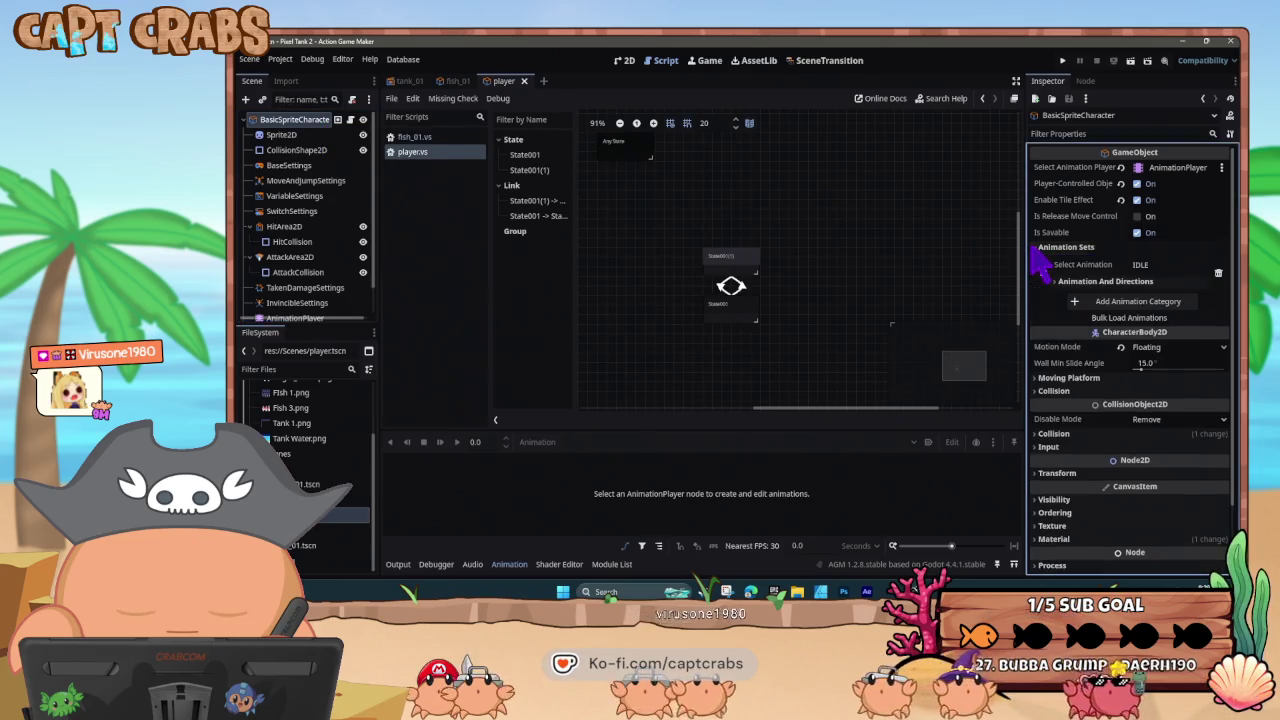
{"action": "left_click", "coordinate": [1128, 284]}
{"action": "left_click", "coordinate": [1138, 335]}
{"action": "left_click", "coordinate": [1154, 335]}
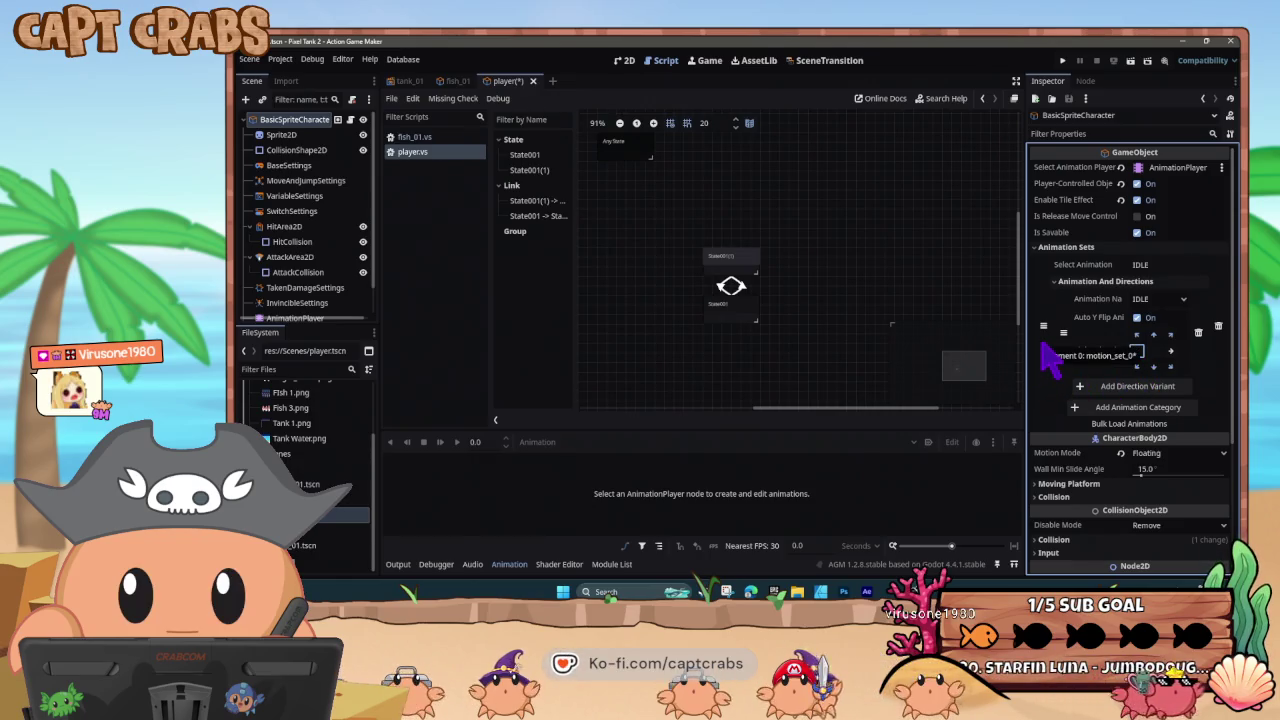
{"action": "left_click", "coordinate": [742, 268]}
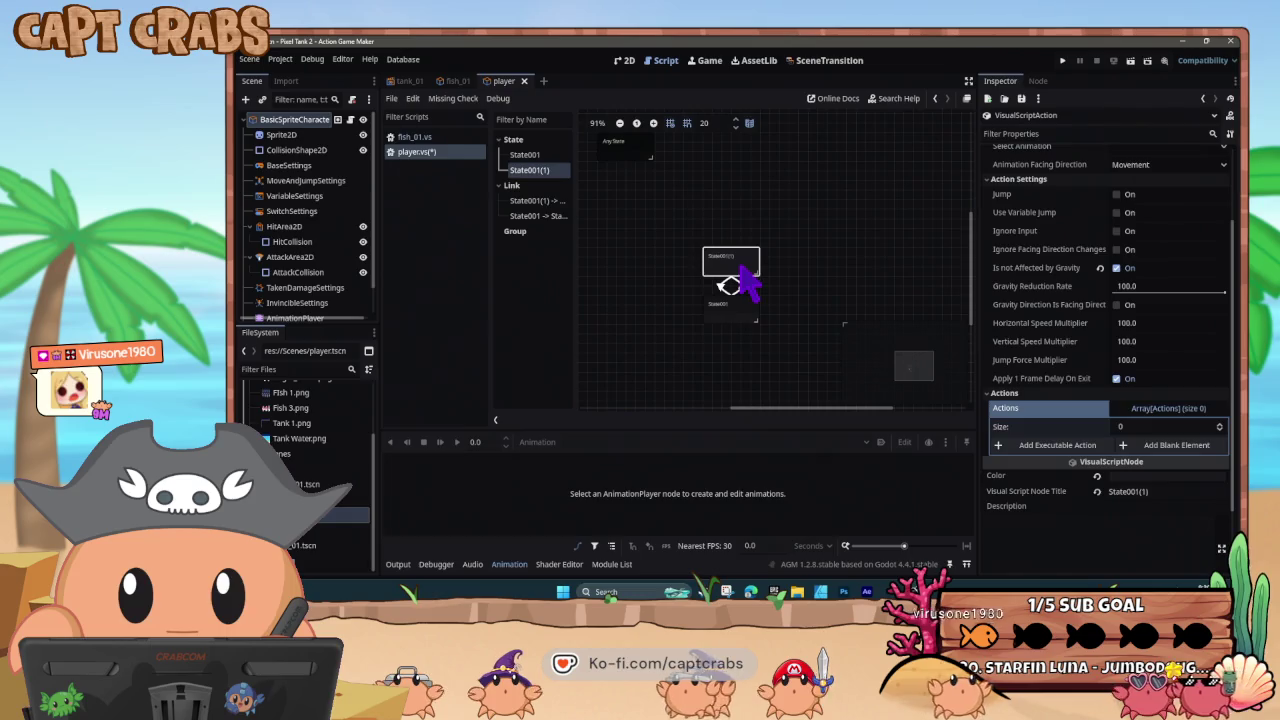
- Set State001's Select Animation to IDLE and run the game with F5
{"action": "scroll", "coordinate": [1097, 257], "scroll_direction": "up", "scroll_amount": 3}
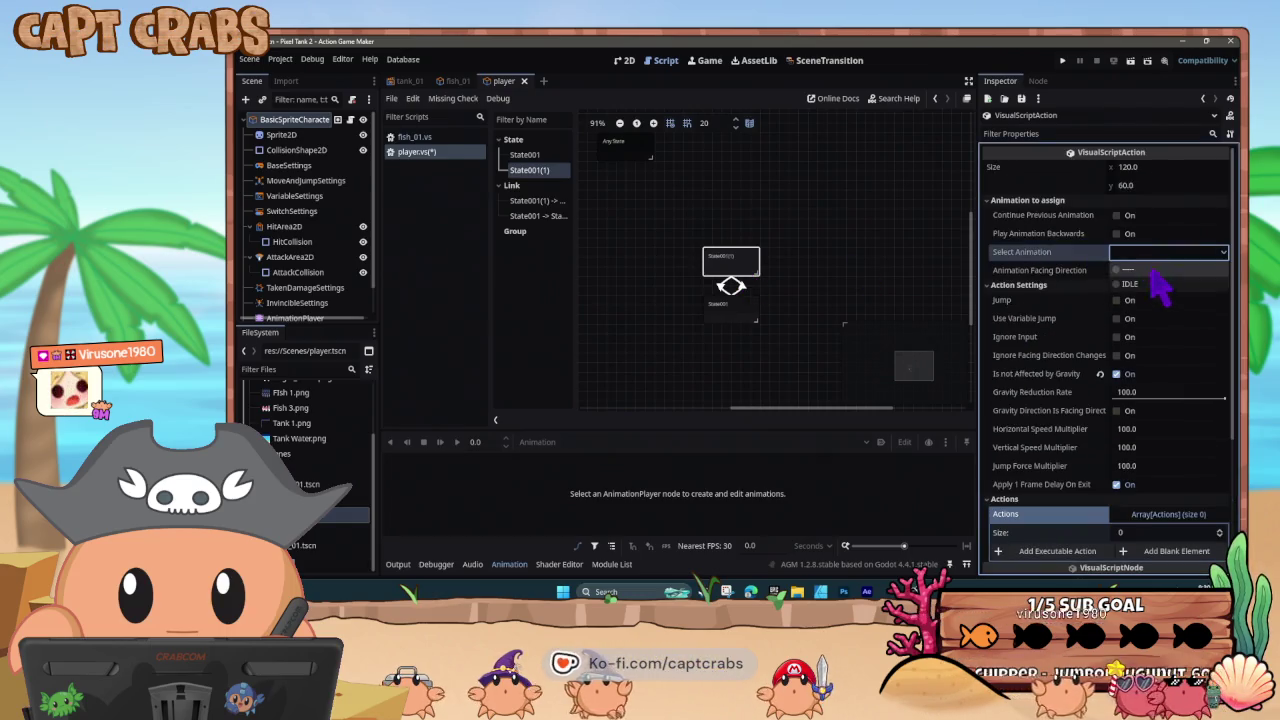
{"action": "left_click", "coordinate": [746, 307]}
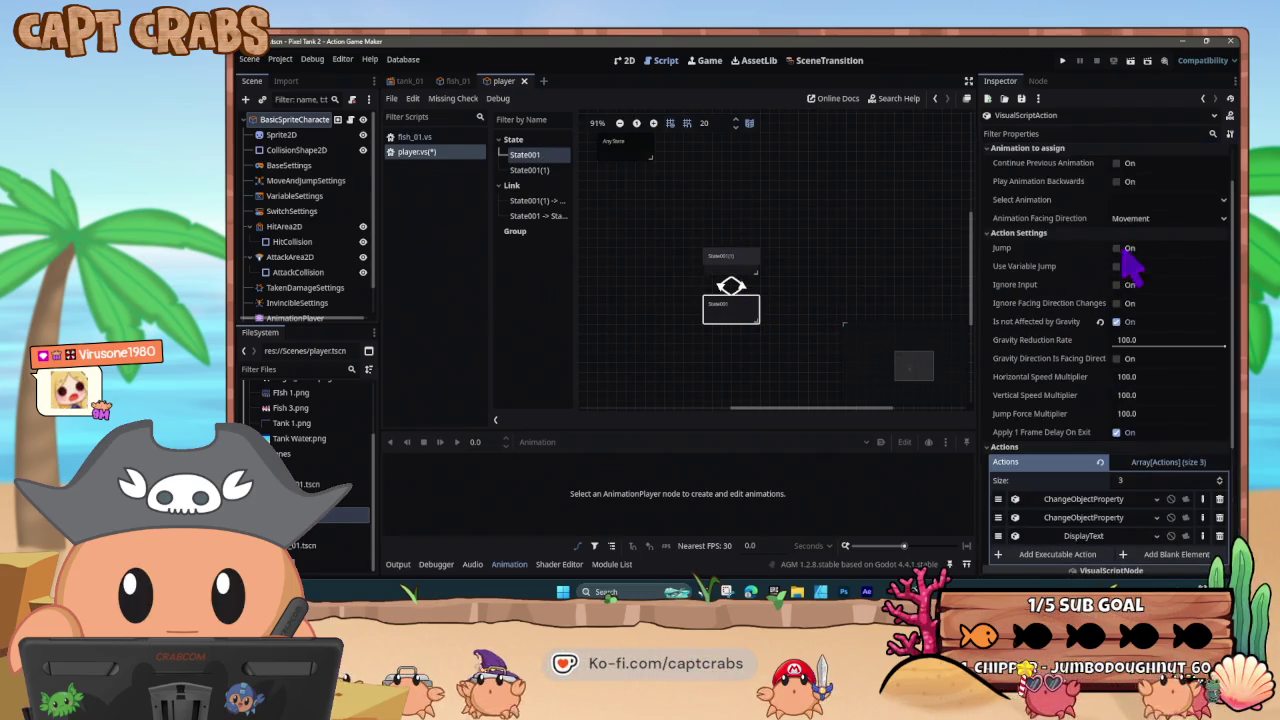
{"action": "left_click", "coordinate": [1138, 203]}
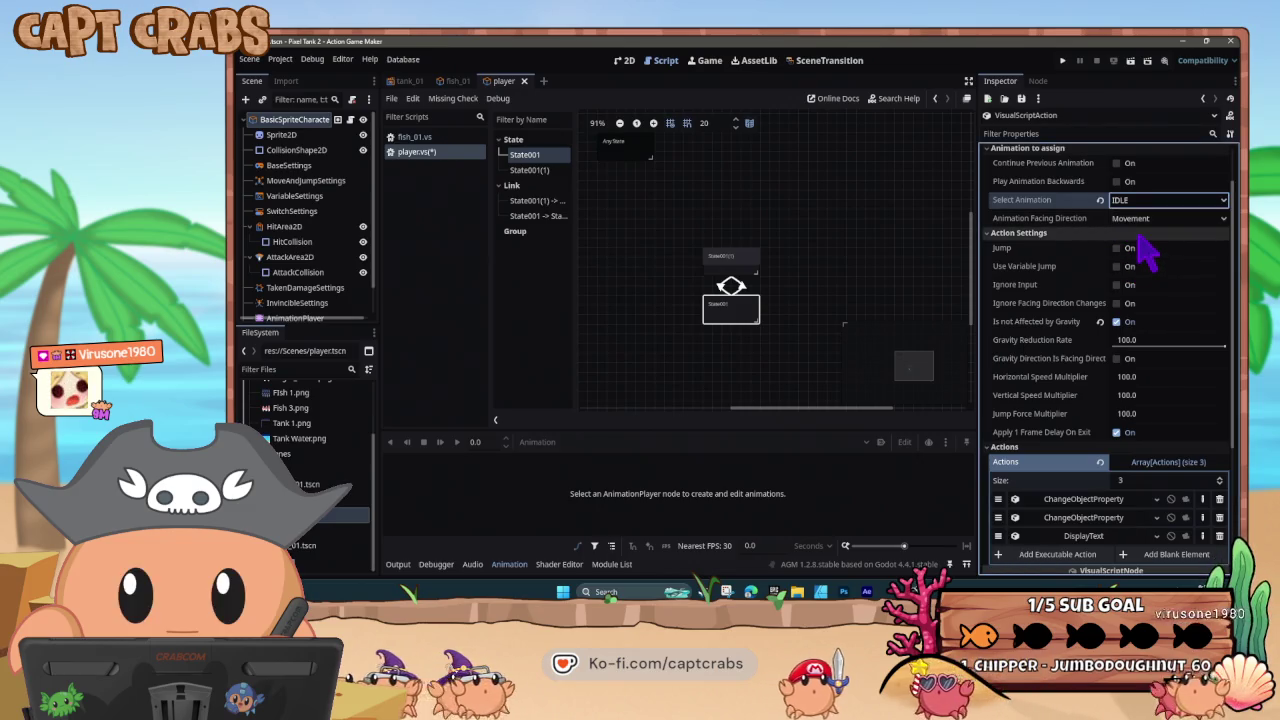
{"action": "left_click", "coordinate": [673, 297]}
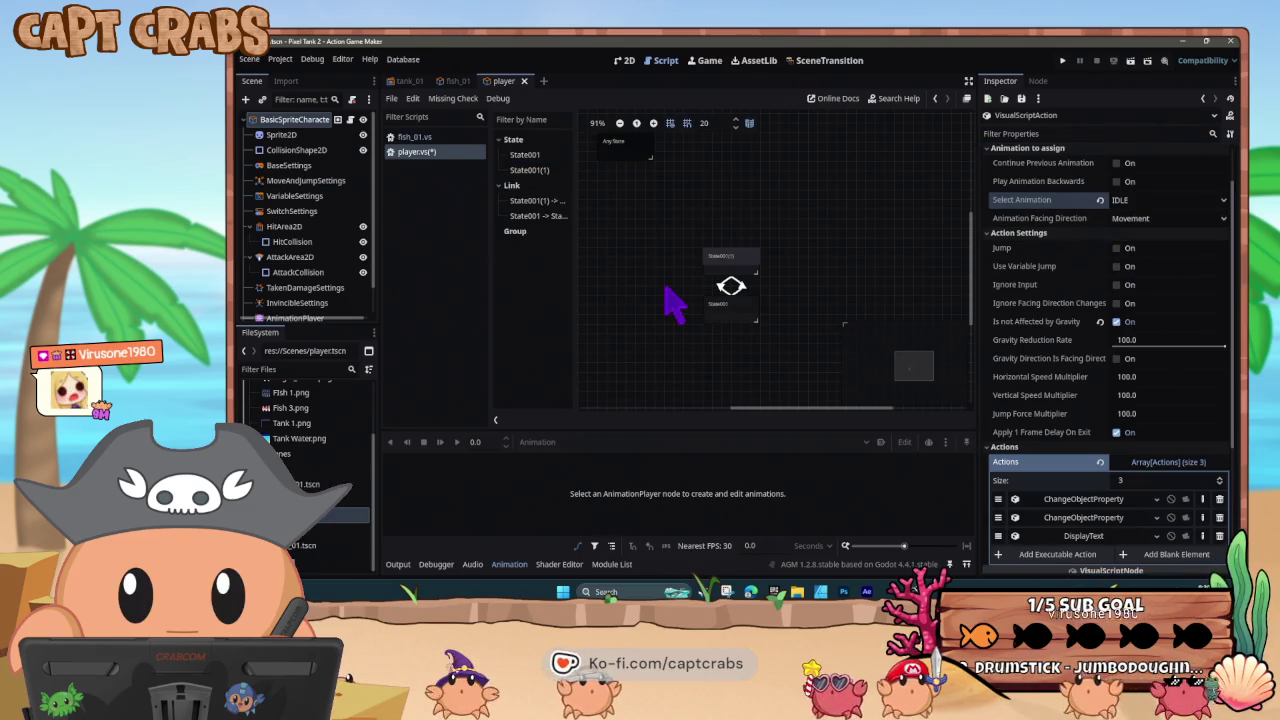
{"action": "key", "text": "F5"}
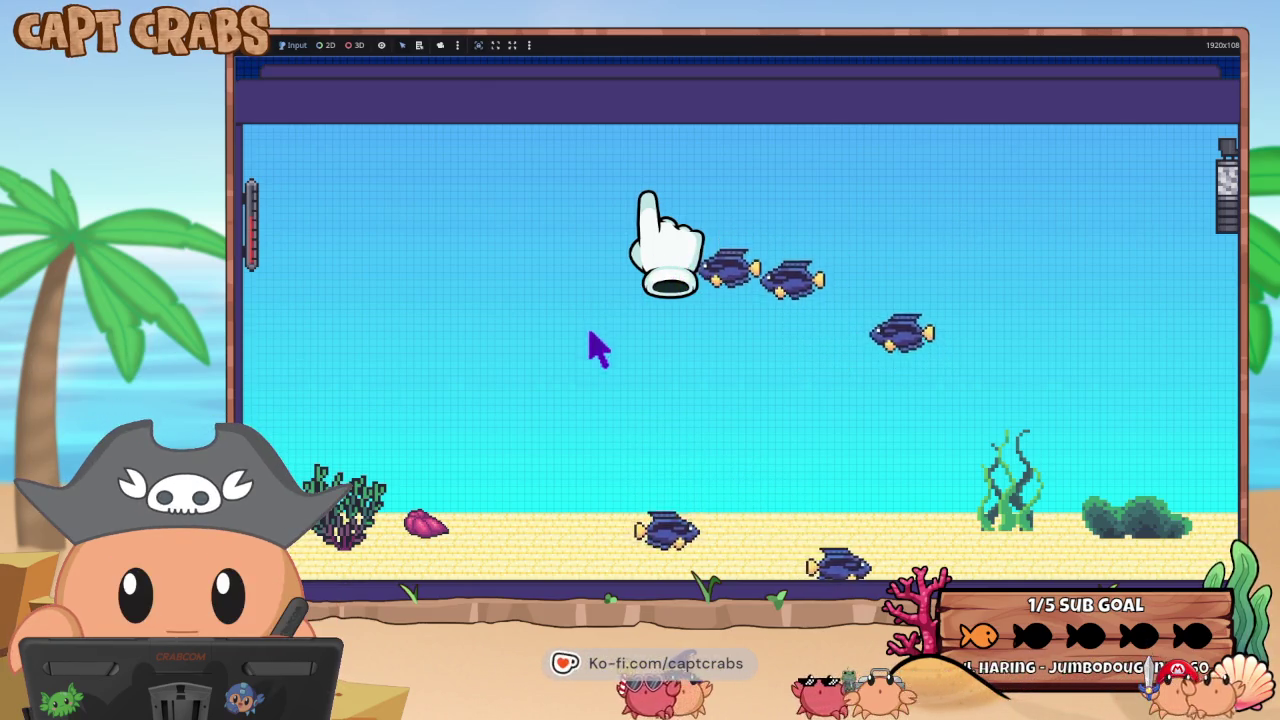
- Leave the running game, return to the editor and switch to the tank_01 scene
{"action": "key", "text": "super"}
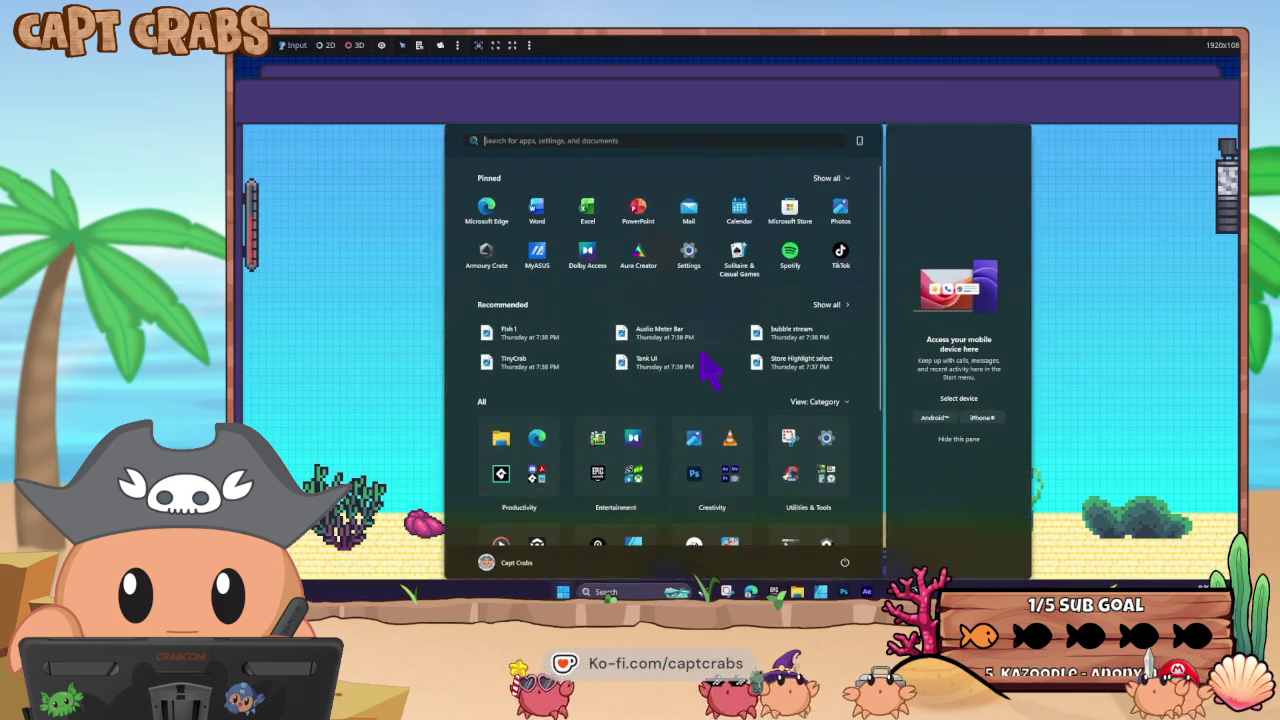
{"action": "key", "text": "Escape"}
{"action": "key", "text": "alt+Tab"}
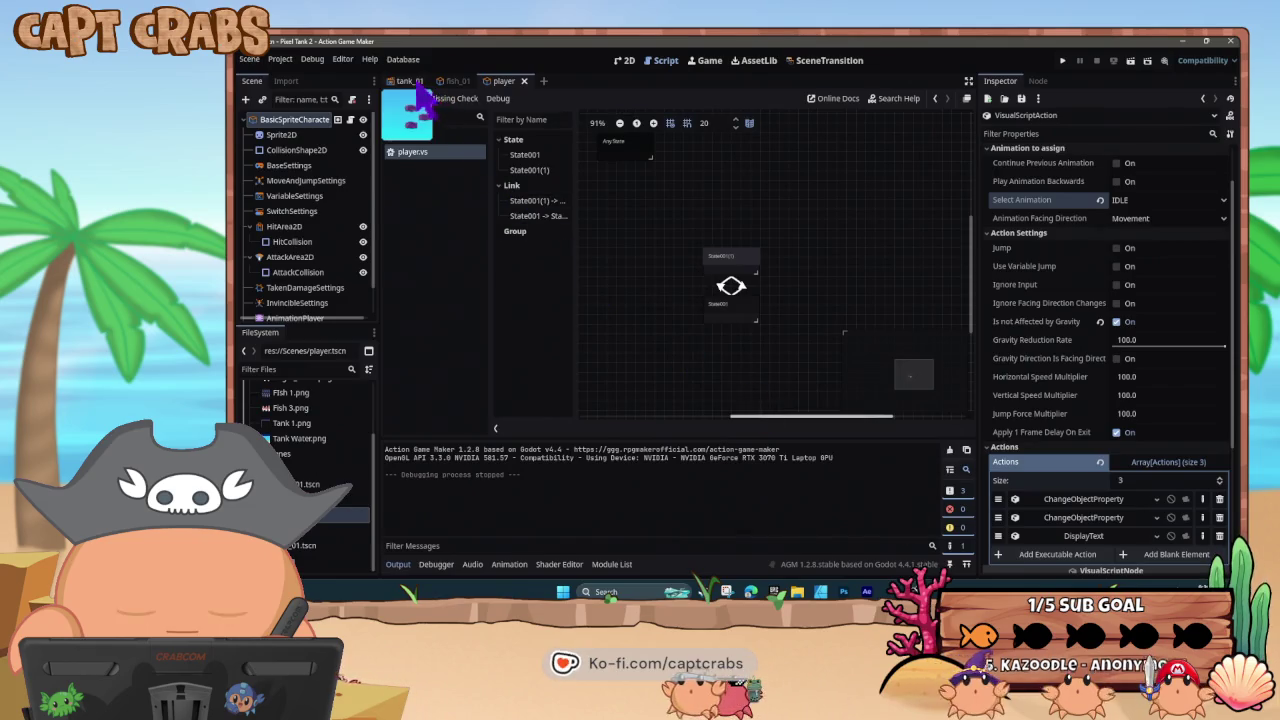
{"action": "left_click", "coordinate": [412, 81]}
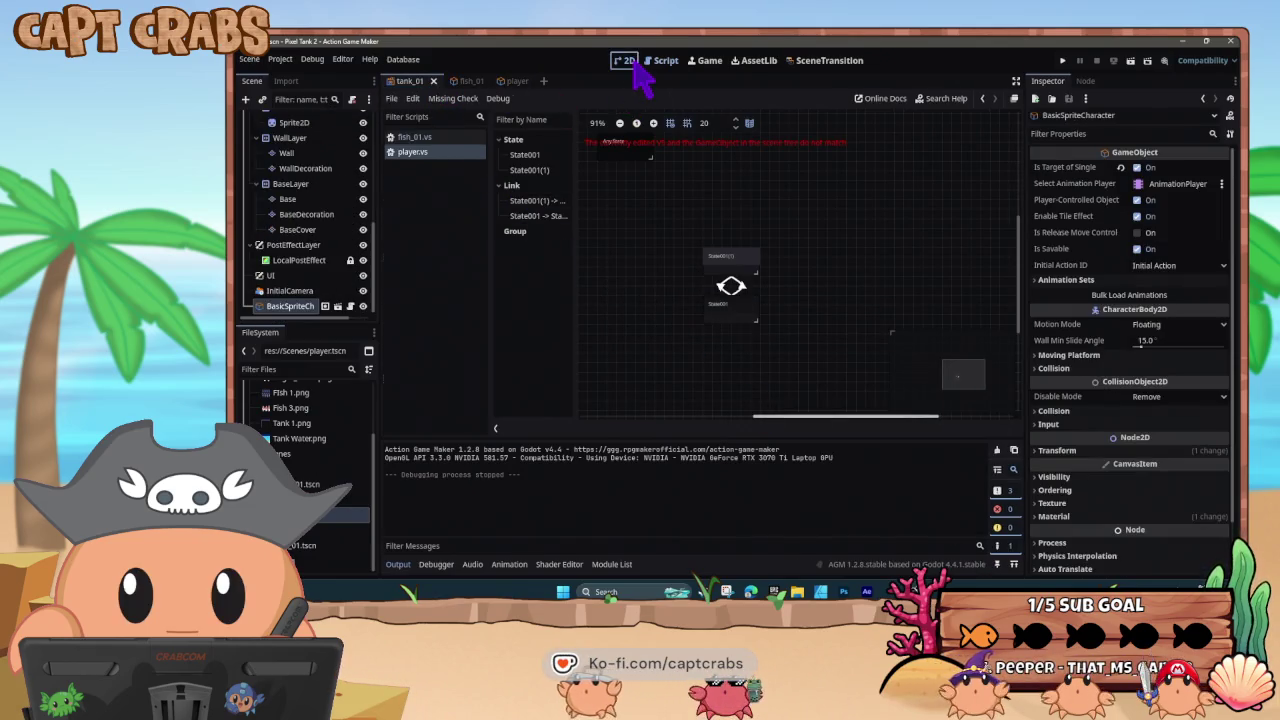
- Drag the player character left above the sand and set its scale to 0.5
{"action": "left_click", "coordinate": [633, 63]}
{"action": "left_click_drag", "start_coordinate": [661, 360], "coordinate": [642, 340]}
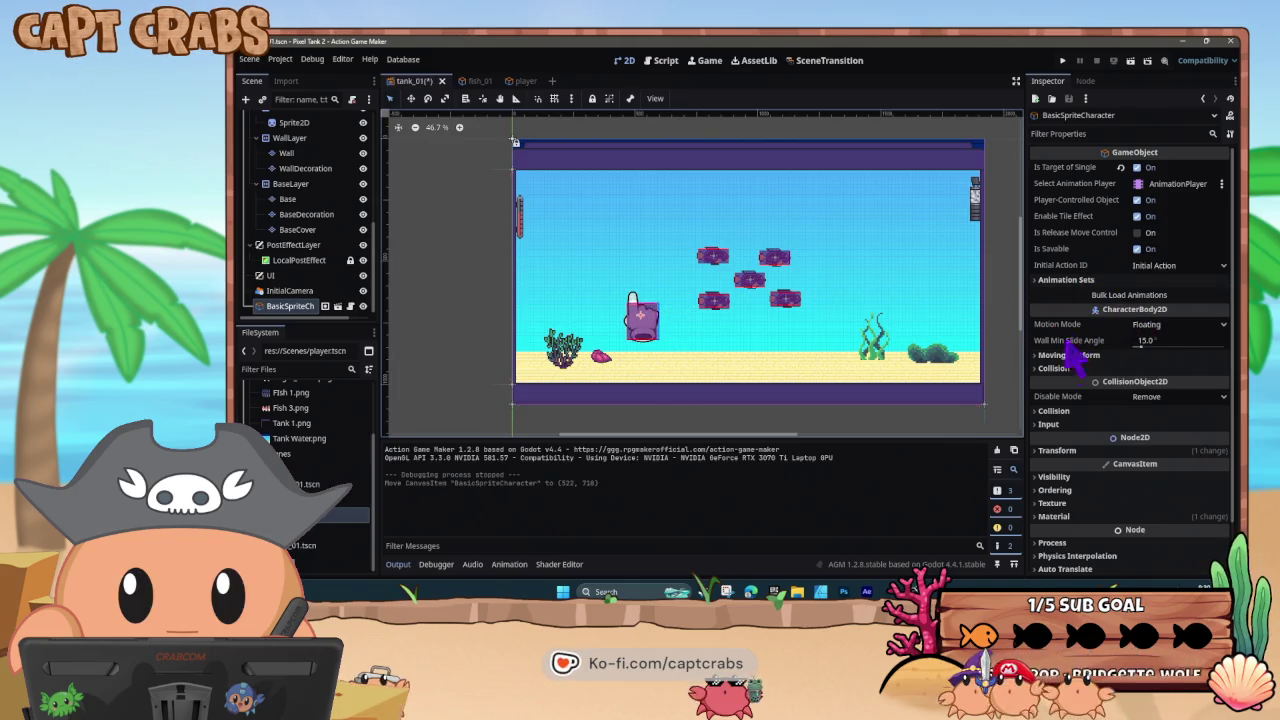
{"action": "left_click", "coordinate": [1040, 451]}
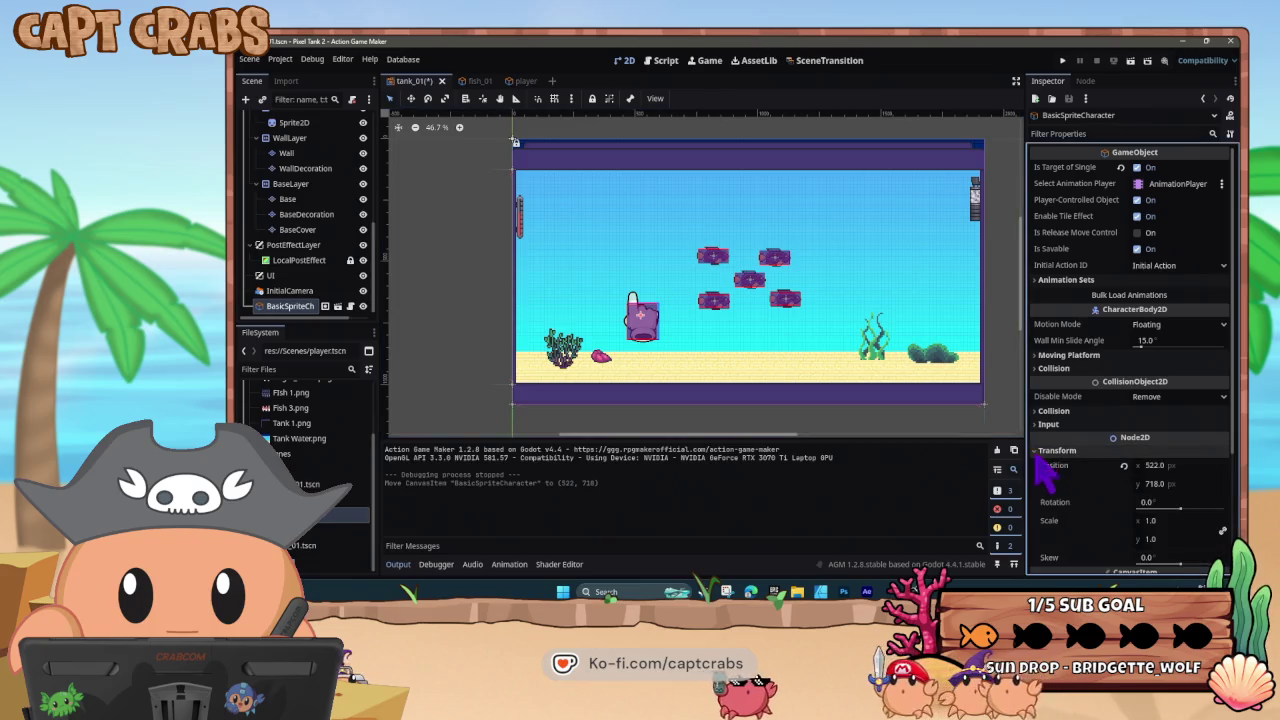
{"action": "left_click", "coordinate": [1152, 539]}
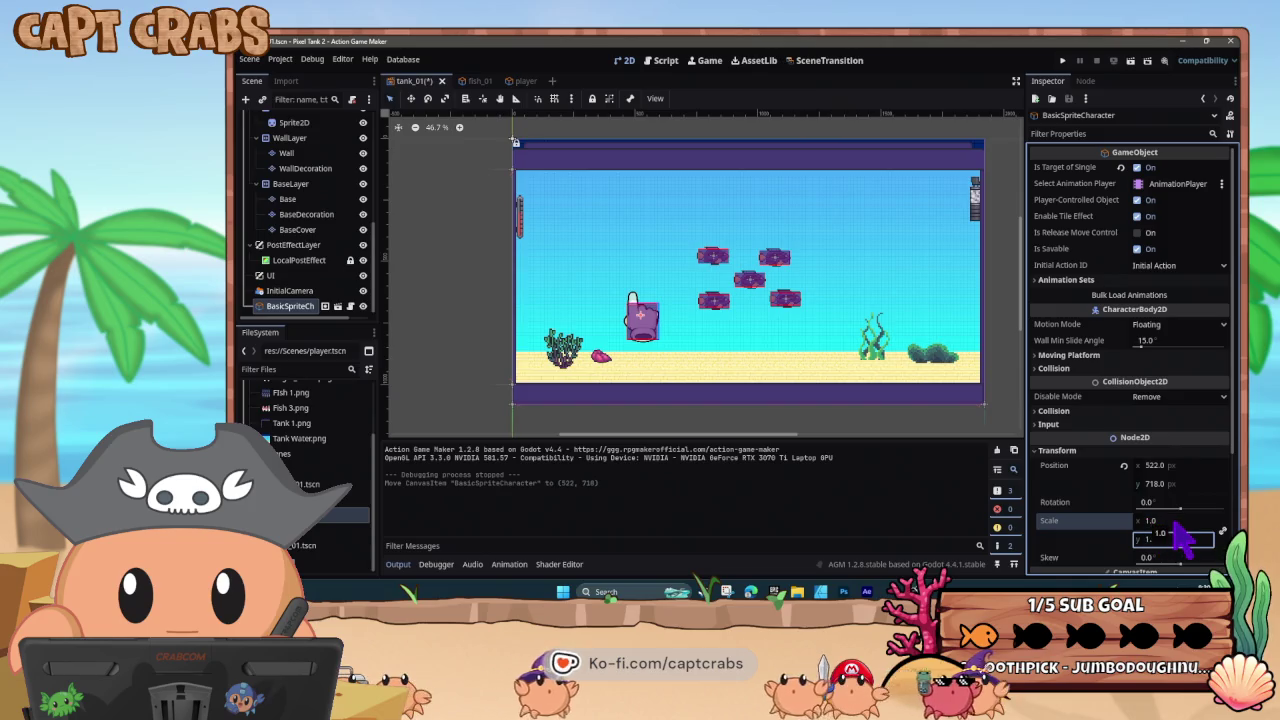
{"action": "left_click", "coordinate": [1173, 521]}
{"action": "type", "text": "1"}
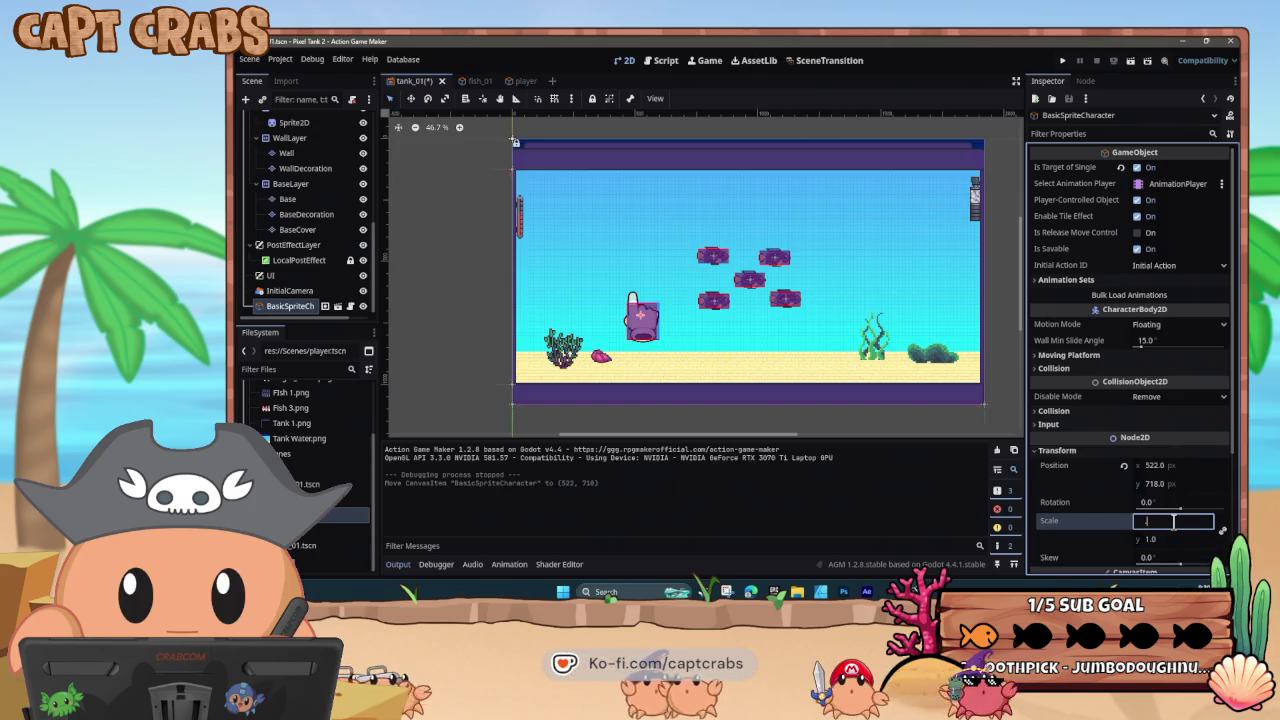
{"action": "key", "text": "Return"}
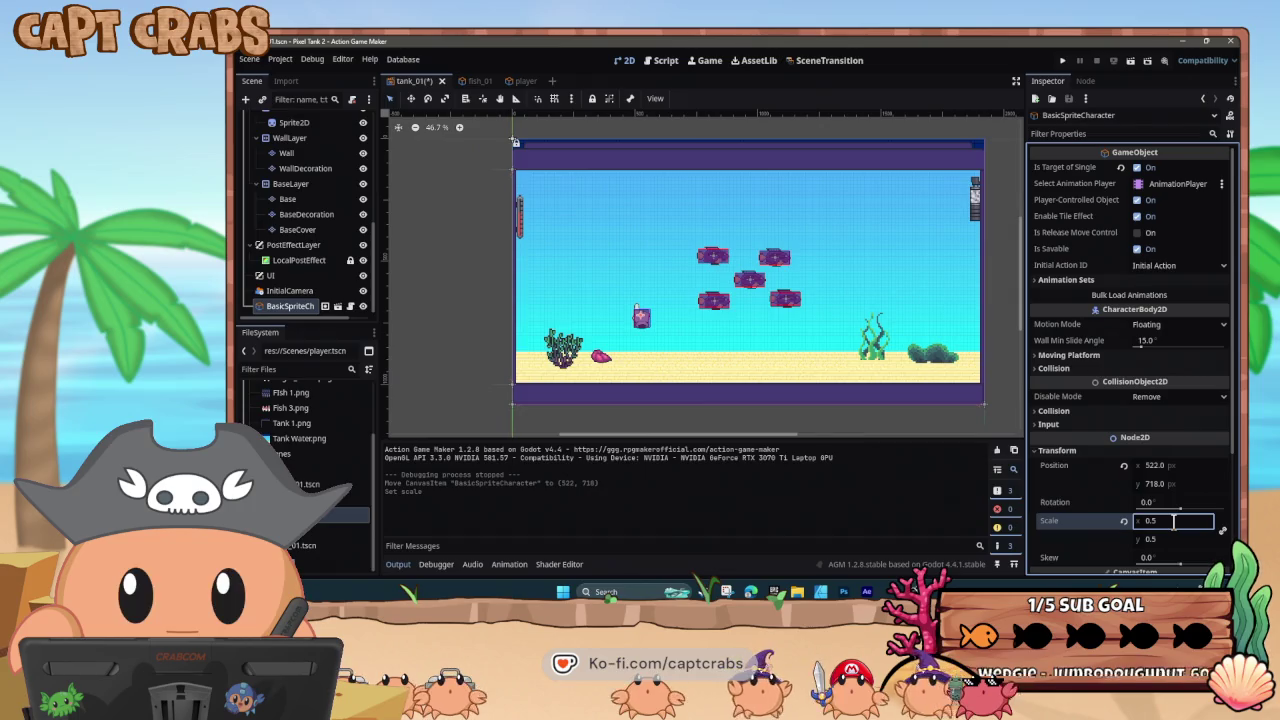
{"action": "scroll", "coordinate": [580, 362], "scroll_direction": "up", "scroll_amount": 1}
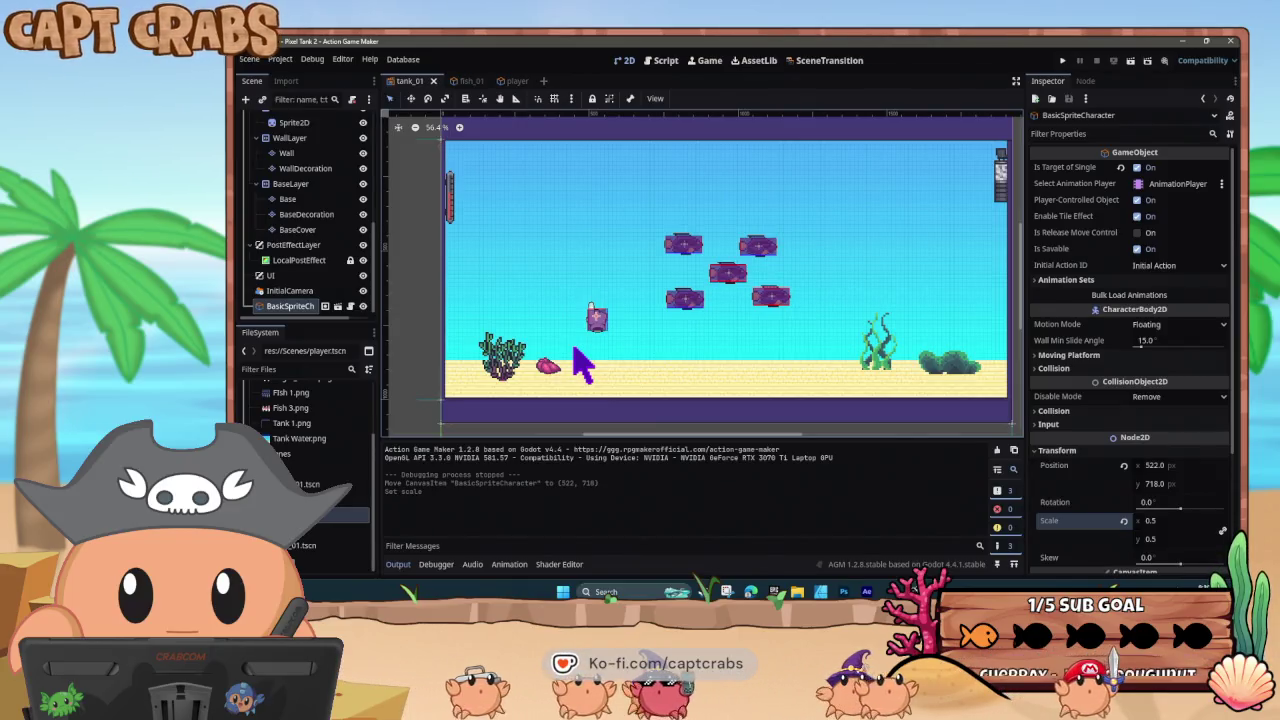
{"action": "left_click", "coordinate": [520, 84]}
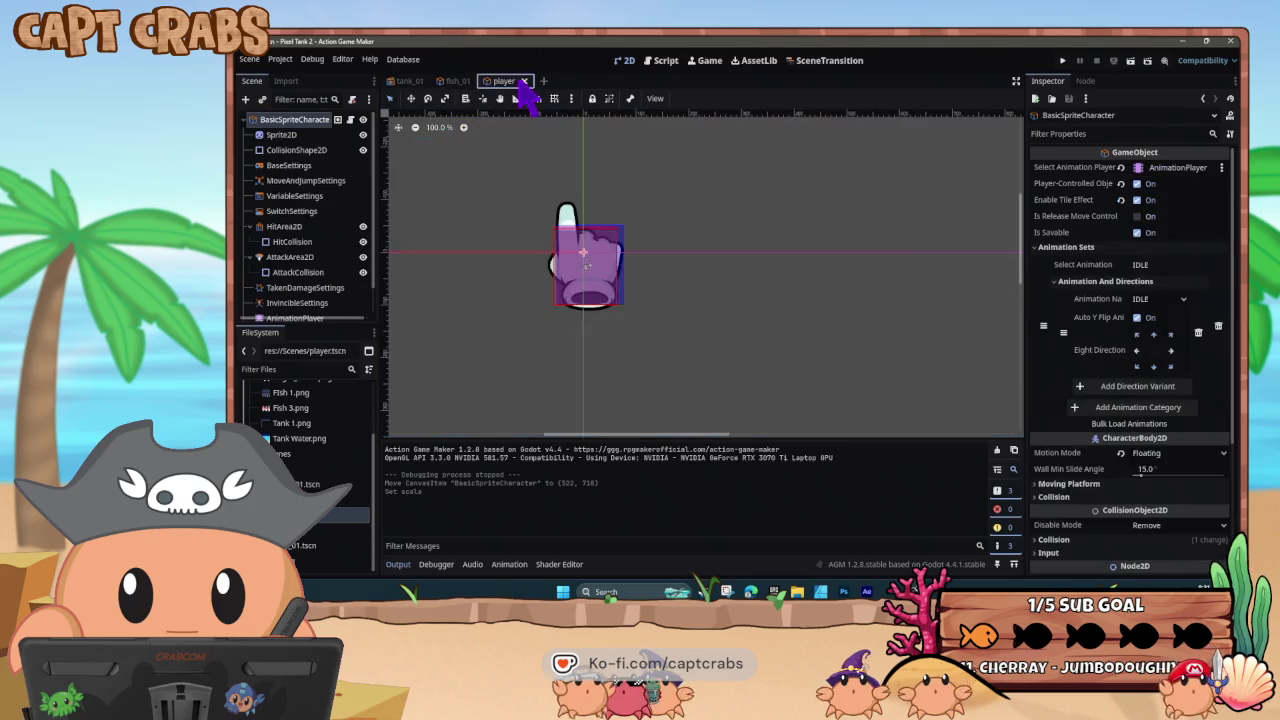
- Check the State001(1)-to-State001 link's mouse position record and constant comparison
{"action": "left_click", "coordinate": [660, 63]}
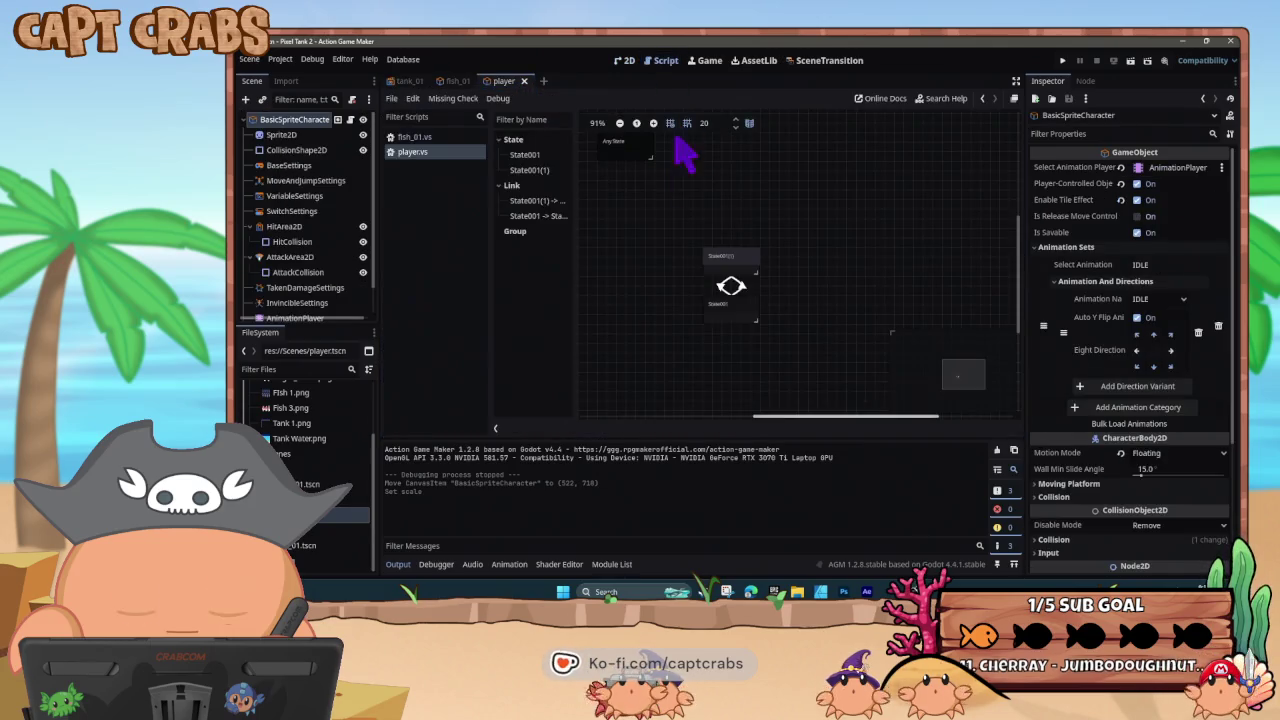
{"action": "left_click", "coordinate": [731, 274]}
{"action": "left_click", "coordinate": [731, 287]}
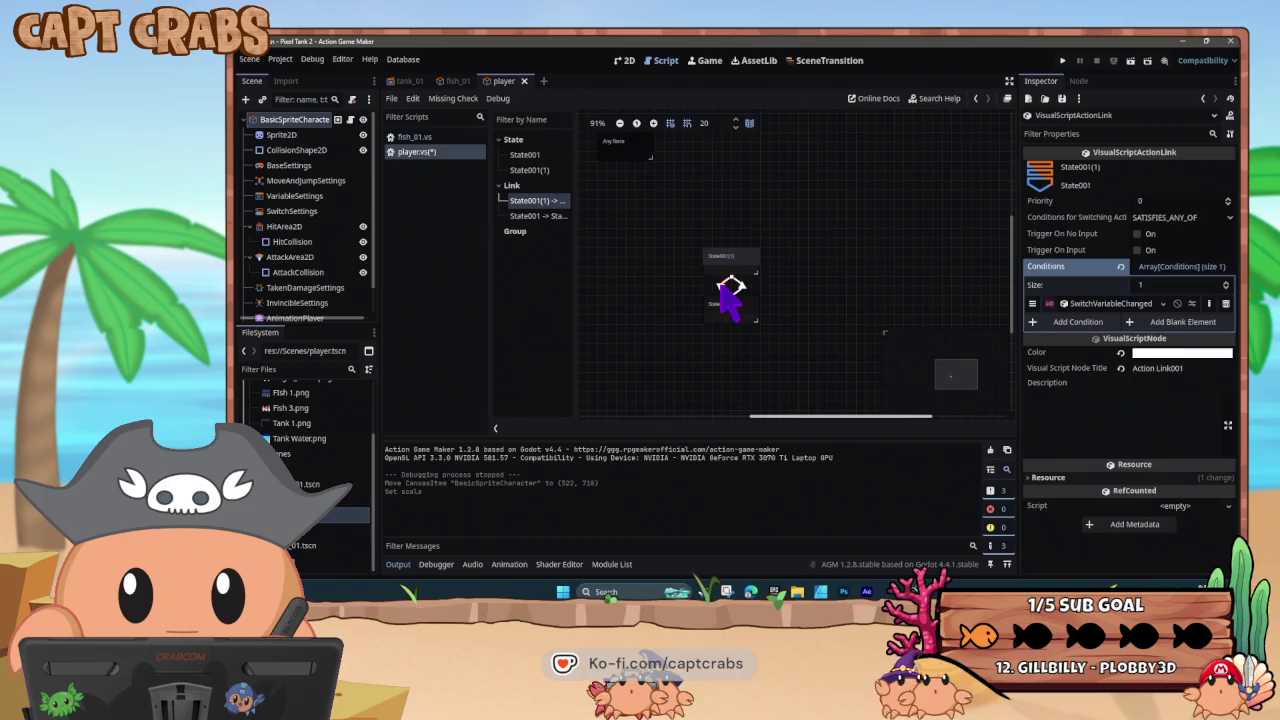
{"action": "left_click", "coordinate": [1100, 305]}
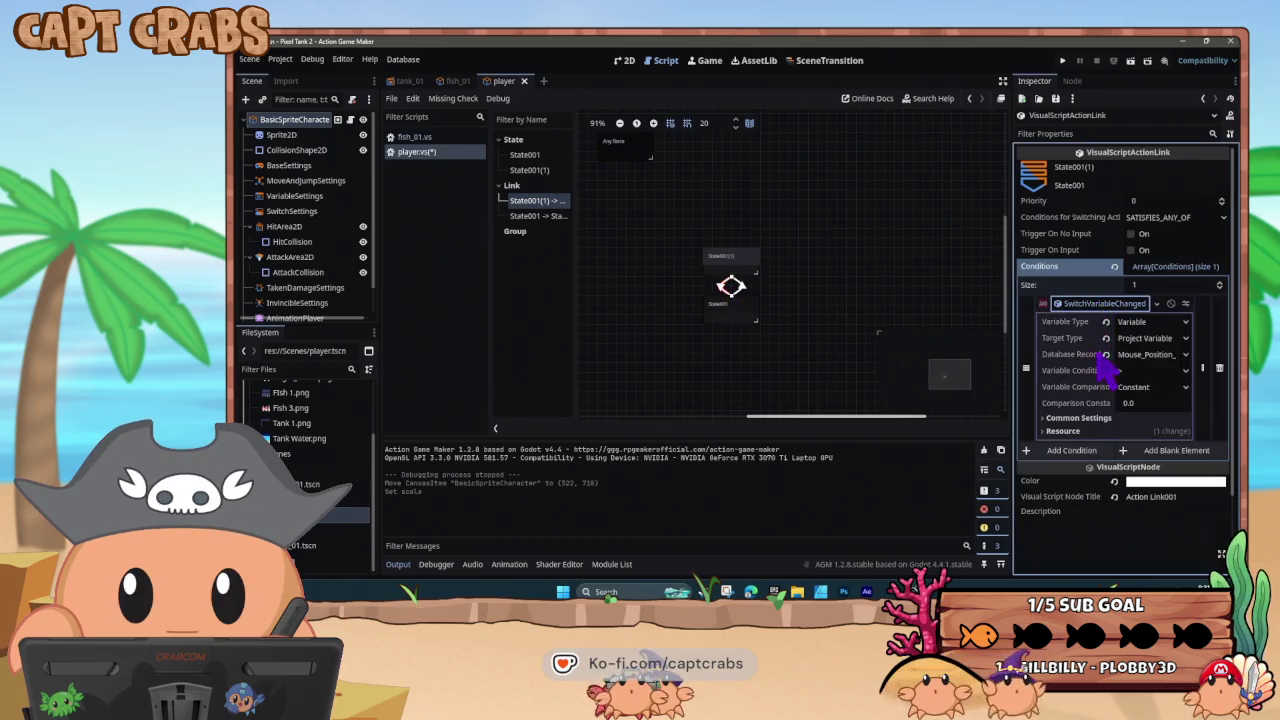
{"action": "left_click", "coordinate": [1180, 356]}
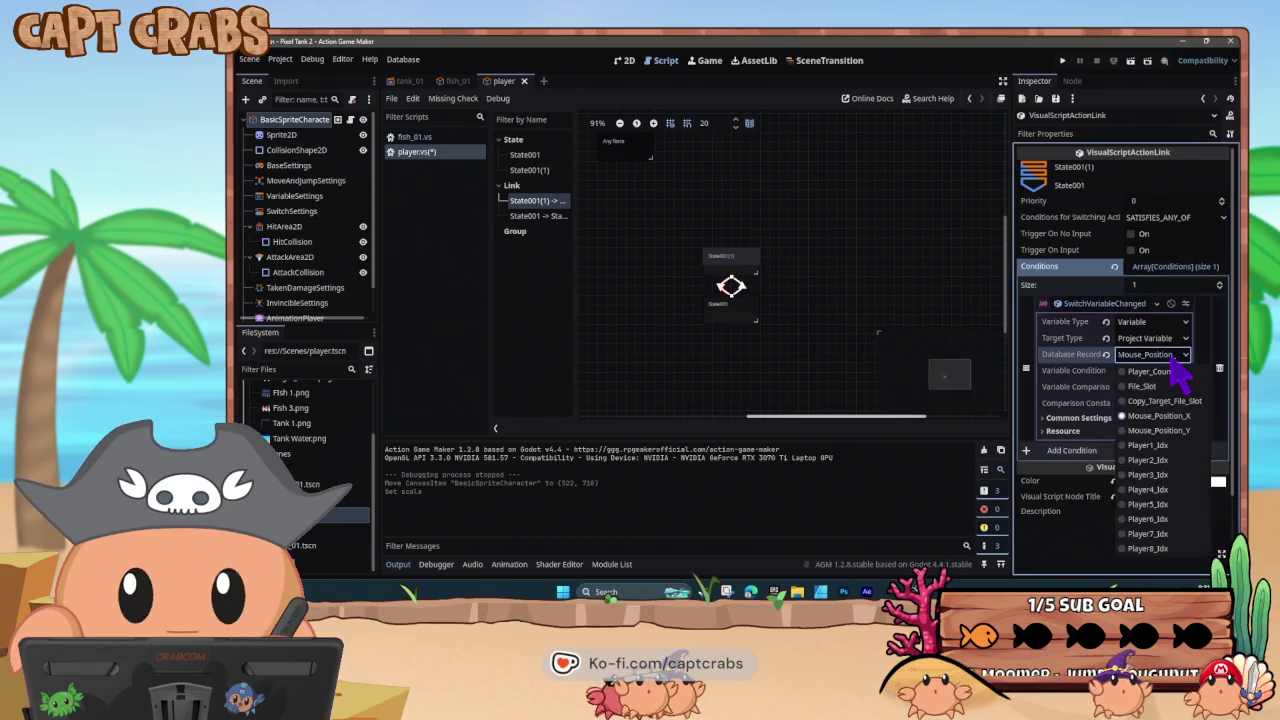
{"action": "left_click", "coordinate": [1158, 430]}
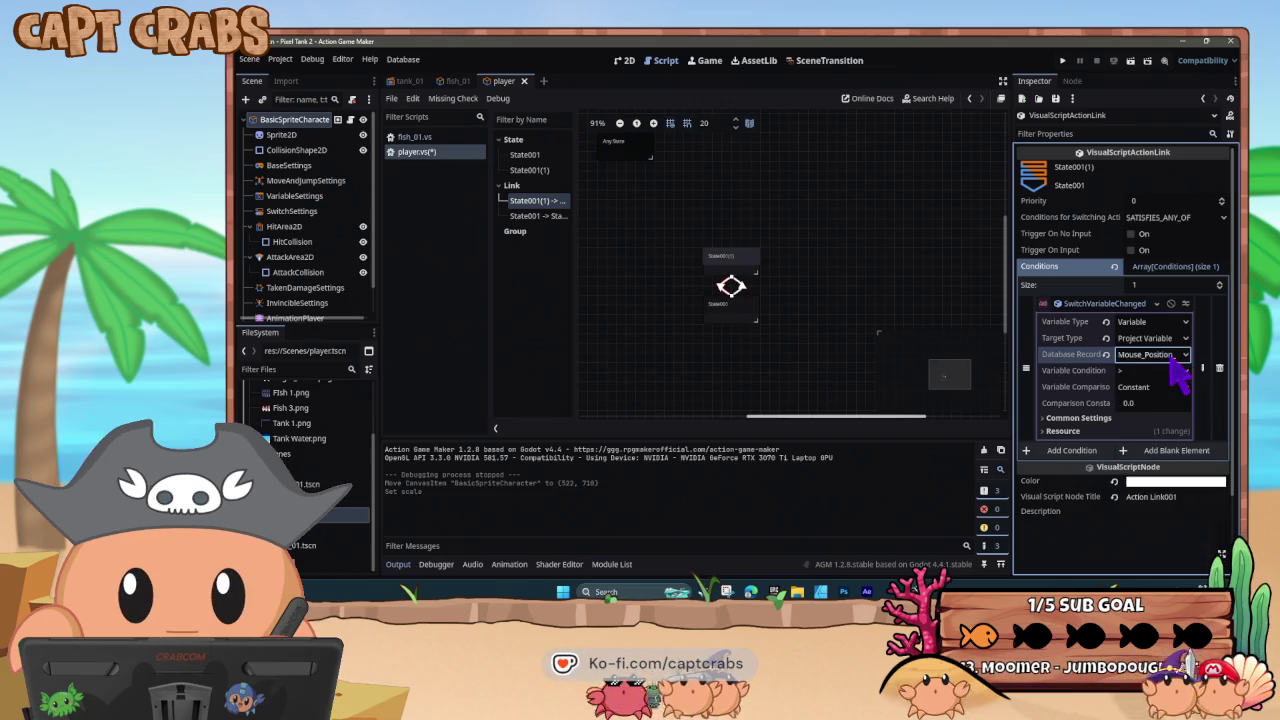
{"action": "left_click", "coordinate": [1155, 388]}
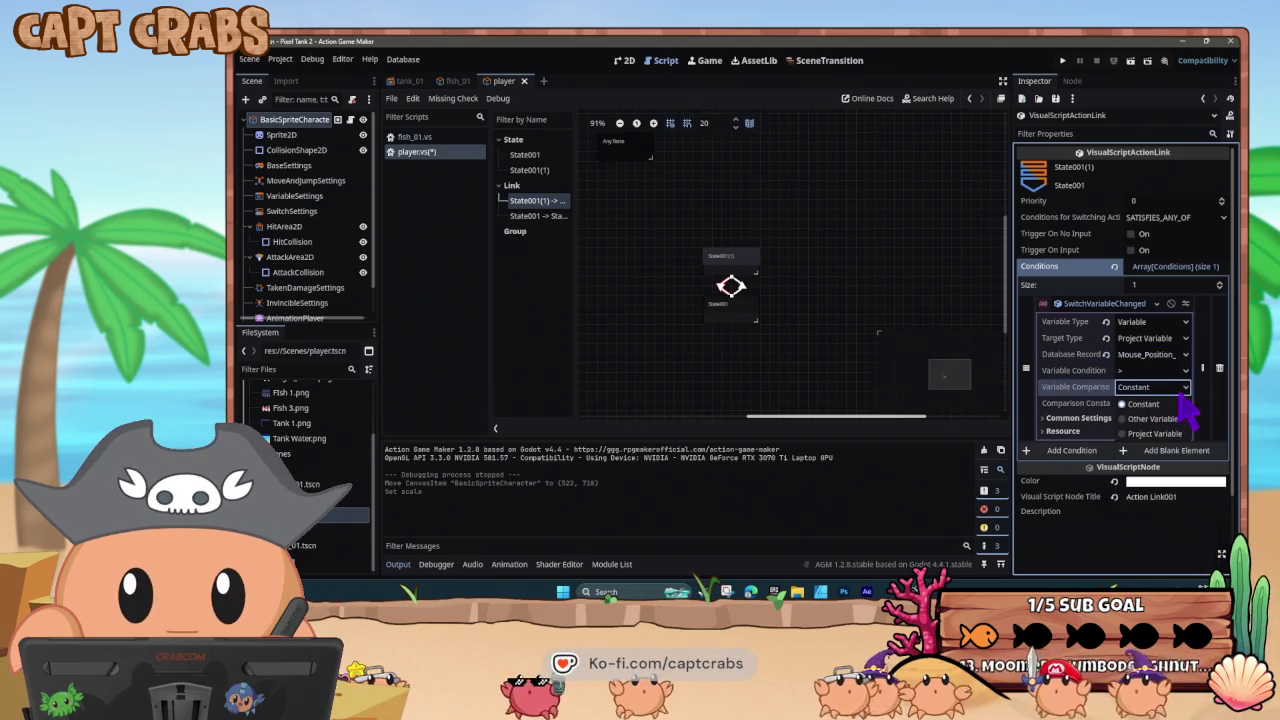
{"action": "left_click", "coordinate": [1180, 403]}
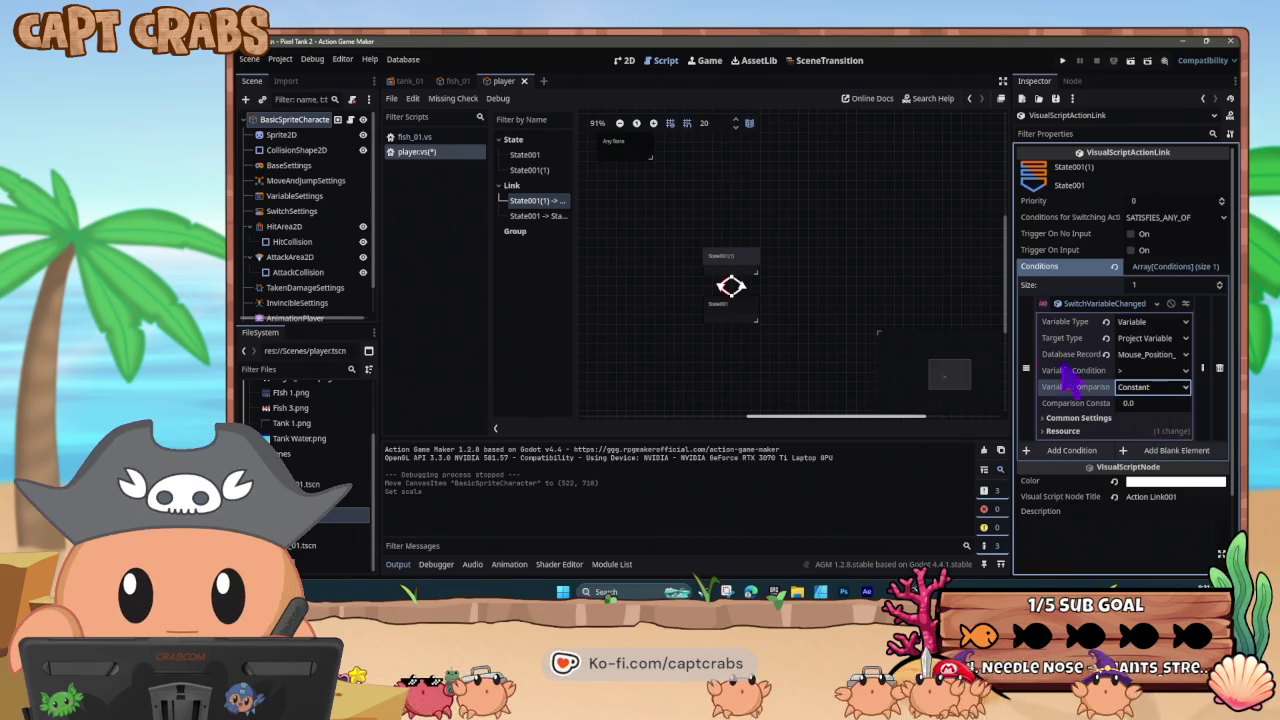
- Check the State001-to-State001(1) link's mouse position record, then select State001(1)
{"action": "left_click", "coordinate": [737, 308]}
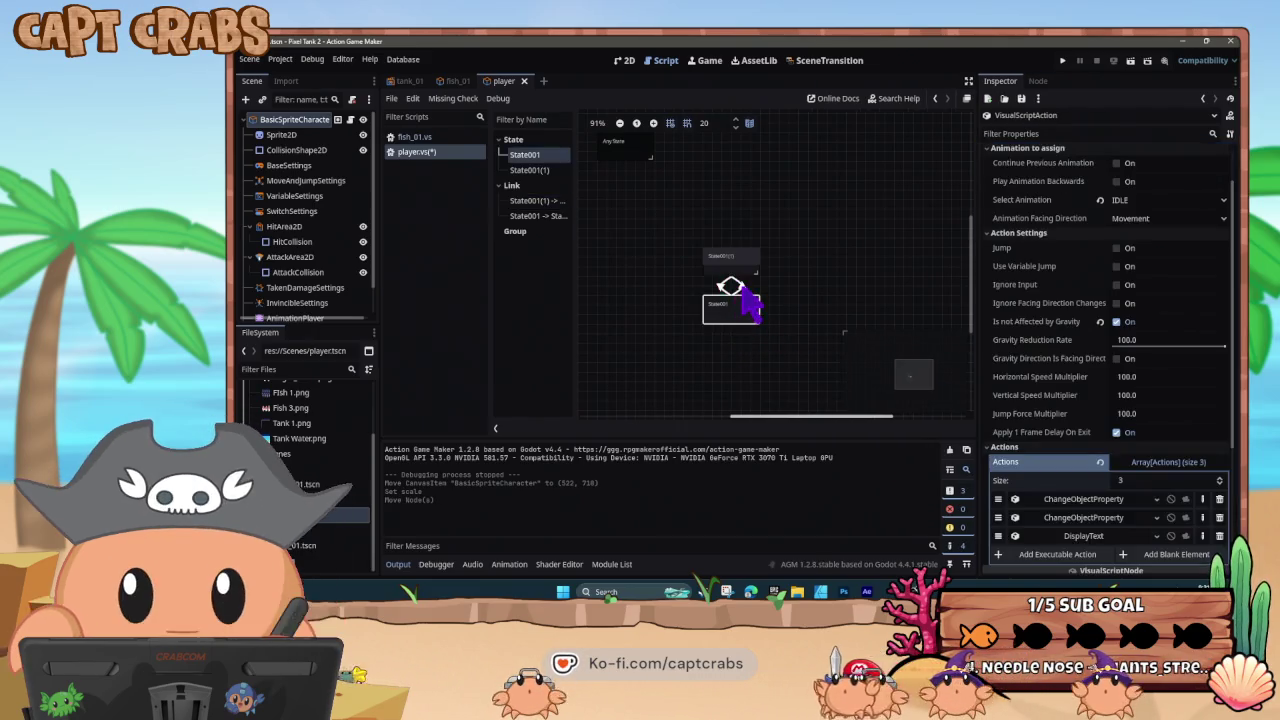
{"action": "left_click", "coordinate": [739, 288]}
{"action": "left_click", "coordinate": [1135, 305]}
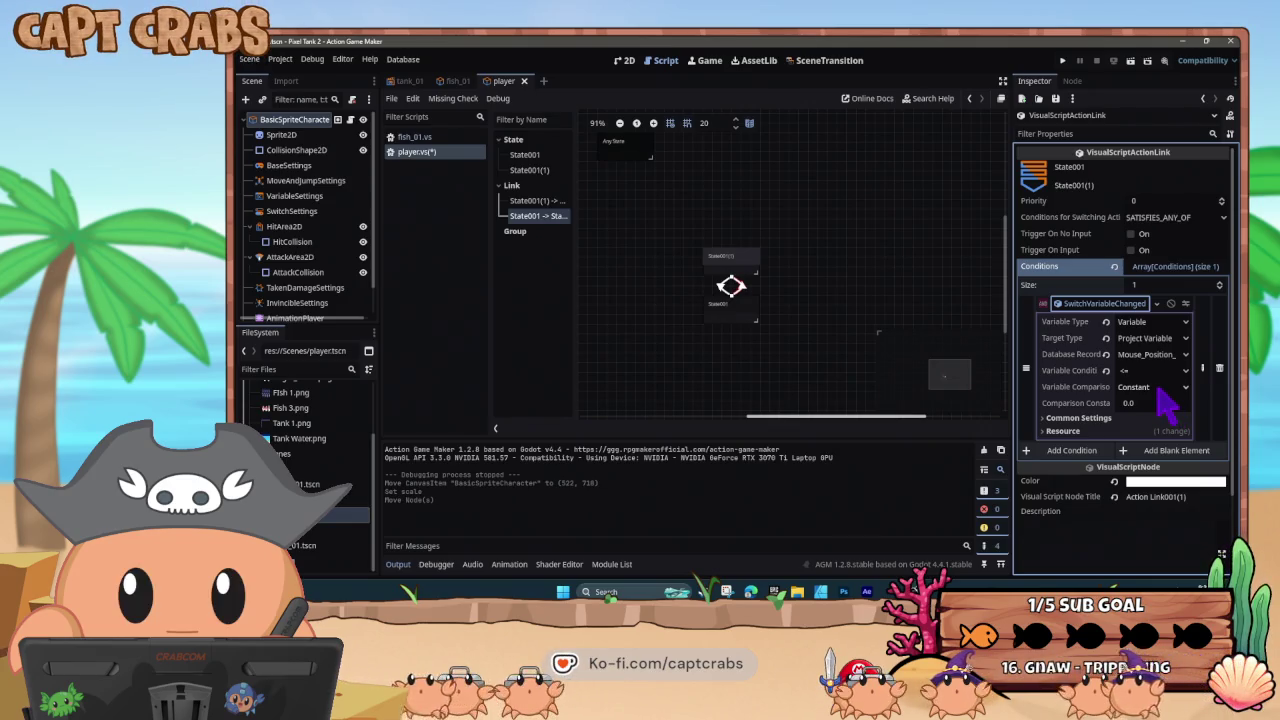
{"action": "left_click", "coordinate": [1151, 354]}
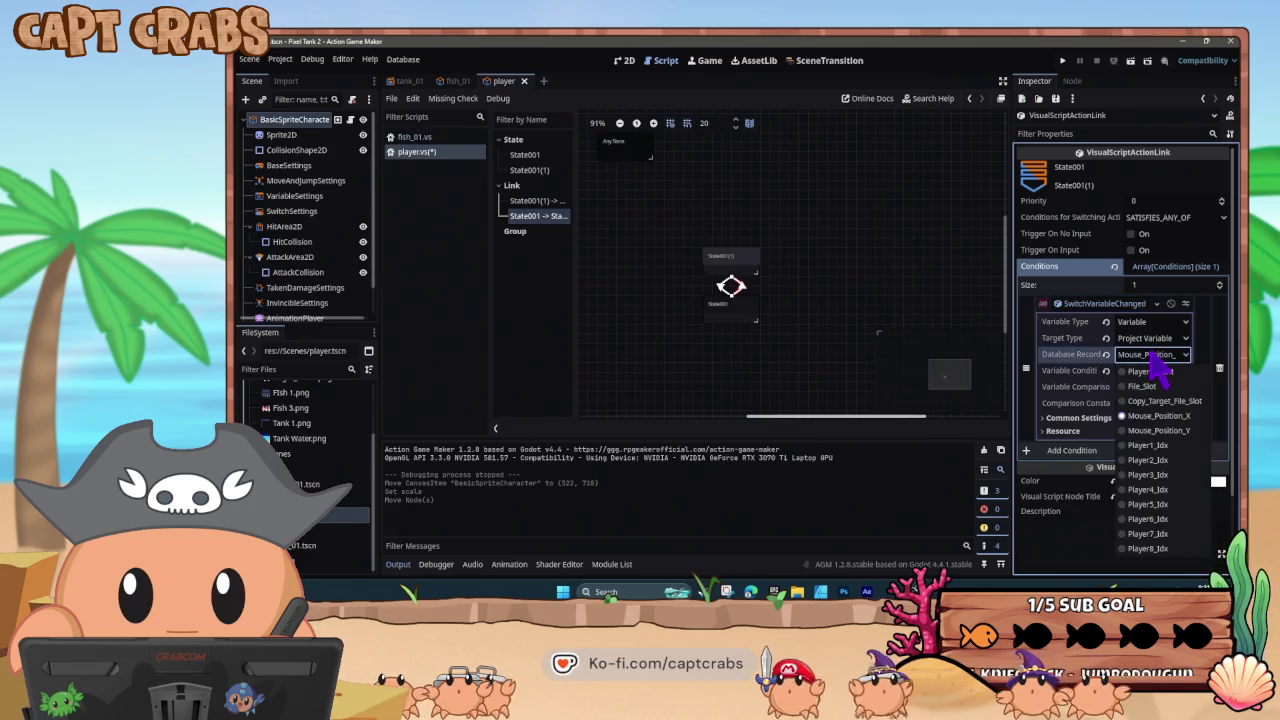
{"action": "left_click", "coordinate": [1151, 355]}
{"action": "left_click", "coordinate": [740, 262]}
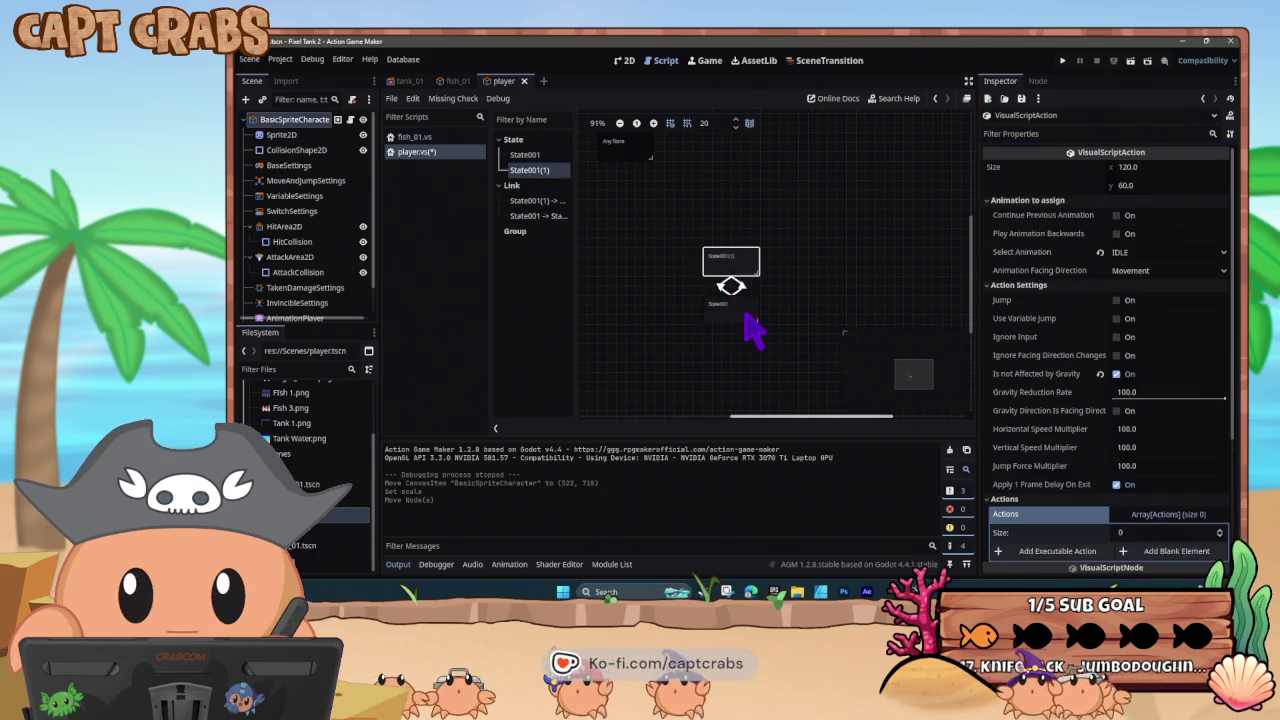
- Expand State001's second ChangeObjectProperty action and its assign object settings
{"action": "left_click", "coordinate": [745, 314]}
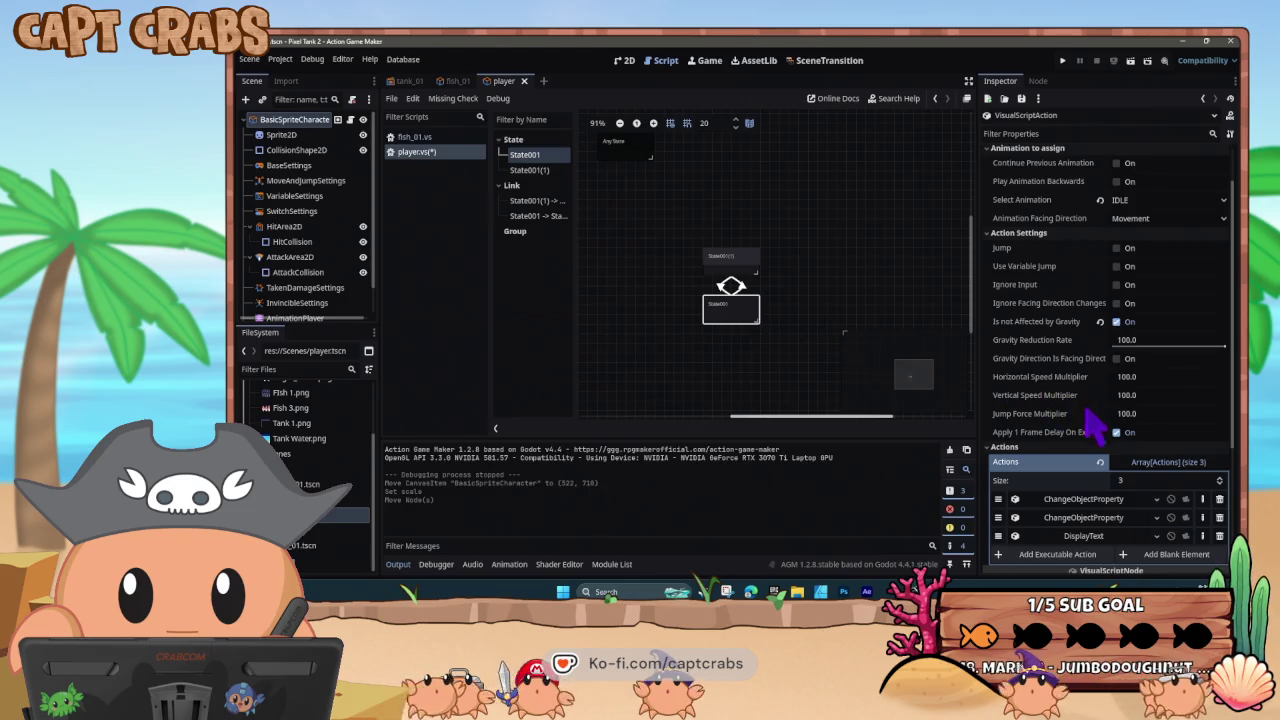
{"action": "scroll", "coordinate": [1097, 424], "scroll_direction": "down", "scroll_amount": 4}
{"action": "left_click", "coordinate": [1086, 360]}
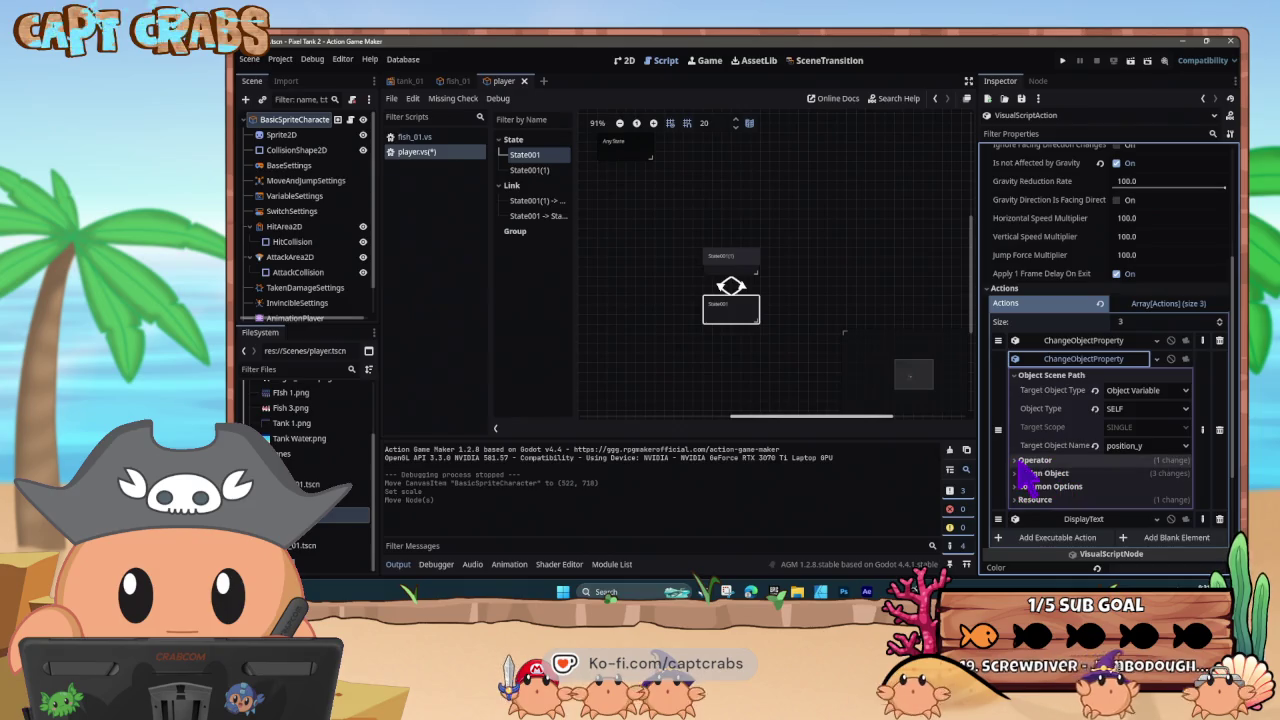
{"action": "left_click", "coordinate": [1030, 460]}
{"action": "left_click", "coordinate": [1018, 490]}
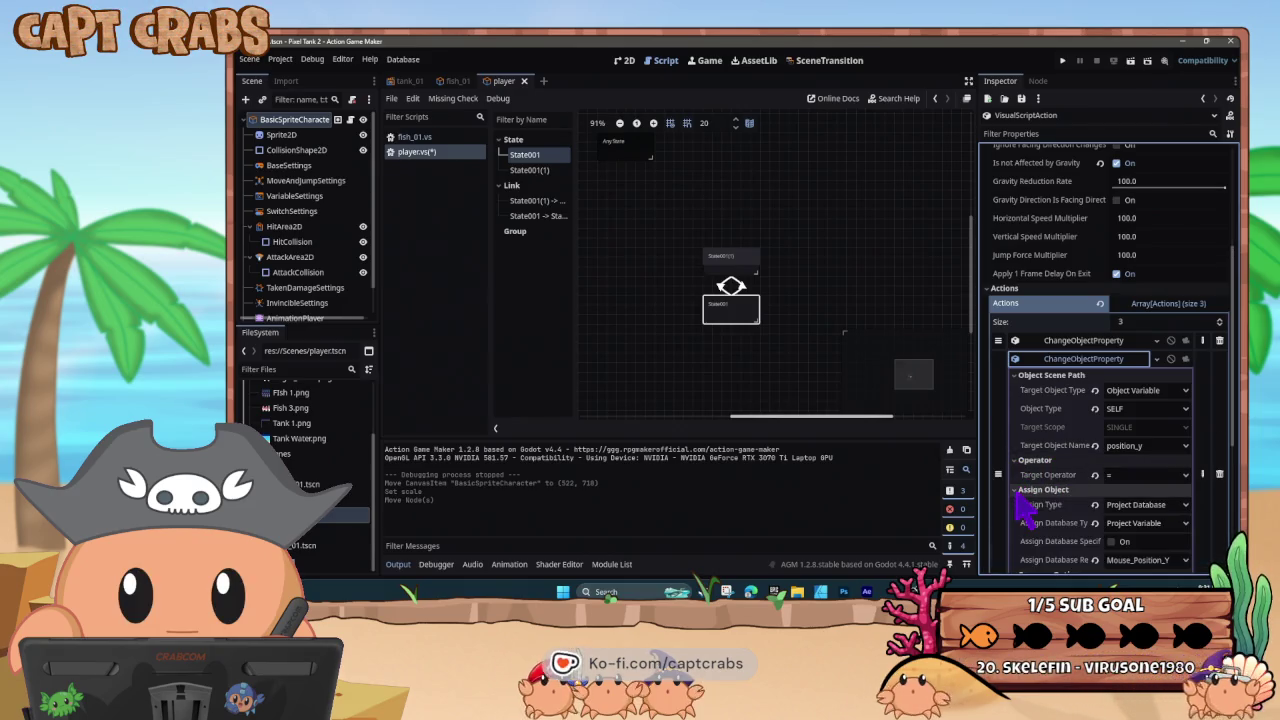
{"action": "scroll", "coordinate": [1030, 512], "scroll_direction": "down", "scroll_amount": 2}
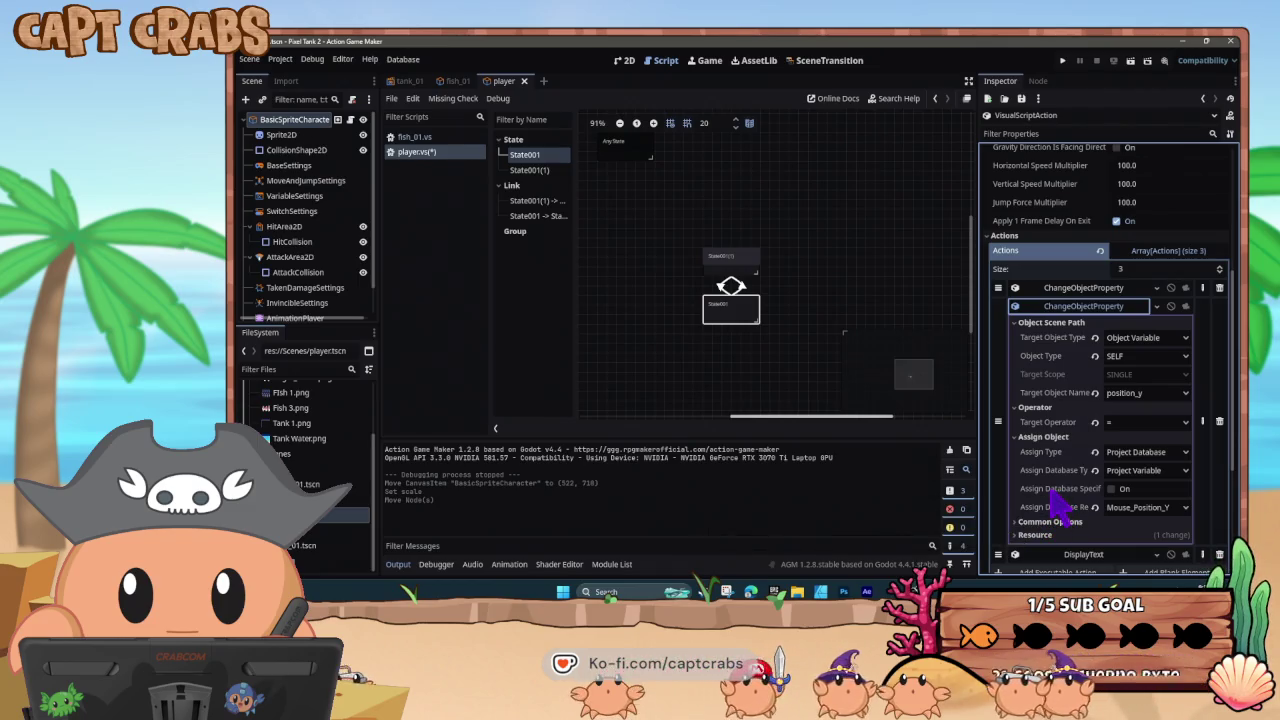
- Assign position_y from the Mouse_Position_Y project variable, then collapse the action
{"action": "left_click", "coordinate": [1106, 489]}
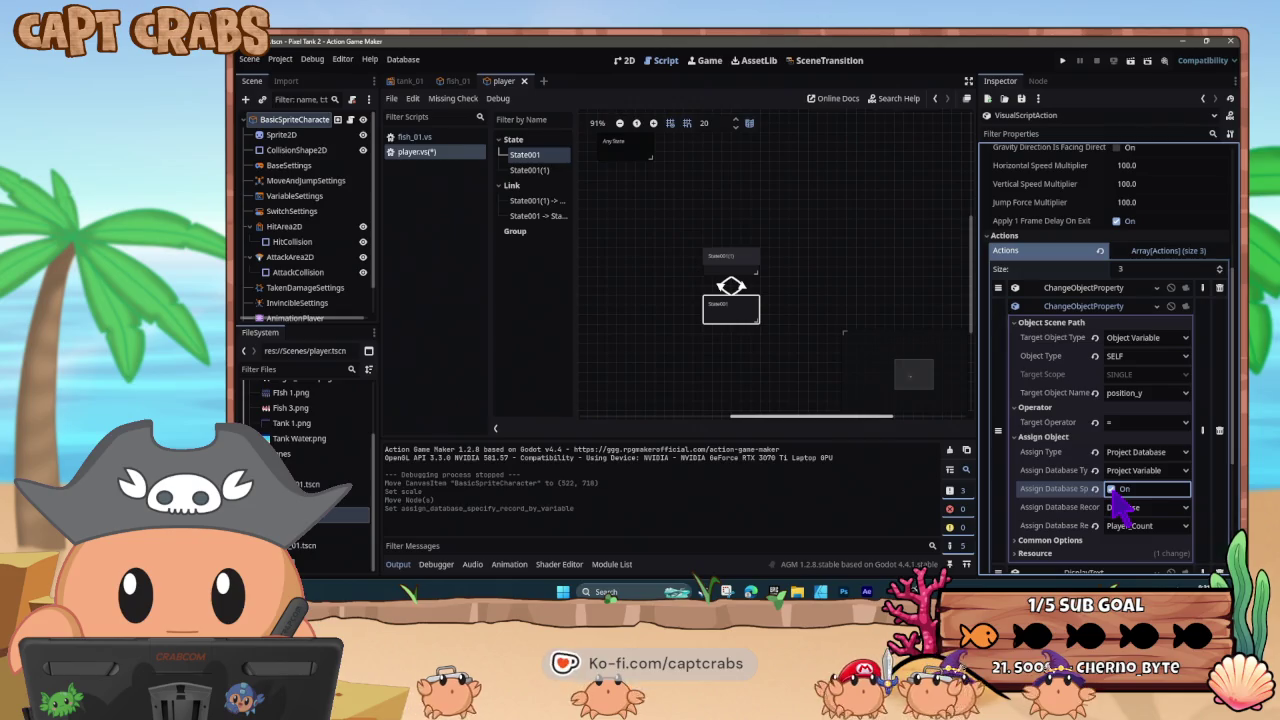
{"action": "left_click", "coordinate": [1110, 489]}
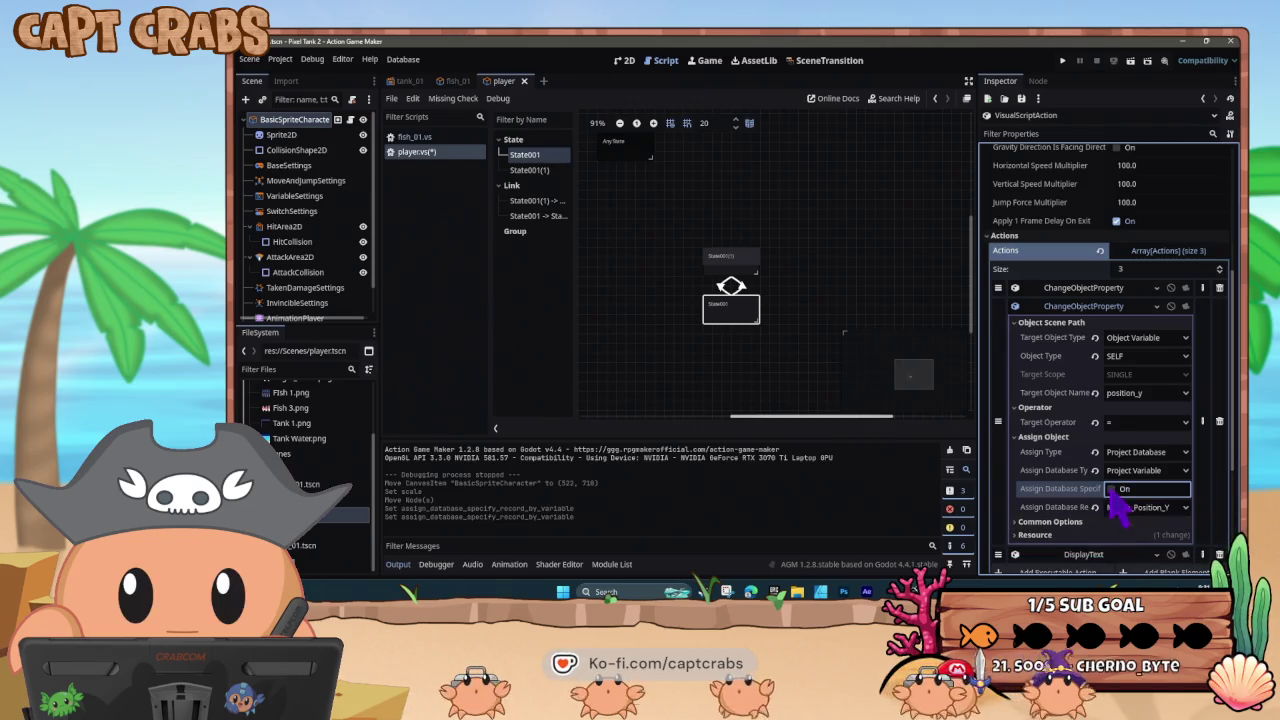
{"action": "left_click", "coordinate": [1111, 490]}
{"action": "left_click", "coordinate": [1135, 525]}
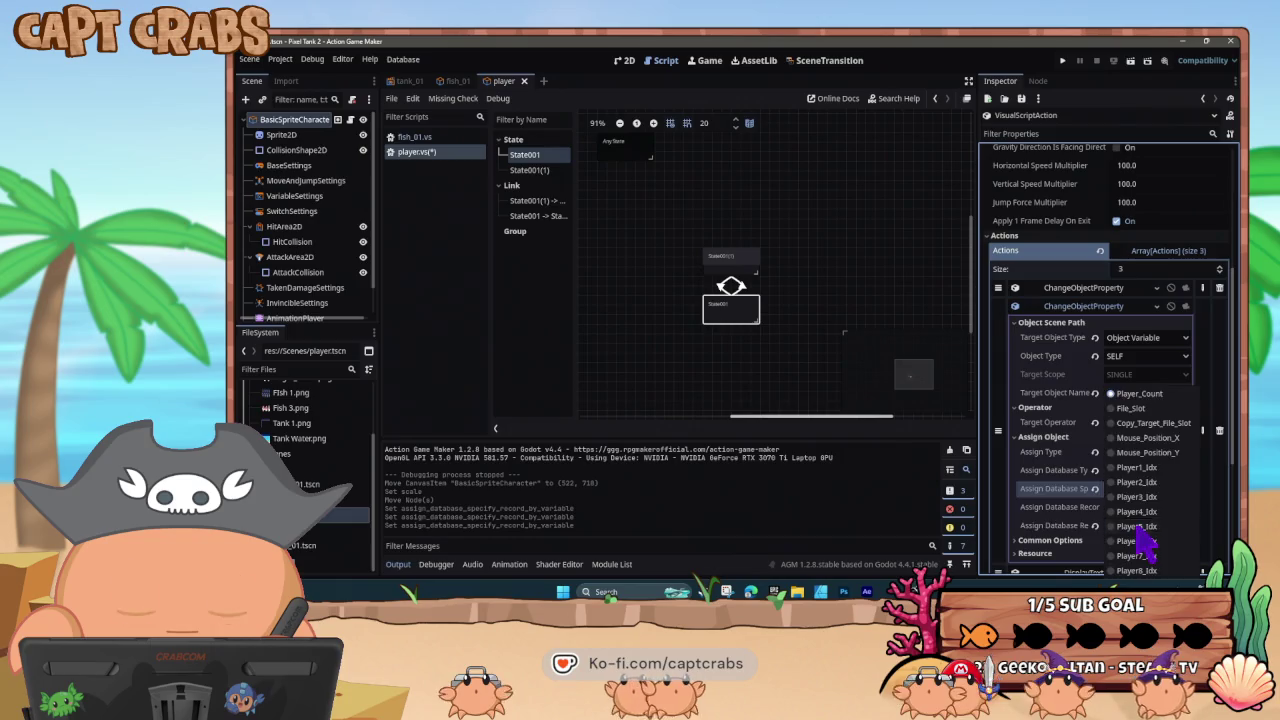
{"action": "left_click", "coordinate": [1146, 437]}
{"action": "left_click", "coordinate": [1140, 507]}
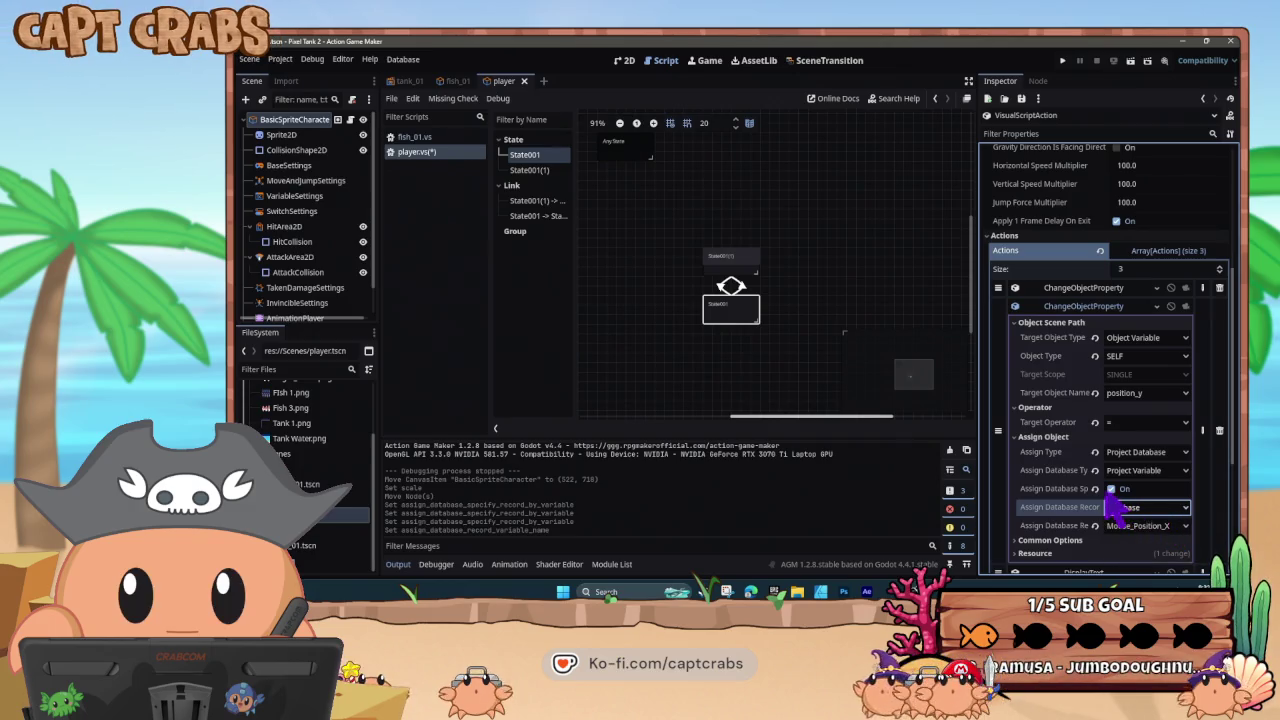
{"action": "left_click", "coordinate": [1110, 489]}
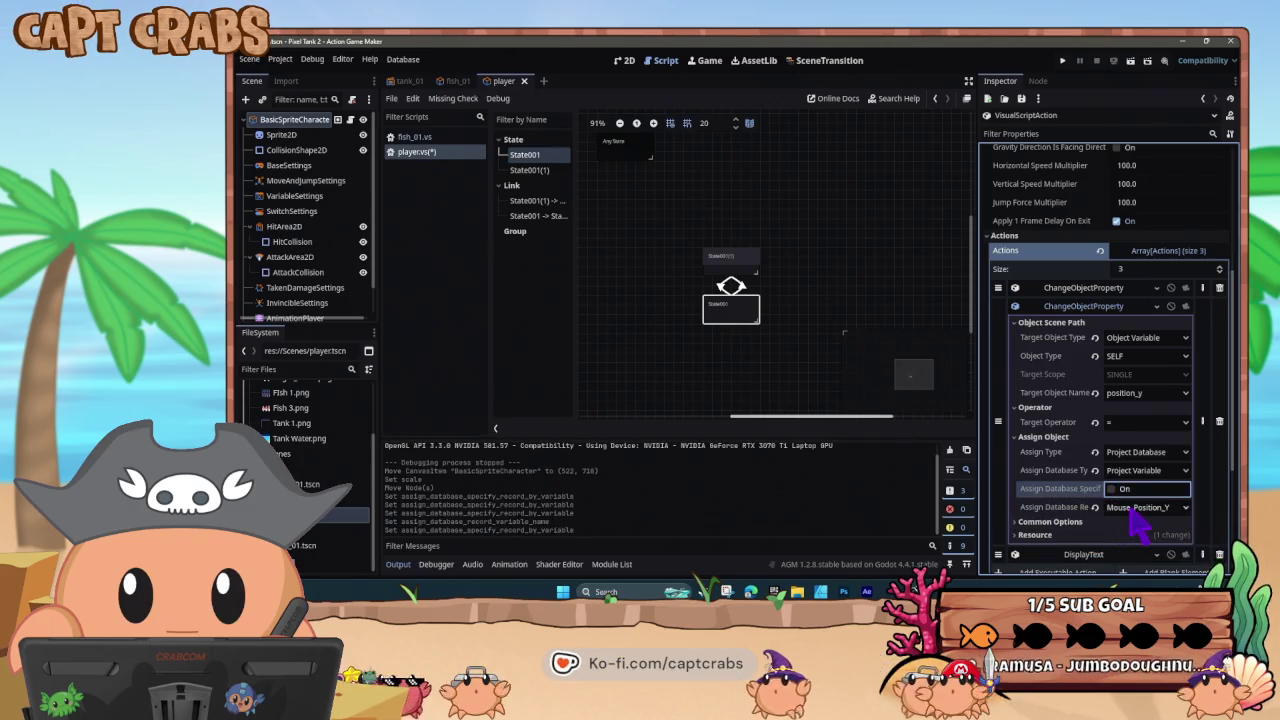
{"action": "left_click", "coordinate": [1130, 508]}
{"action": "left_click", "coordinate": [1140, 452]}
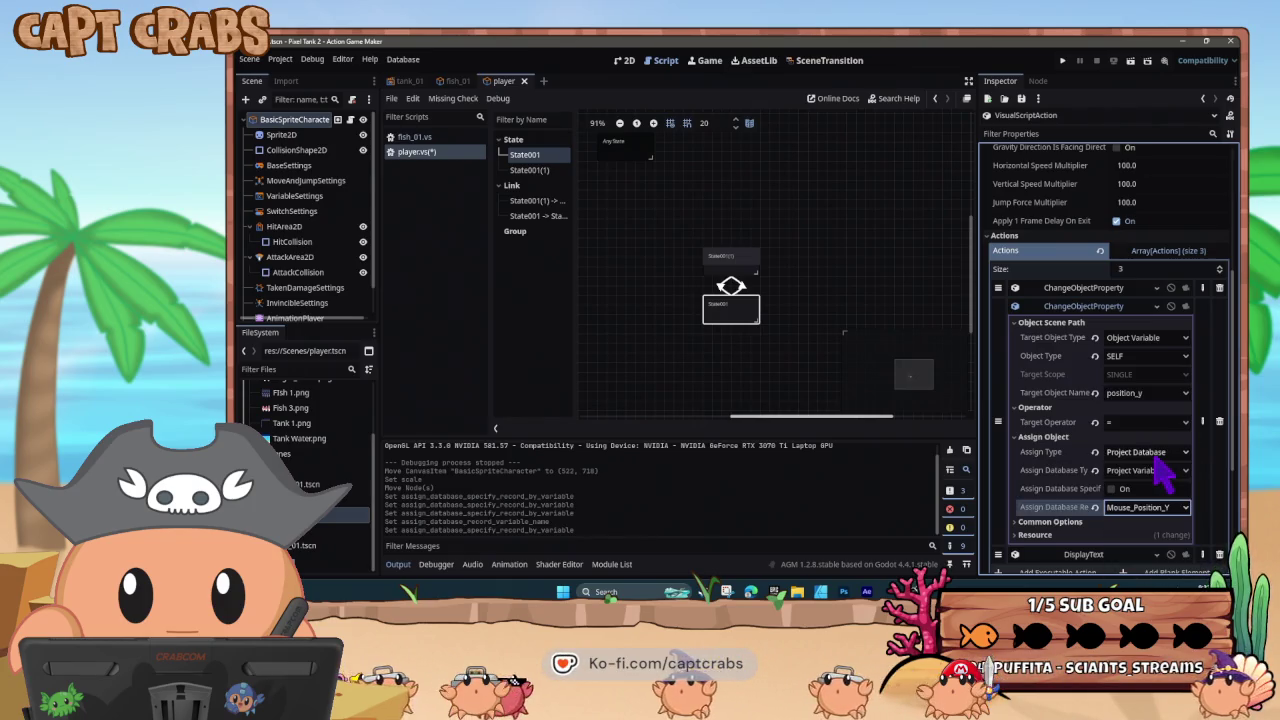
{"action": "left_click", "coordinate": [742, 316]}
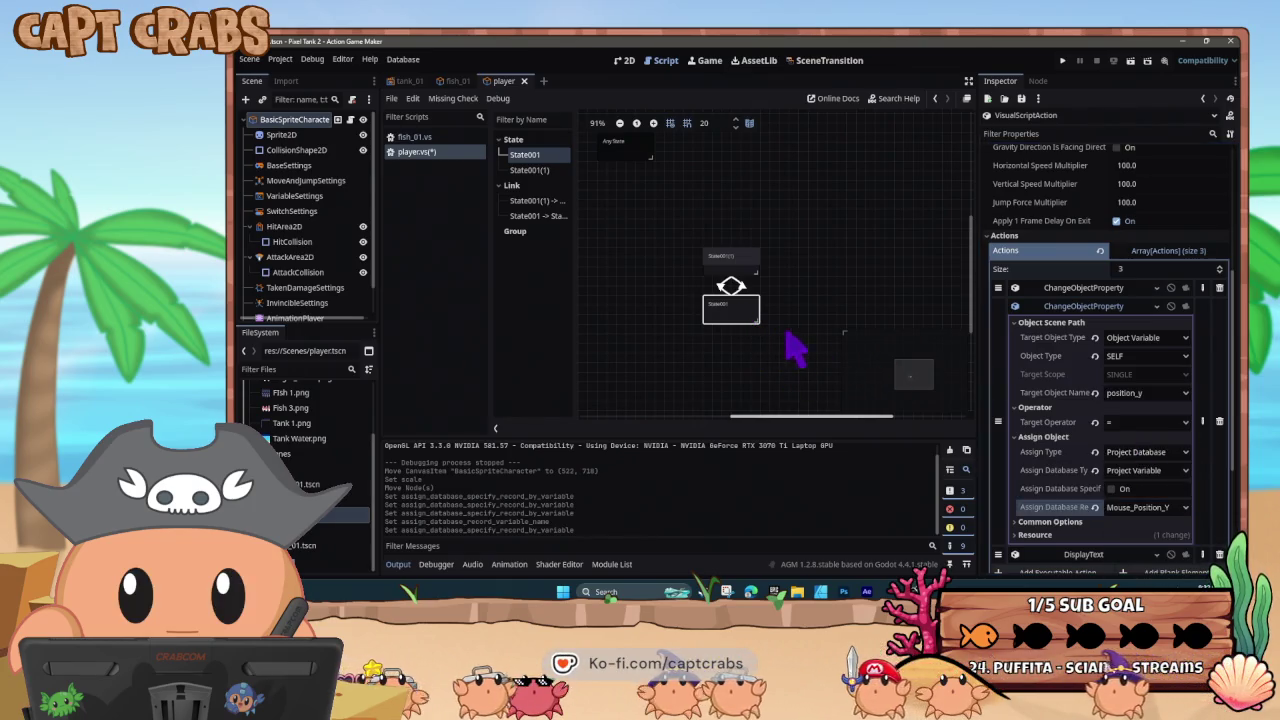
{"action": "left_click", "coordinate": [1052, 307]}
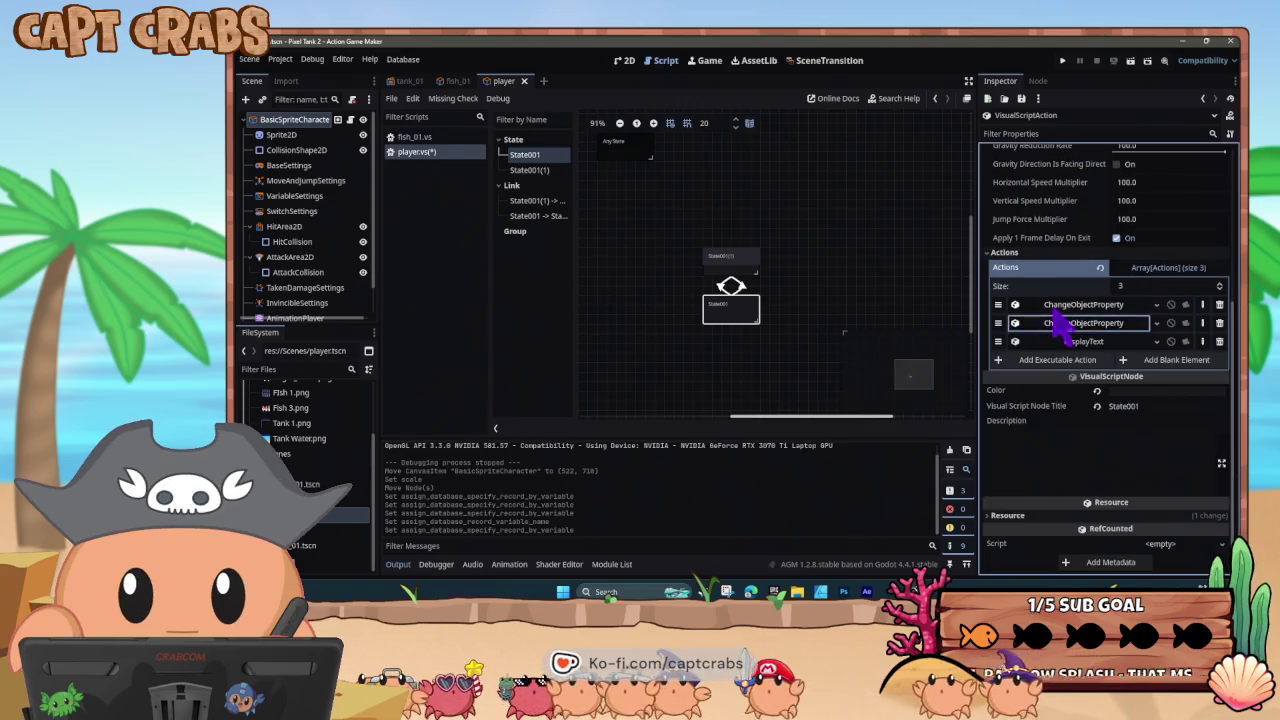
- Configure a DisplayText action to show the Mouse_Position_X project variable
{"action": "left_click", "coordinate": [1046, 364]}
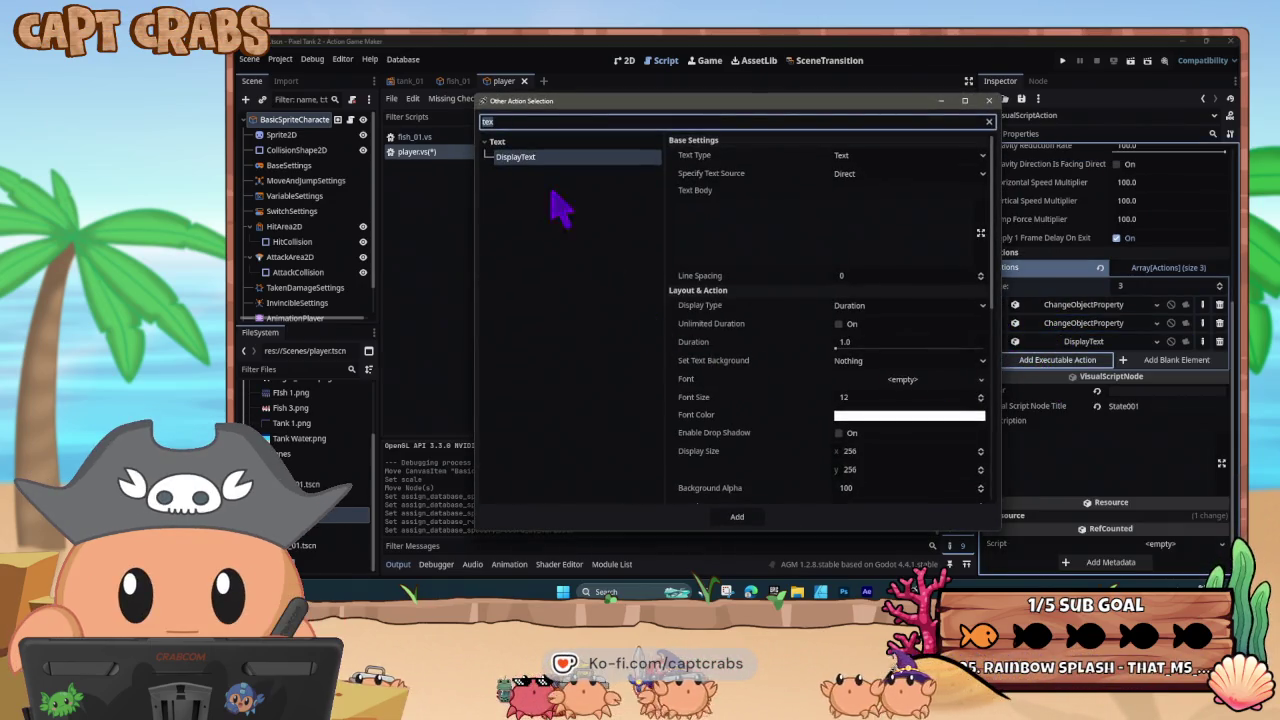
{"action": "left_click", "coordinate": [880, 175]}
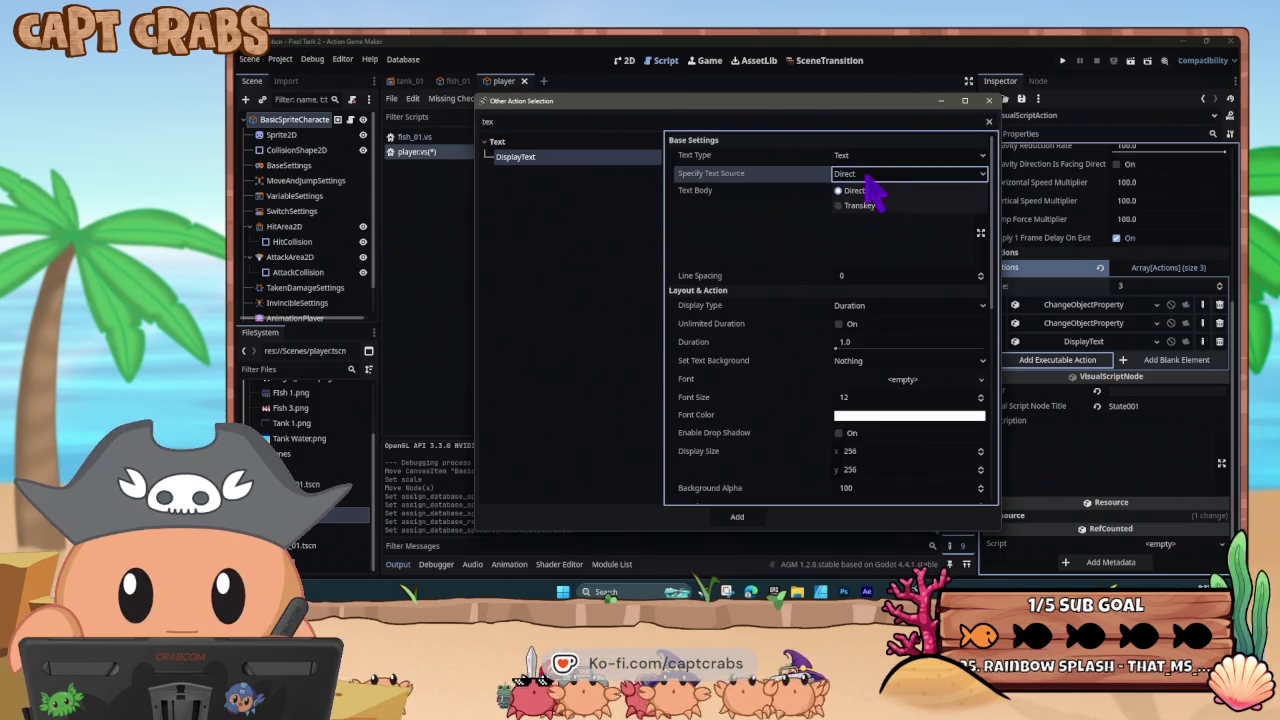
{"action": "left_click", "coordinate": [886, 176]}
{"action": "left_click", "coordinate": [882, 156]}
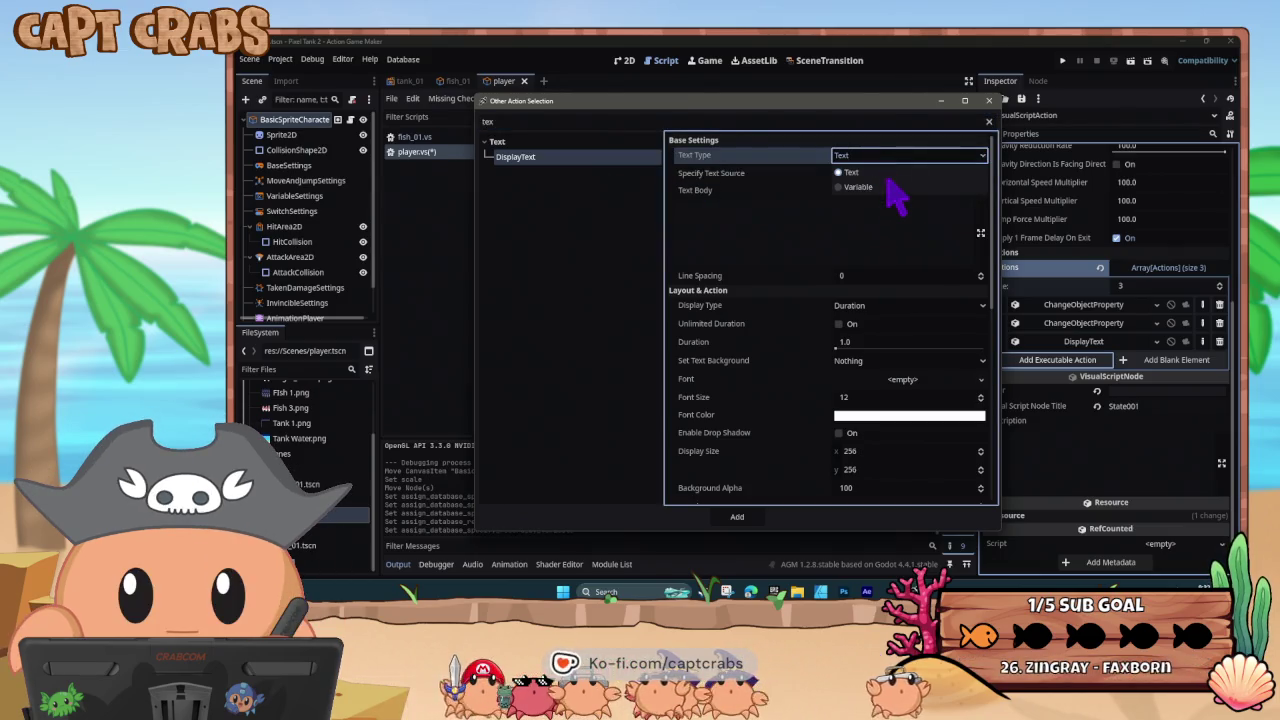
{"action": "left_click", "coordinate": [882, 187]}
{"action": "left_click", "coordinate": [880, 173]}
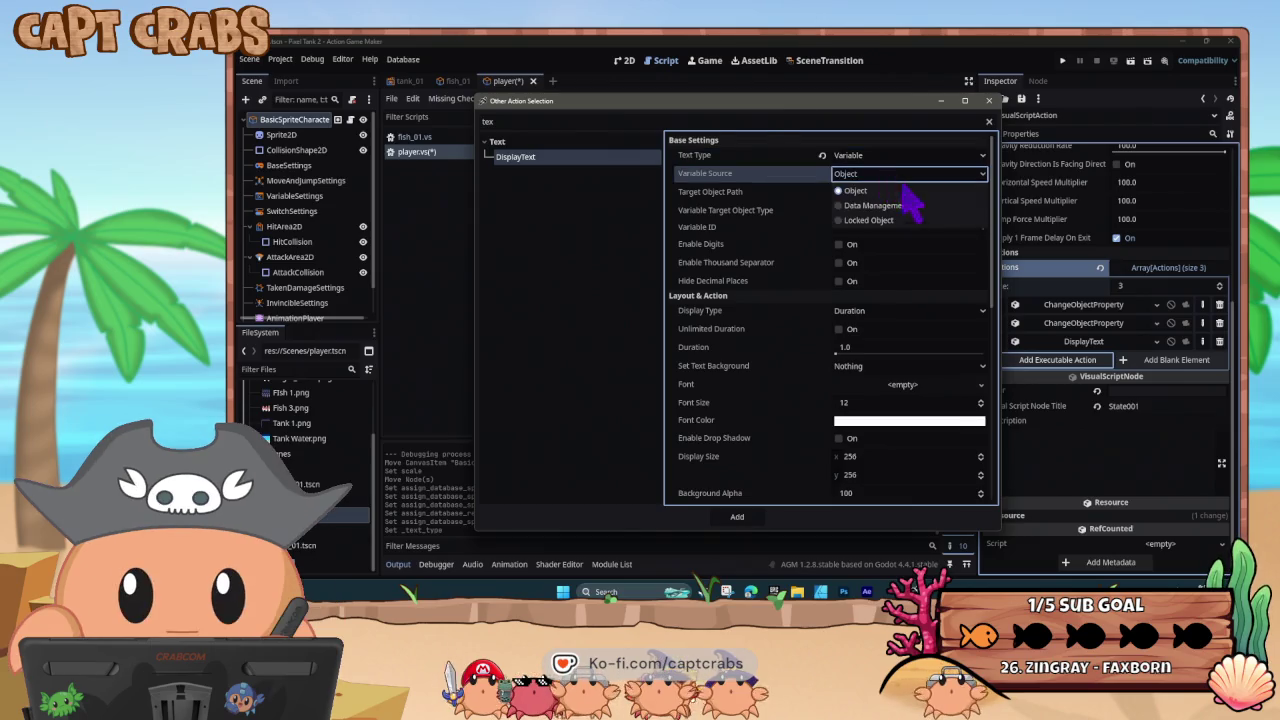
{"action": "left_click", "coordinate": [876, 206]}
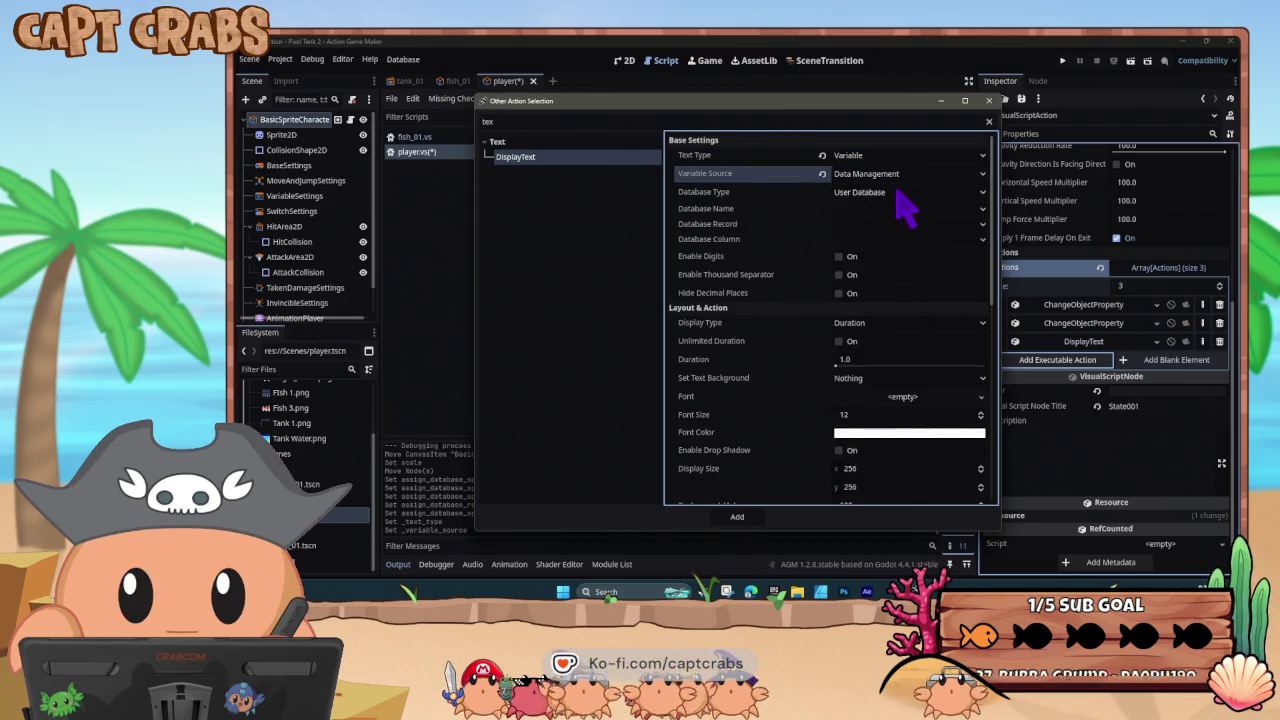
{"action": "left_click", "coordinate": [898, 194]}
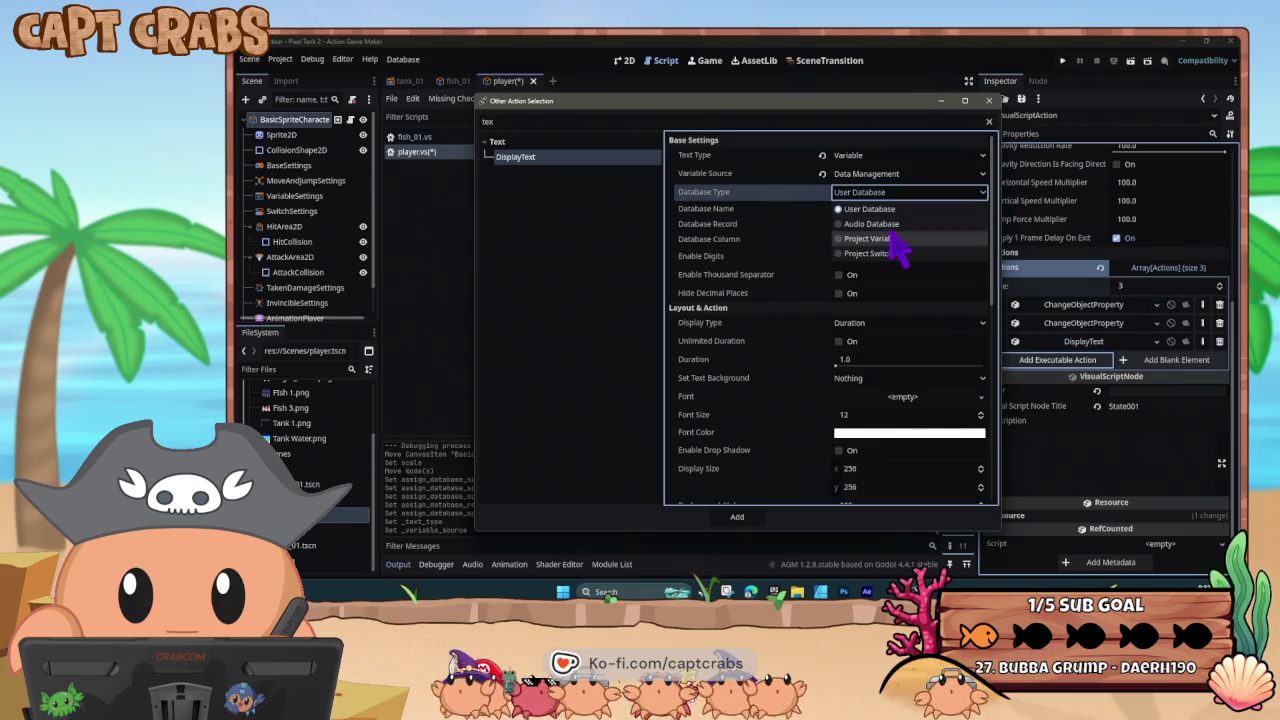
{"action": "left_click", "coordinate": [880, 238]}
{"action": "left_click", "coordinate": [882, 210]}
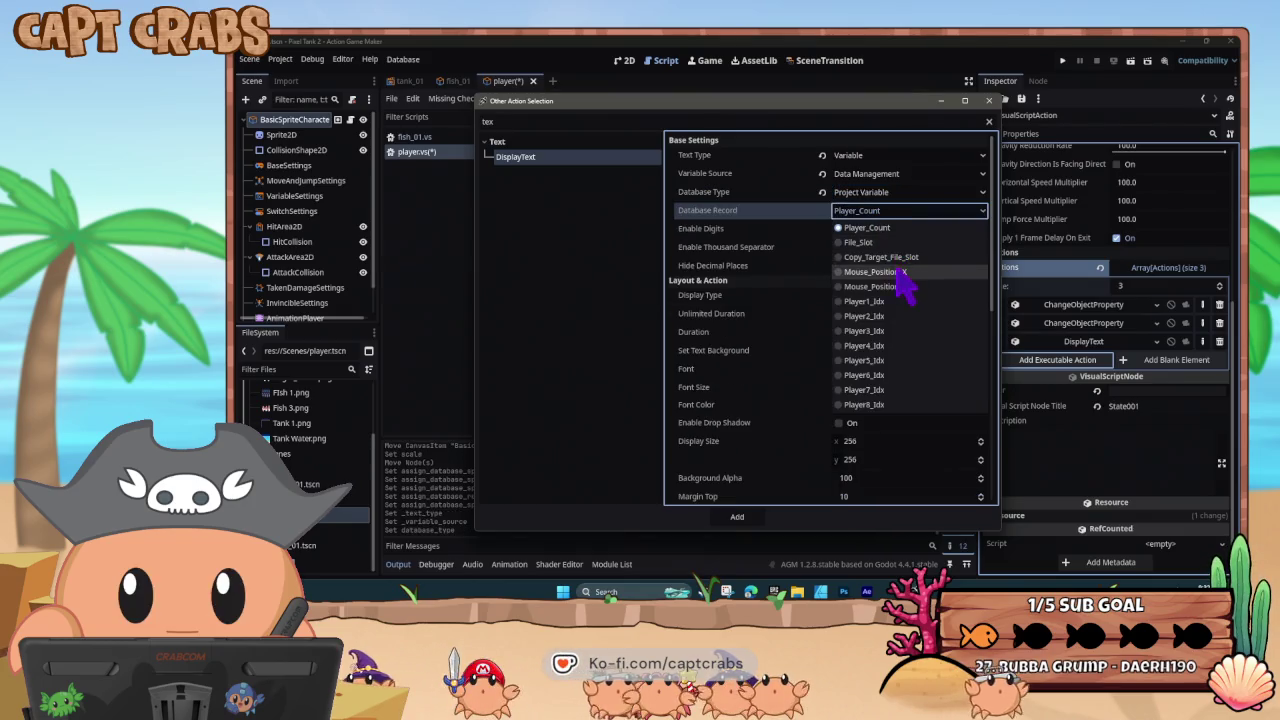
{"action": "left_click", "coordinate": [900, 273]}
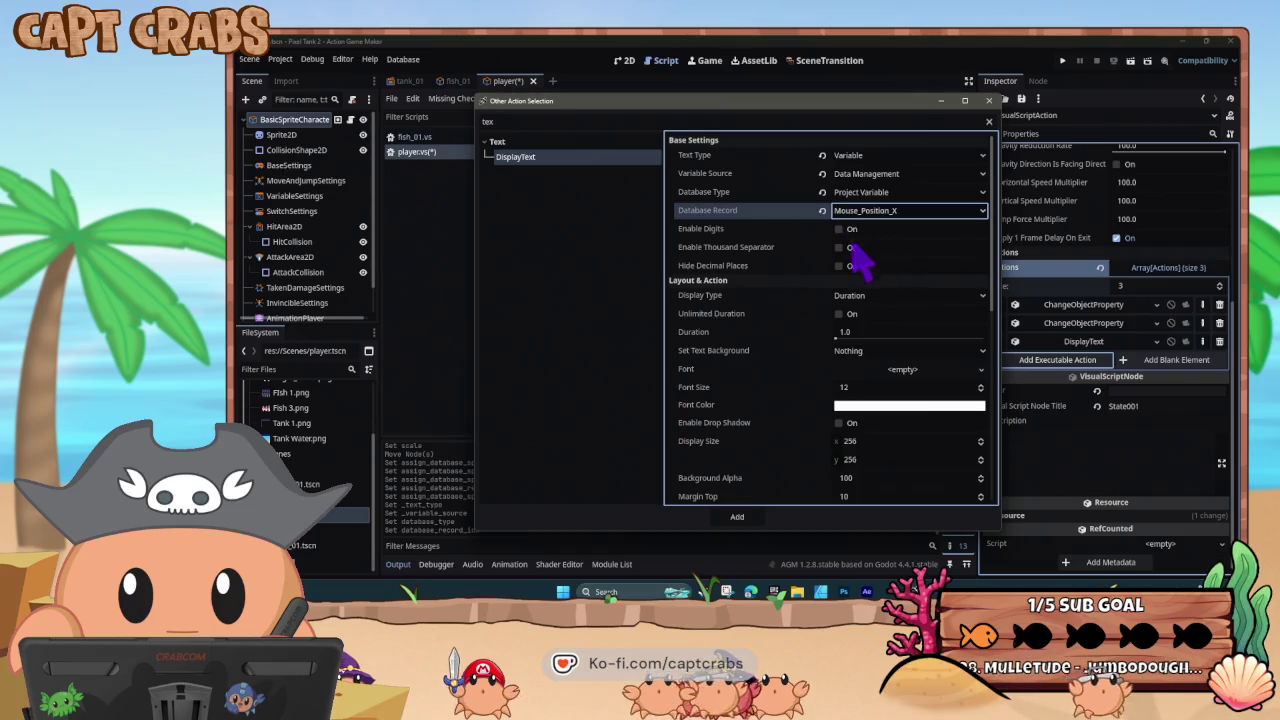
- Set the text's font size to 40 and add it to State001's actions
{"action": "left_click", "coordinate": [871, 388]}
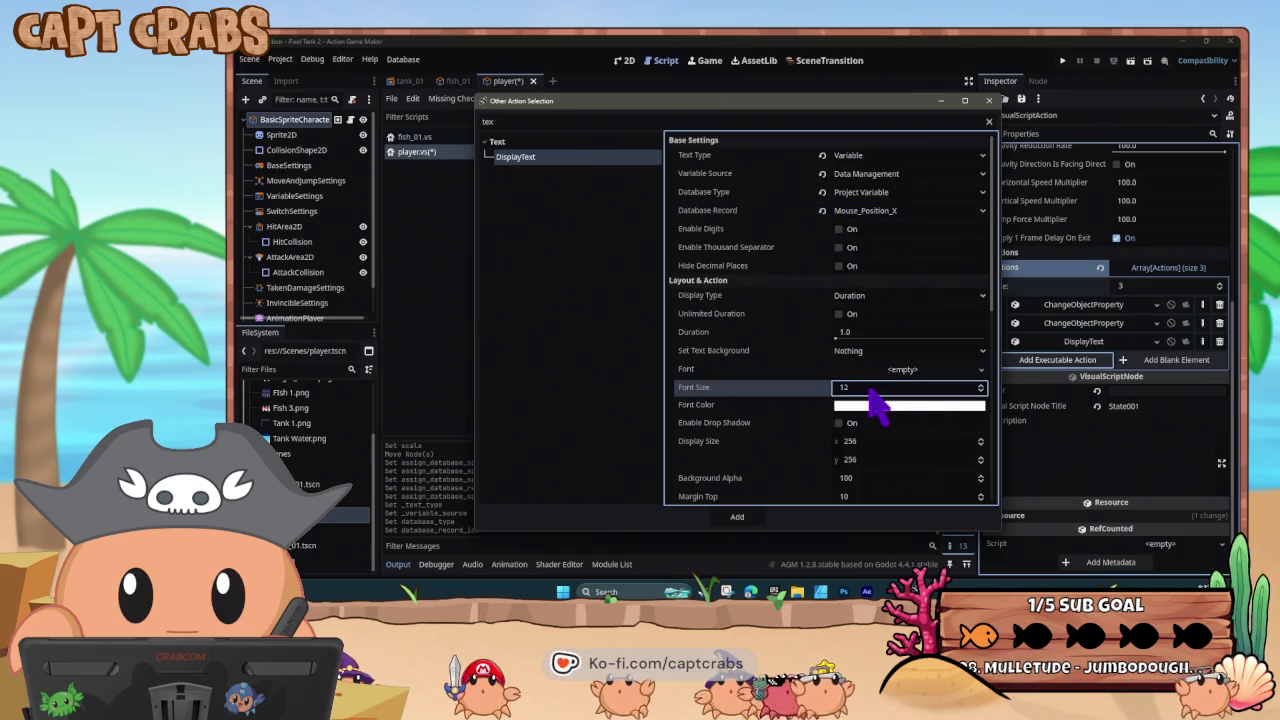
{"action": "type", "text": "14"}
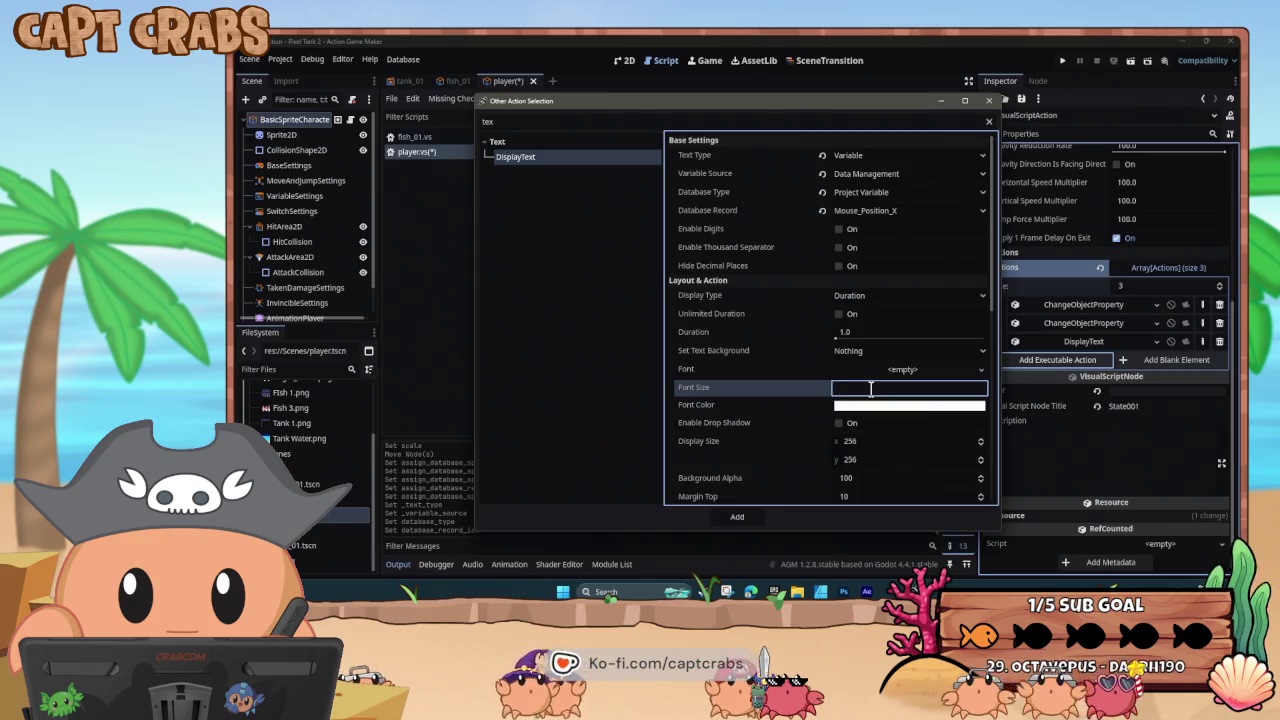
{"action": "left_click", "coordinate": [796, 428]}
{"action": "left_click", "coordinate": [755, 518]}
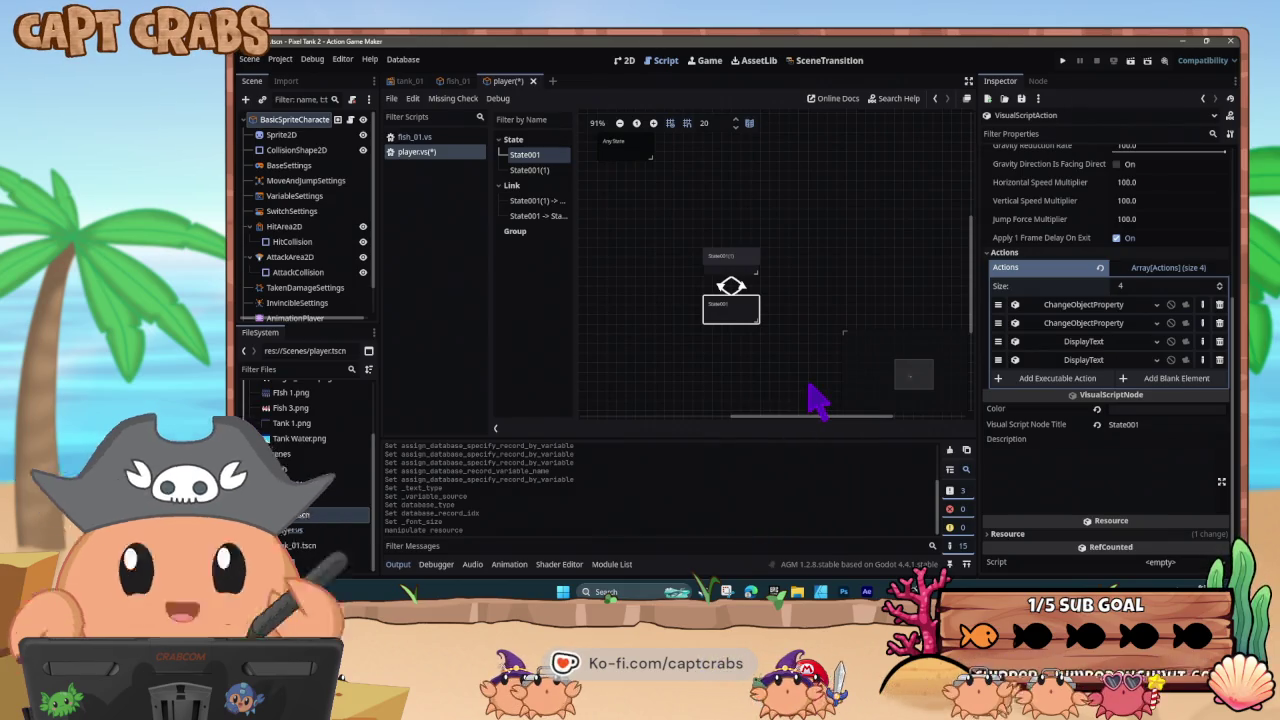
- Save and test-run the game with F5, then close it with Alt+F4
{"action": "key", "text": "F5"}
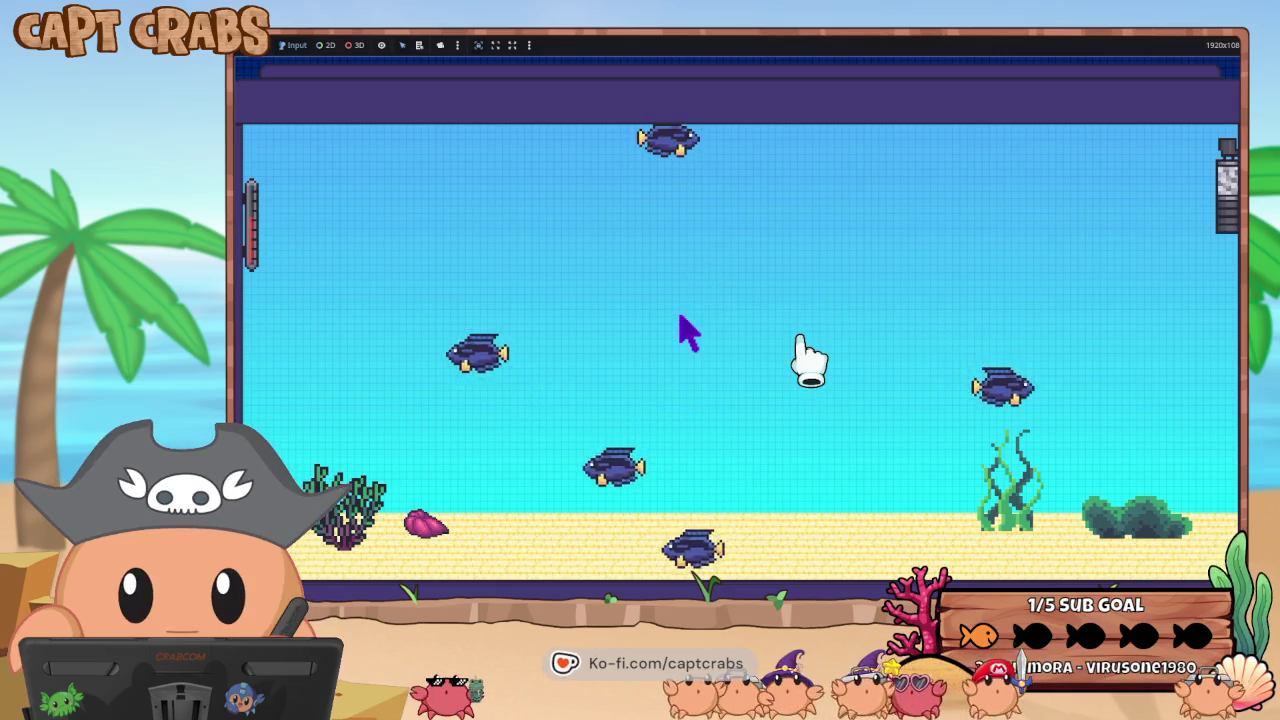
{"action": "key", "text": "super"}
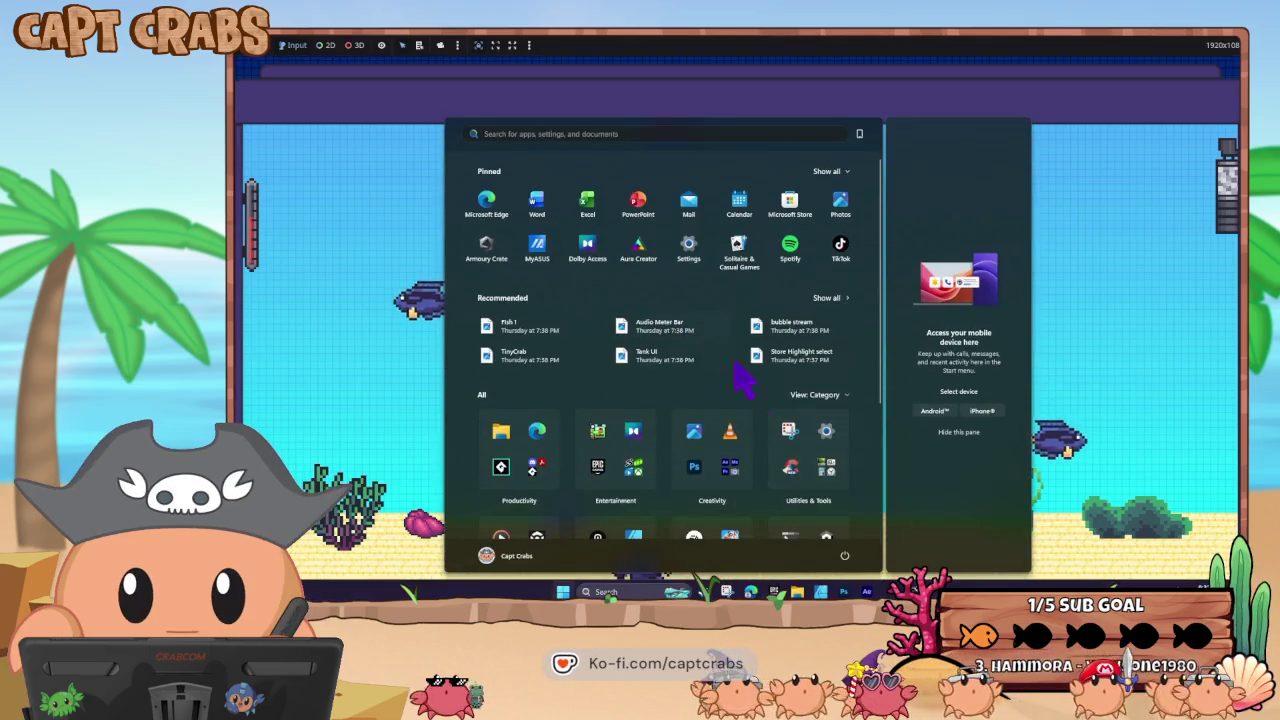
{"action": "key", "text": "alt+F4"}
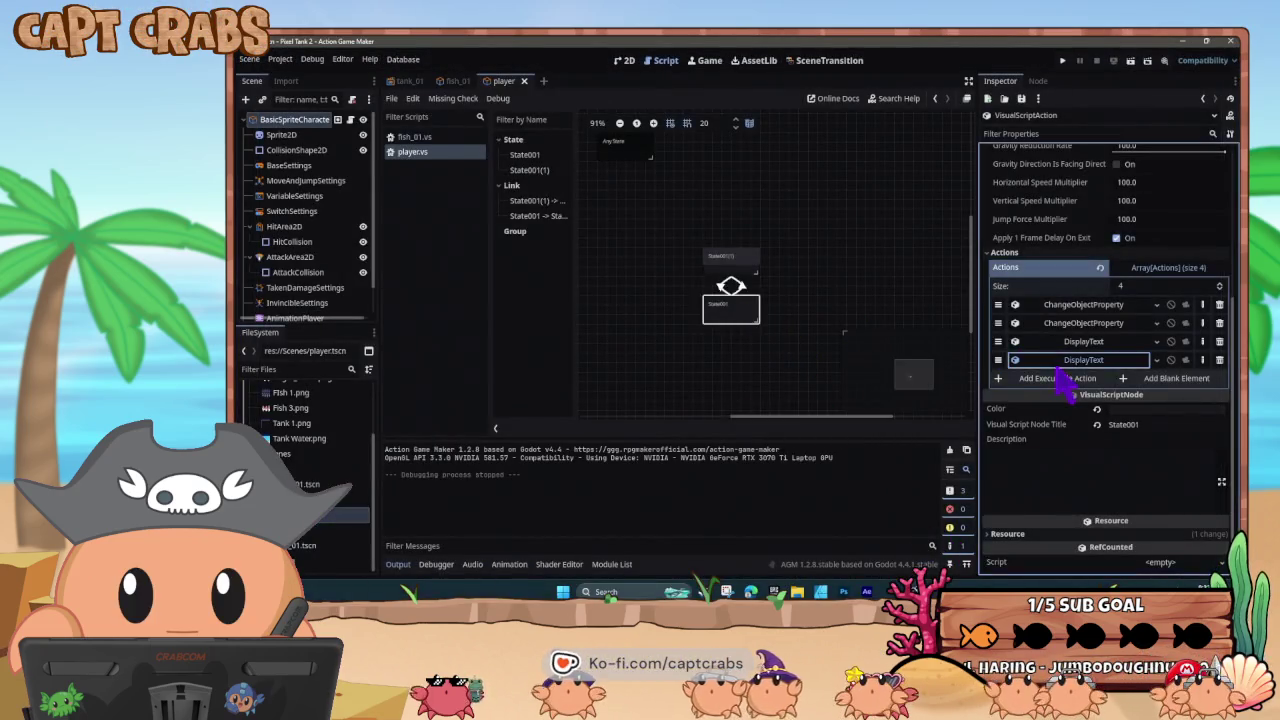
- Turn on Unlimited Duration in the fourth DisplayText action's Layout & Action settings
{"action": "left_click", "coordinate": [1060, 365]}
{"action": "left_click", "coordinate": [1030, 389]}
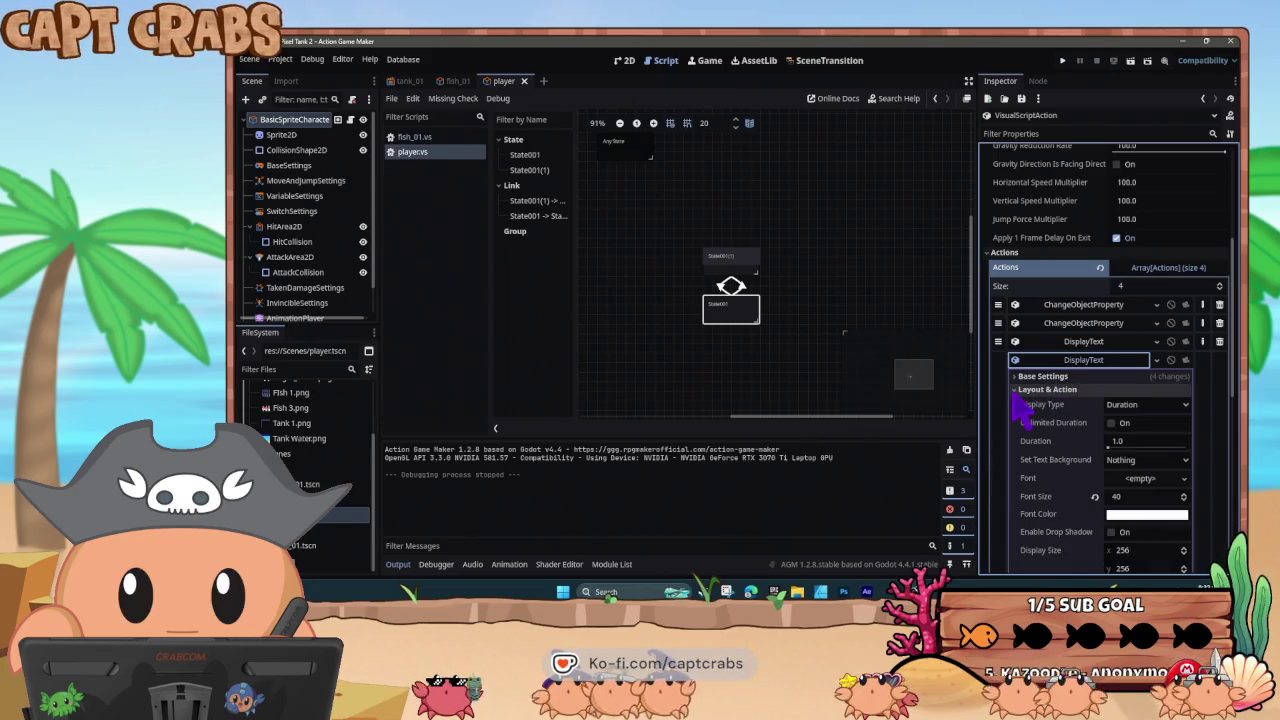
{"action": "left_click", "coordinate": [1112, 423]}
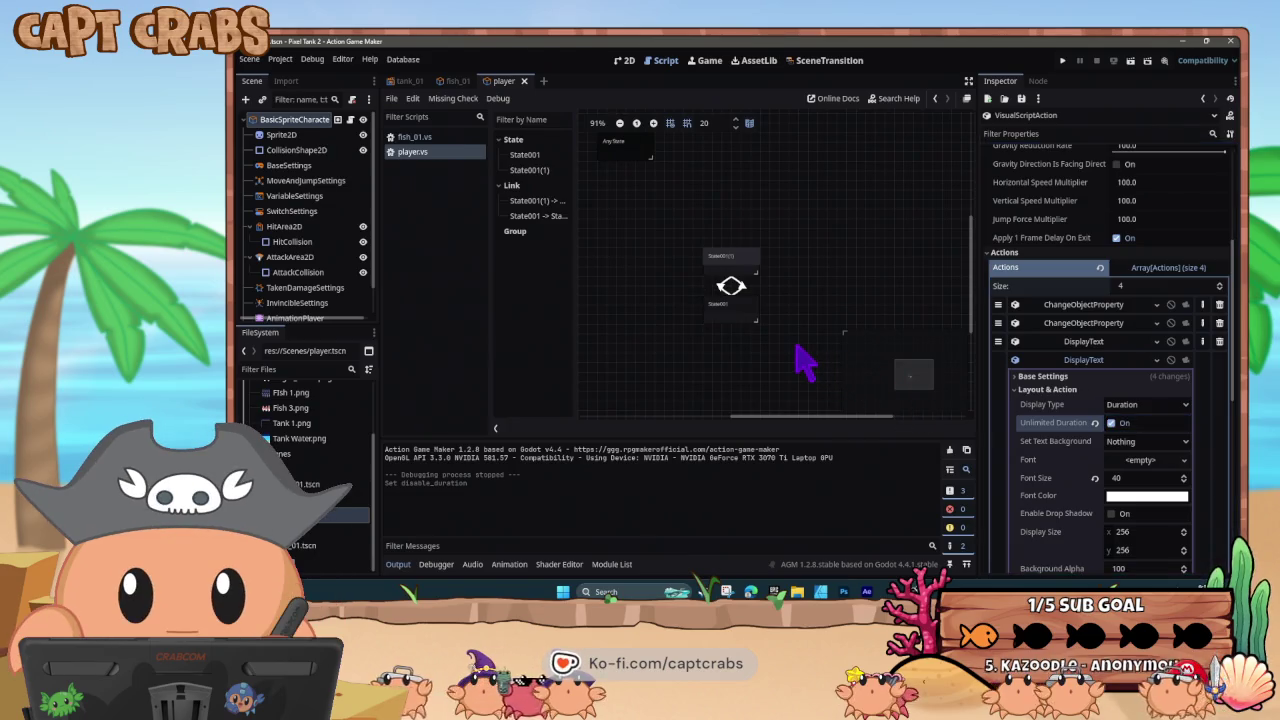
- Run the game to see the live mouse-position number, then return to the editor
{"action": "key", "text": "F5"}
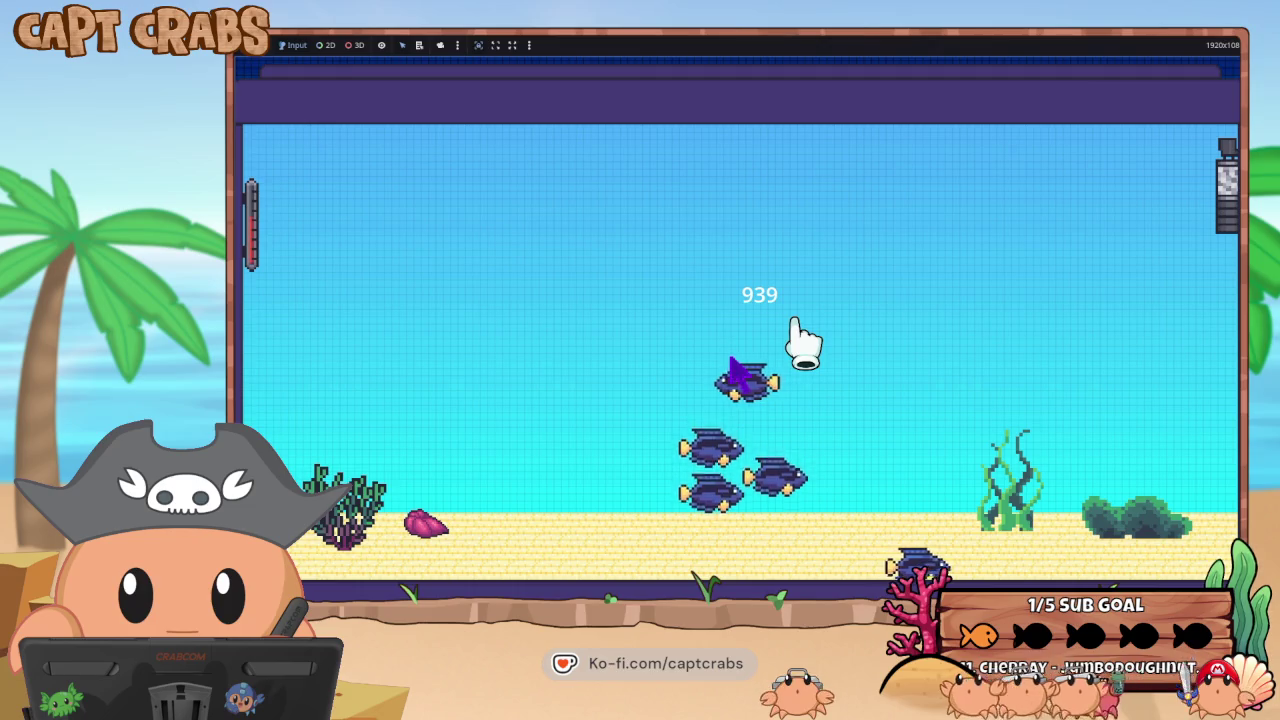
{"action": "key", "text": "super"}
{"action": "mouse_move", "coordinate": [866, 591]}
{"action": "left_click", "coordinate": [886, 517]}
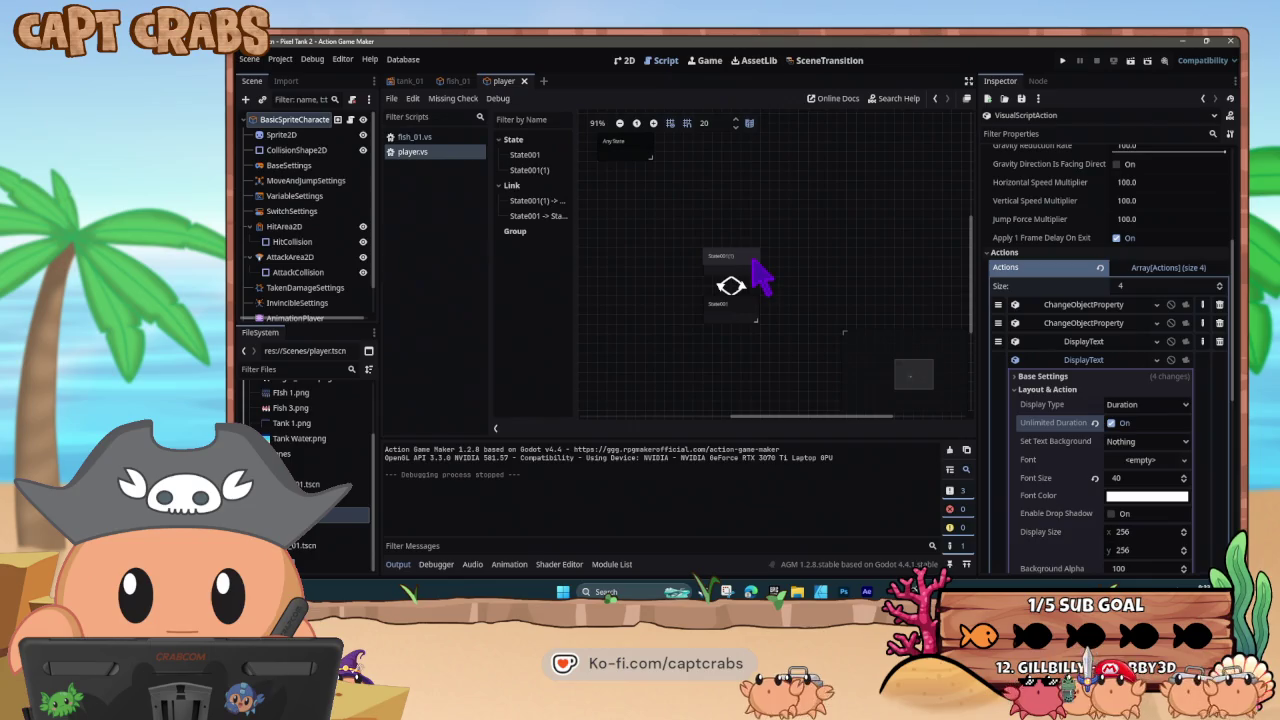
- Delete the State001 → State001(1) link, rerun the game, and switch back to the editor
{"action": "left_click", "coordinate": [740, 287]}
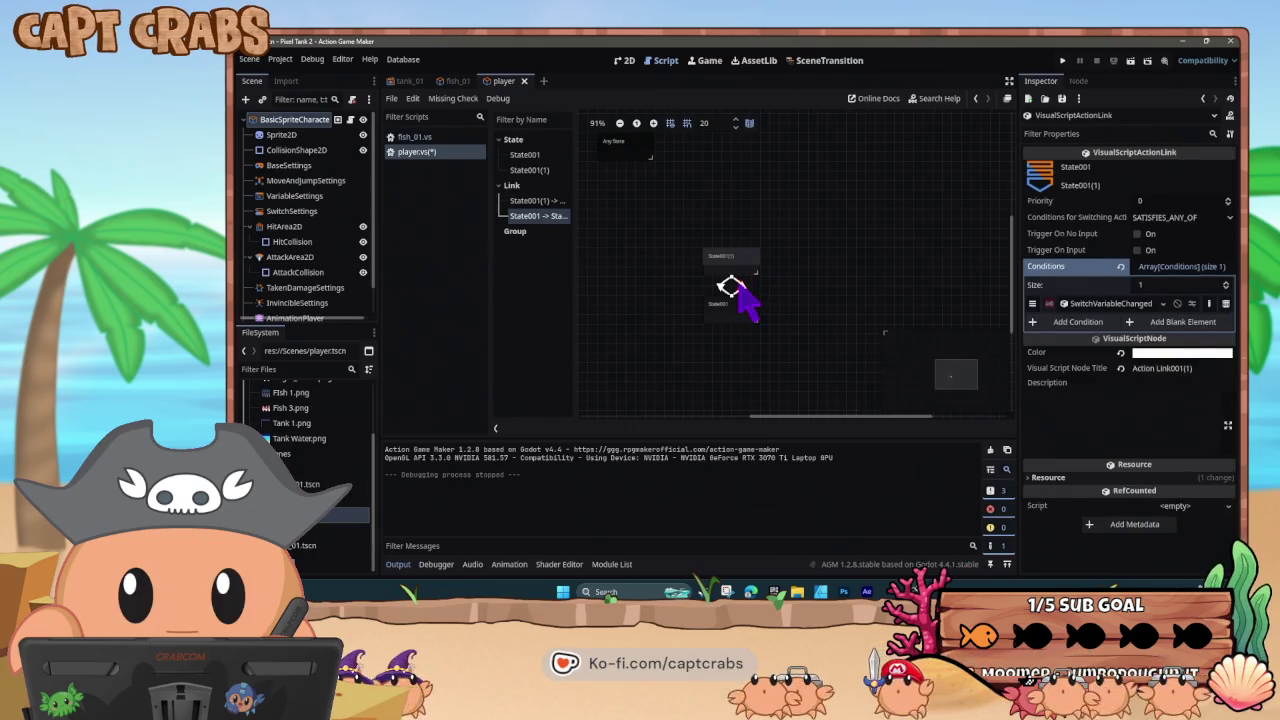
{"action": "key", "text": "Delete"}
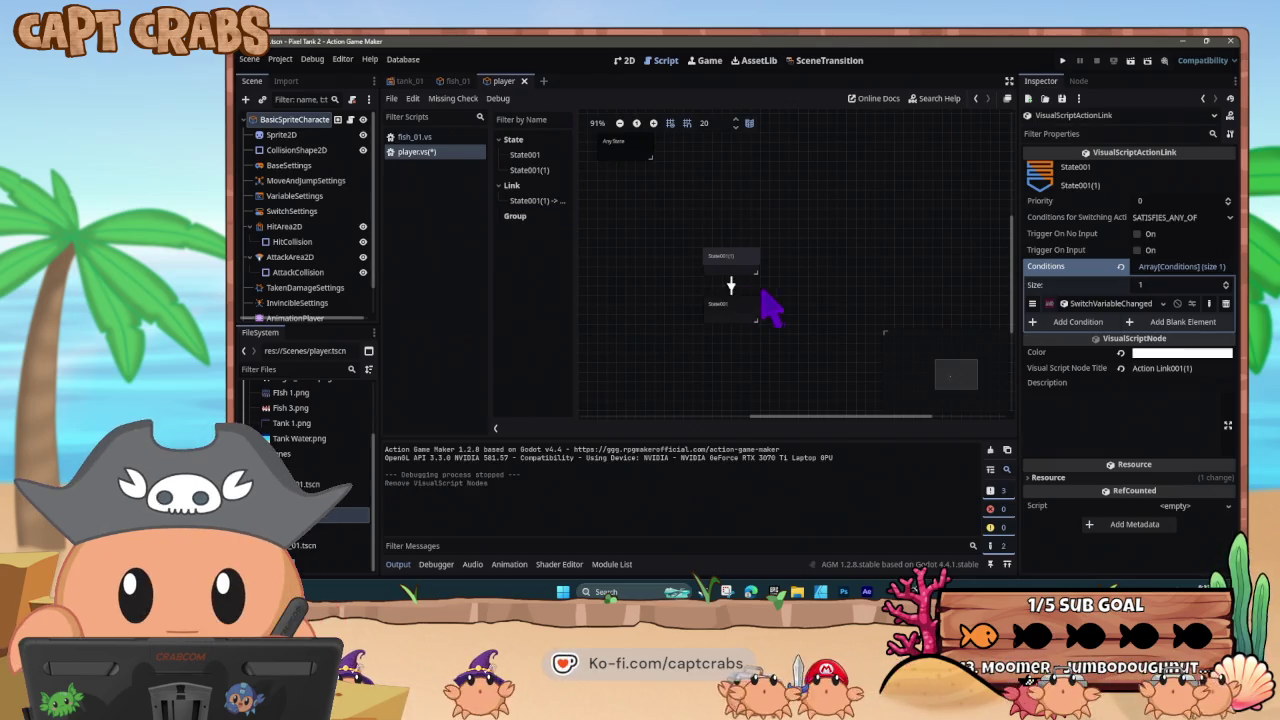
{"action": "key", "text": "F5"}
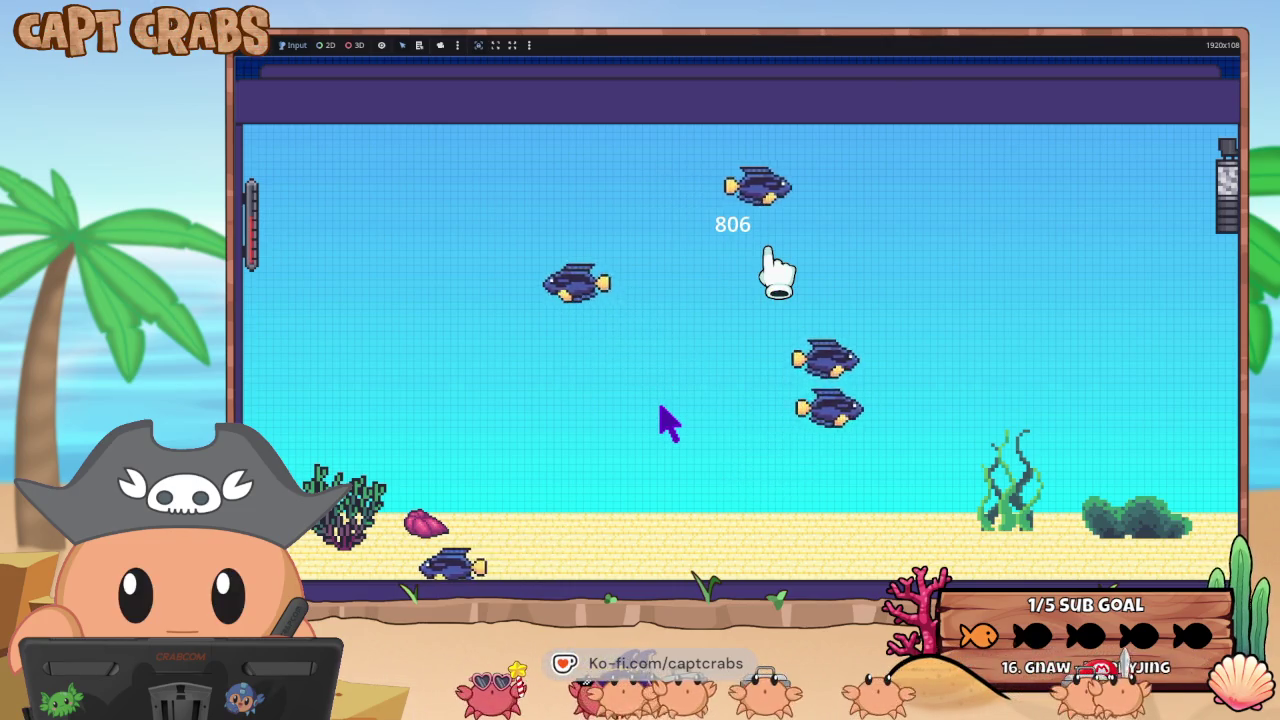
{"action": "key", "text": "alt+Tab"}
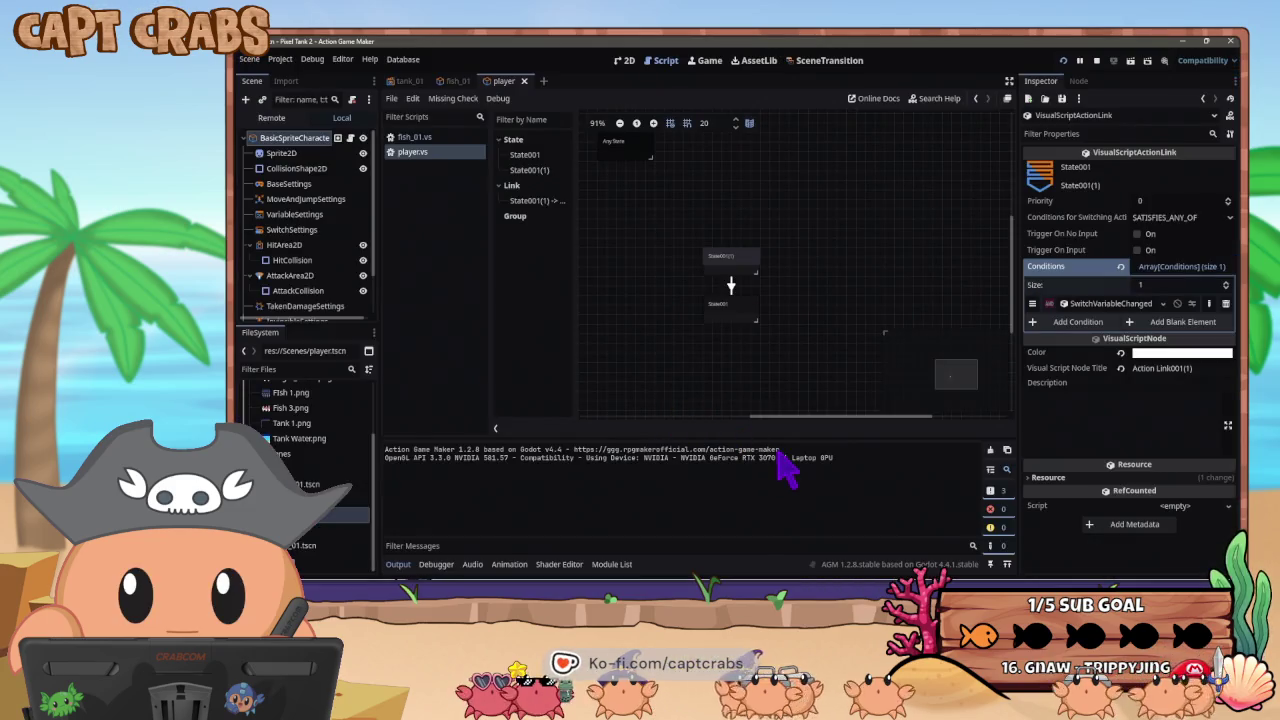
- Return to the editor and reselect State001(1) and its link from State001
{"action": "key", "text": "super"}
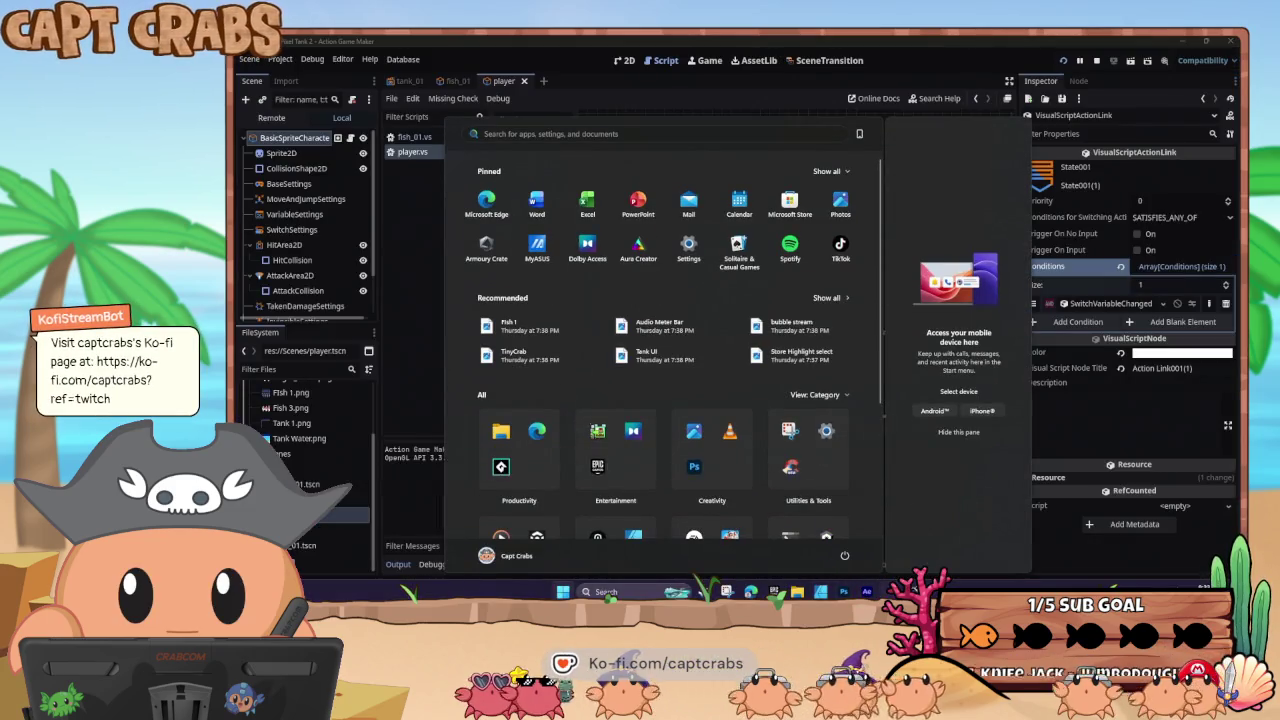
{"action": "key", "text": "super"}
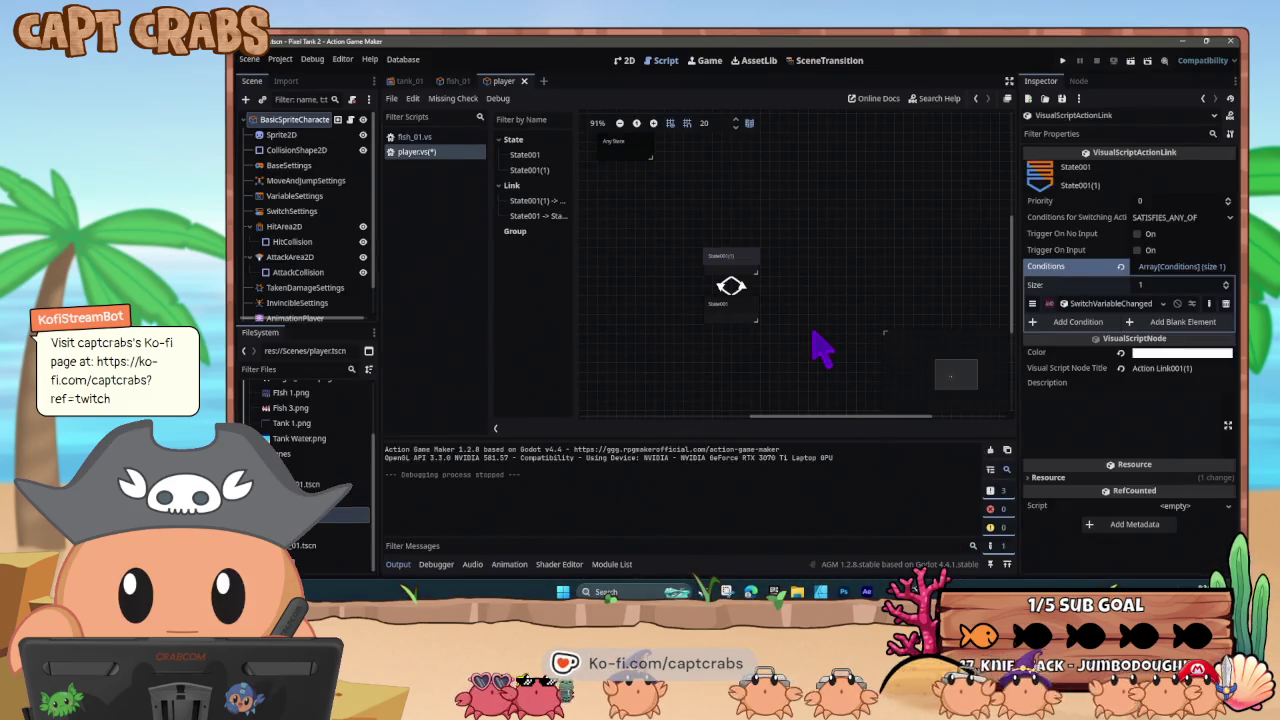
{"action": "left_click", "coordinate": [731, 272]}
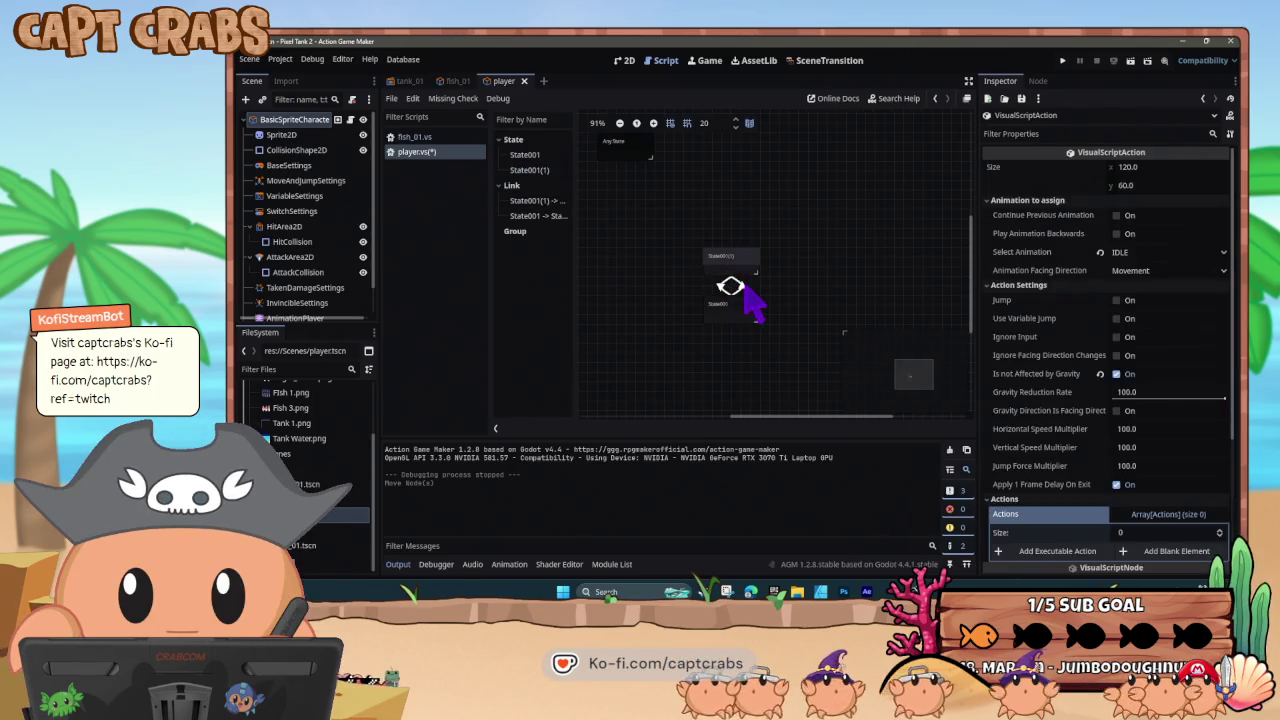
{"action": "left_click", "coordinate": [740, 284]}
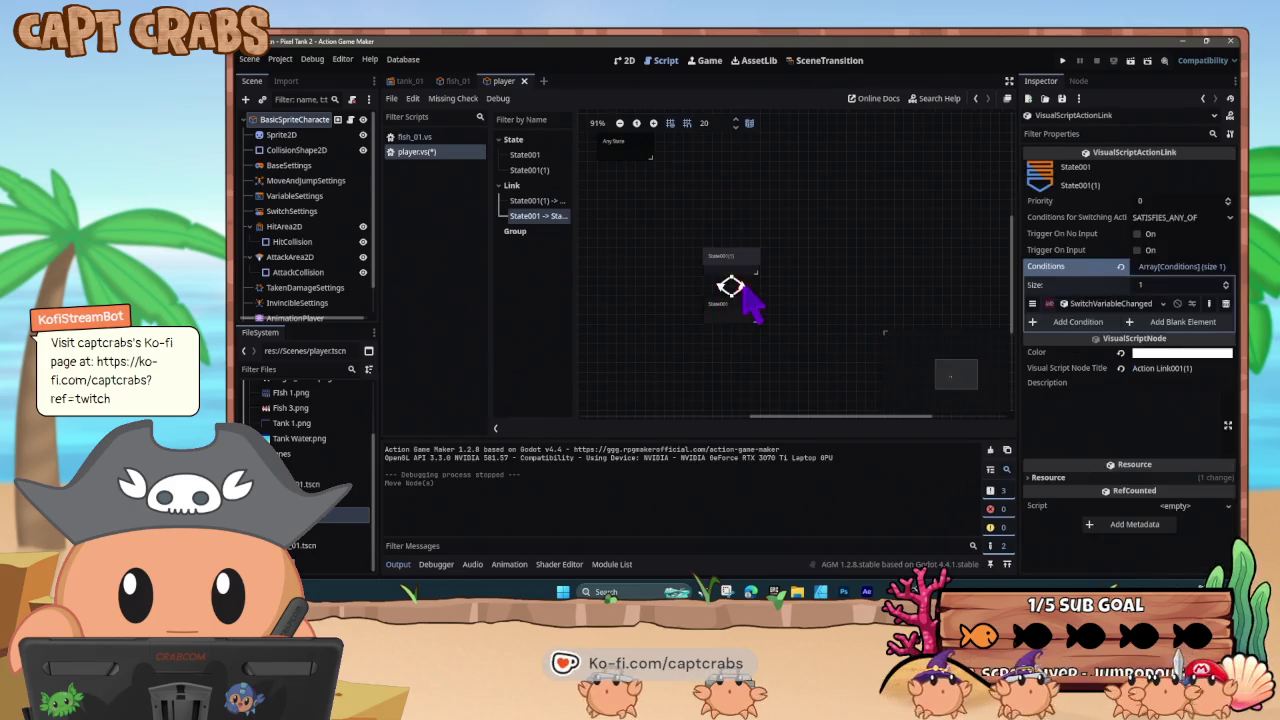
- Select State001, check its first ChangeObjectProperty action, and bring up its add-action list
{"action": "left_click", "coordinate": [738, 318]}
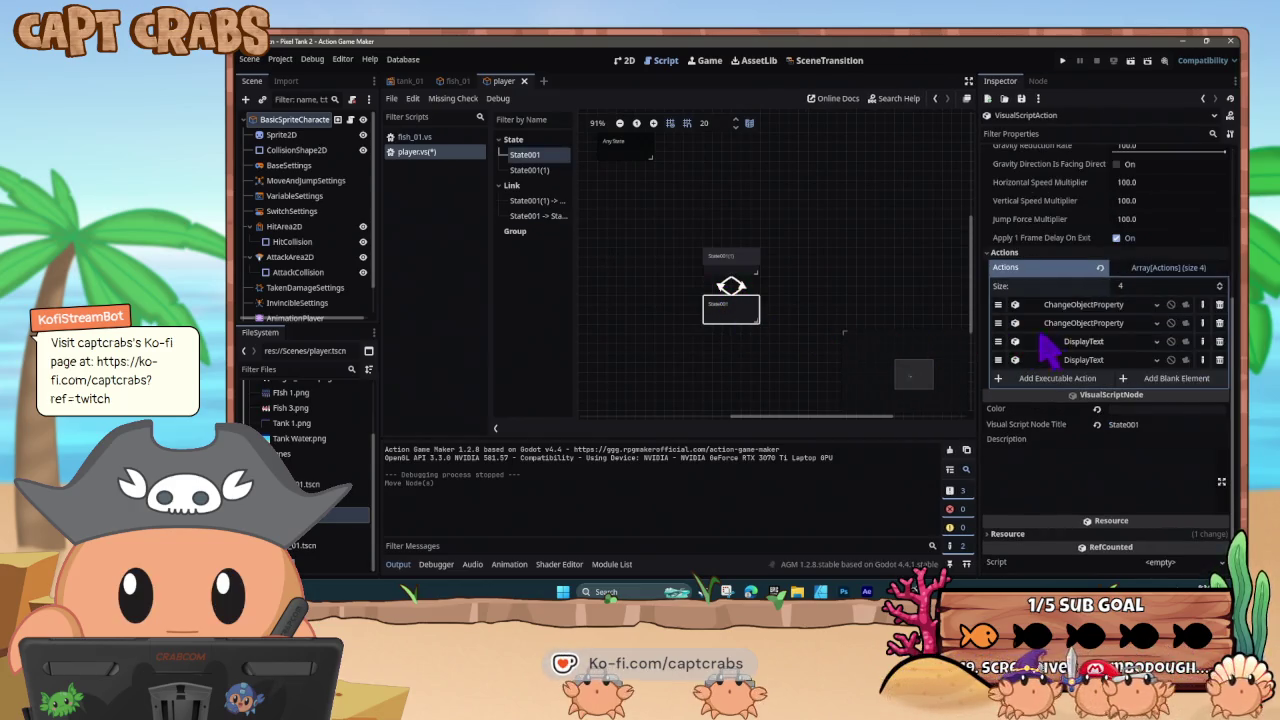
{"action": "left_click", "coordinate": [1082, 304]}
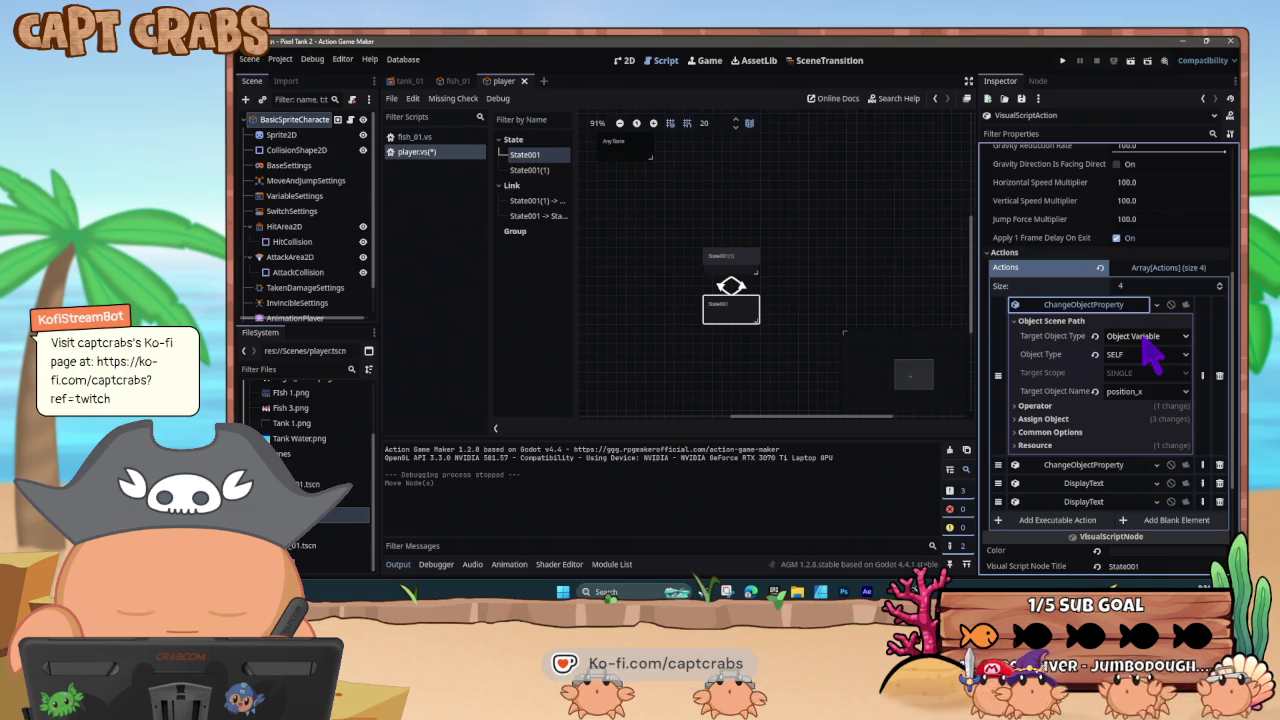
{"action": "left_click", "coordinate": [1095, 304]}
{"action": "left_click", "coordinate": [1060, 380]}
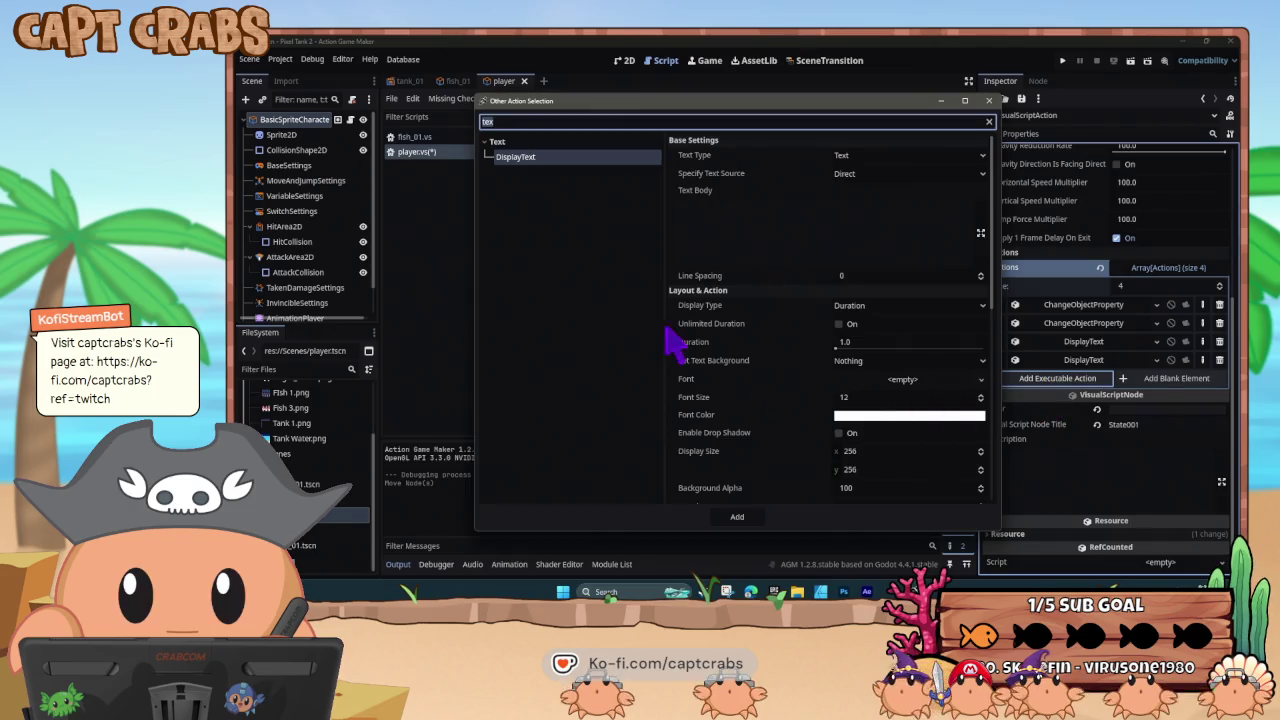
- Clear the action filter and pick ChangeObjectProperty after previewing nearby actions
{"action": "key", "text": "BackSpace"}
{"action": "key", "text": "BackSpace"}
{"action": "key", "text": "BackSpace"}
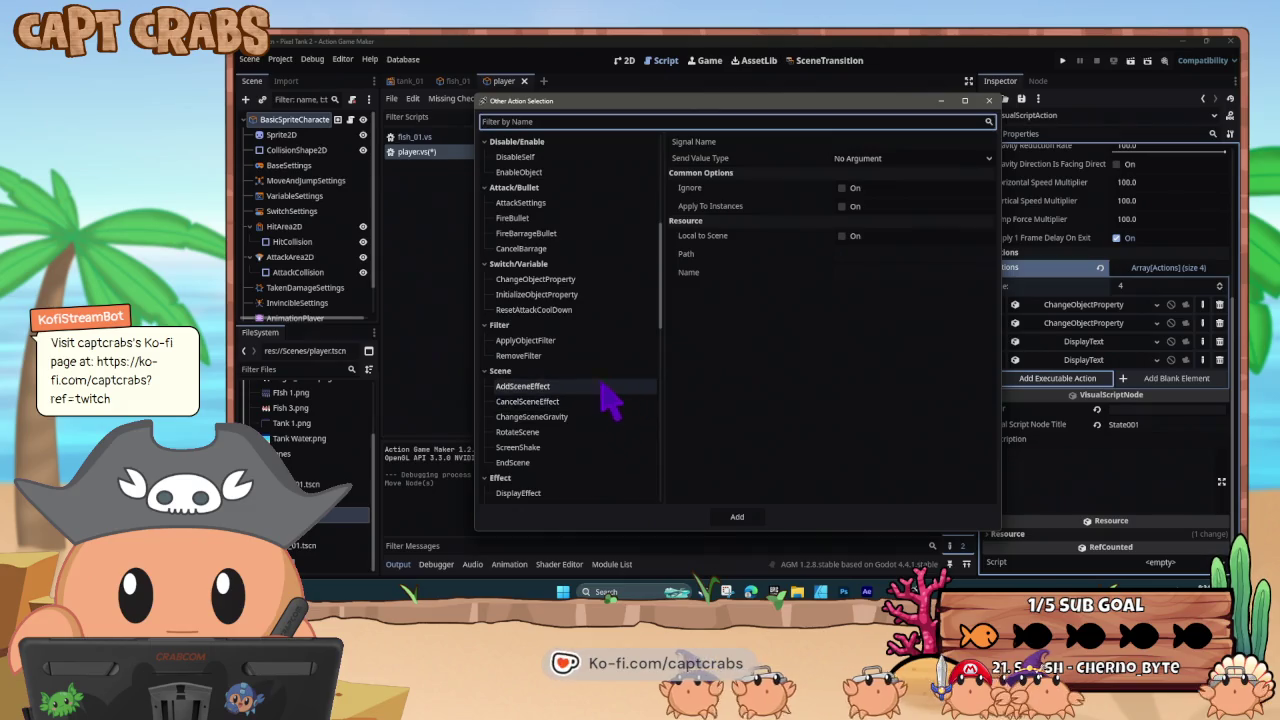
{"action": "left_click", "coordinate": [575, 296]}
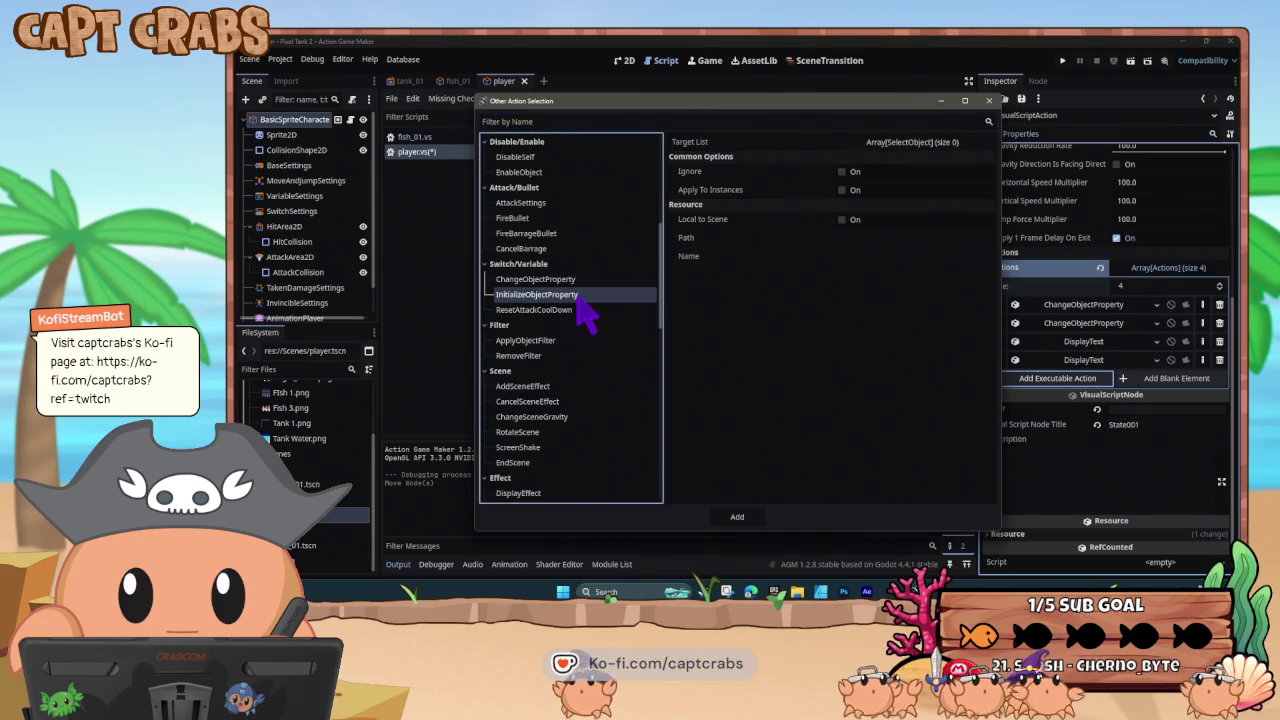
{"action": "left_click", "coordinate": [574, 284]}
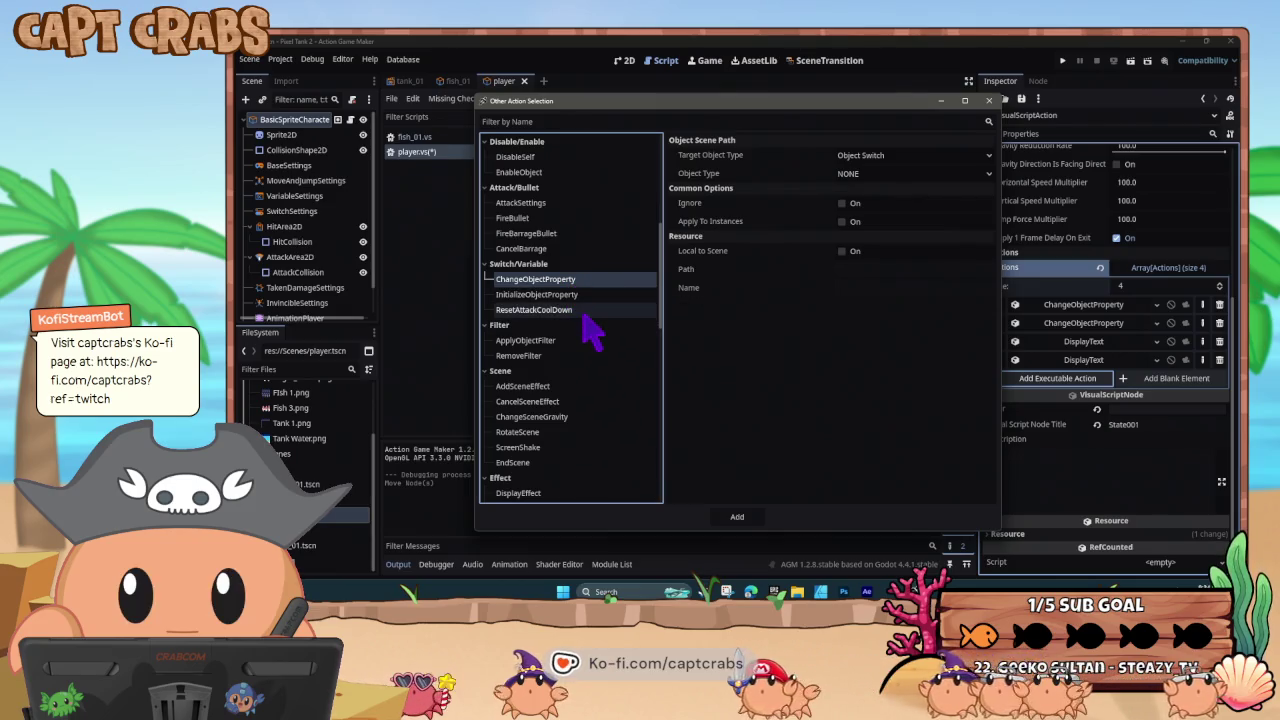
{"action": "left_click", "coordinate": [585, 311]}
{"action": "left_click", "coordinate": [575, 281]}
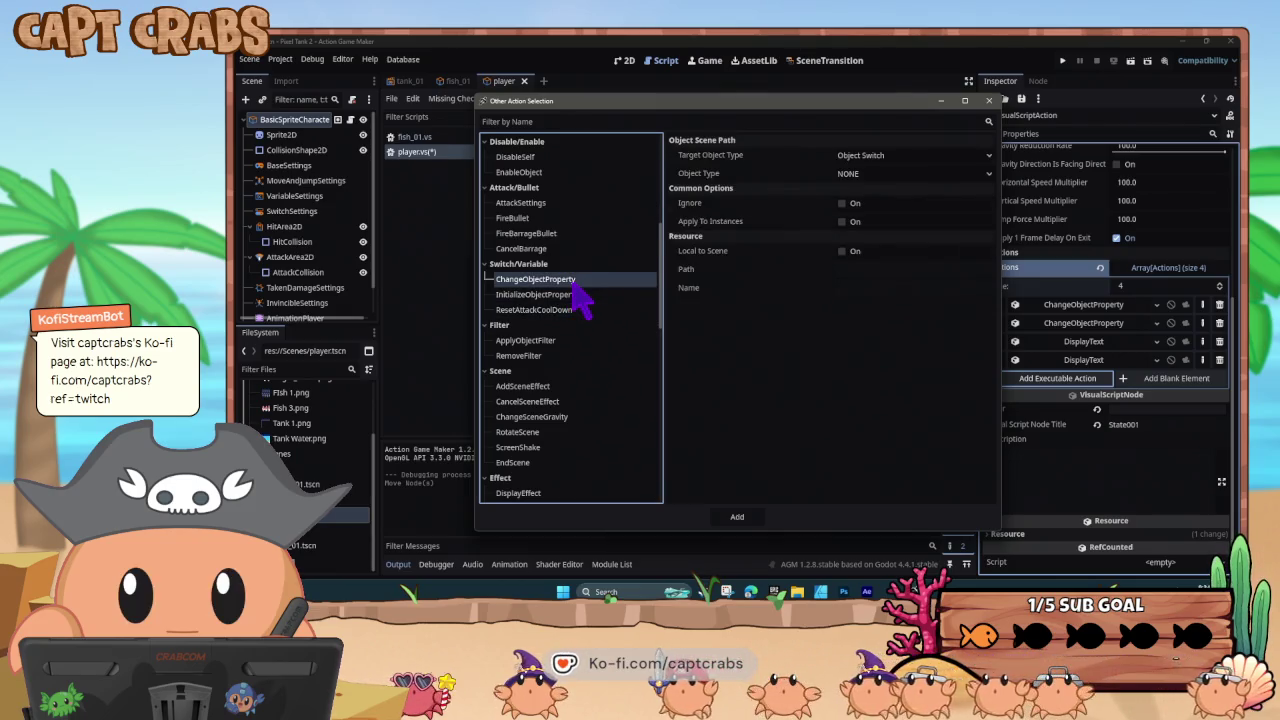
- Target the SELF object variable position_x
{"action": "left_click", "coordinate": [902, 157]}
{"action": "left_click", "coordinate": [895, 187]}
{"action": "left_click", "coordinate": [893, 176]}
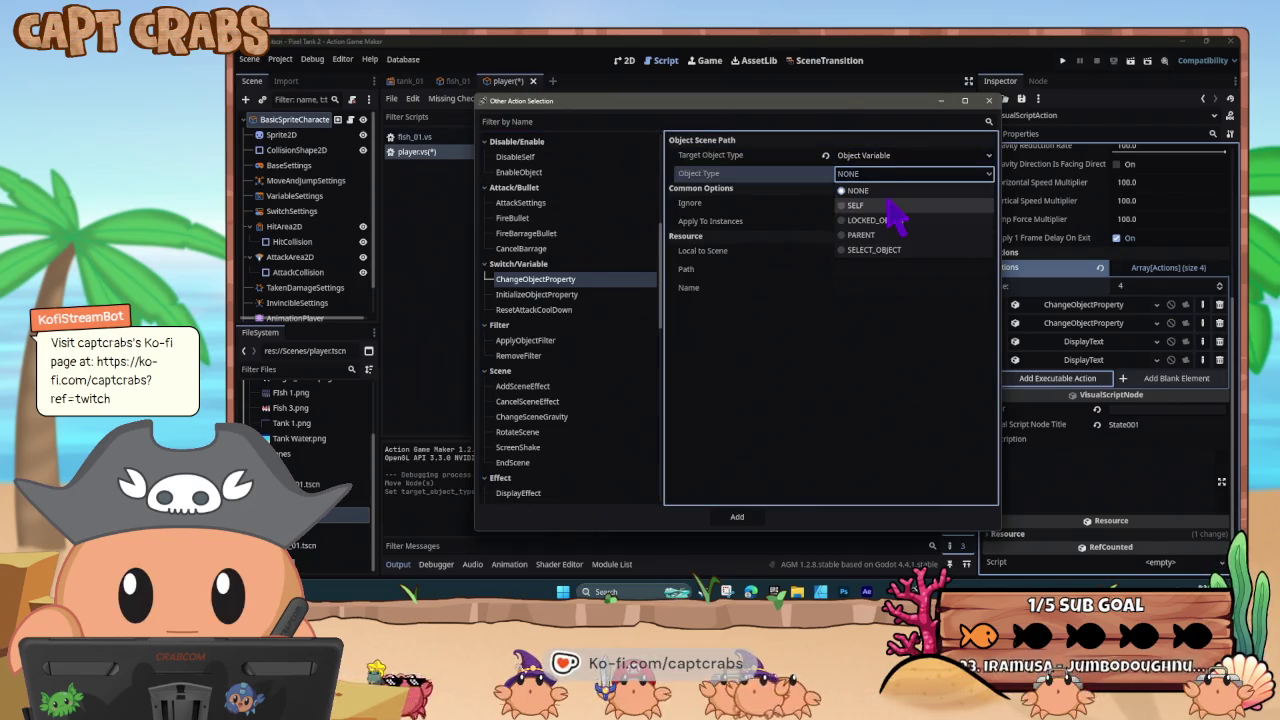
{"action": "left_click", "coordinate": [893, 206]}
{"action": "left_click", "coordinate": [884, 210]}
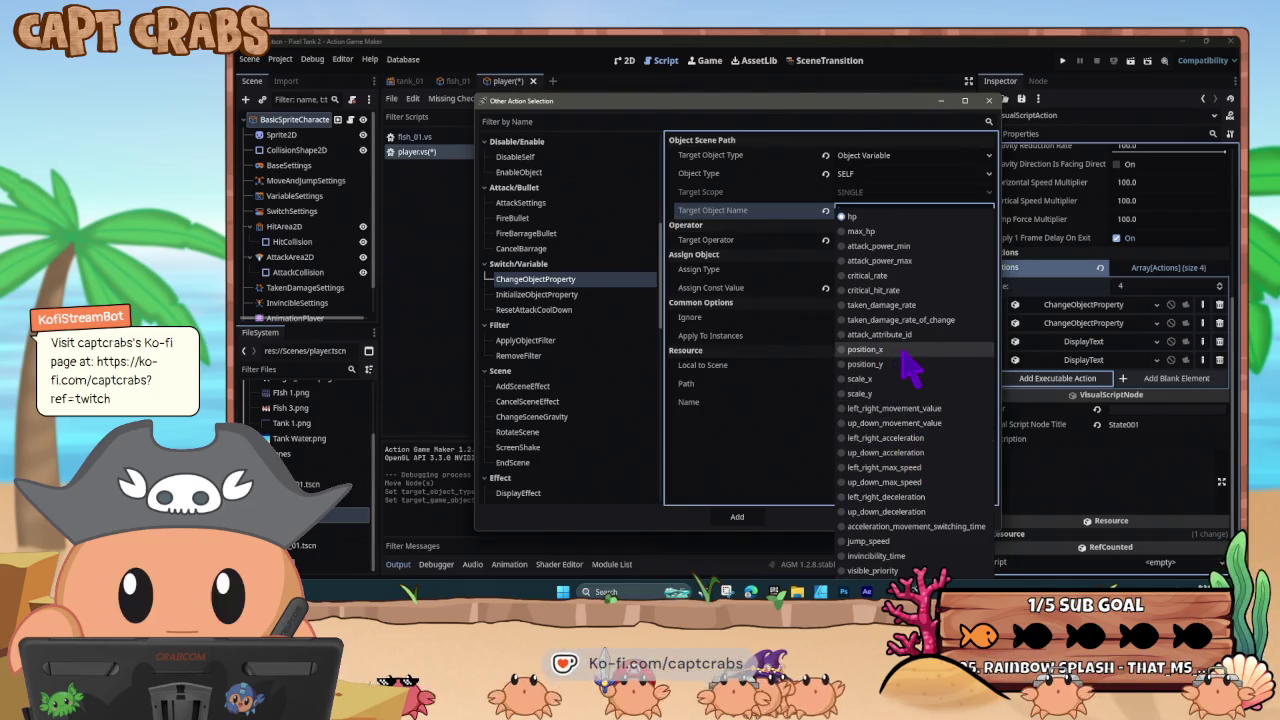
{"action": "left_click", "coordinate": [865, 349]}
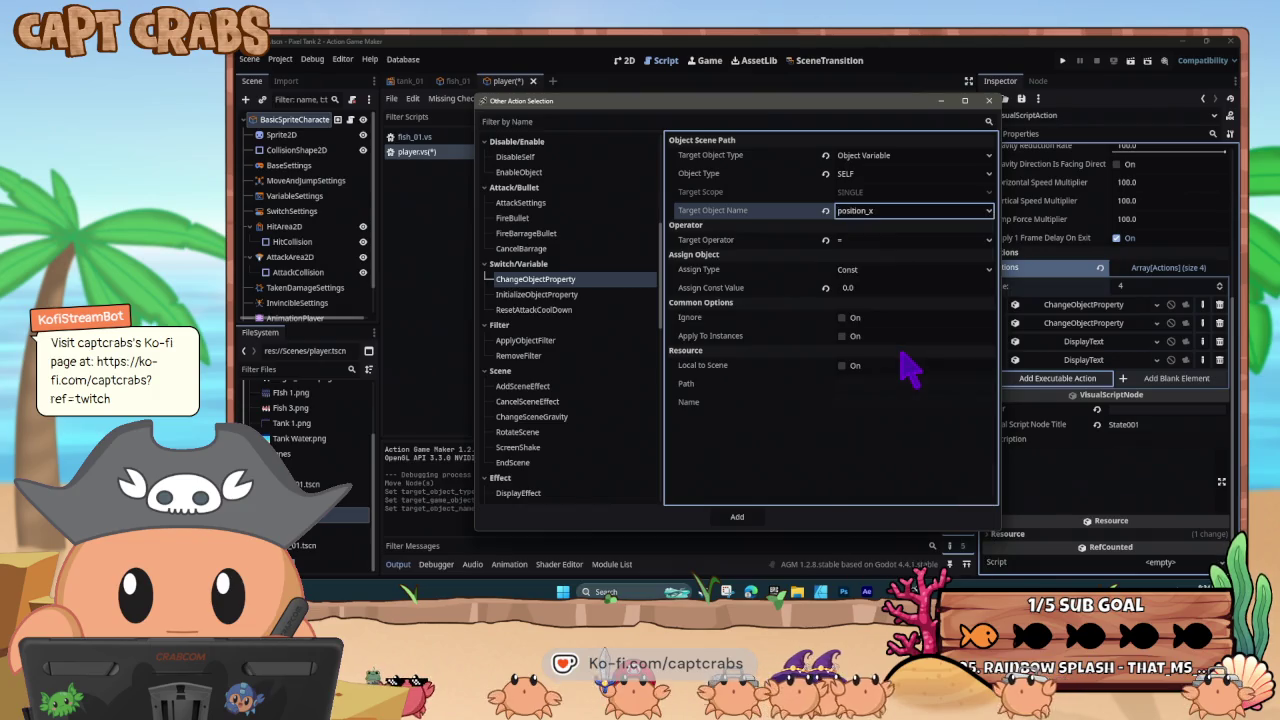
- Try a PARENT object variable as the value source, then switch it to Project Database
{"action": "left_click", "coordinate": [871, 245]}
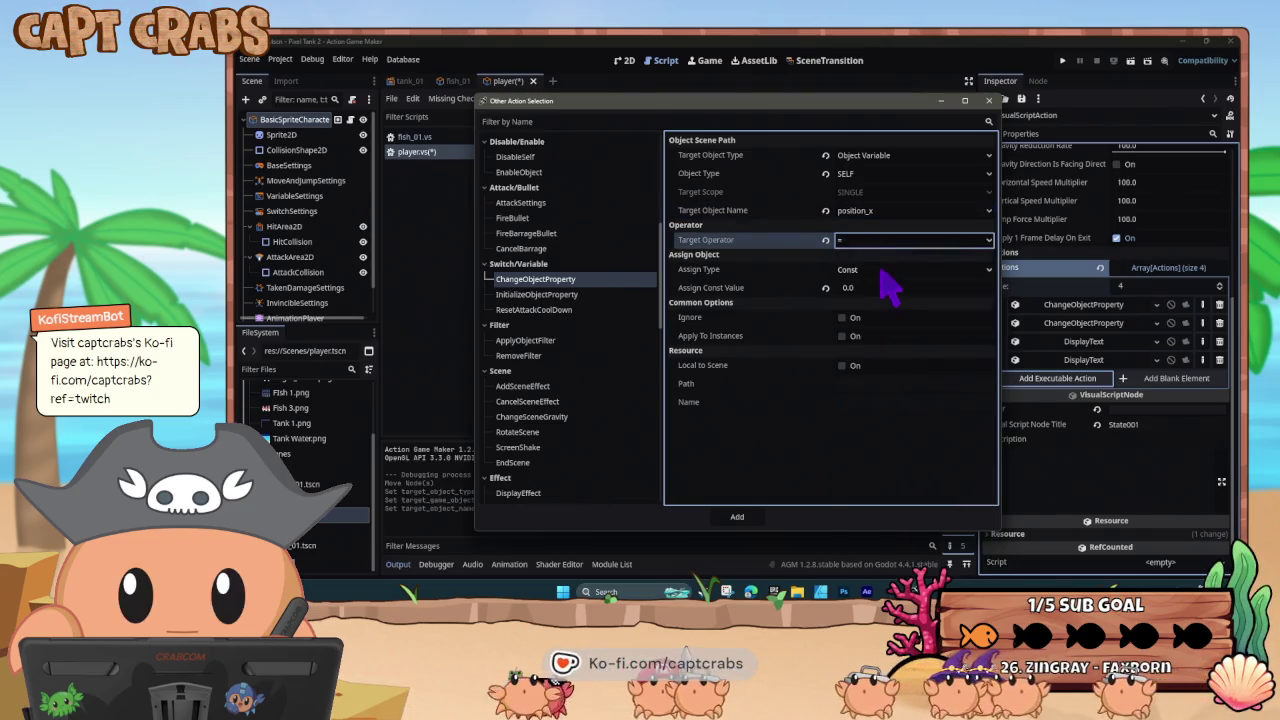
{"action": "left_click", "coordinate": [880, 269]}
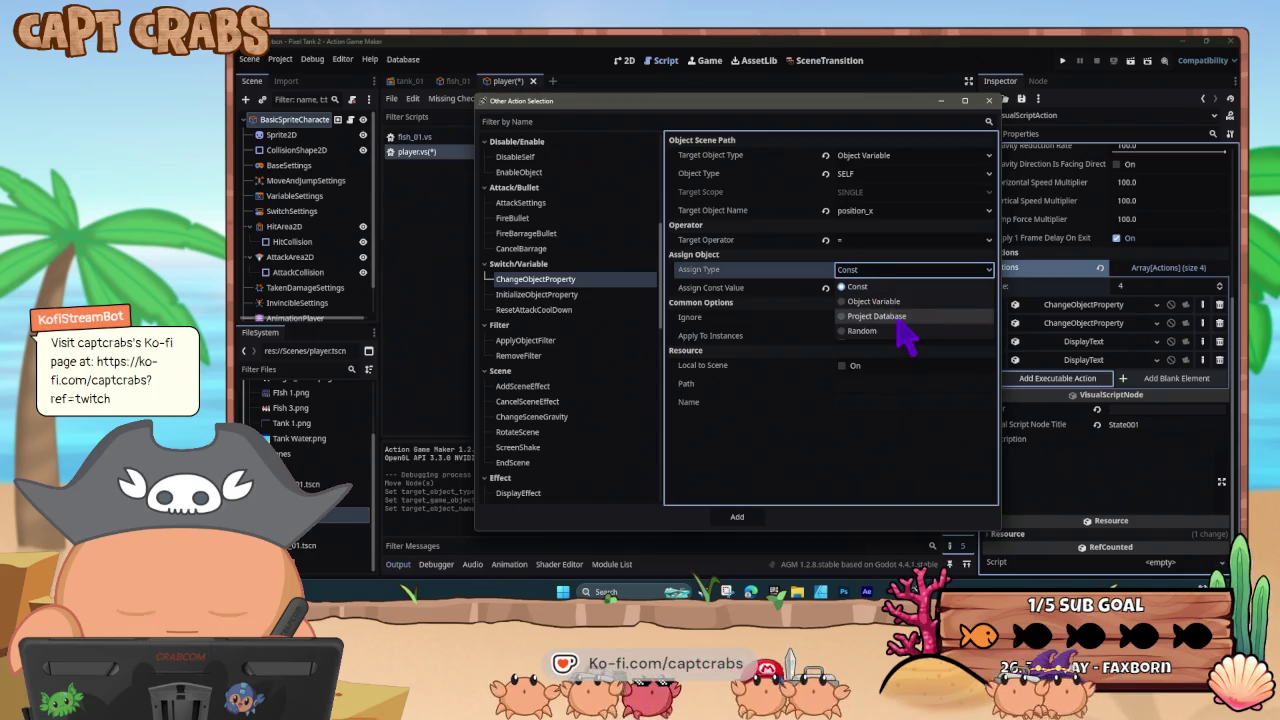
{"action": "left_click", "coordinate": [880, 301]}
{"action": "left_click", "coordinate": [885, 288]}
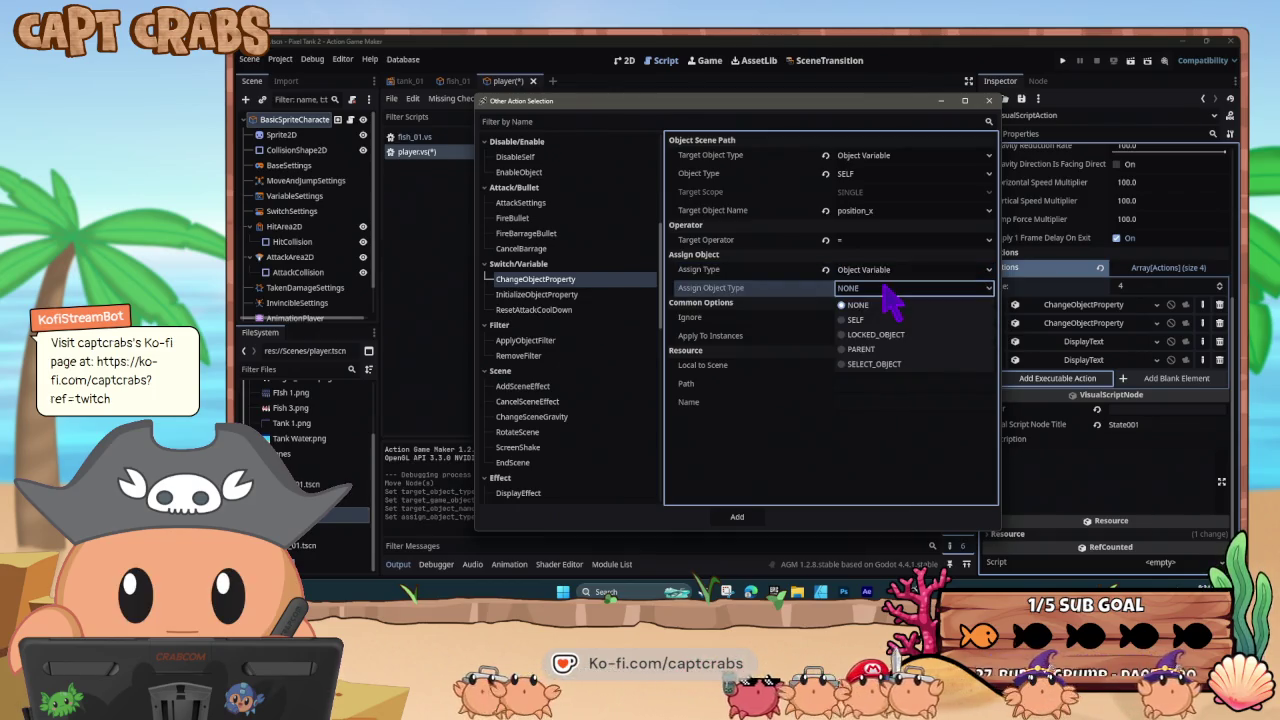
{"action": "left_click", "coordinate": [885, 349]}
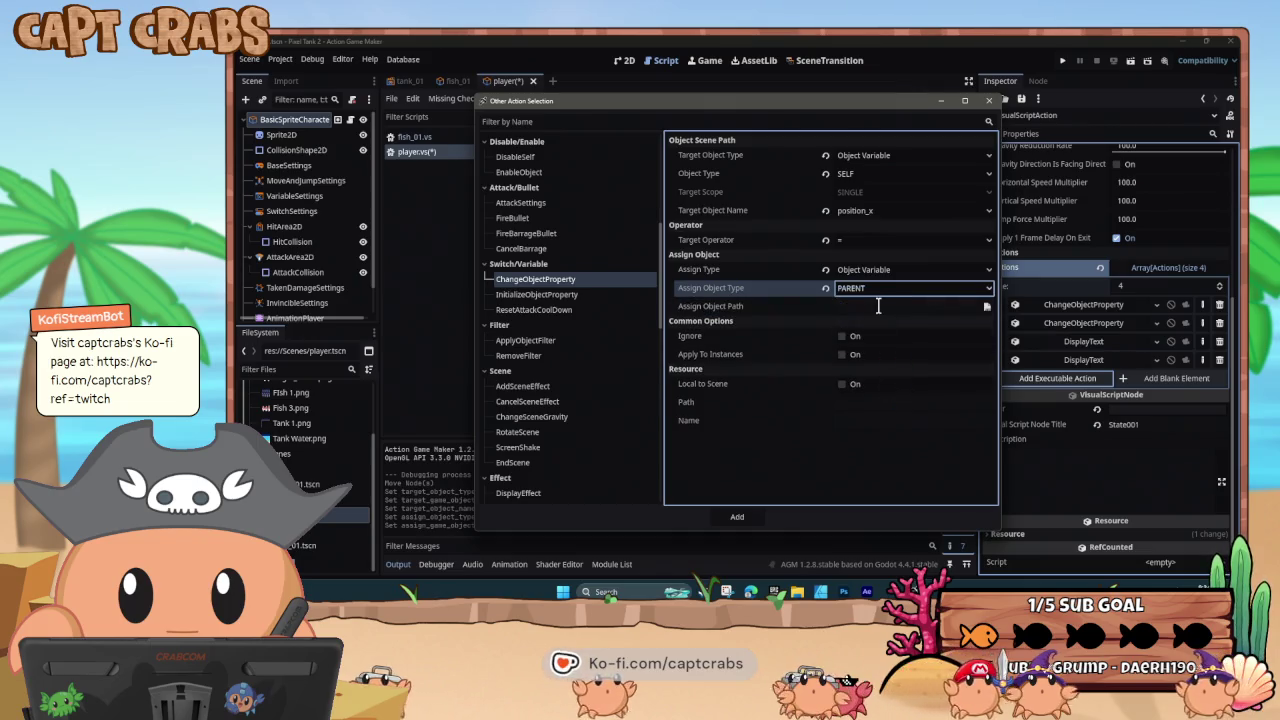
{"action": "left_click", "coordinate": [878, 271]}
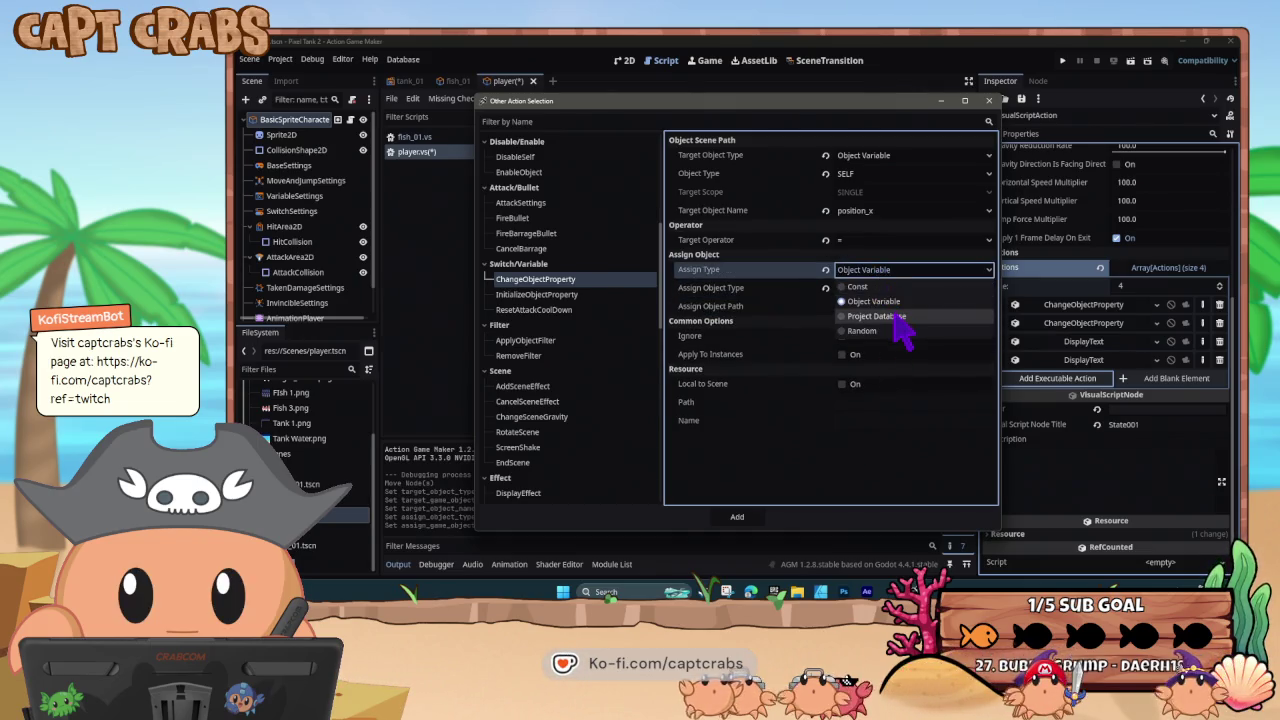
{"action": "left_click", "coordinate": [898, 316]}
- Use the Project Variable Mouse_Position_X as the value and add the action
{"action": "left_click", "coordinate": [882, 290]}
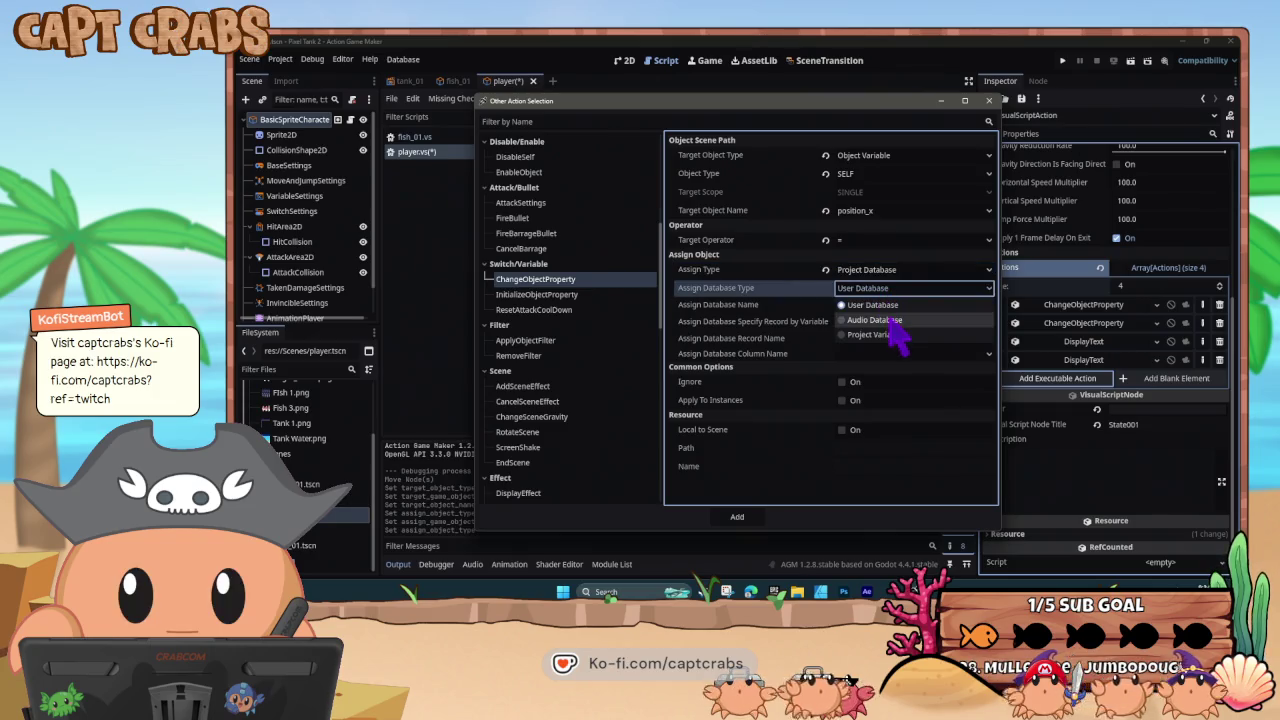
{"action": "left_click", "coordinate": [894, 334]}
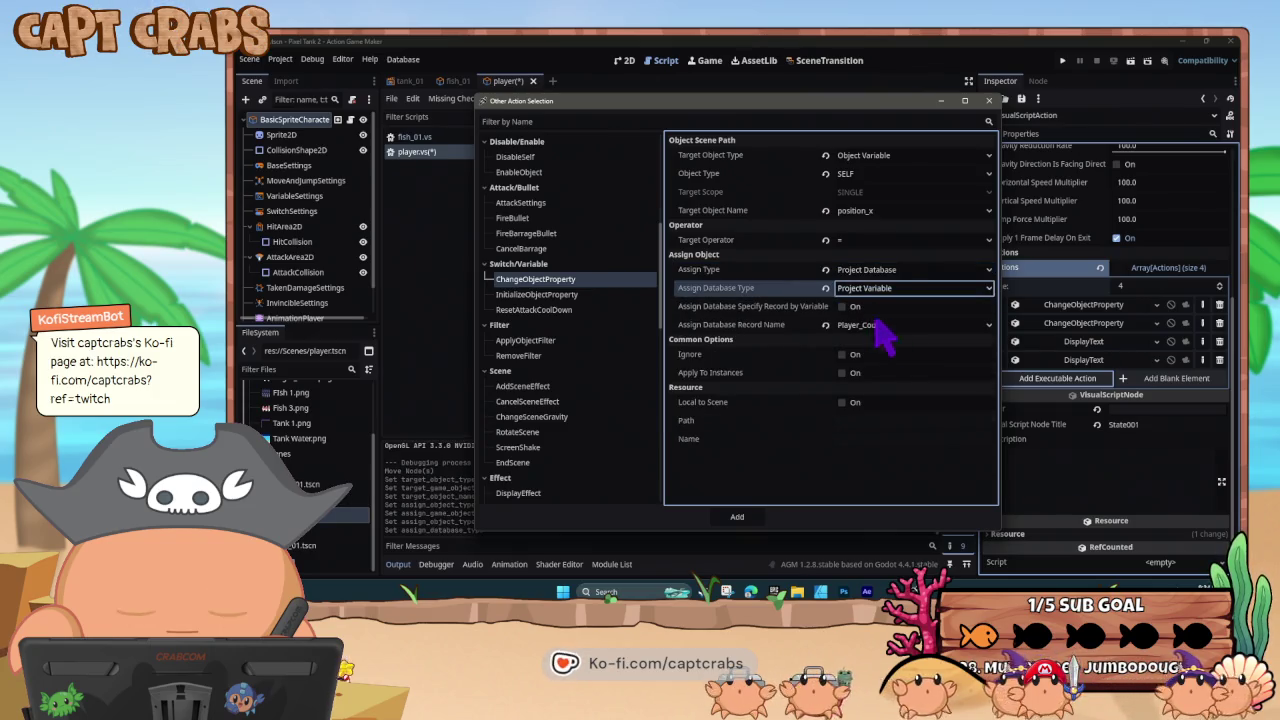
{"action": "left_click", "coordinate": [880, 327]}
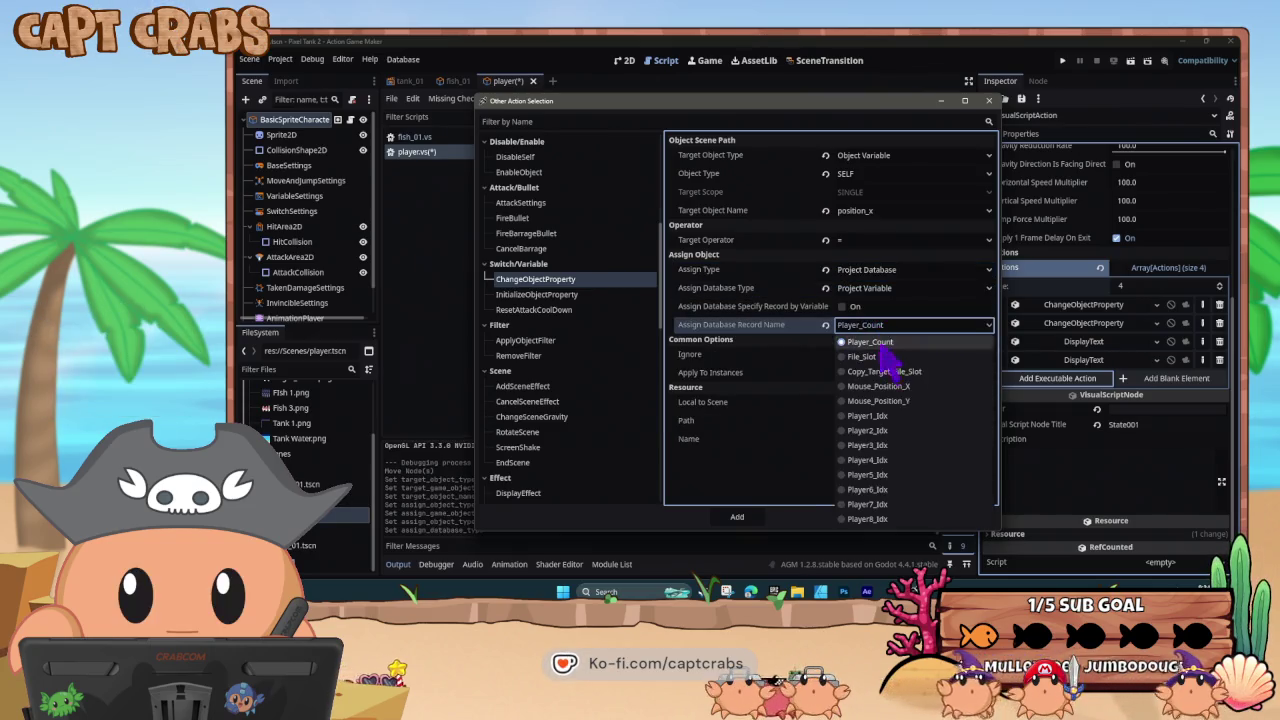
{"action": "left_click", "coordinate": [906, 395]}
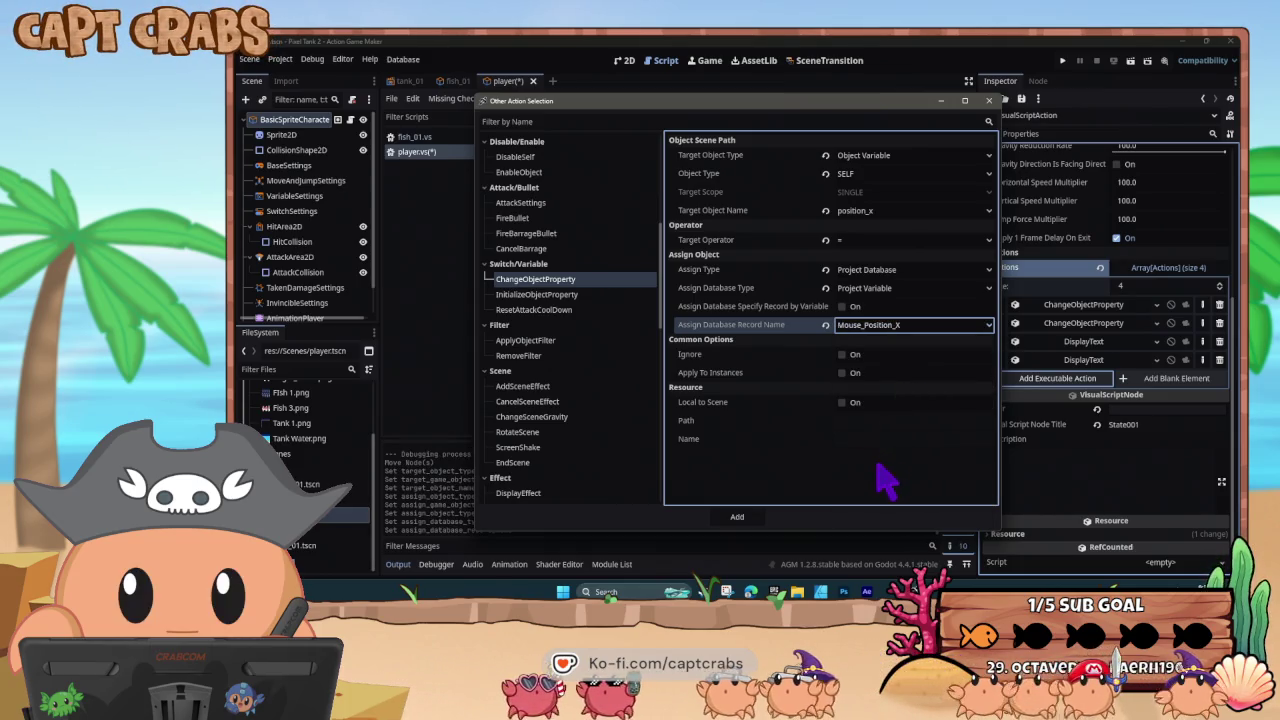
{"action": "left_click", "coordinate": [752, 519]}
{"action": "left_click", "coordinate": [1066, 326]}
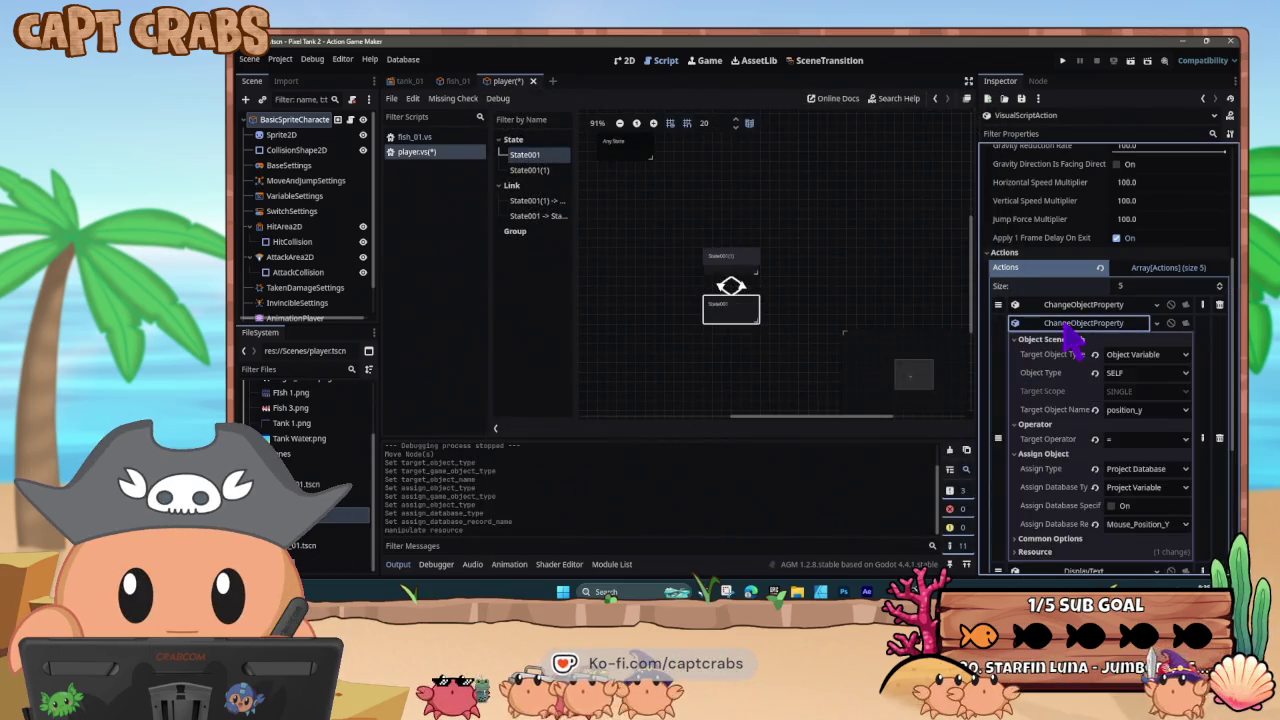
- Compare the second and fifth ChangeObjectProperty actions, then delete the duplicate fifth one
{"action": "left_click", "coordinate": [1064, 325]}
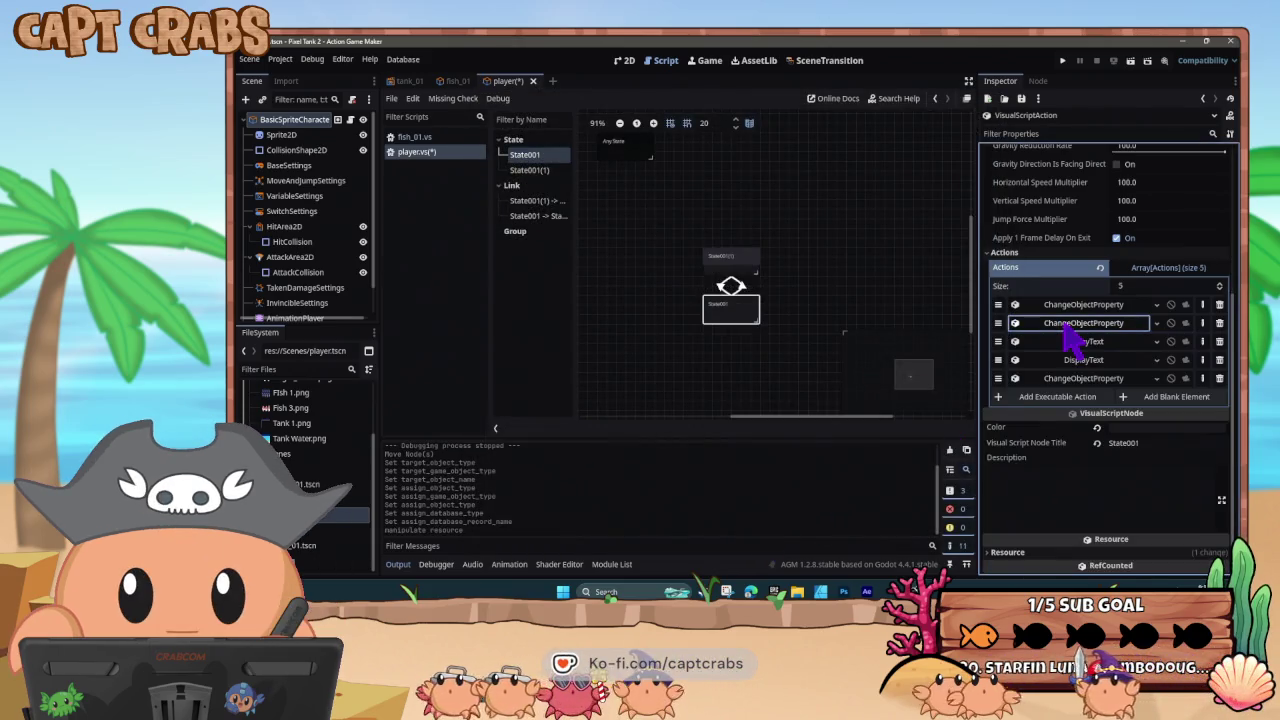
{"action": "left_click", "coordinate": [1063, 377]}
{"action": "left_click", "coordinate": [1060, 396]}
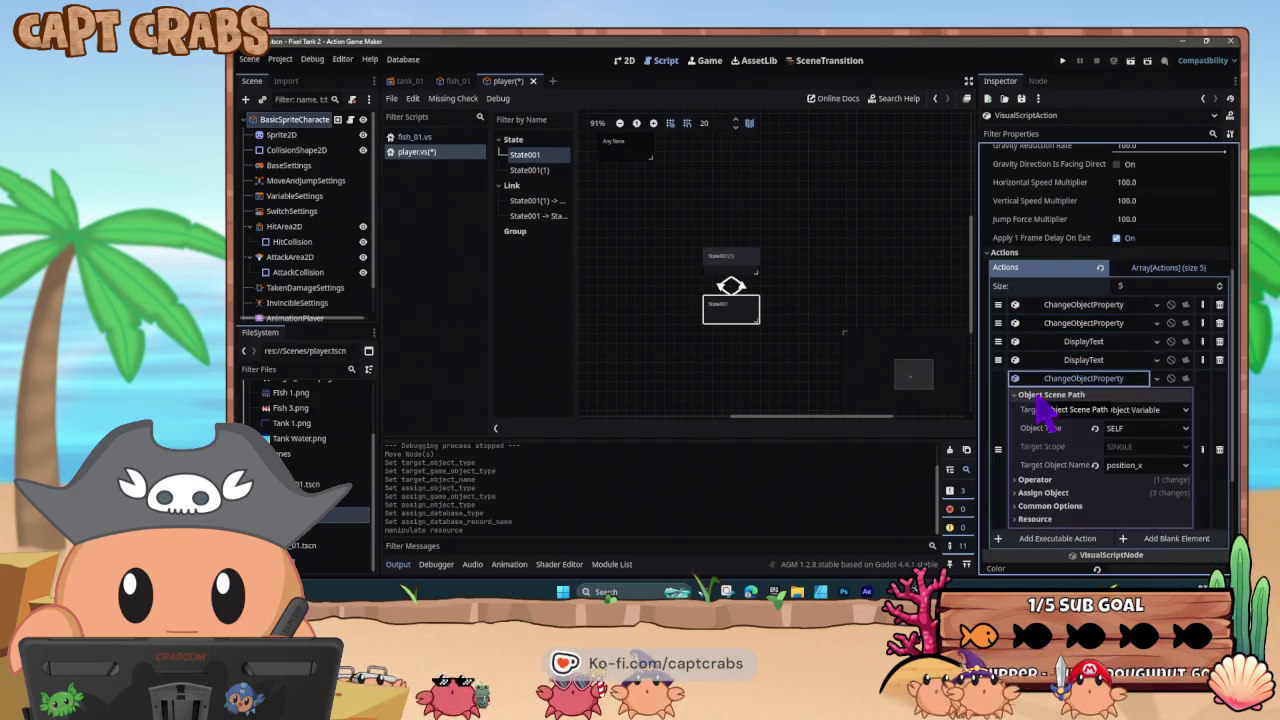
{"action": "left_click", "coordinate": [1036, 396]}
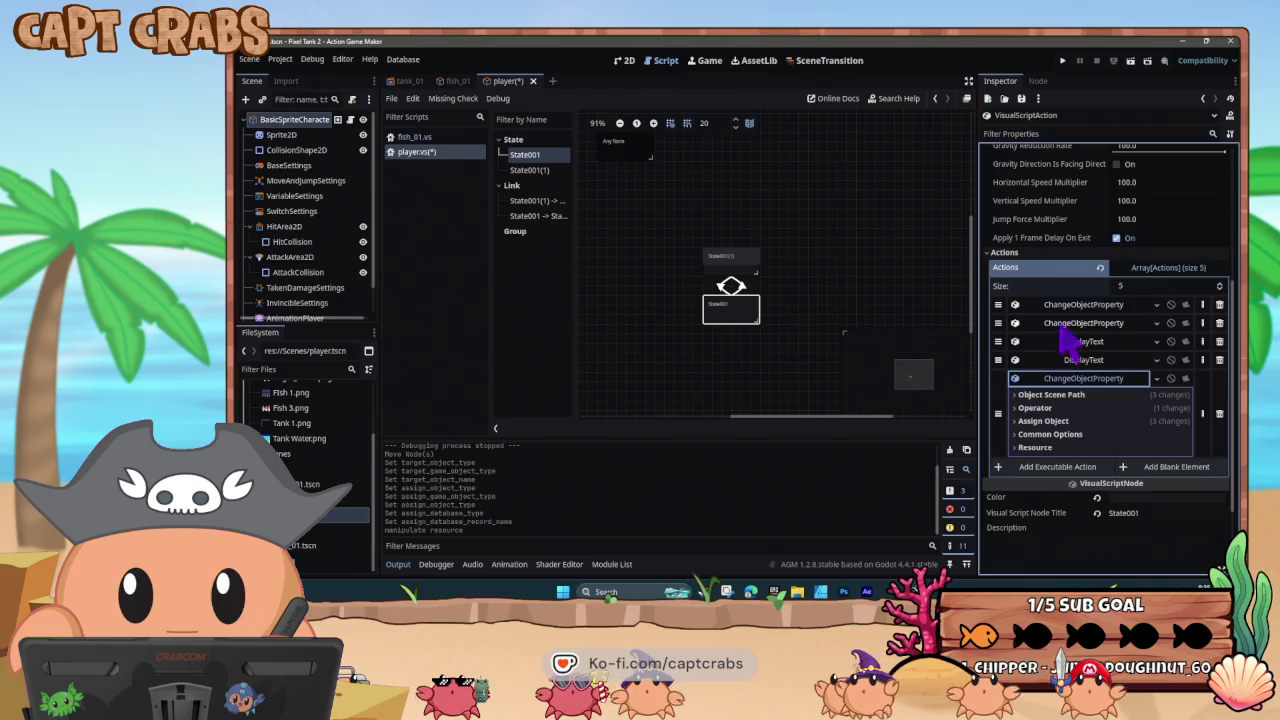
{"action": "left_click", "coordinate": [1060, 323]}
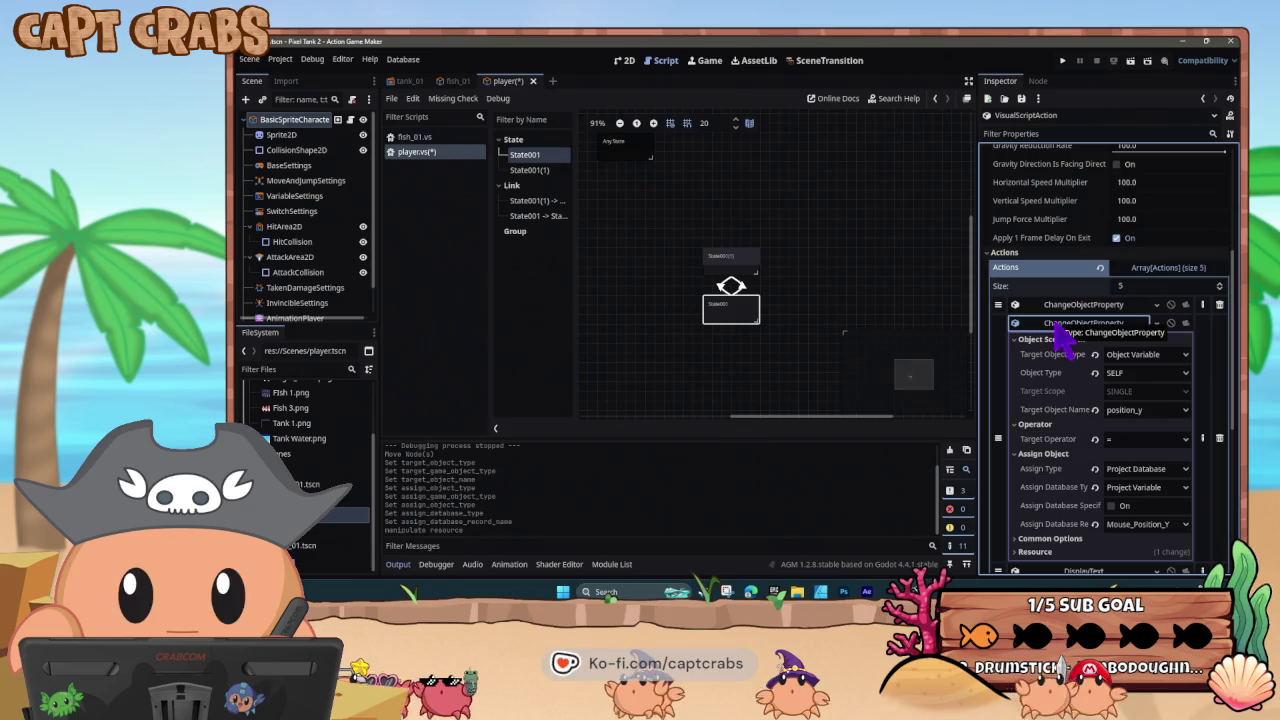
{"action": "left_click", "coordinate": [1053, 323]}
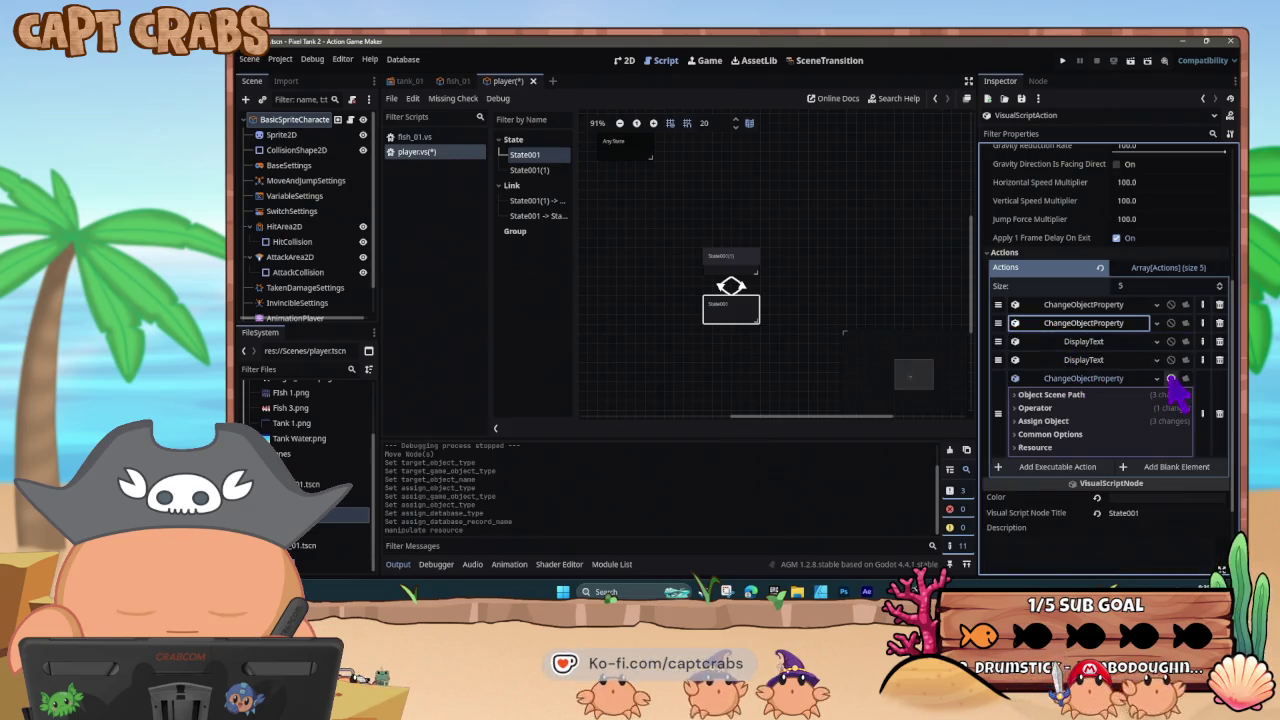
{"action": "left_click", "coordinate": [1219, 413]}
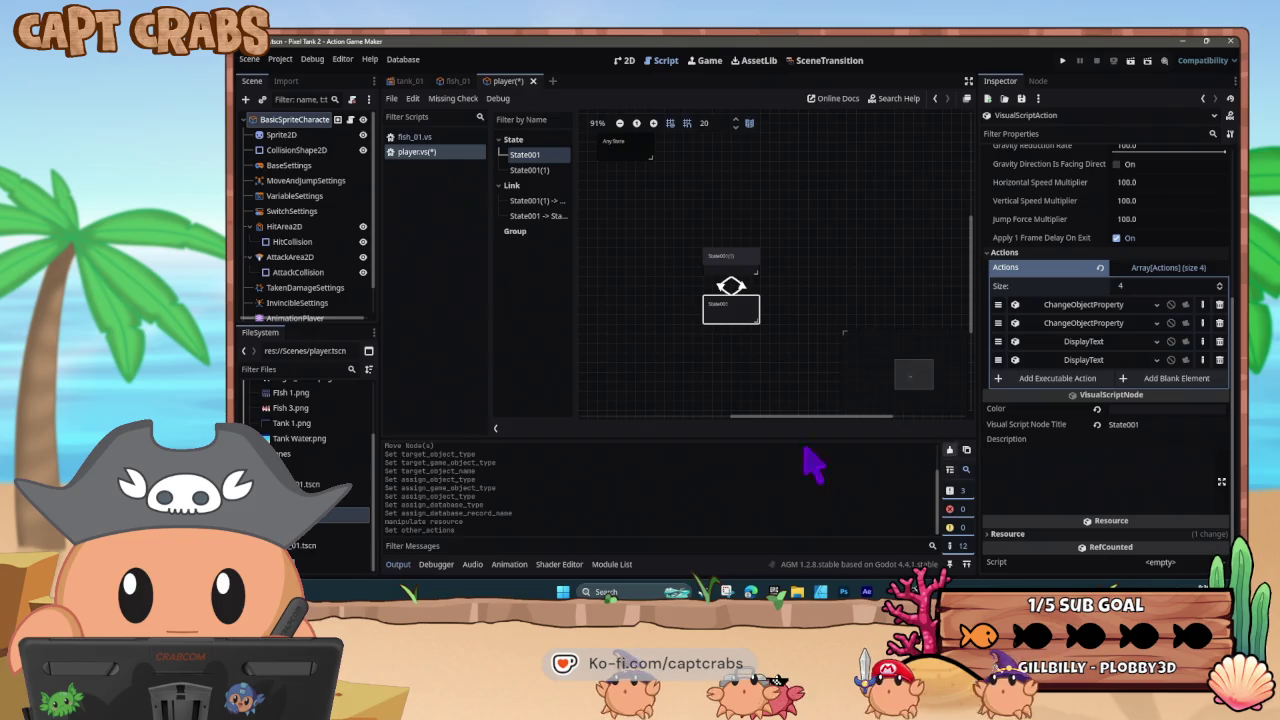
- Look over the player states, select State001(1), and save the player script
{"action": "left_click", "coordinate": [738, 272]}
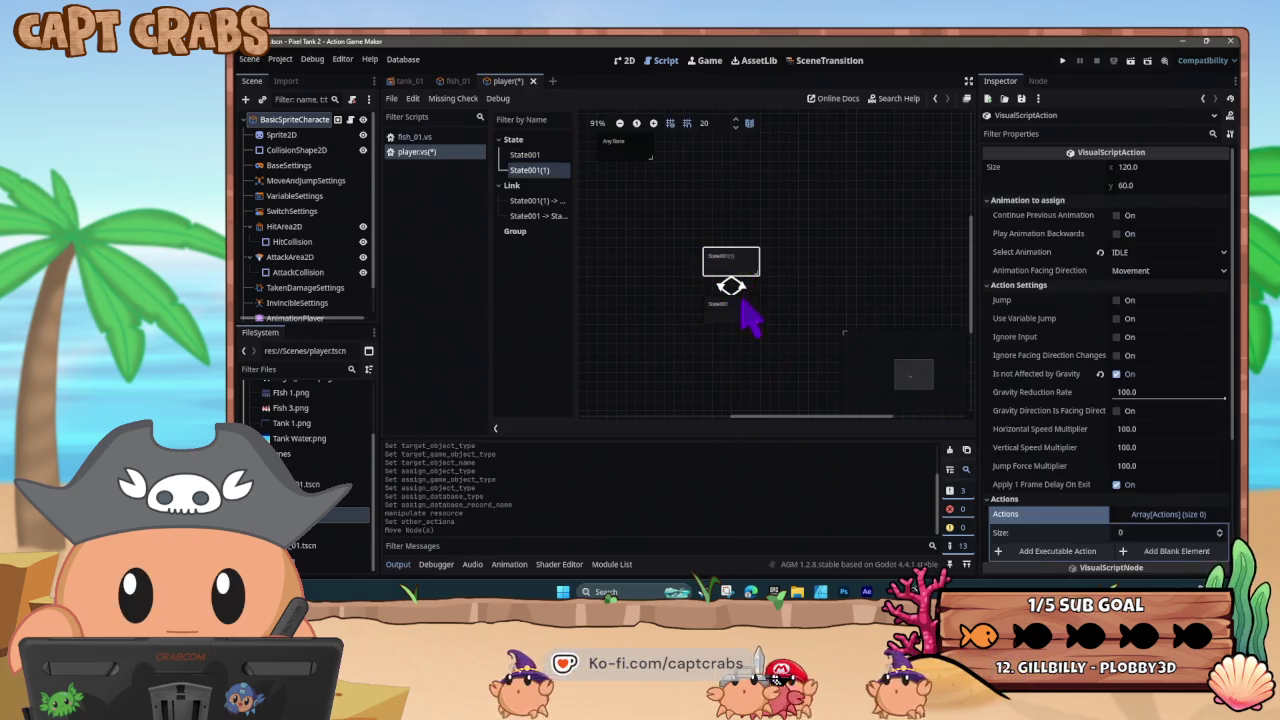
{"action": "left_click", "coordinate": [740, 300]}
{"action": "left_click", "coordinate": [738, 256]}
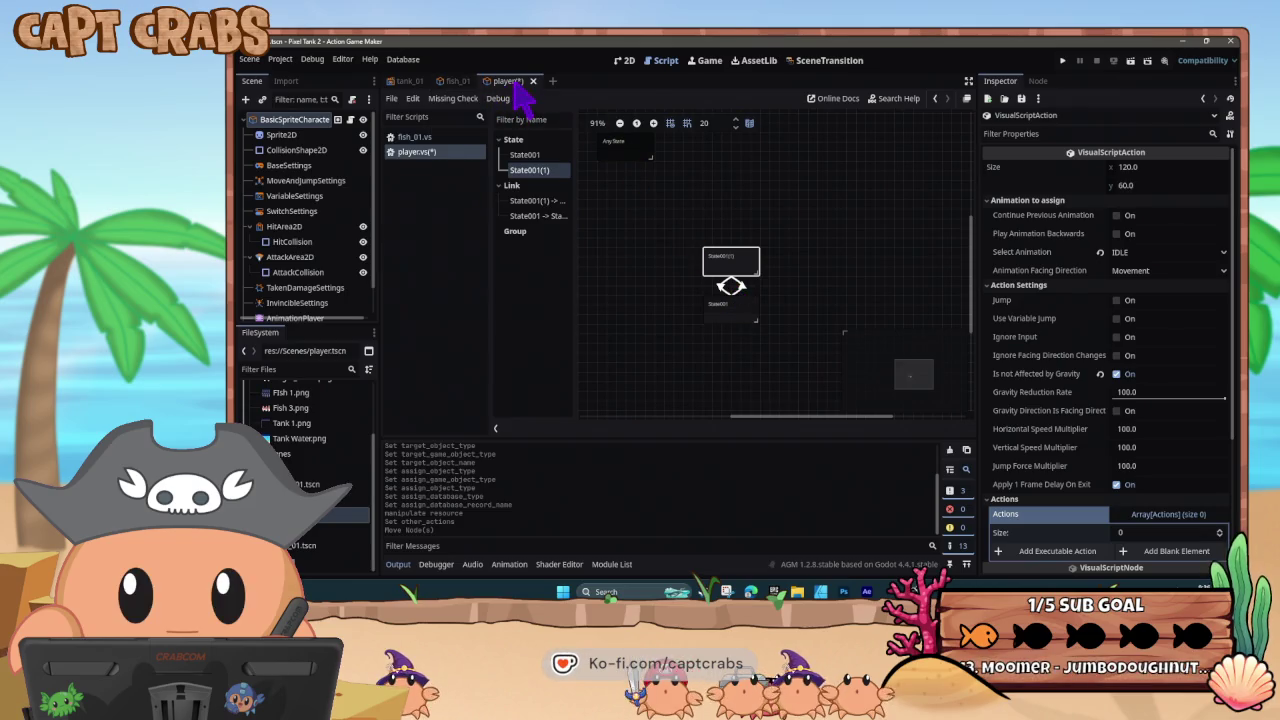
{"action": "key", "text": "ctrl+s"}
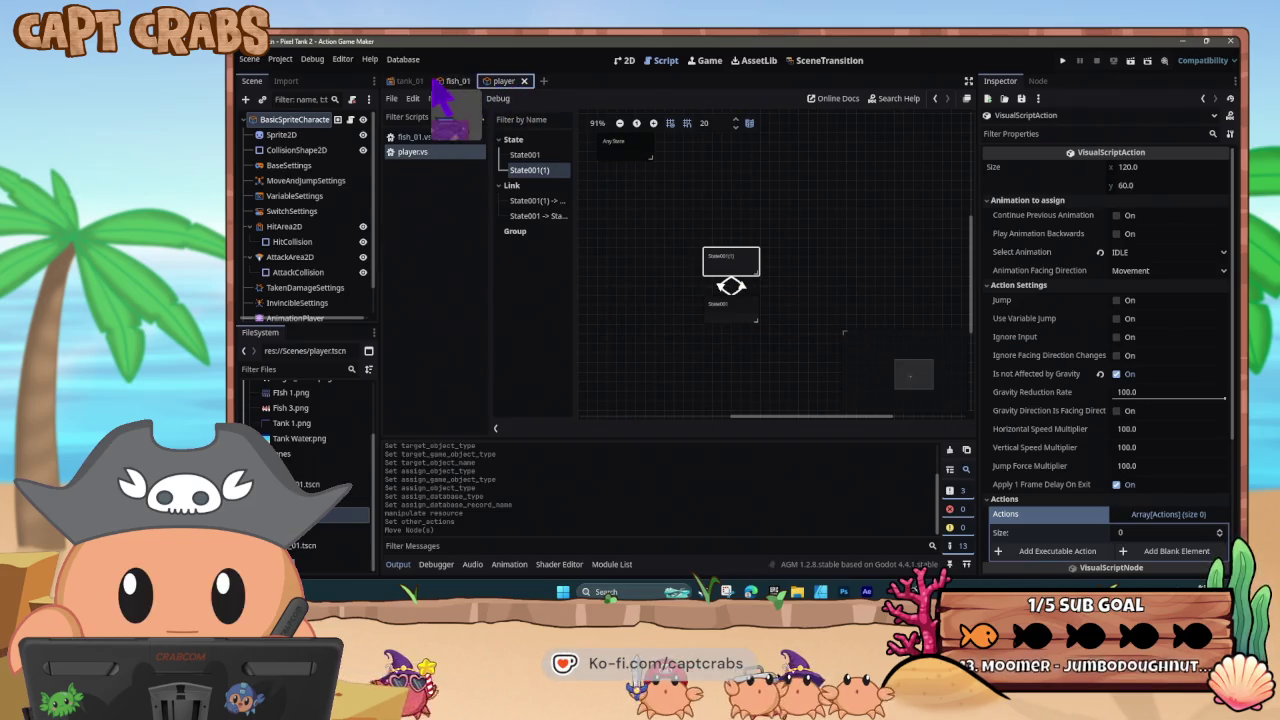
- In tank_01's 2D view, drag the player down onto the sand
{"action": "left_click", "coordinate": [408, 81]}
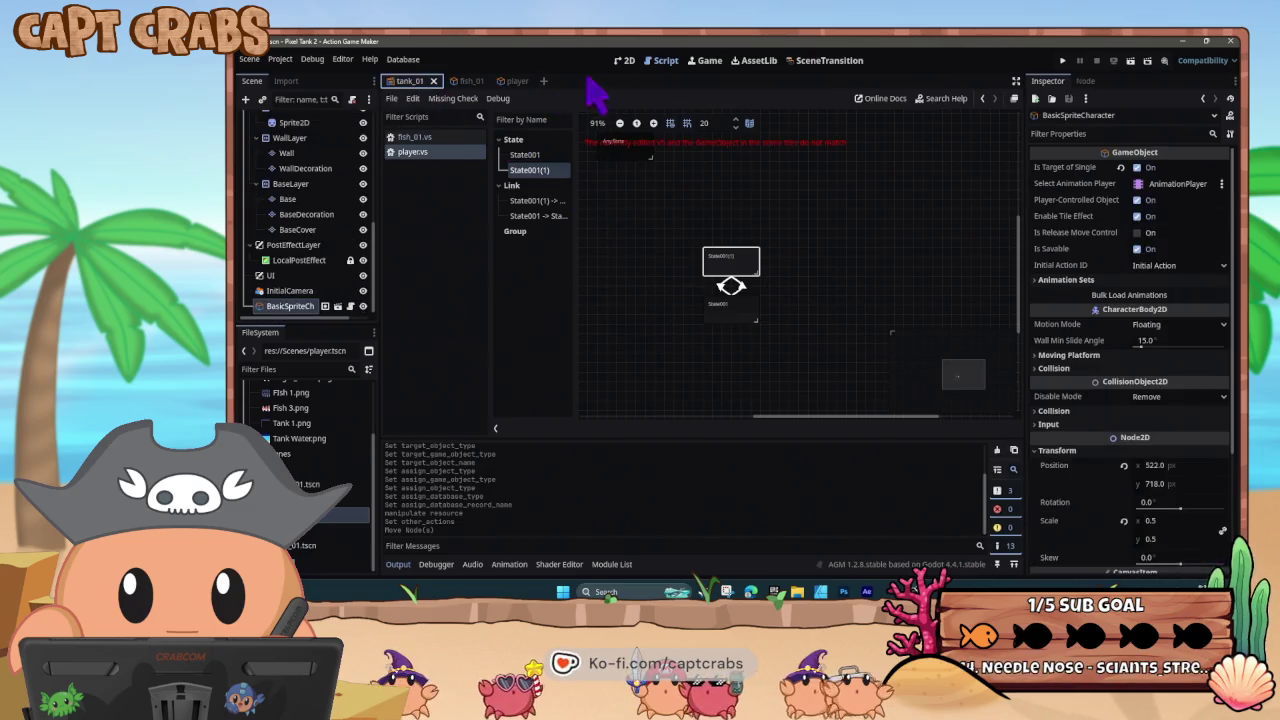
{"action": "left_click", "coordinate": [626, 60]}
{"action": "mouse_move", "coordinate": [597, 320]}
{"action": "left_mouse_down"}
{"action": "mouse_move", "coordinate": [632, 338]}
{"action": "mouse_move", "coordinate": [740, 350]}
{"action": "mouse_move", "coordinate": [734, 359]}
{"action": "left_mouse_up"}
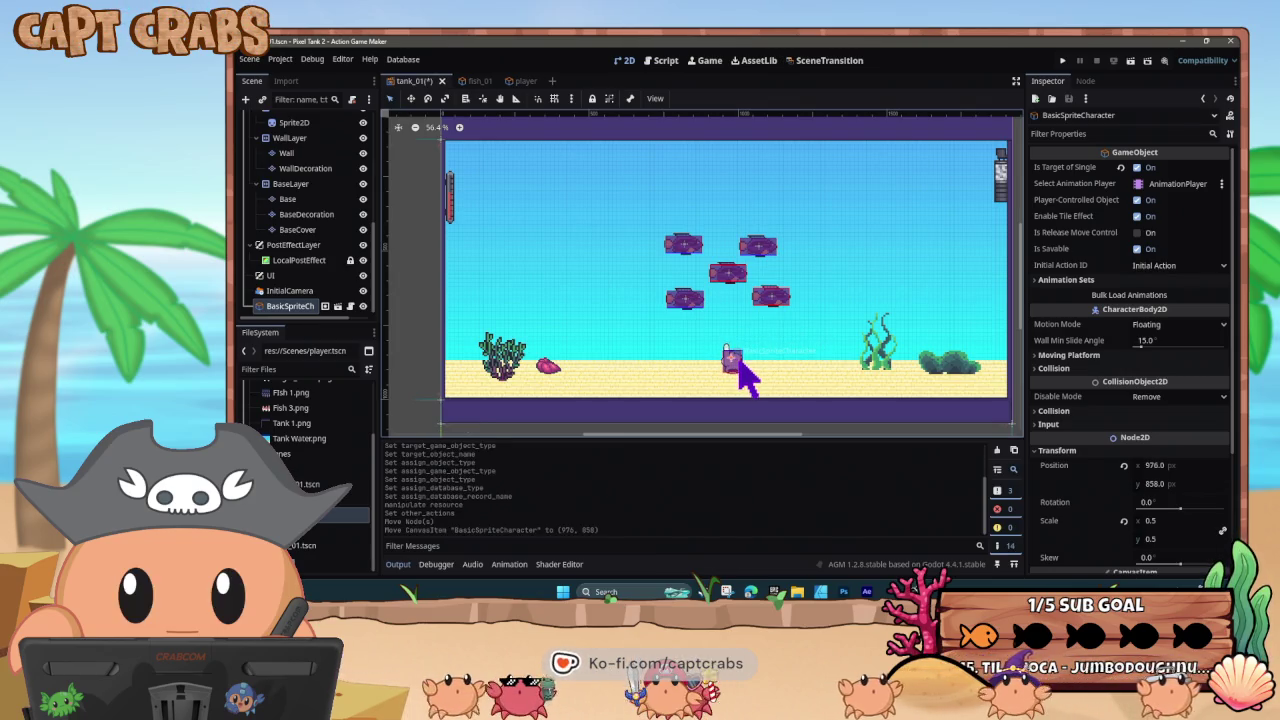
- Play-test the fish tank game, then bring the editor back to the front
{"action": "key", "text": "F5"}
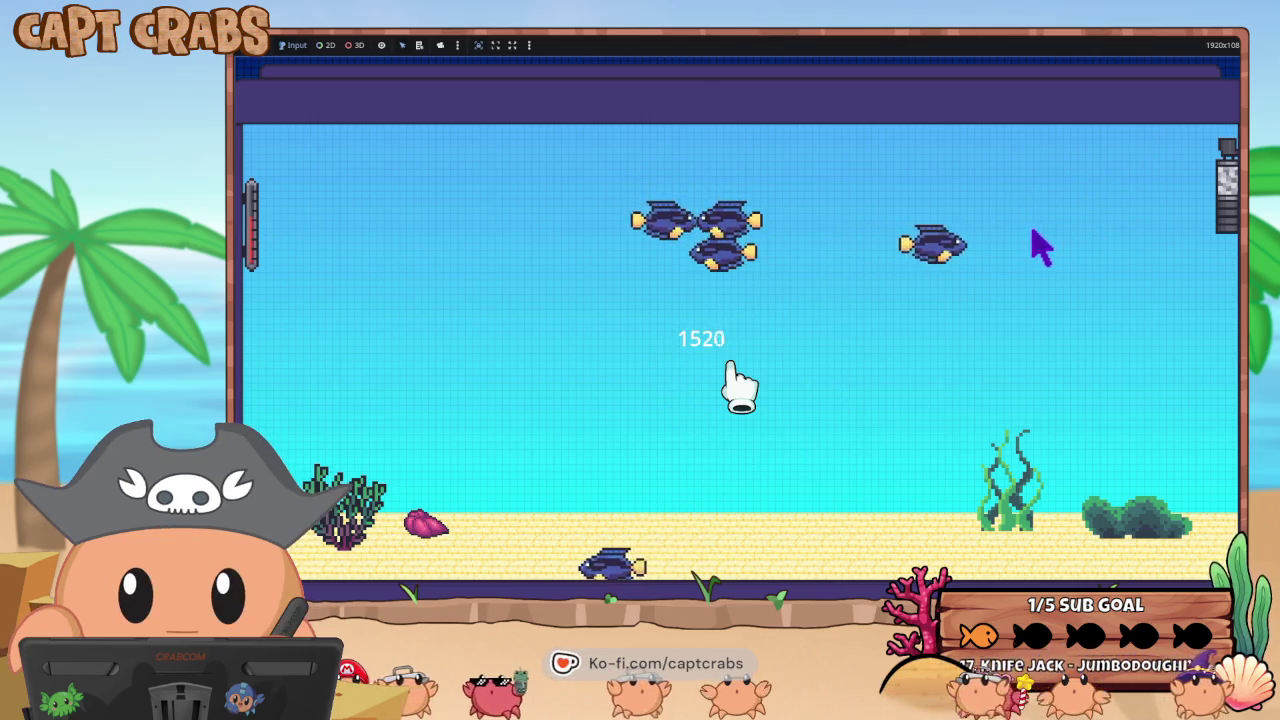
{"action": "key", "text": "super"}
{"action": "key", "text": "Escape"}
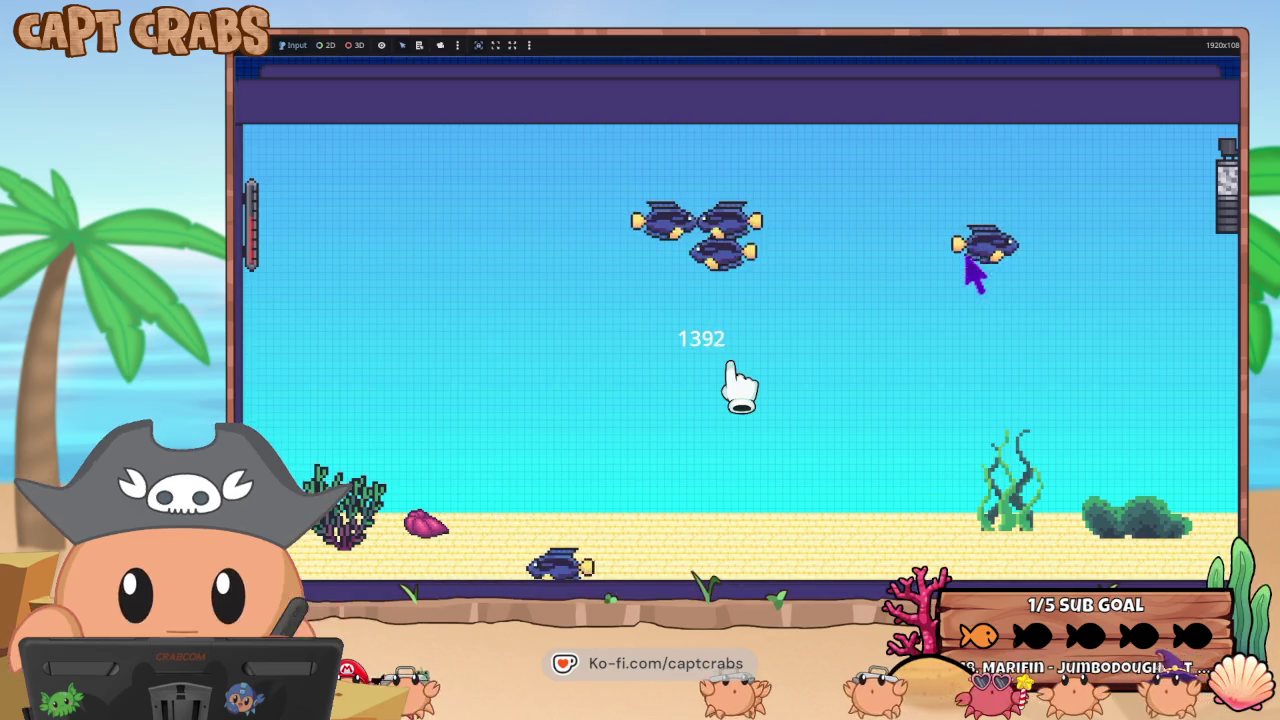
{"action": "key", "text": "super"}
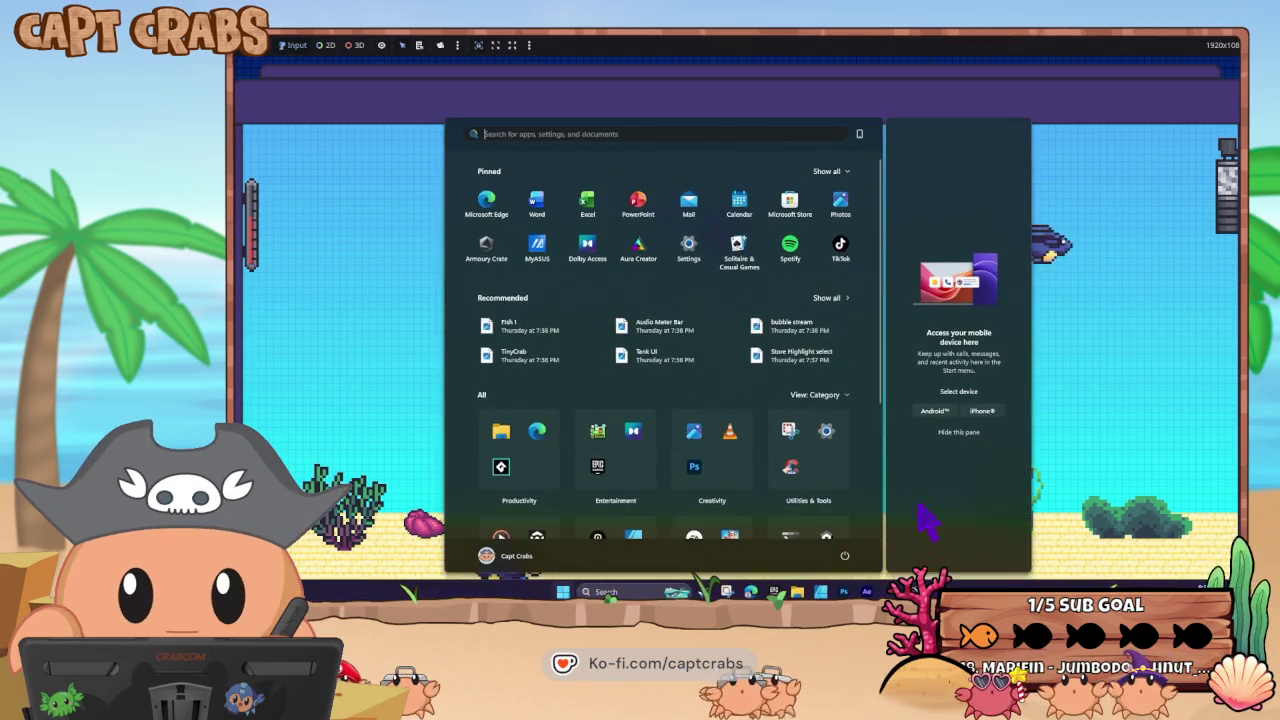
{"action": "left_click", "coordinate": [880, 530]}
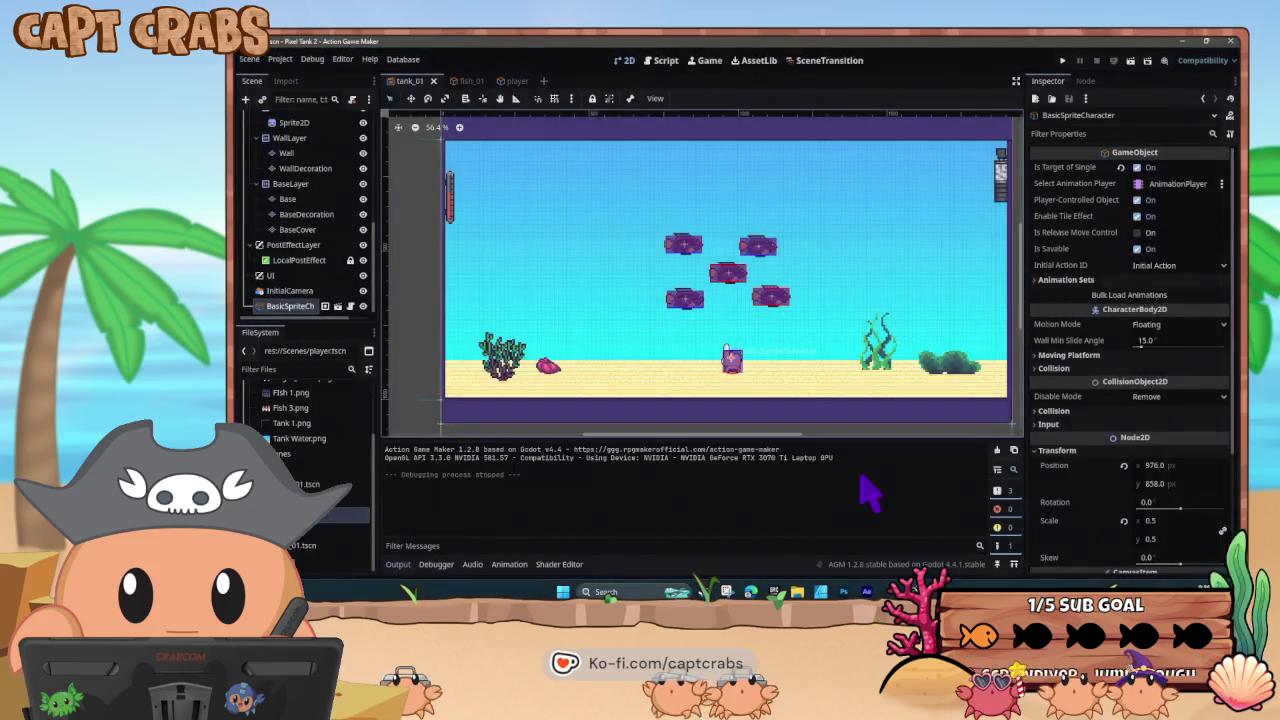
- In the player's script, give State001's first DisplayText action Unlimited Duration
{"action": "left_click", "coordinate": [512, 82]}
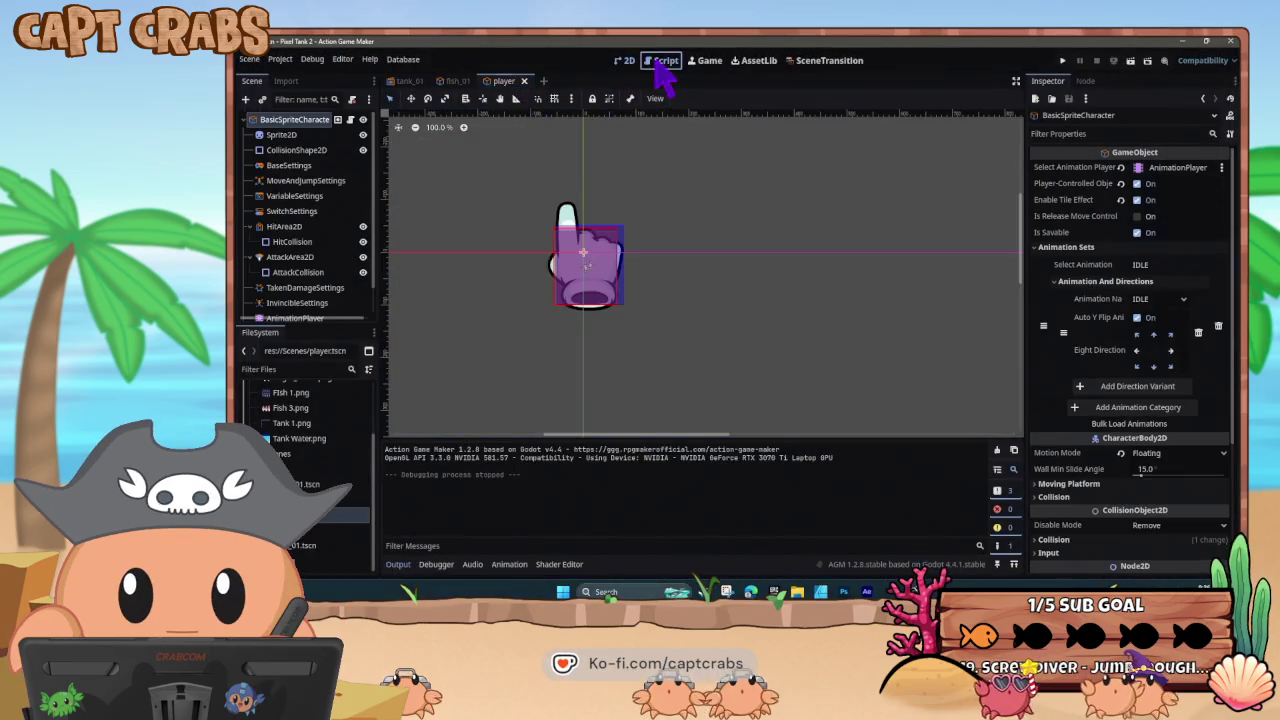
{"action": "left_click", "coordinate": [660, 61]}
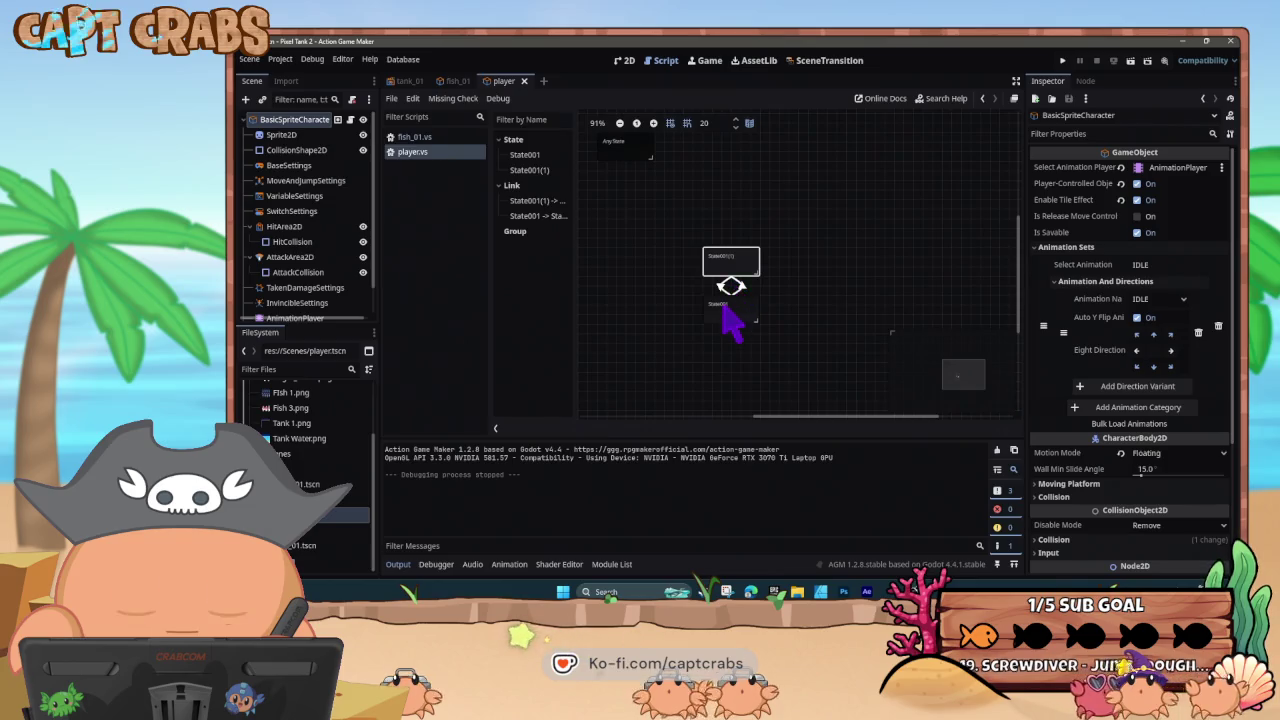
{"action": "left_click", "coordinate": [724, 308]}
{"action": "left_click", "coordinate": [1080, 342]}
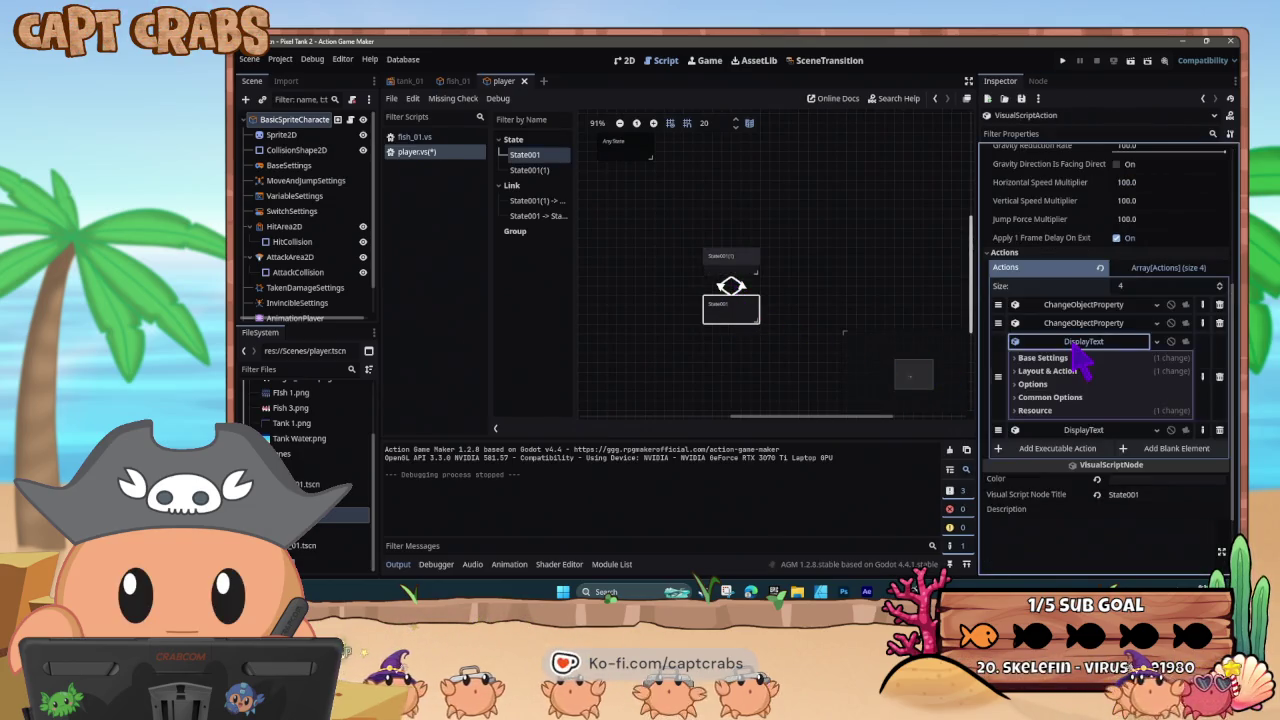
{"action": "left_click", "coordinate": [1020, 371]}
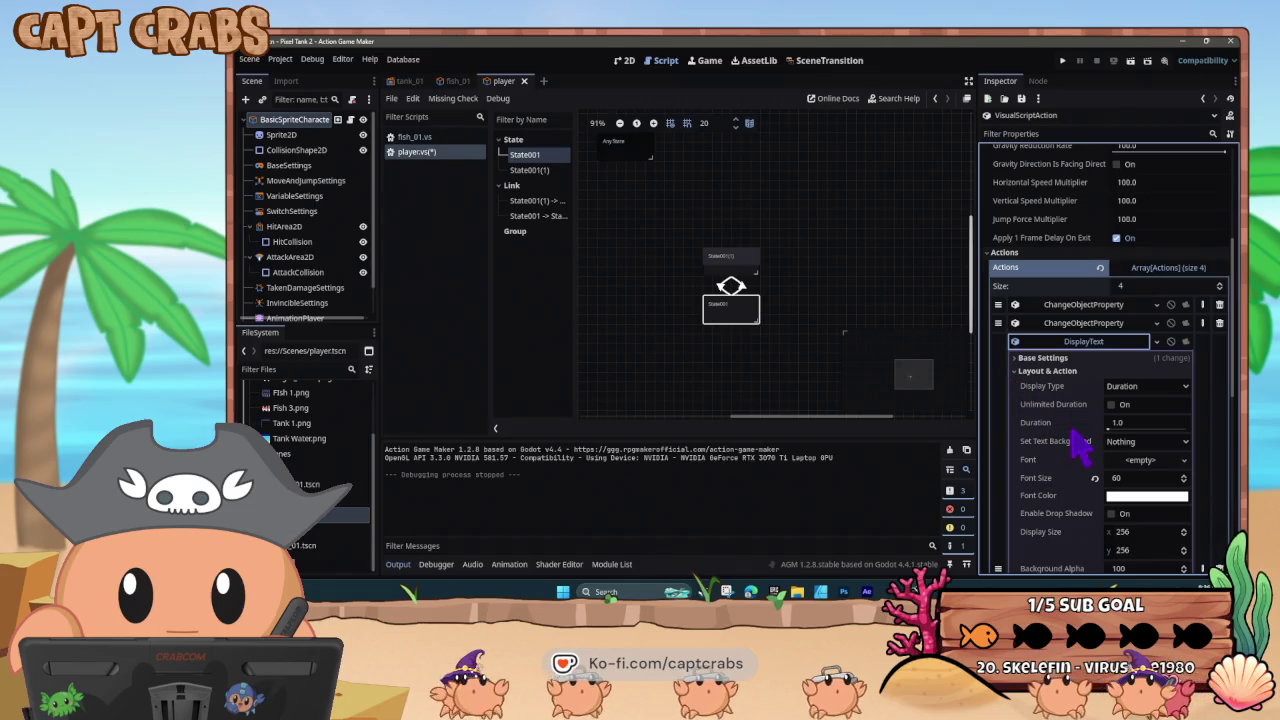
{"action": "left_click", "coordinate": [1110, 404]}
- Enable Close On State Change for that text and run the game
{"action": "scroll", "coordinate": [1050, 430], "scroll_direction": "down", "scroll_amount": 1}
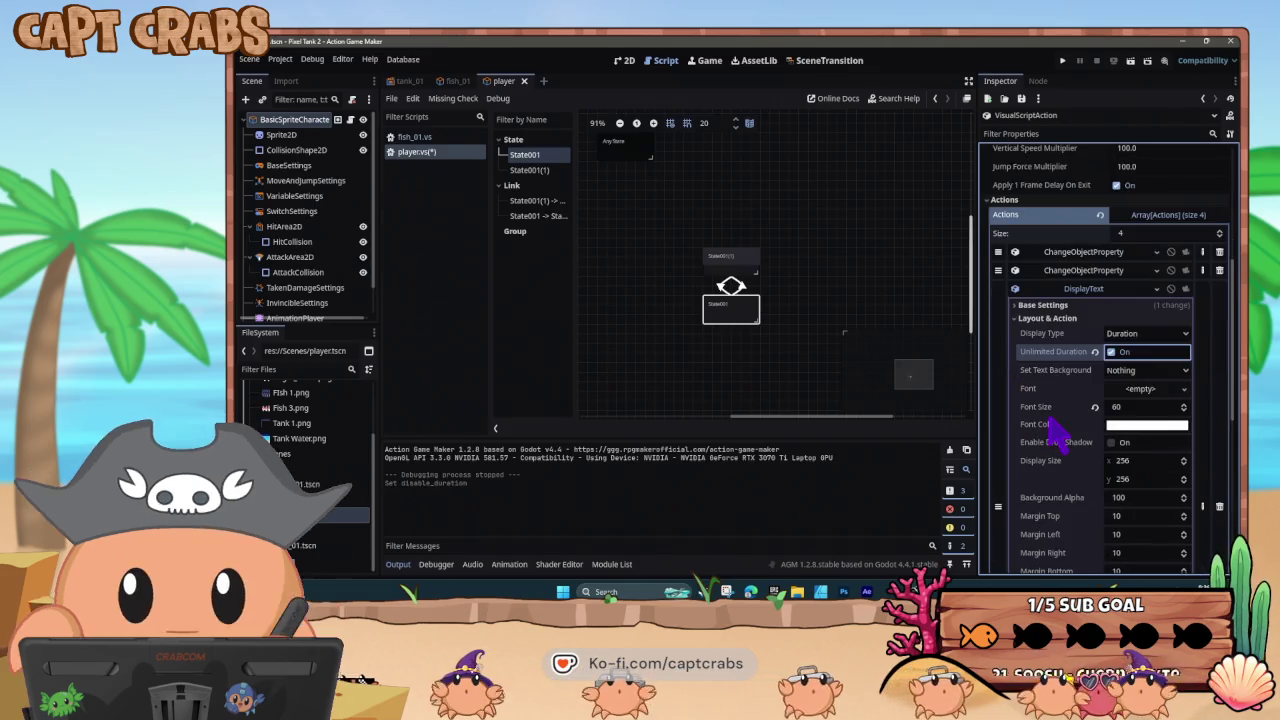
{"action": "scroll", "coordinate": [1048, 420], "scroll_direction": "down", "scroll_amount": 3}
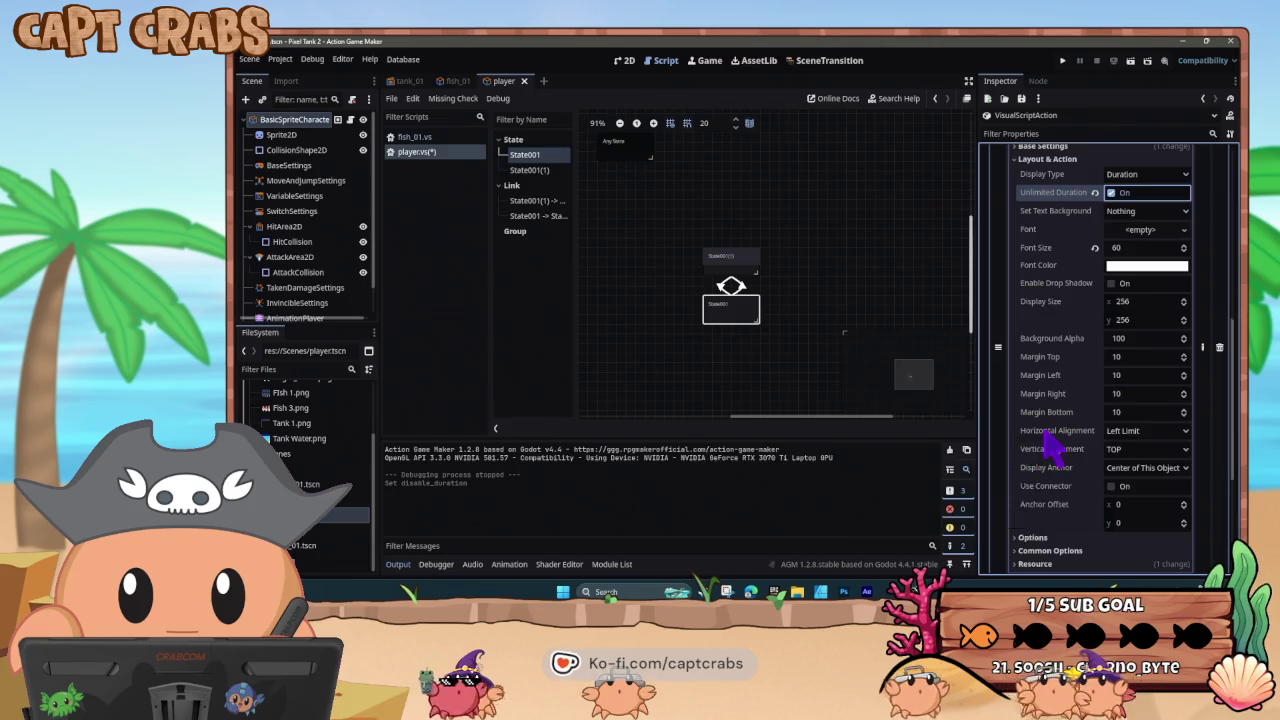
{"action": "scroll", "coordinate": [1043, 432], "scroll_direction": "down", "scroll_amount": 2}
{"action": "left_click", "coordinate": [1020, 432]}
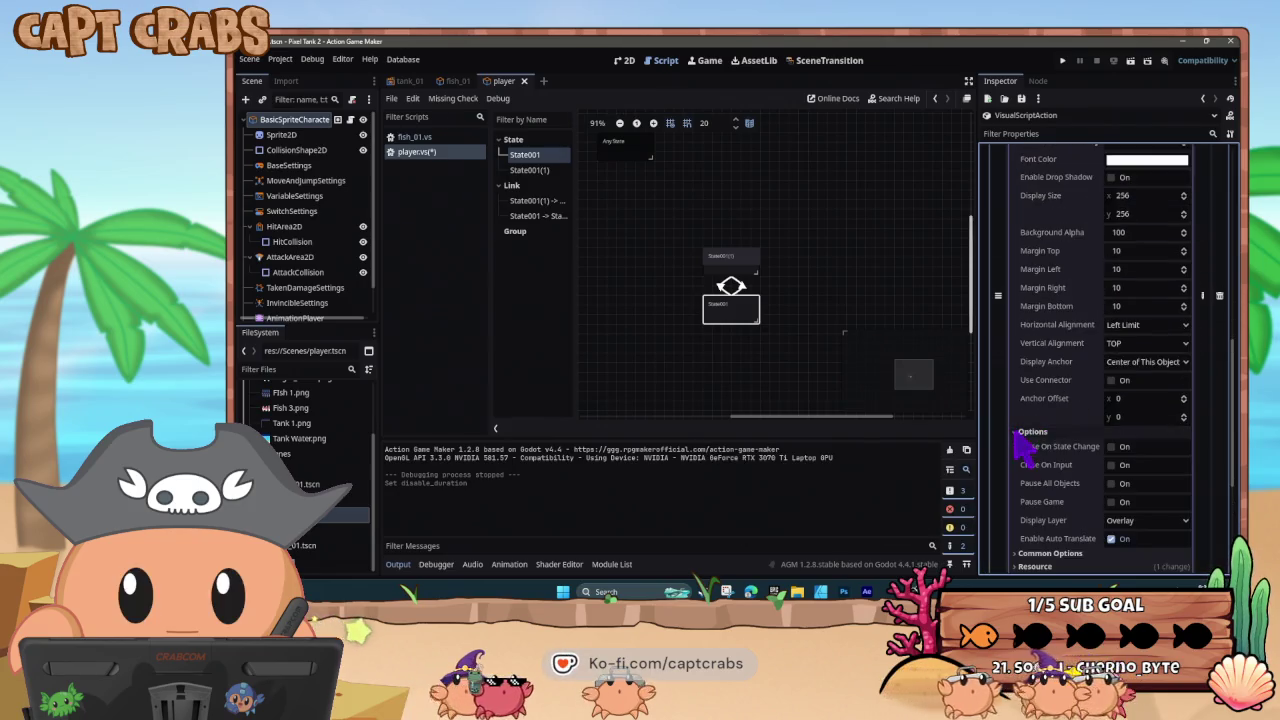
{"action": "left_click", "coordinate": [1110, 447]}
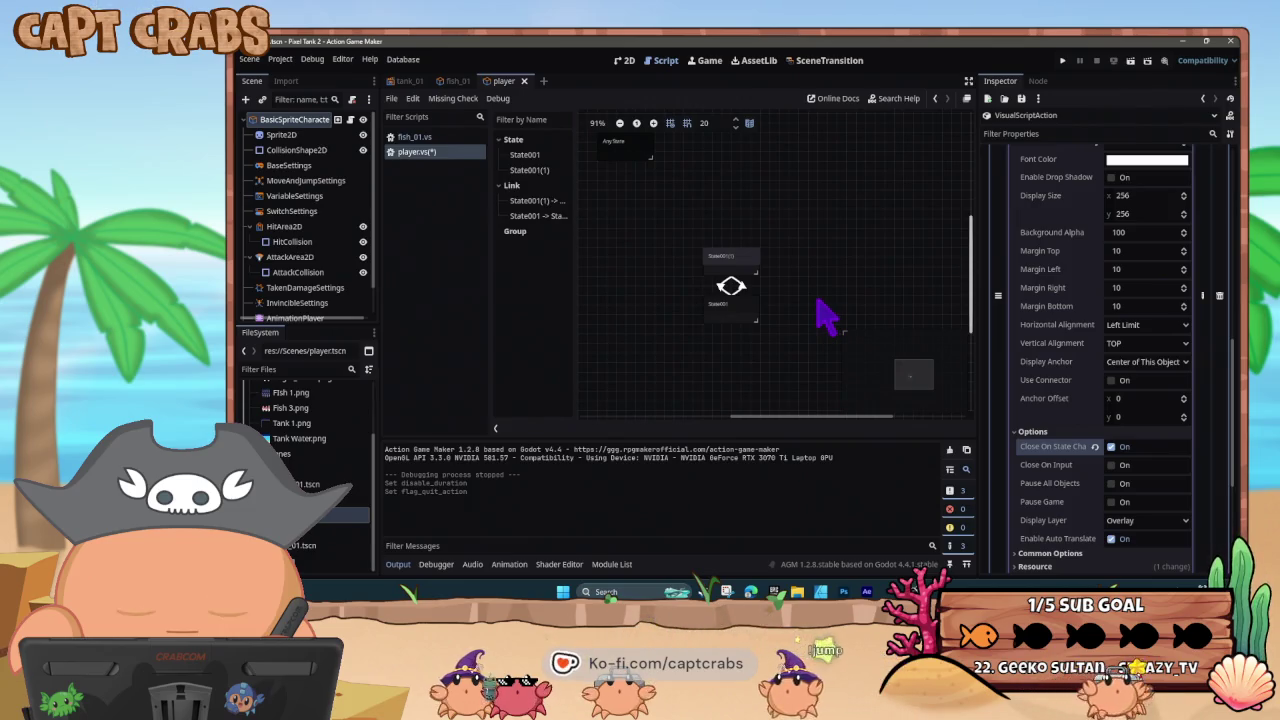
{"action": "key", "text": "F5"}
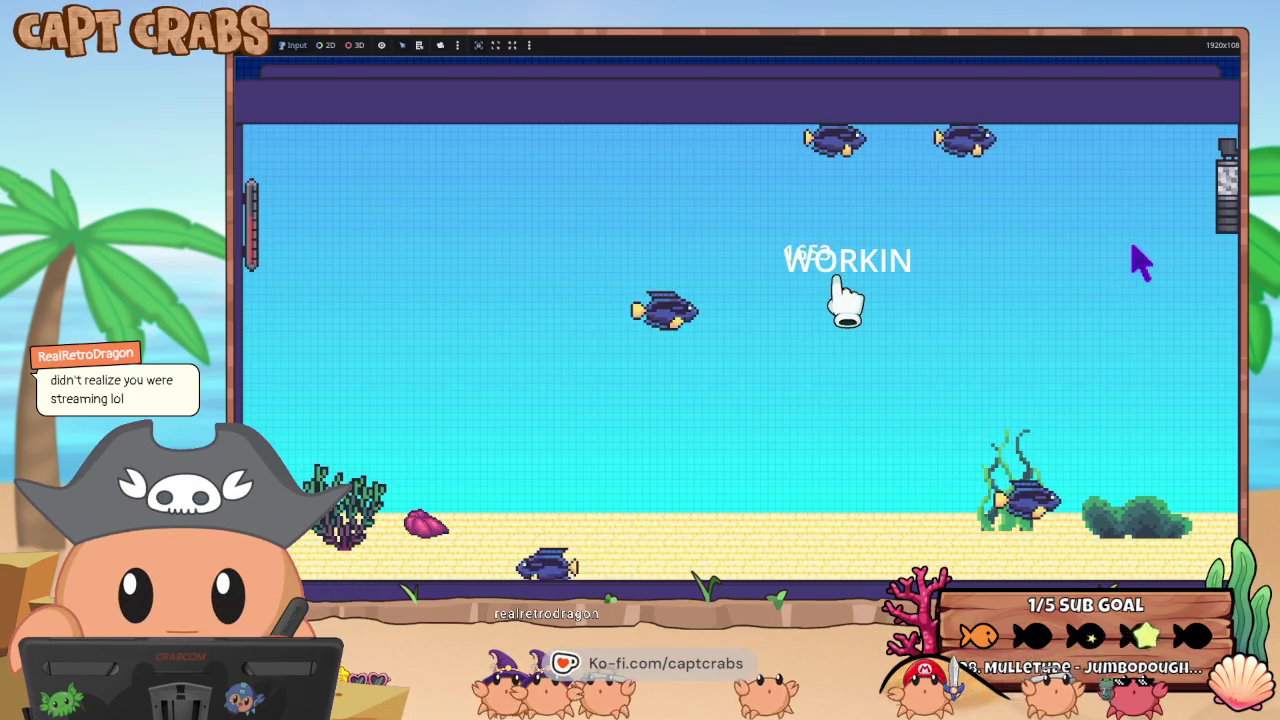
- Leave the running test game and bring the editor back to the front
{"action": "key", "text": "super"}
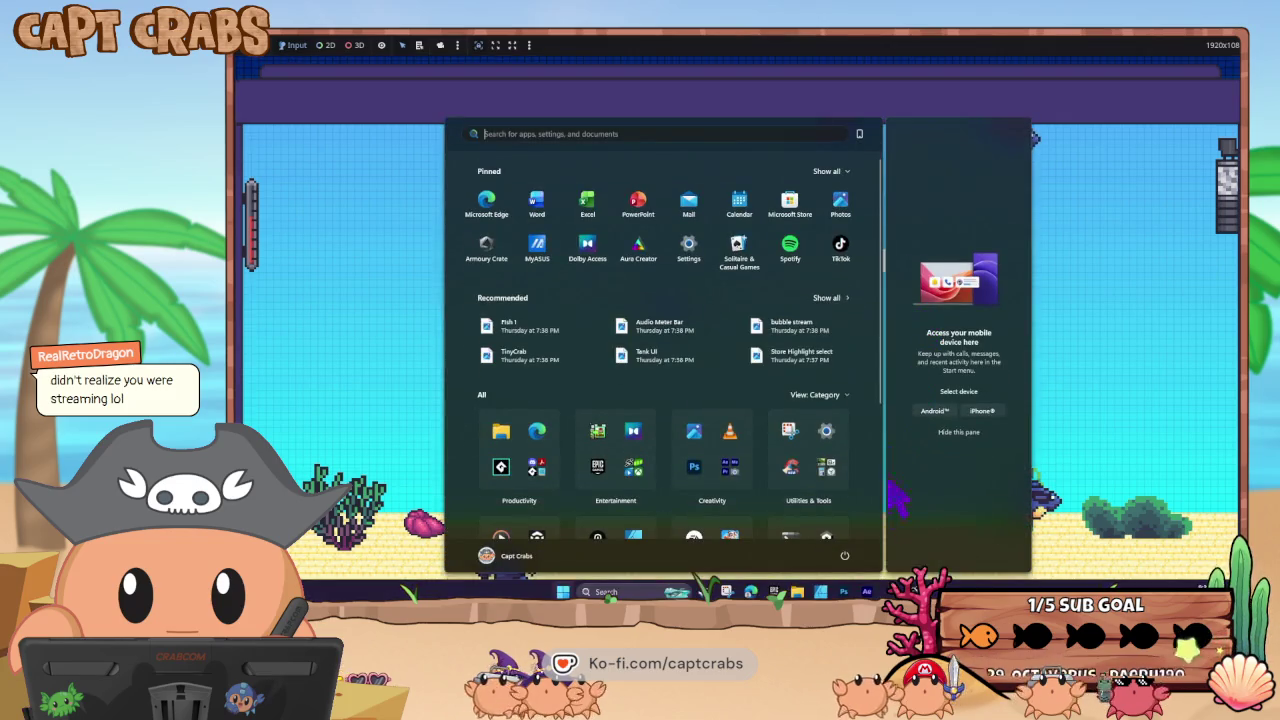
{"action": "mouse_move", "coordinate": [913, 591]}
{"action": "left_click", "coordinate": [860, 555]}
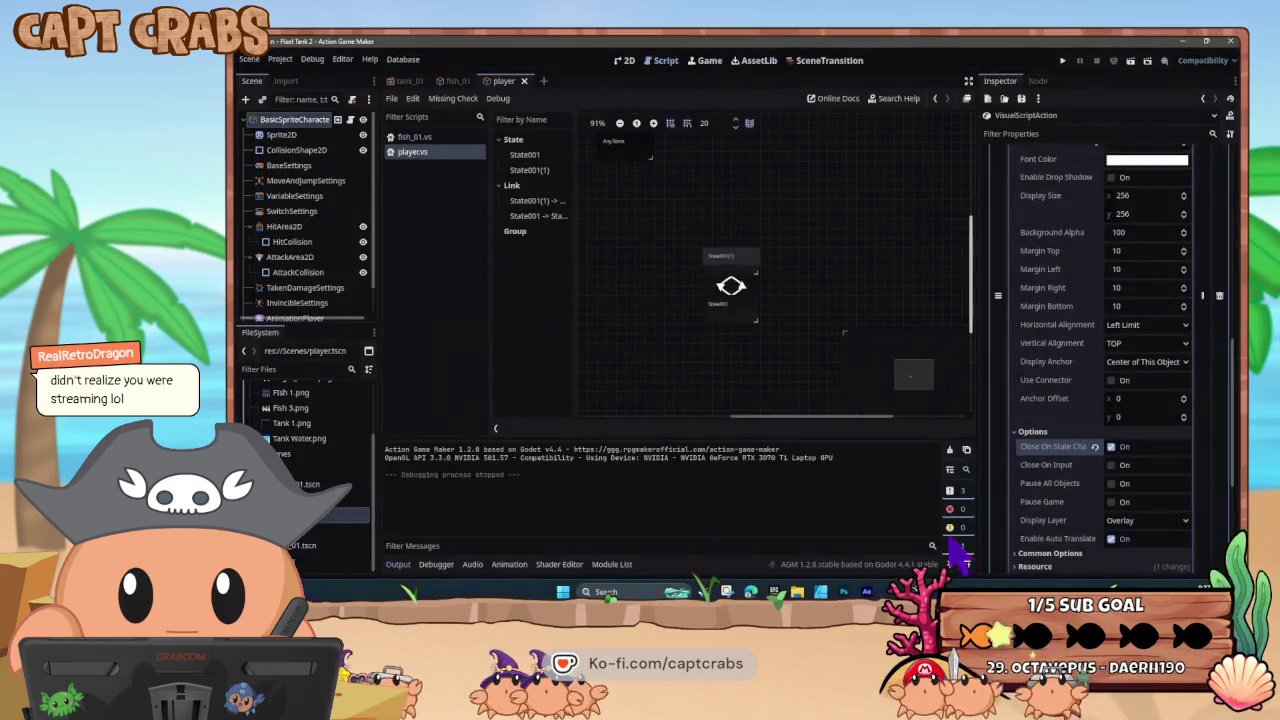
- In State001, collapse the DisplayText entry and delete the duplicate fourth action
{"action": "left_click", "coordinate": [745, 318]}
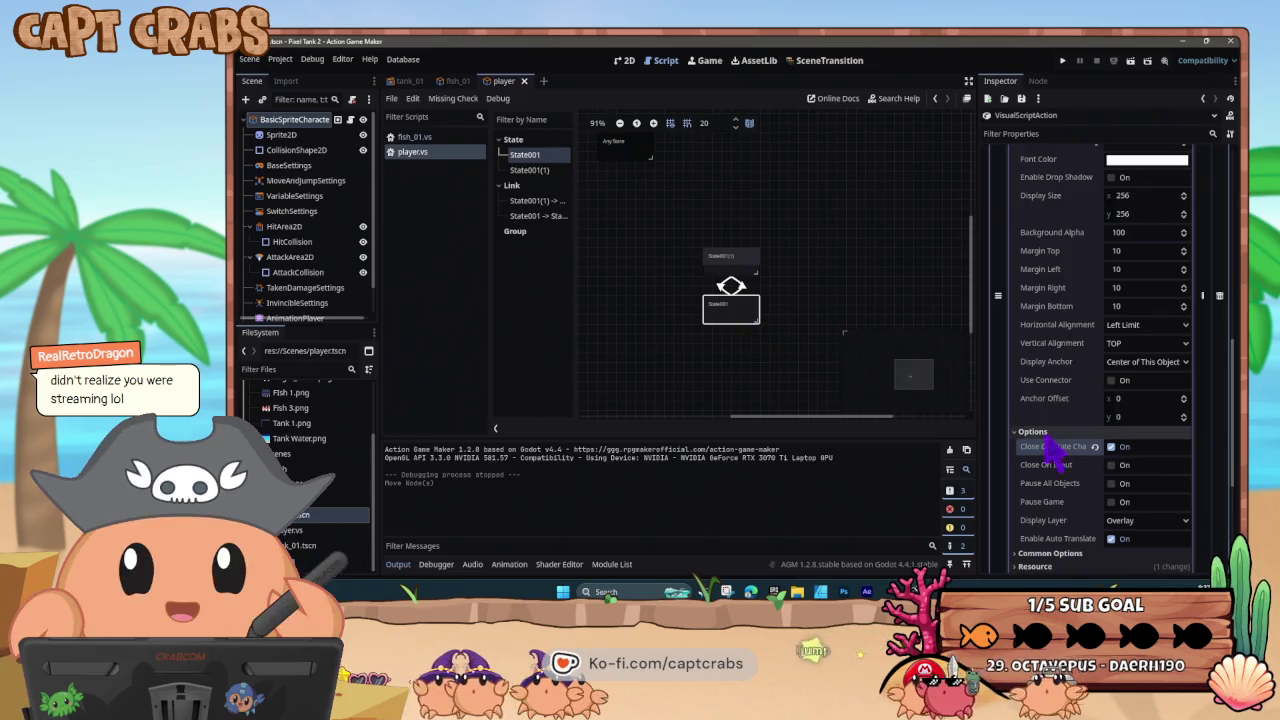
{"action": "scroll", "coordinate": [1045, 463], "scroll_direction": "down", "scroll_amount": 1}
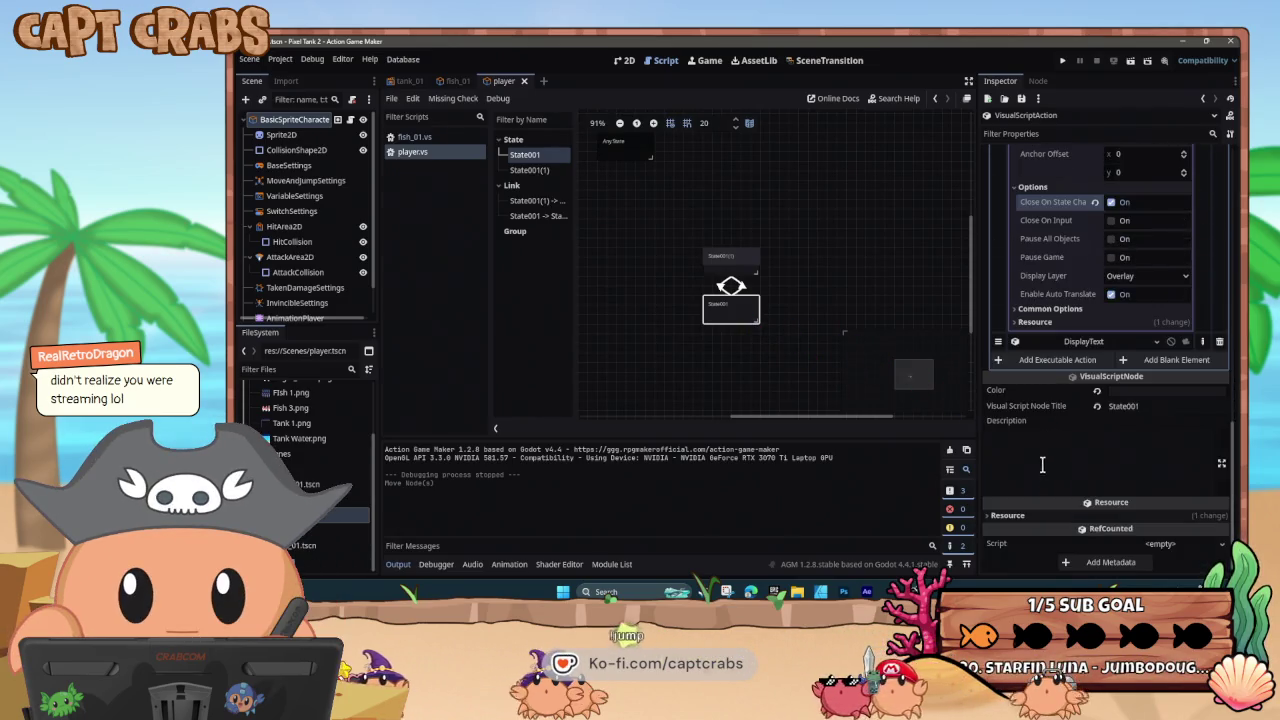
{"action": "scroll", "coordinate": [1050, 460], "scroll_direction": "up", "scroll_amount": 10}
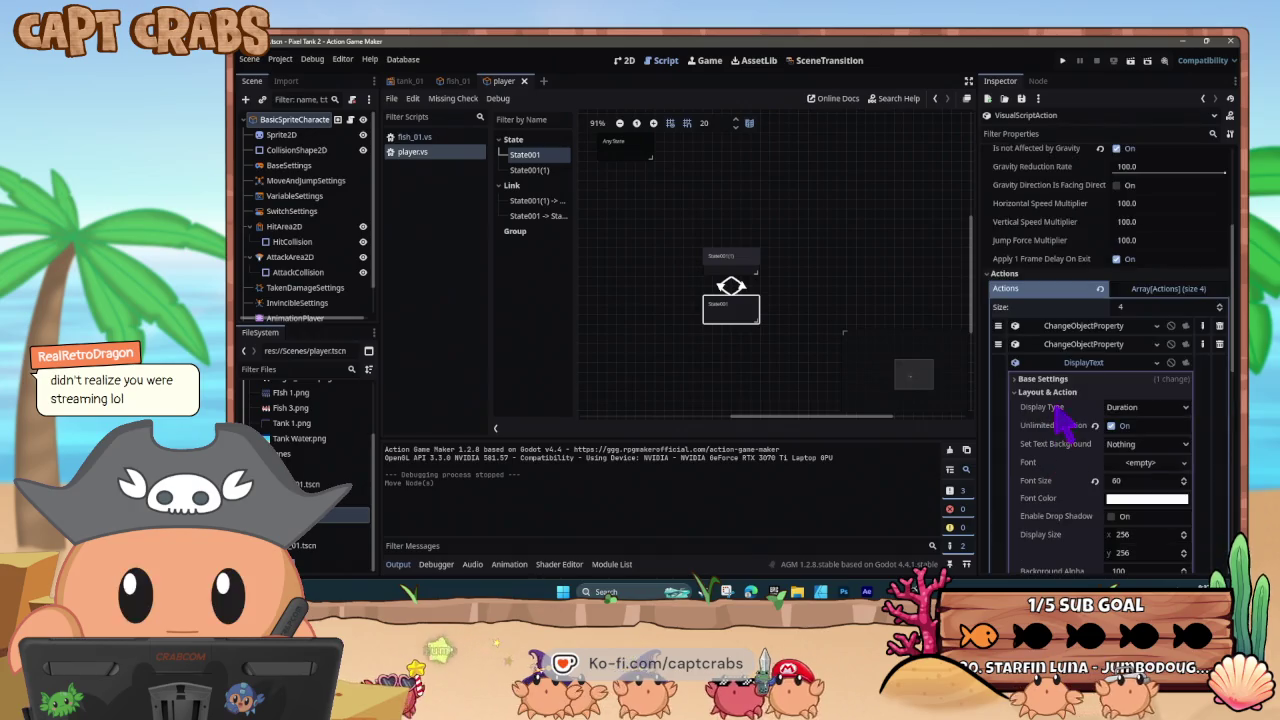
{"action": "left_click", "coordinate": [1086, 364]}
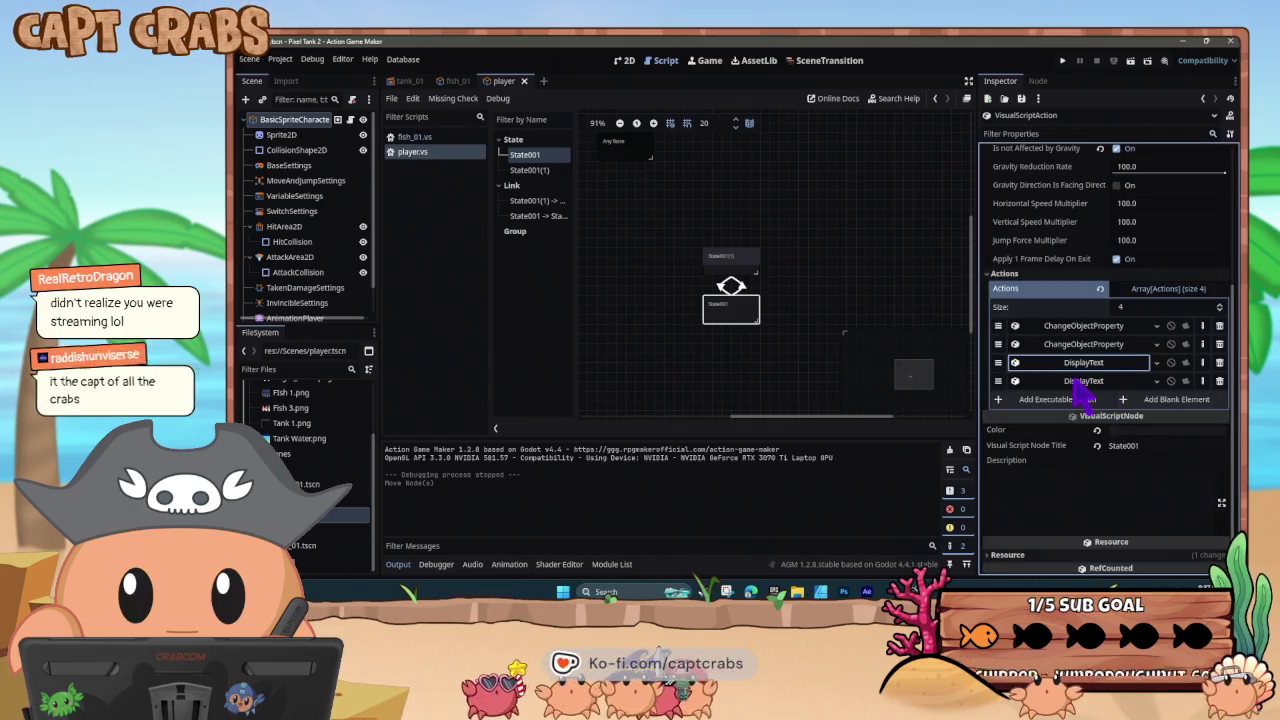
{"action": "left_click", "coordinate": [1221, 379]}
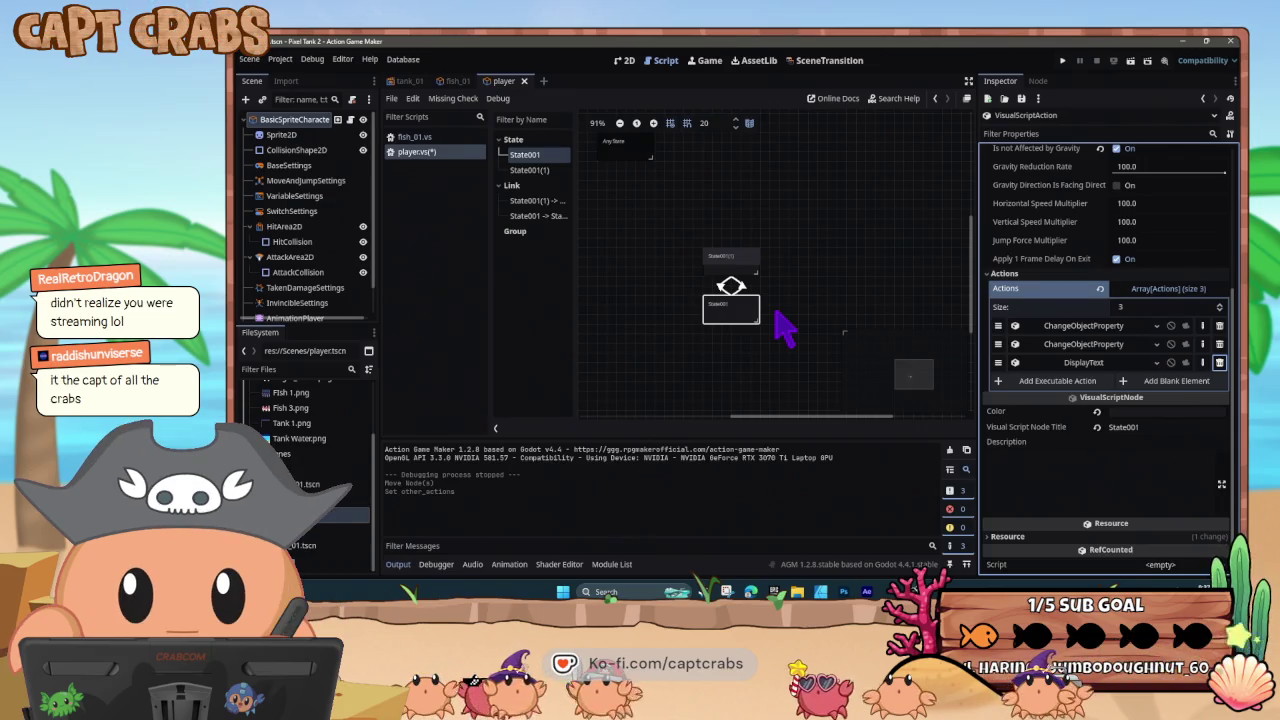
- Review the first ChangeObjectProperty's operator and assigned value, then select State001(1)
{"action": "left_click", "coordinate": [733, 313]}
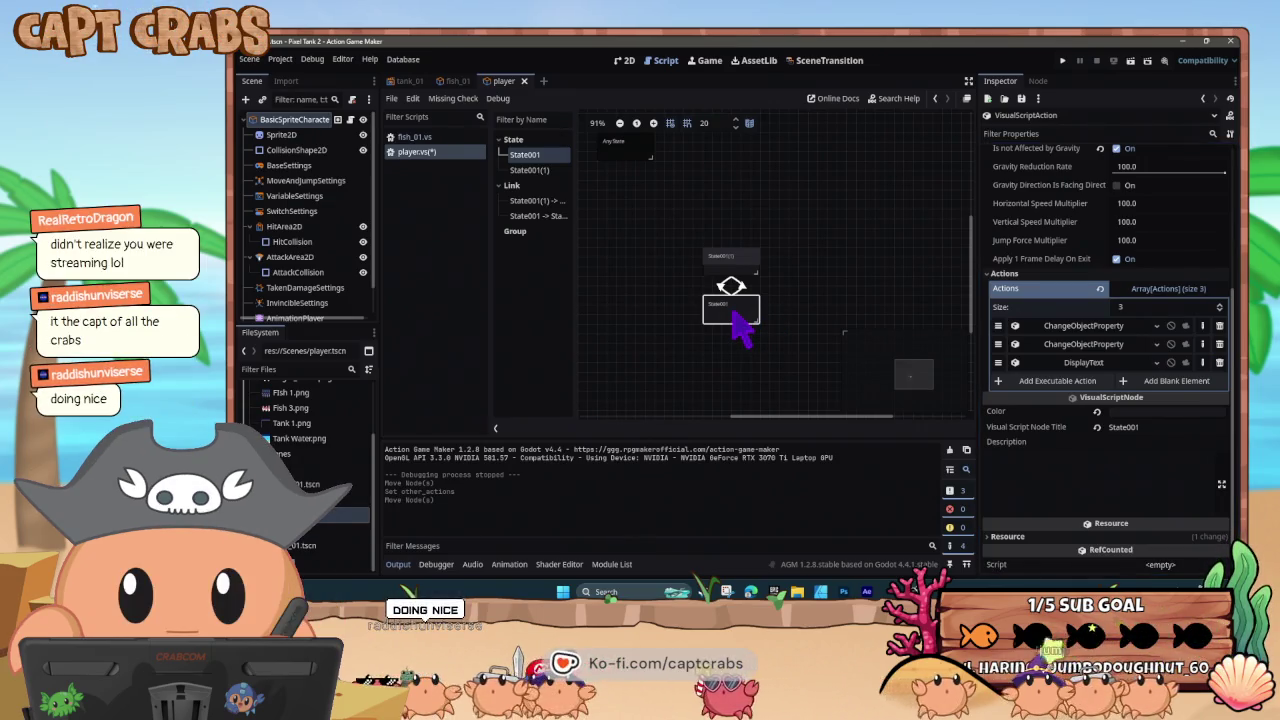
{"action": "left_click", "coordinate": [1075, 327]}
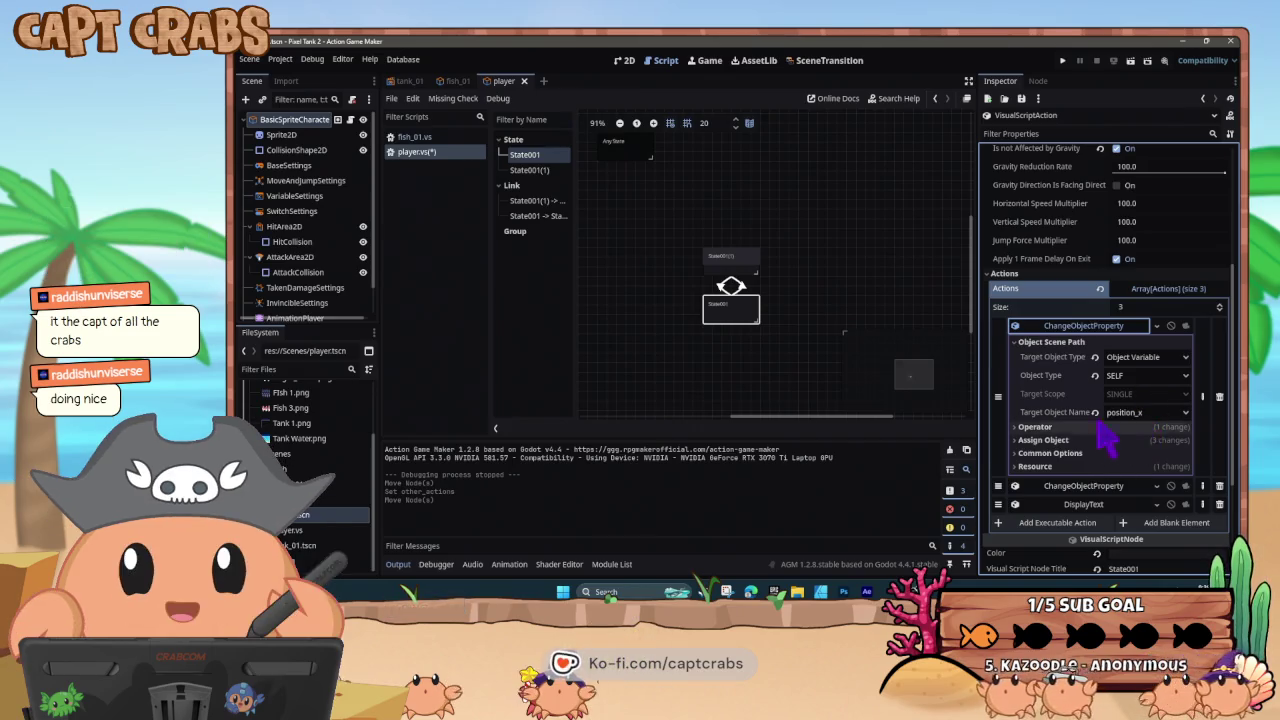
{"action": "left_click", "coordinate": [1020, 427]}
{"action": "left_click", "coordinate": [1020, 456]}
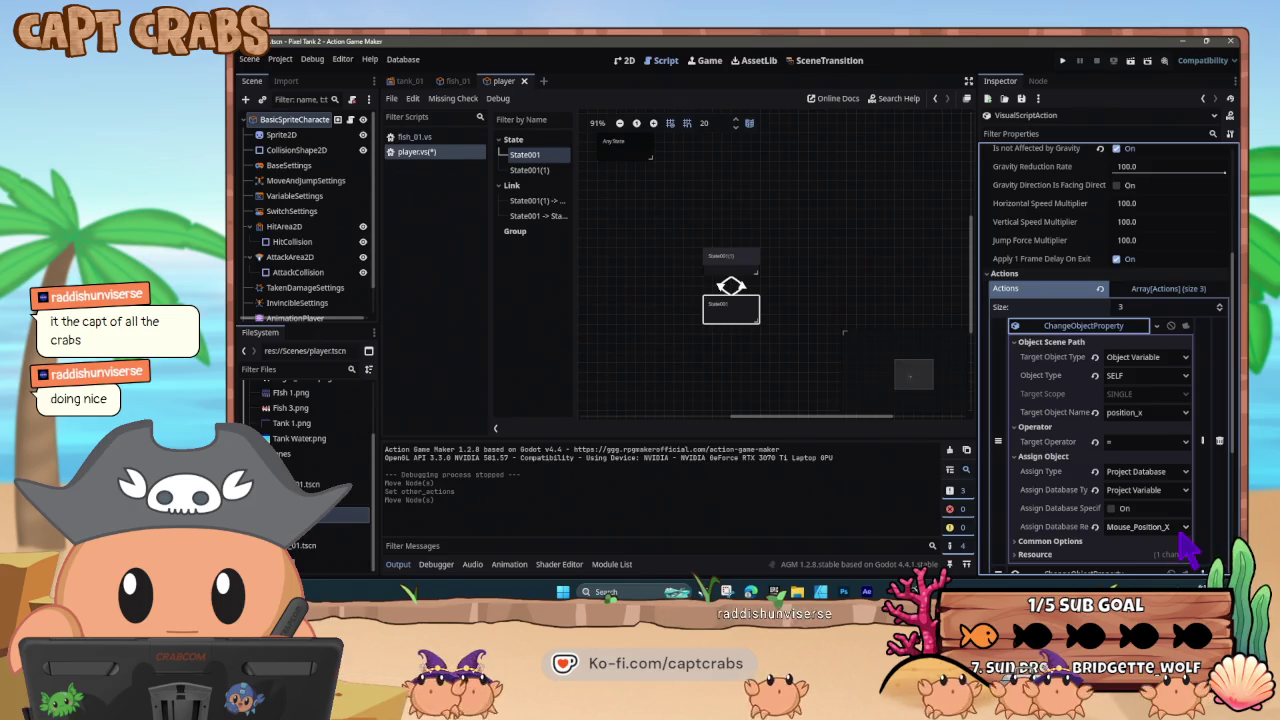
{"action": "left_click", "coordinate": [746, 265]}
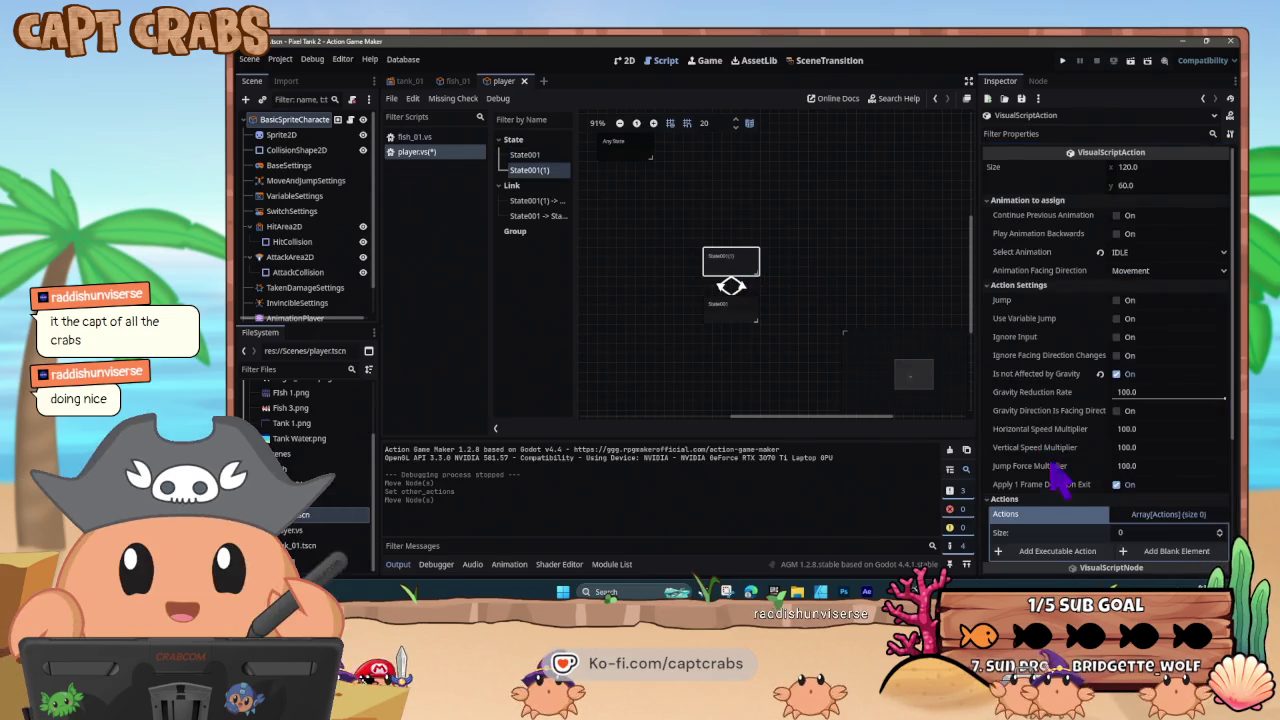
- Add a DisplayText action to State001(1) reading 'Start', with Unlimited Duration and Close On State Change
{"action": "scroll", "coordinate": [1057, 466], "scroll_direction": "down", "scroll_amount": 2}
{"action": "left_click", "coordinate": [1063, 447]}
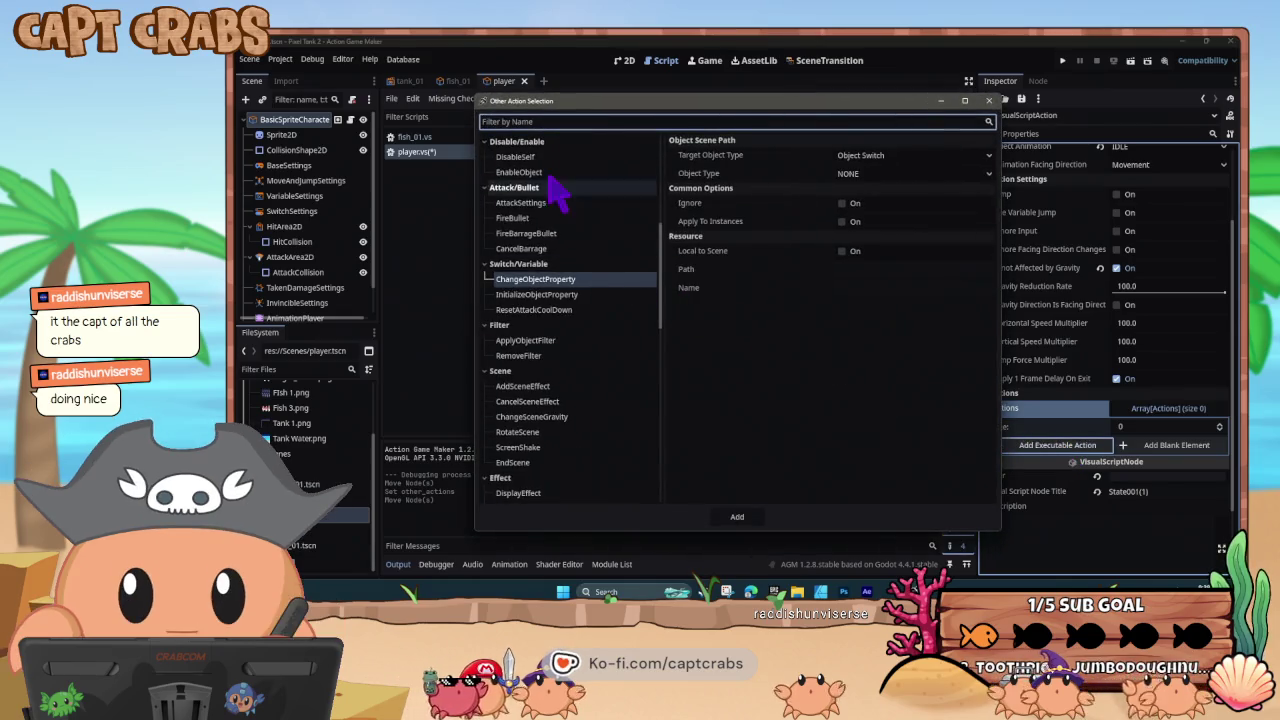
{"action": "type", "text": "text"}
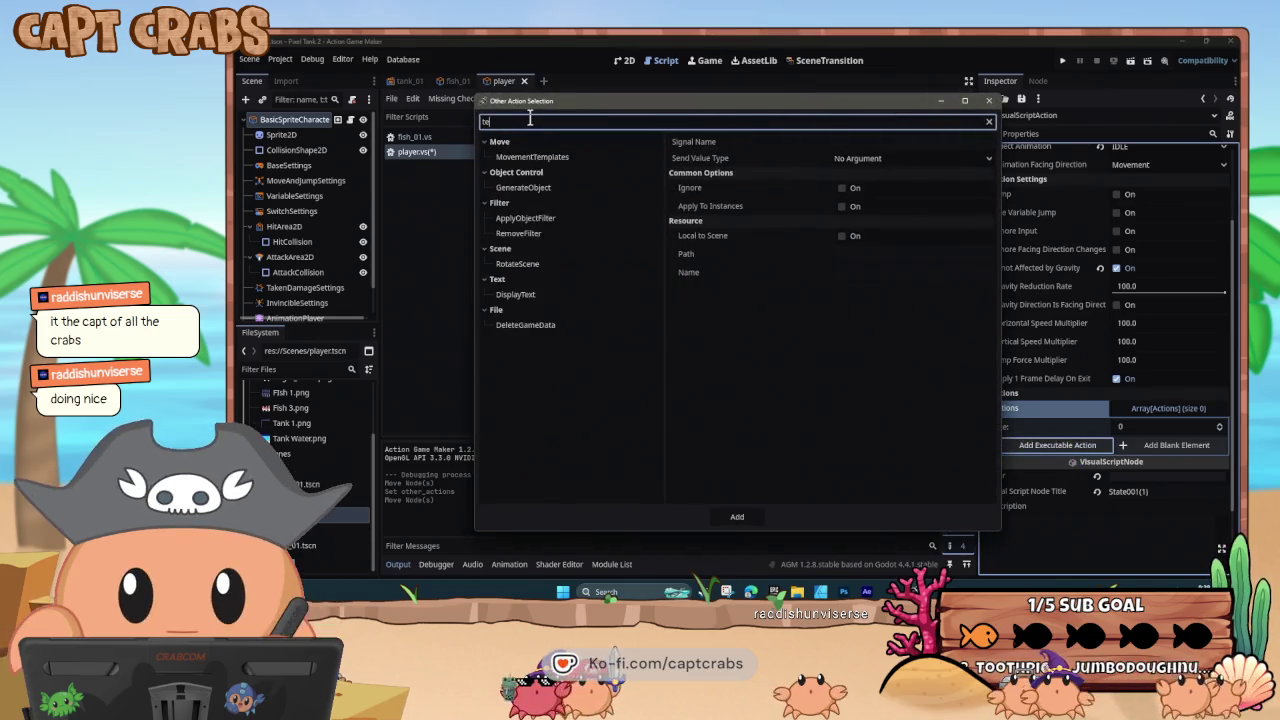
{"action": "left_click", "coordinate": [555, 157]}
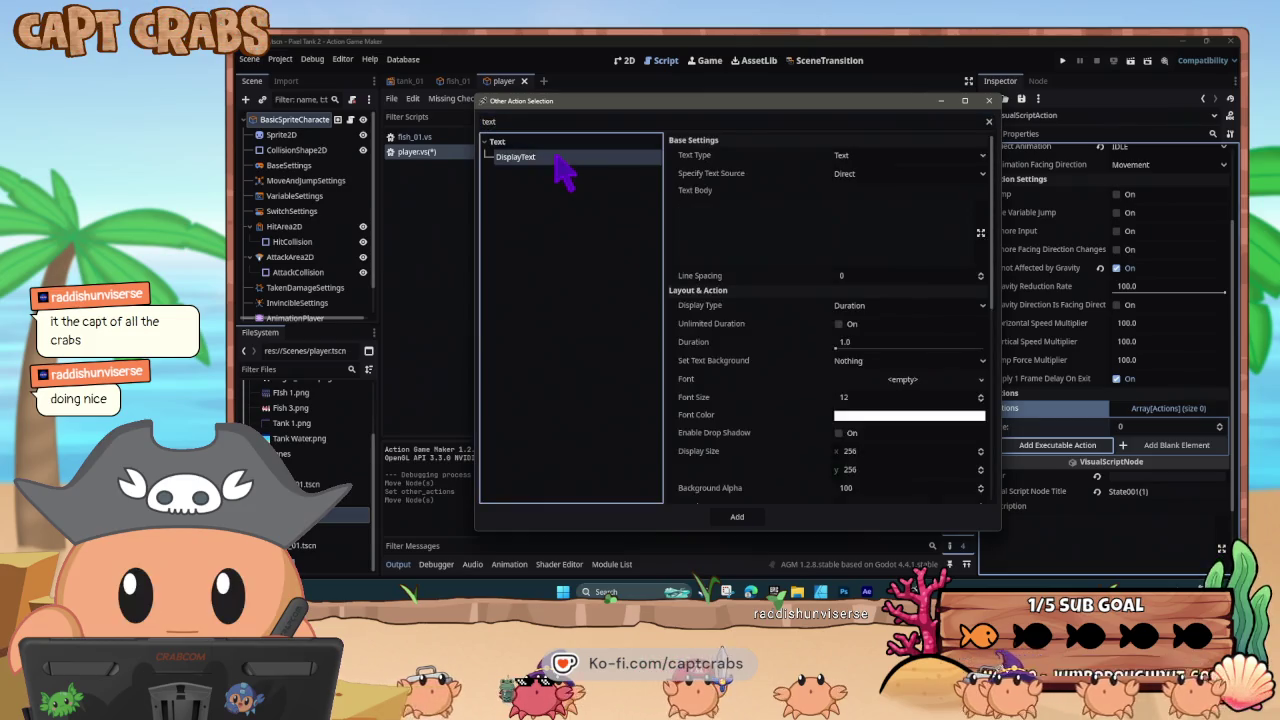
{"action": "left_click", "coordinate": [776, 233]}
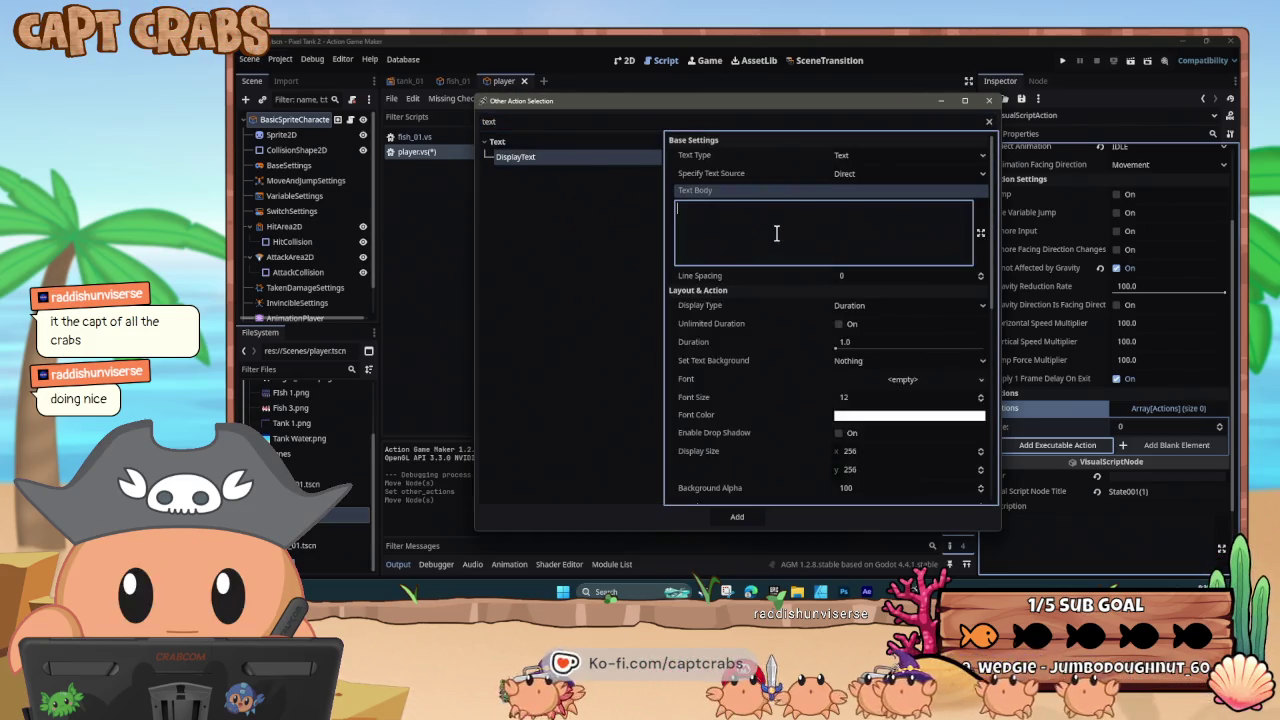
{"action": "left_click", "coordinate": [843, 325]}
{"action": "scroll", "coordinate": [779, 440], "scroll_direction": "down", "scroll_amount": 7}
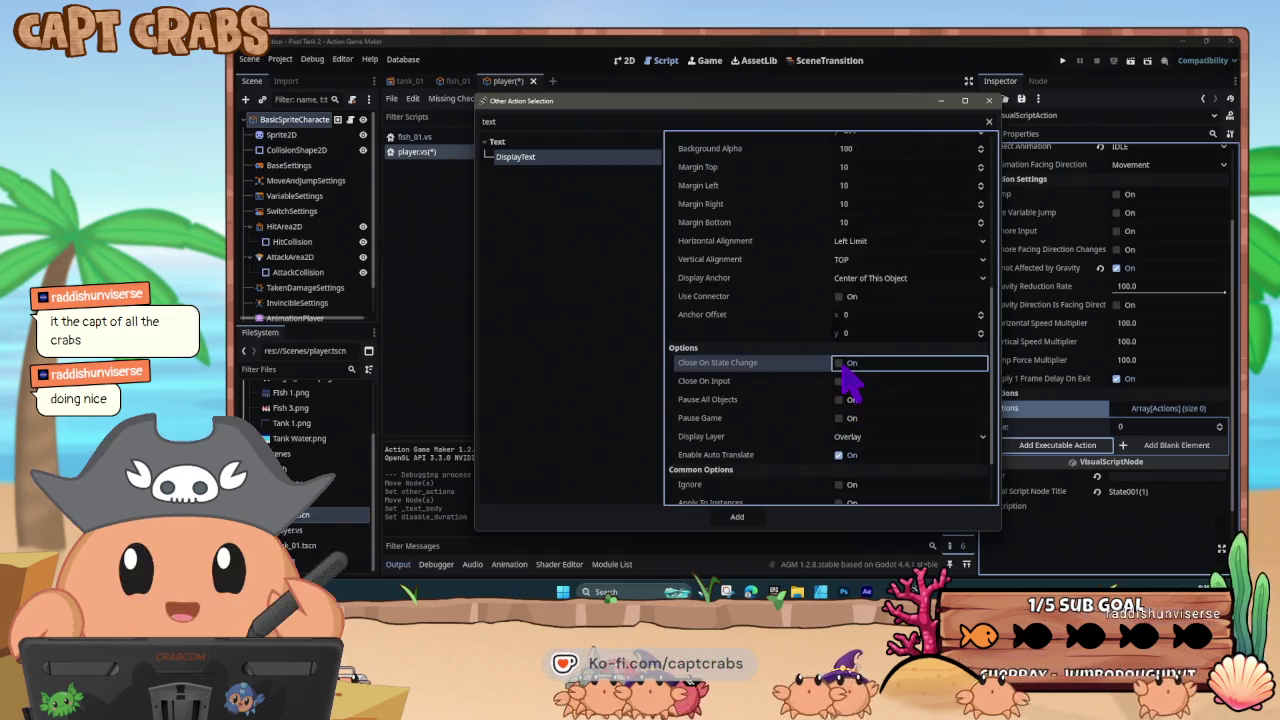
{"action": "left_click", "coordinate": [840, 363]}
{"action": "left_click", "coordinate": [737, 516]}
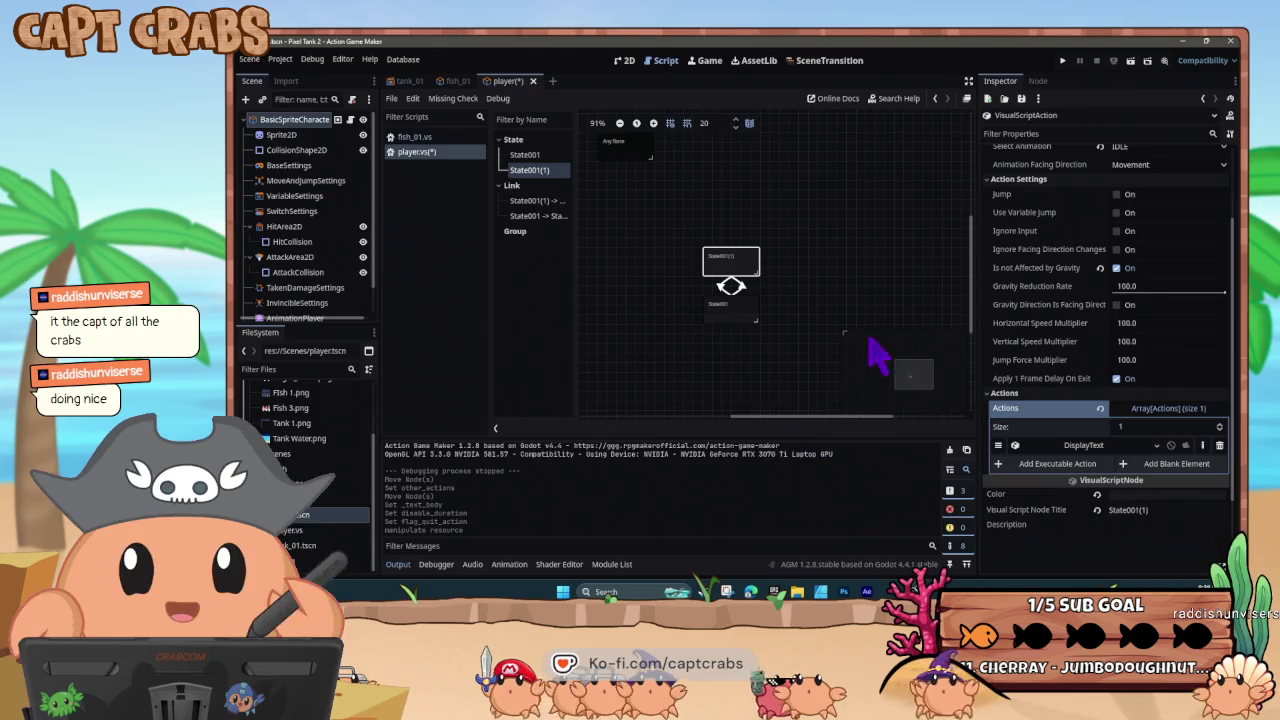
- Add a DisplayText action showing 'Loop' with Unlimited Duration to State001
{"action": "left_click", "coordinate": [741, 318]}
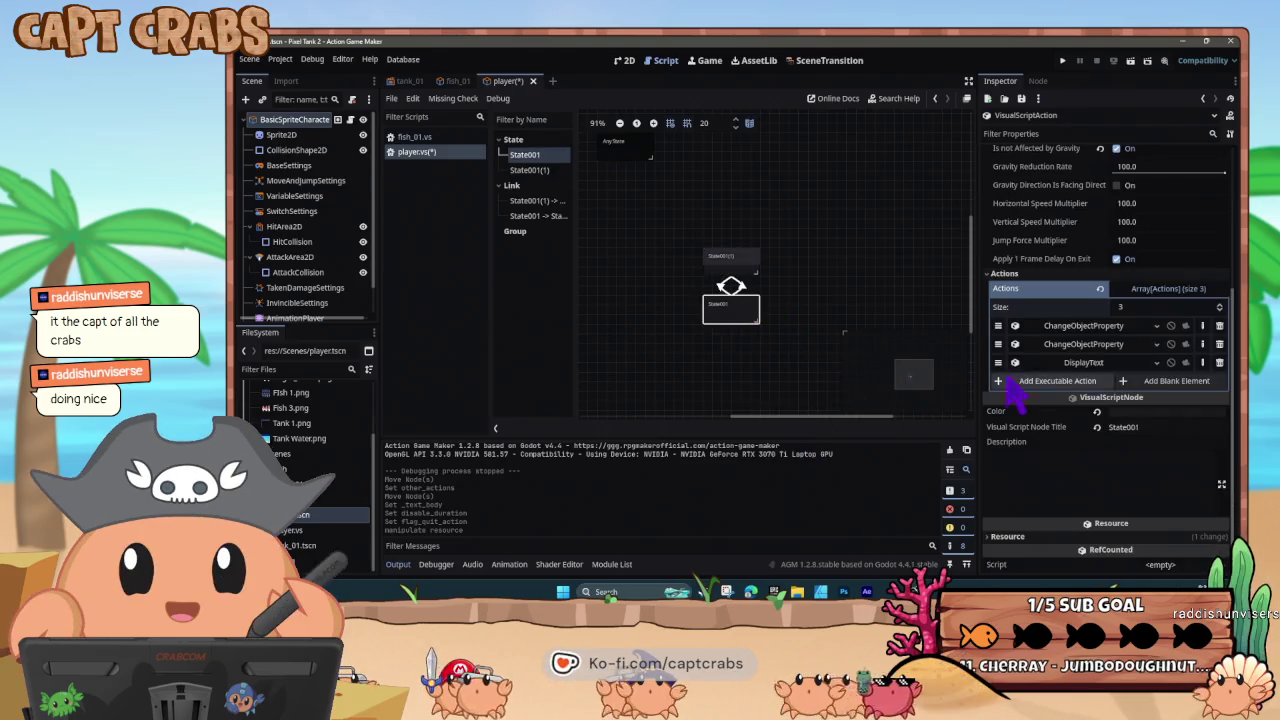
{"action": "left_click", "coordinate": [1060, 384]}
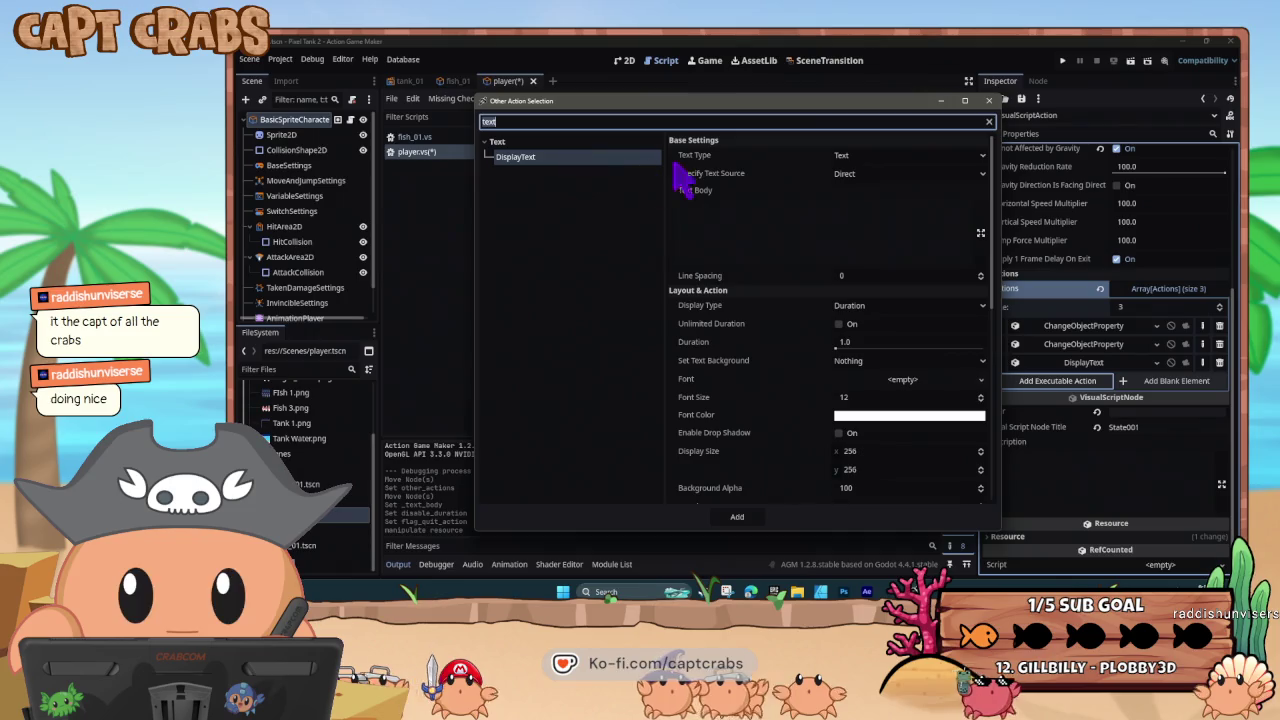
{"action": "left_click", "coordinate": [778, 234]}
{"action": "type", "text": "Loop"}
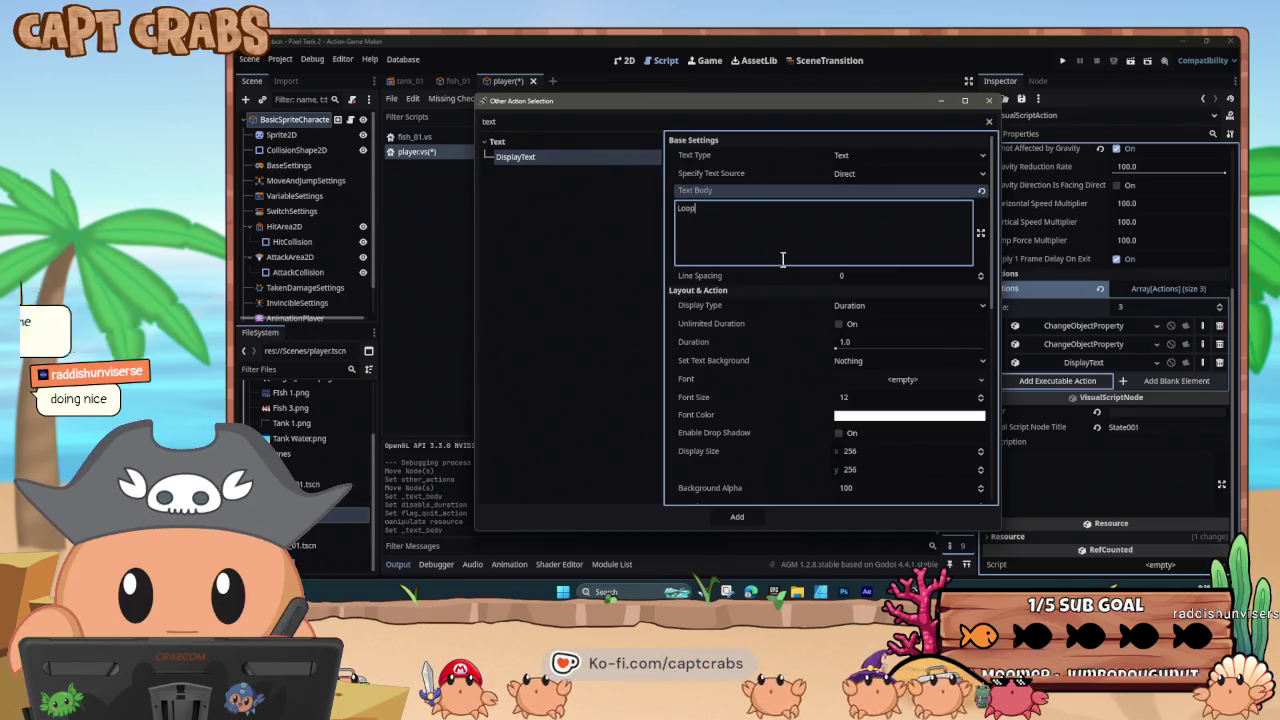
{"action": "left_click", "coordinate": [840, 324]}
{"action": "scroll", "coordinate": [797, 420], "scroll_direction": "down", "scroll_amount": 3}
{"action": "scroll", "coordinate": [797, 435], "scroll_direction": "down", "scroll_amount": 3}
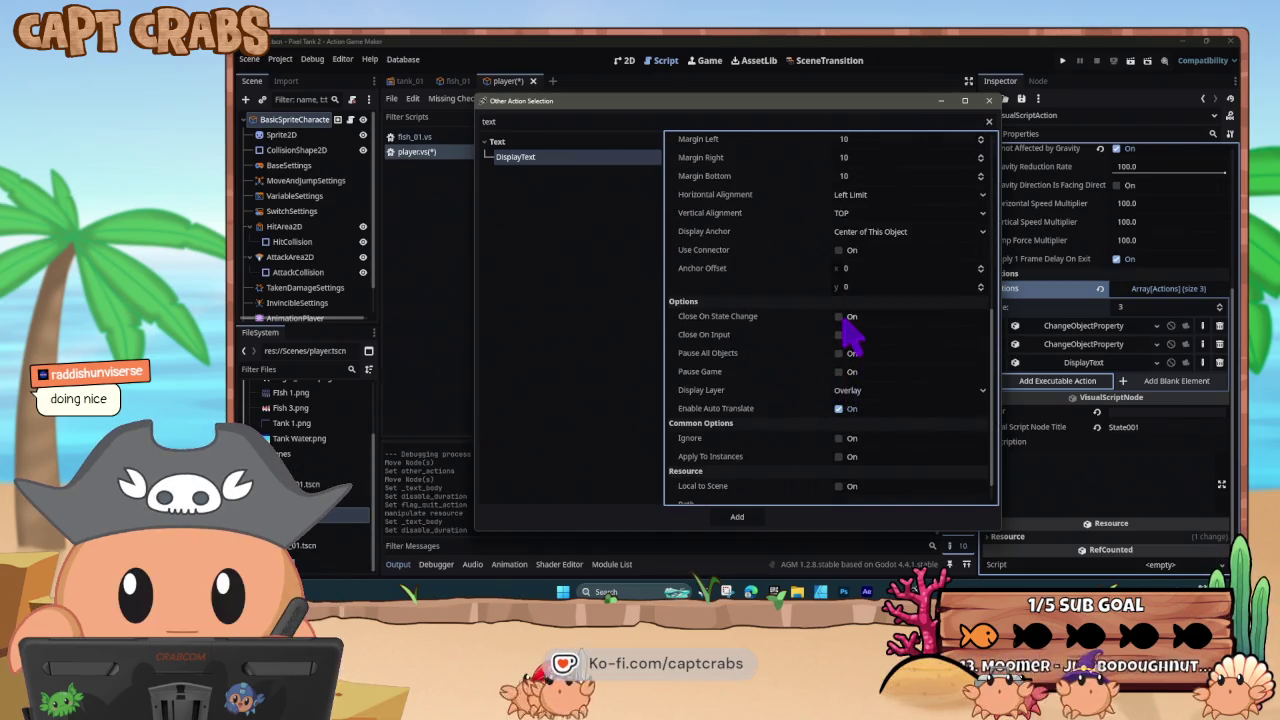
{"action": "left_click", "coordinate": [737, 516]}
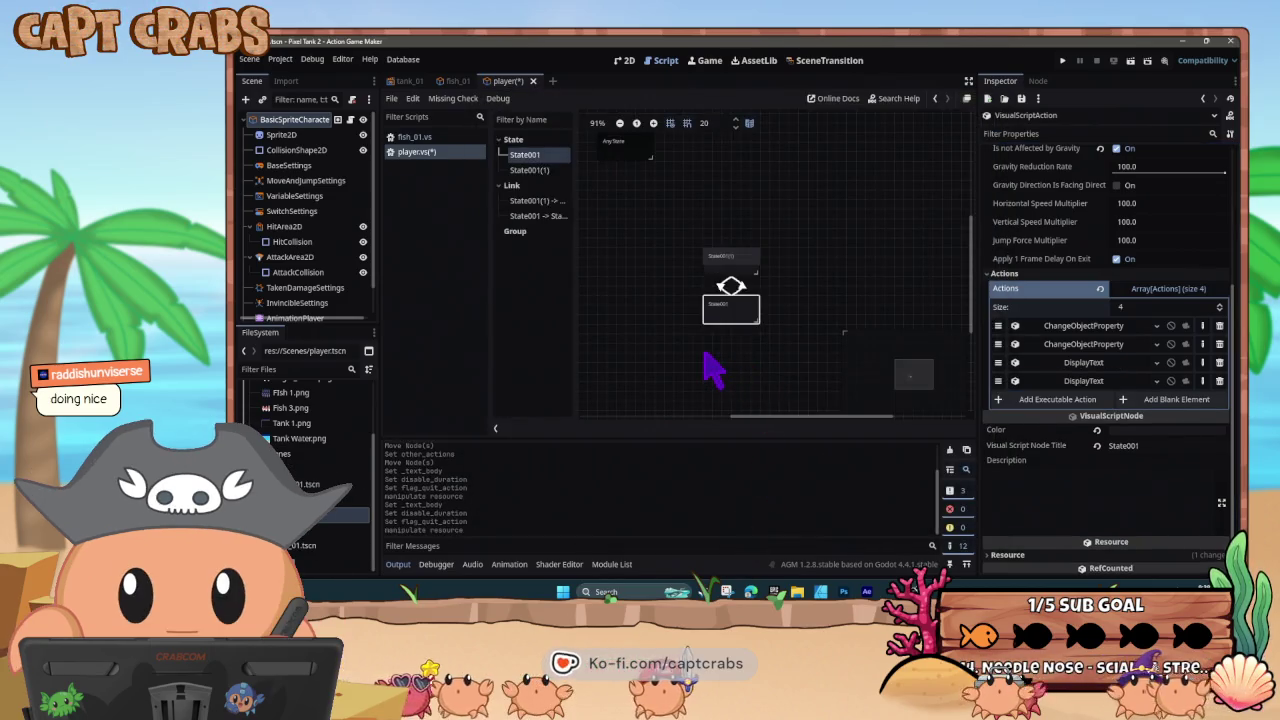
- Save the player scene, run the fish-tank game test with F5, then bring up the Start menu
{"action": "key", "text": "ctrl+s"}
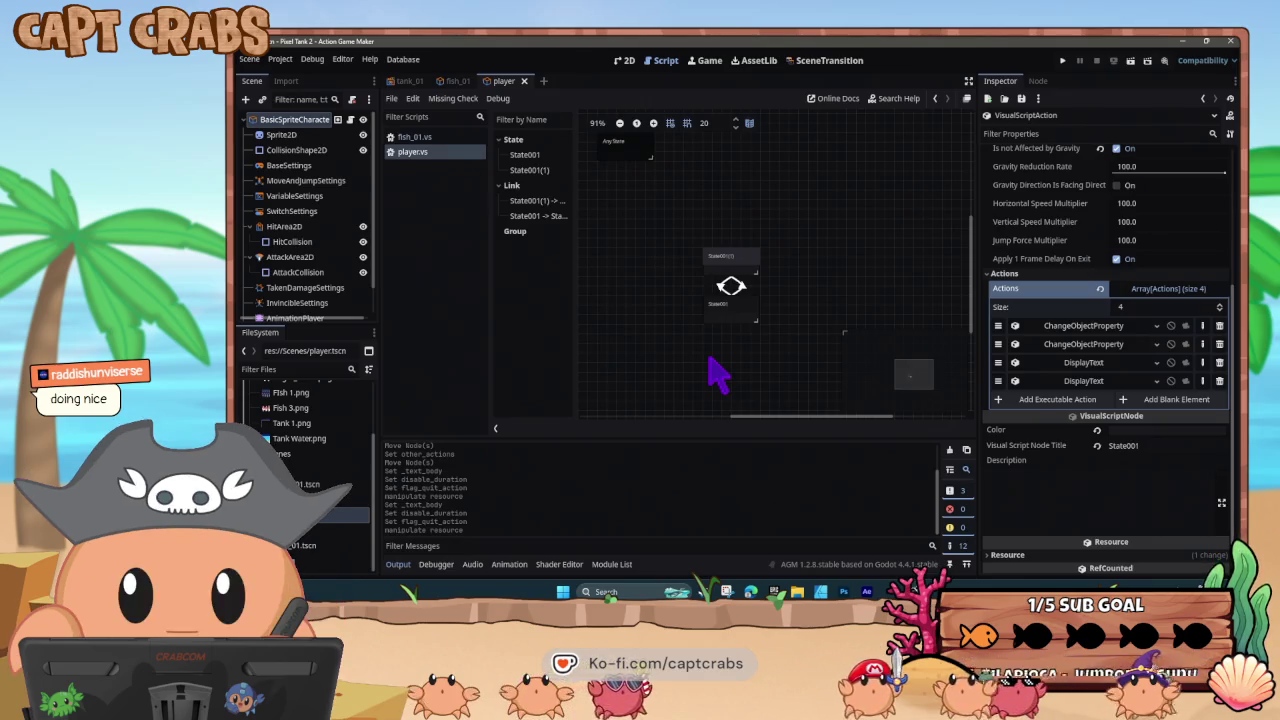
{"action": "key", "text": "F5"}
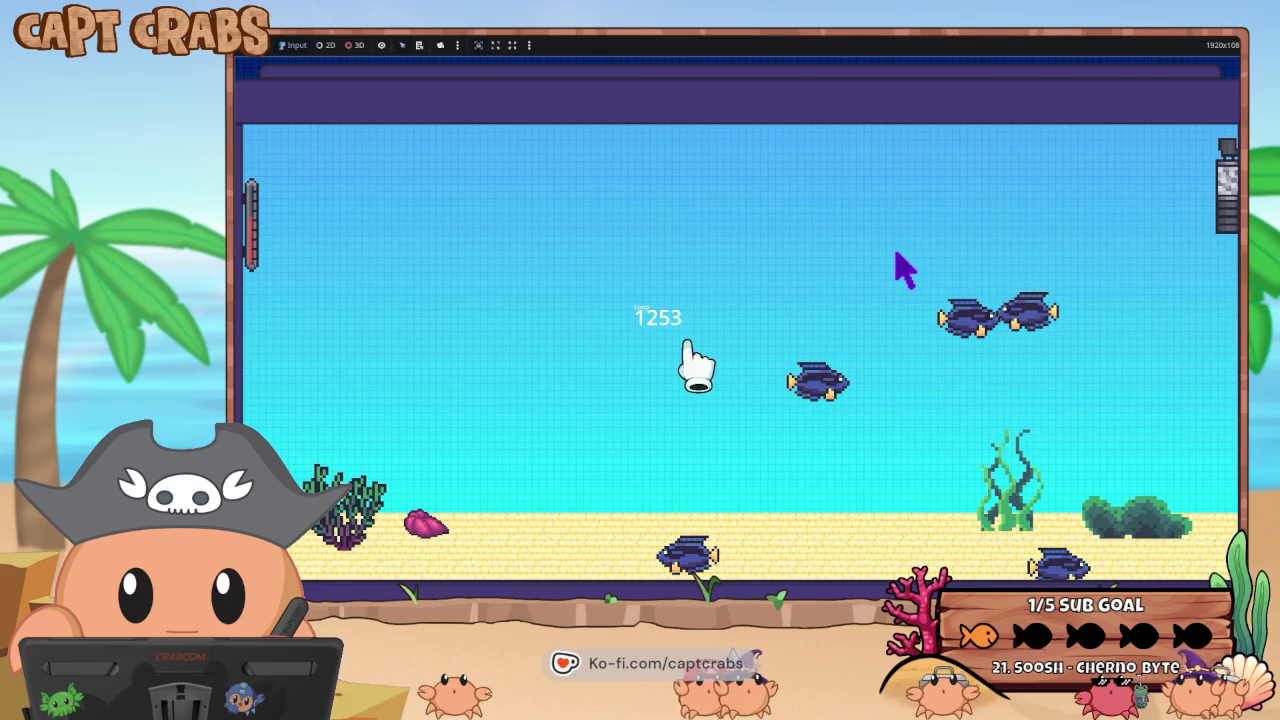
{"action": "key", "text": "super"}
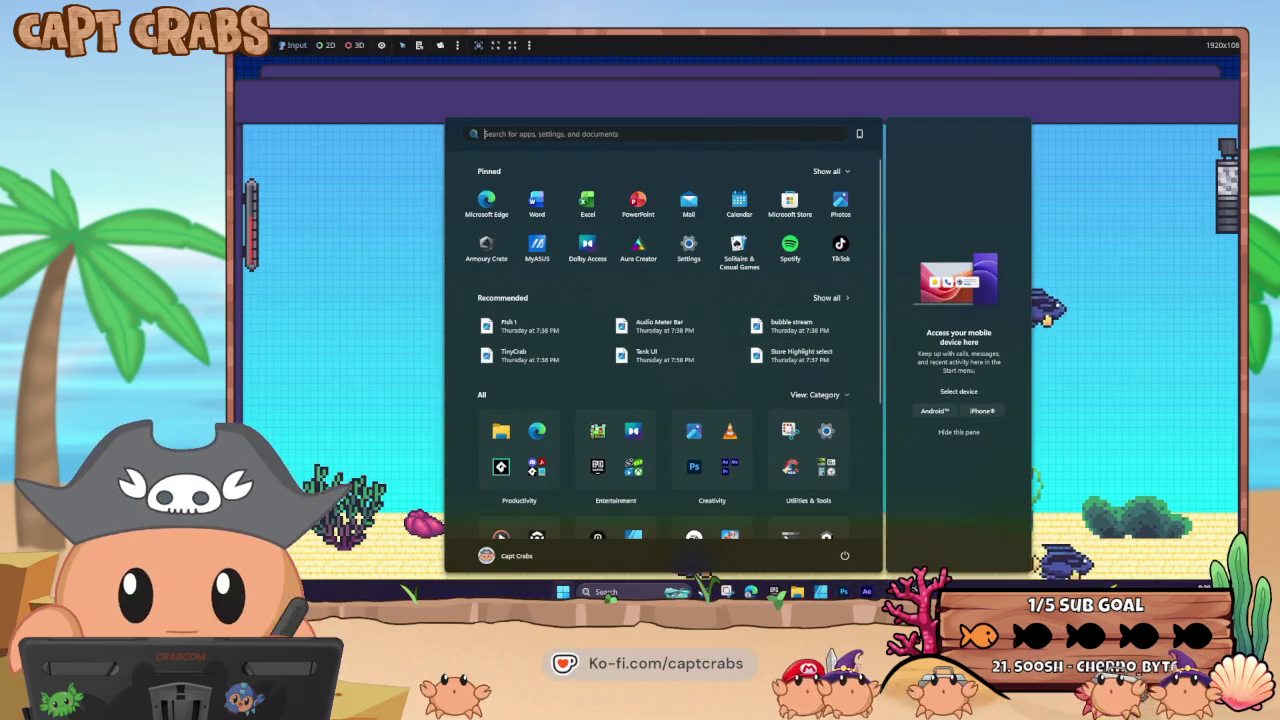
- Back in the editor, expand the State001 to State001(1) link's SwitchVariableChanged condition
{"action": "left_click", "coordinate": [860, 540]}
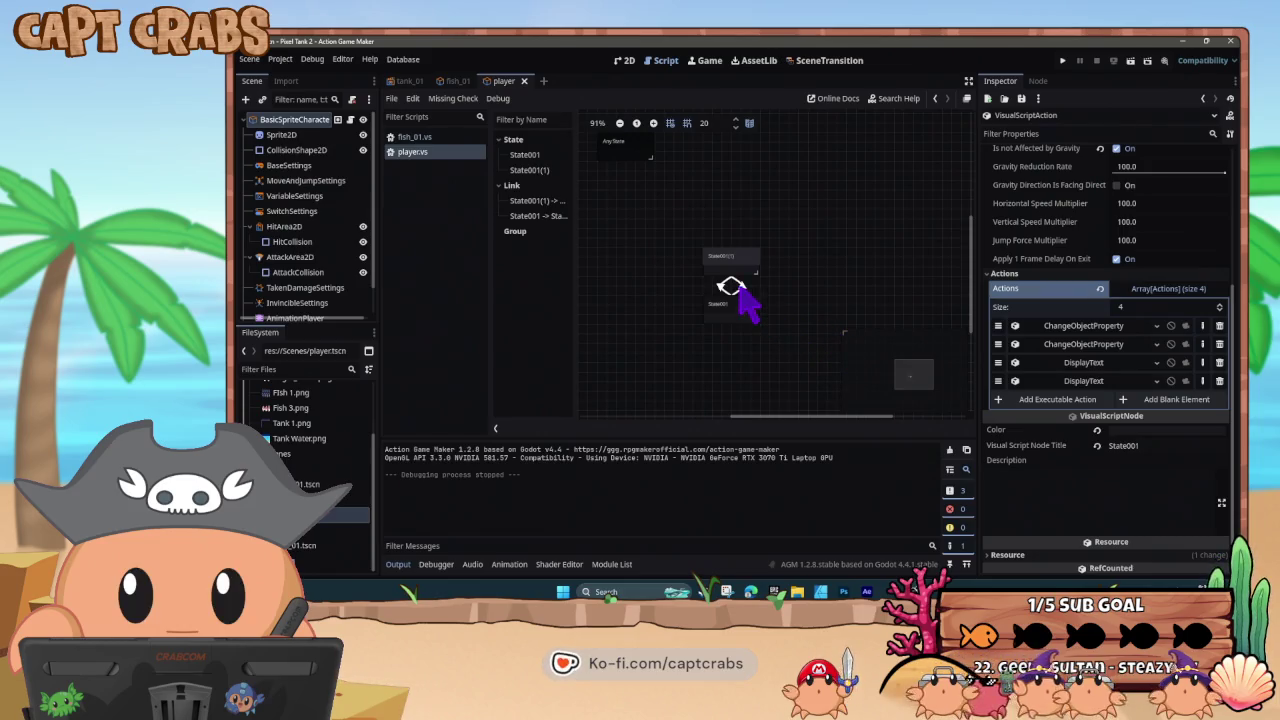
{"action": "left_click", "coordinate": [750, 300]}
{"action": "left_click", "coordinate": [1100, 305]}
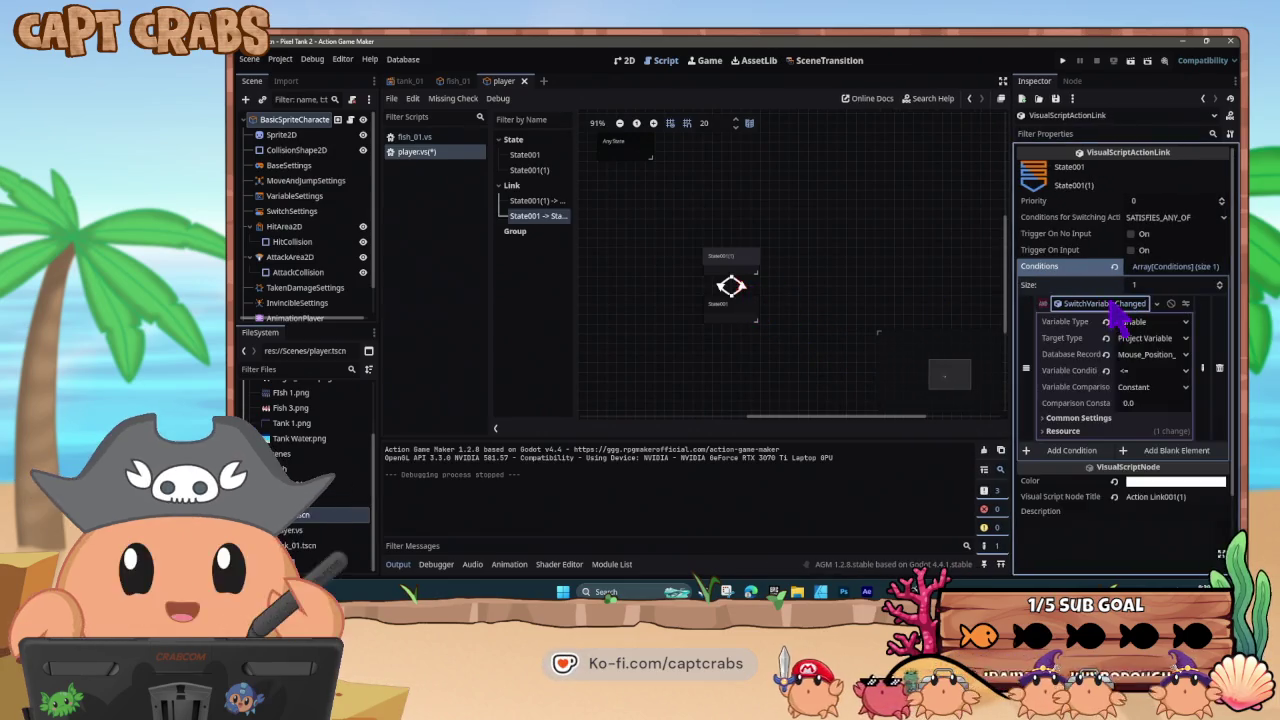
- Check the Database Record list without changing it, then open Project Settings
{"action": "left_click", "coordinate": [1166, 355]}
{"action": "left_click", "coordinate": [1170, 362]}
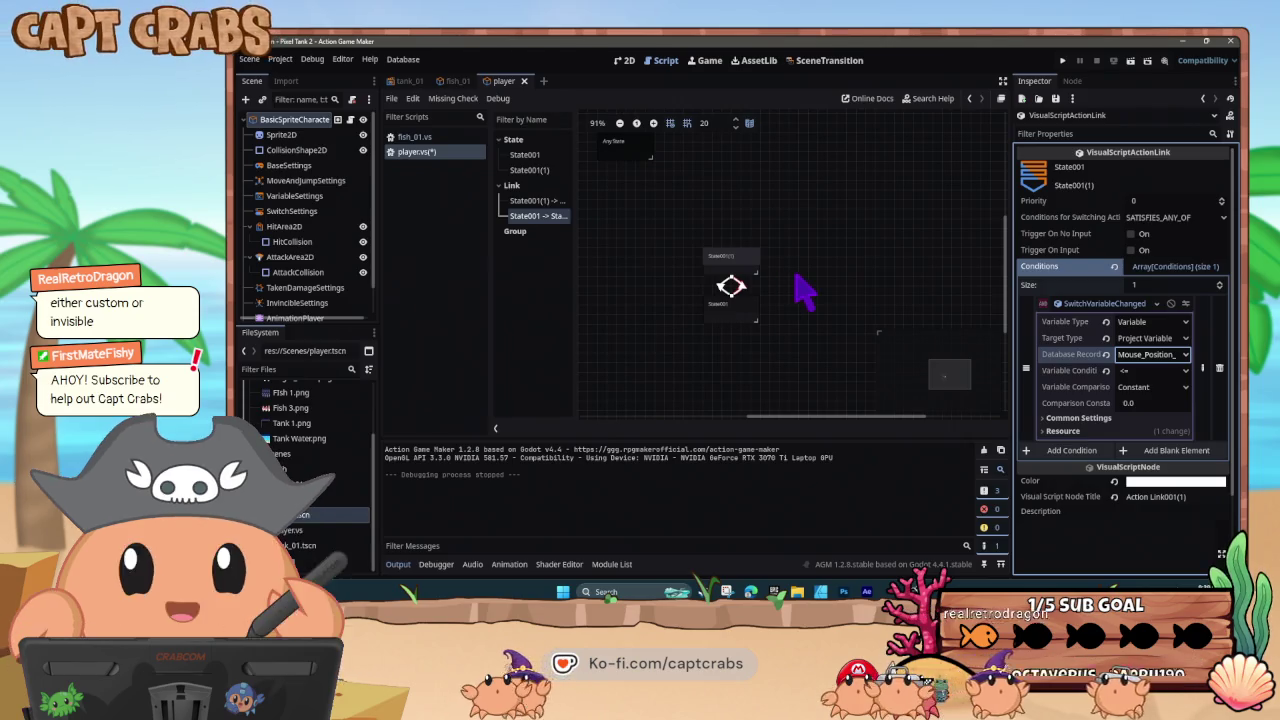
{"action": "left_click", "coordinate": [280, 60]}
{"action": "left_click", "coordinate": [298, 90]}
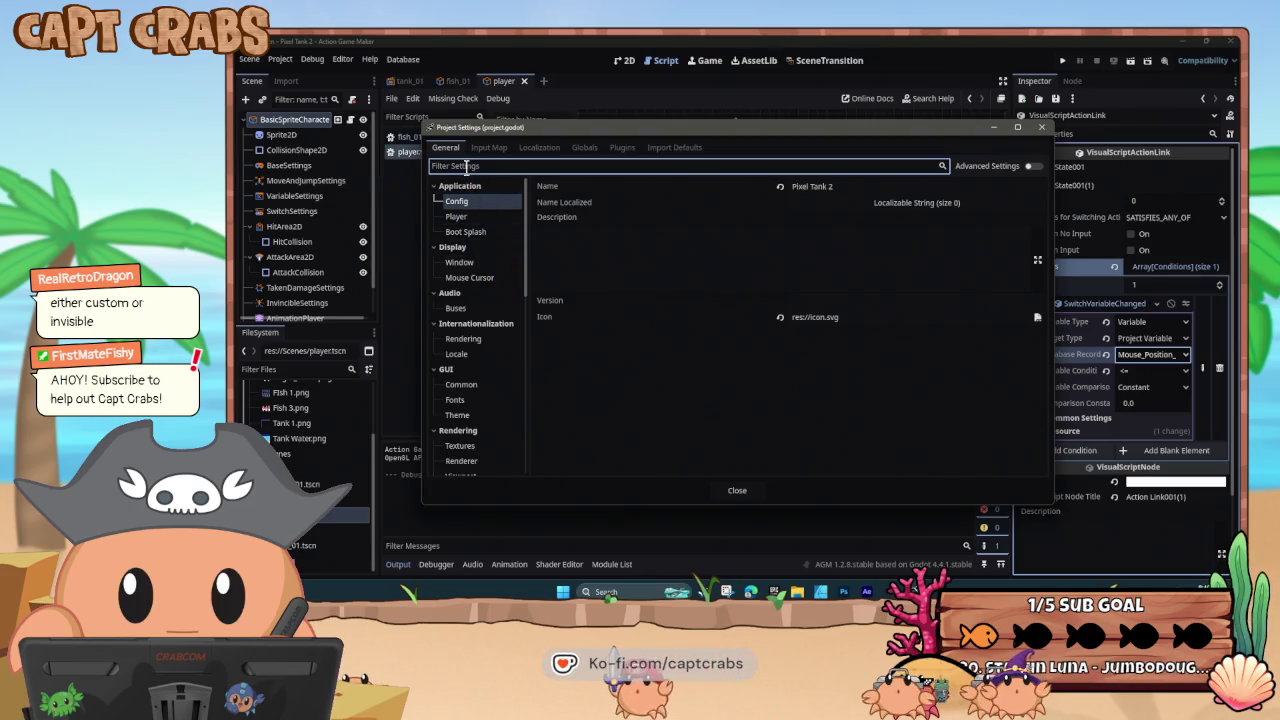
- Filter Project Settings by 'mouse' and enable Emulate Touch From Mouse
{"action": "type", "text": "mouse"}
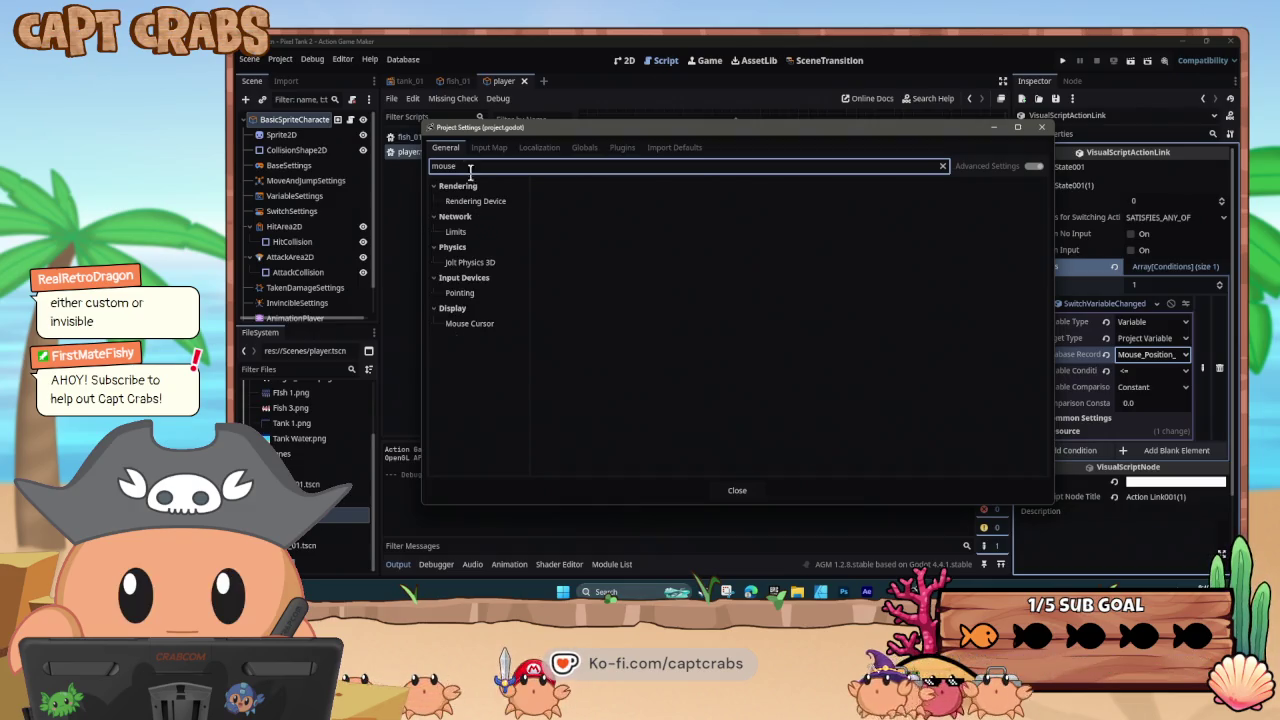
{"action": "left_click", "coordinate": [479, 202]}
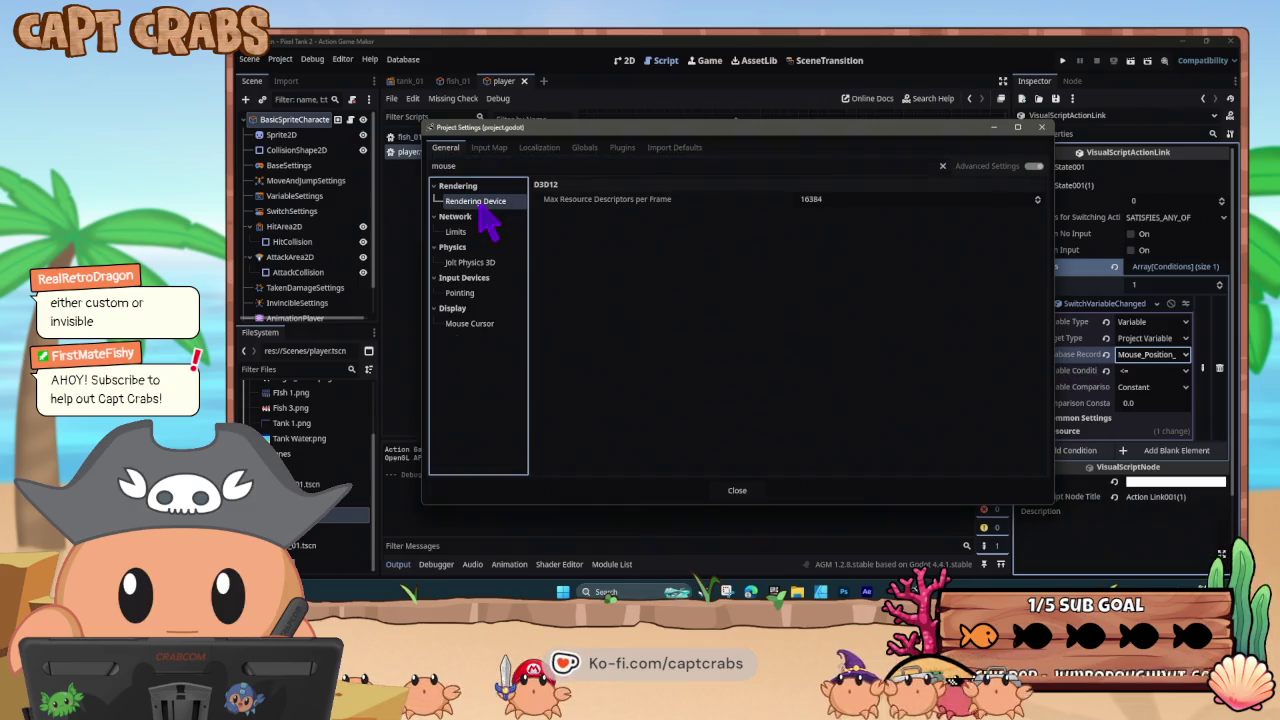
{"action": "left_click", "coordinate": [478, 231]}
{"action": "left_click", "coordinate": [498, 260]}
{"action": "left_click", "coordinate": [489, 296]}
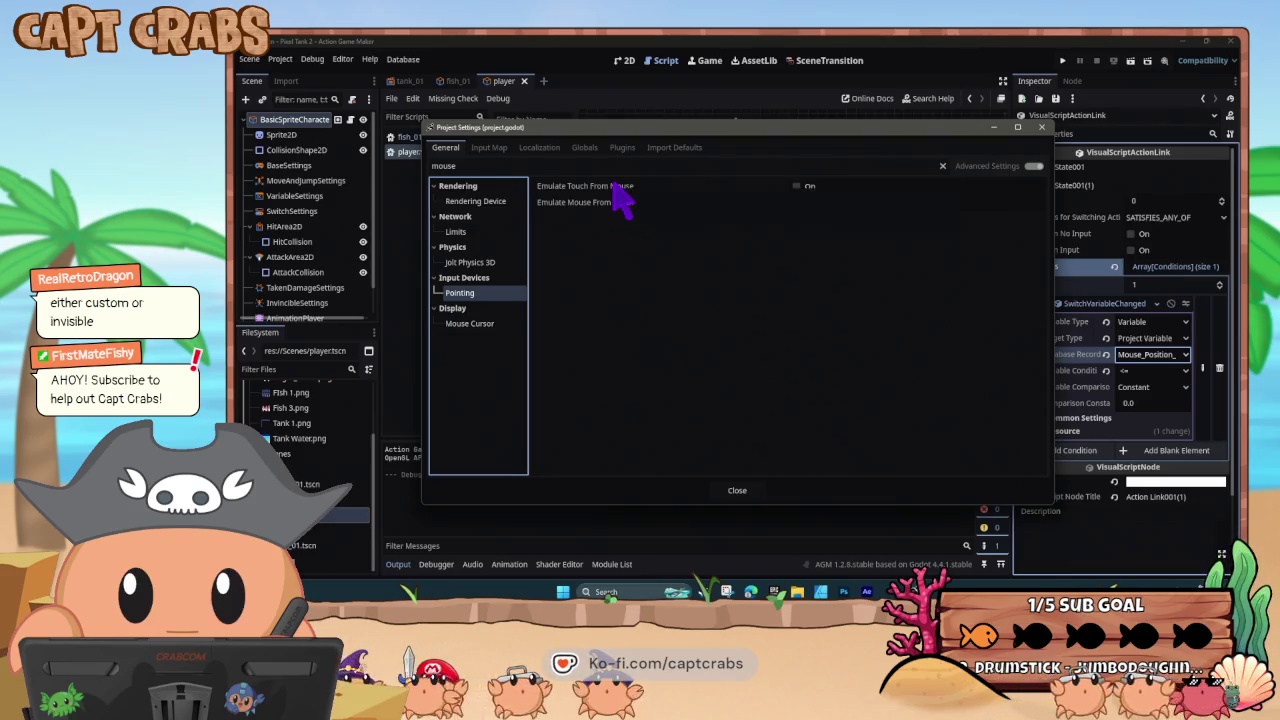
{"action": "mouse_move", "coordinate": [605, 201]}
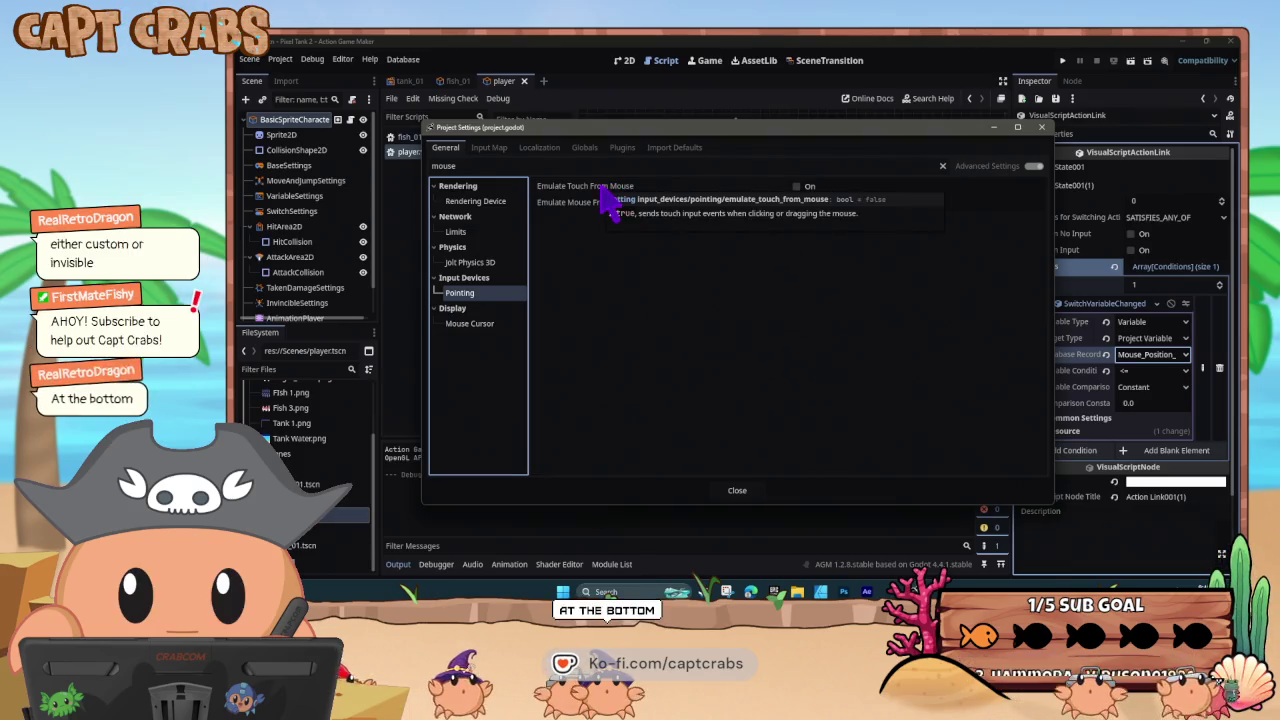
{"action": "left_click", "coordinate": [797, 187]}
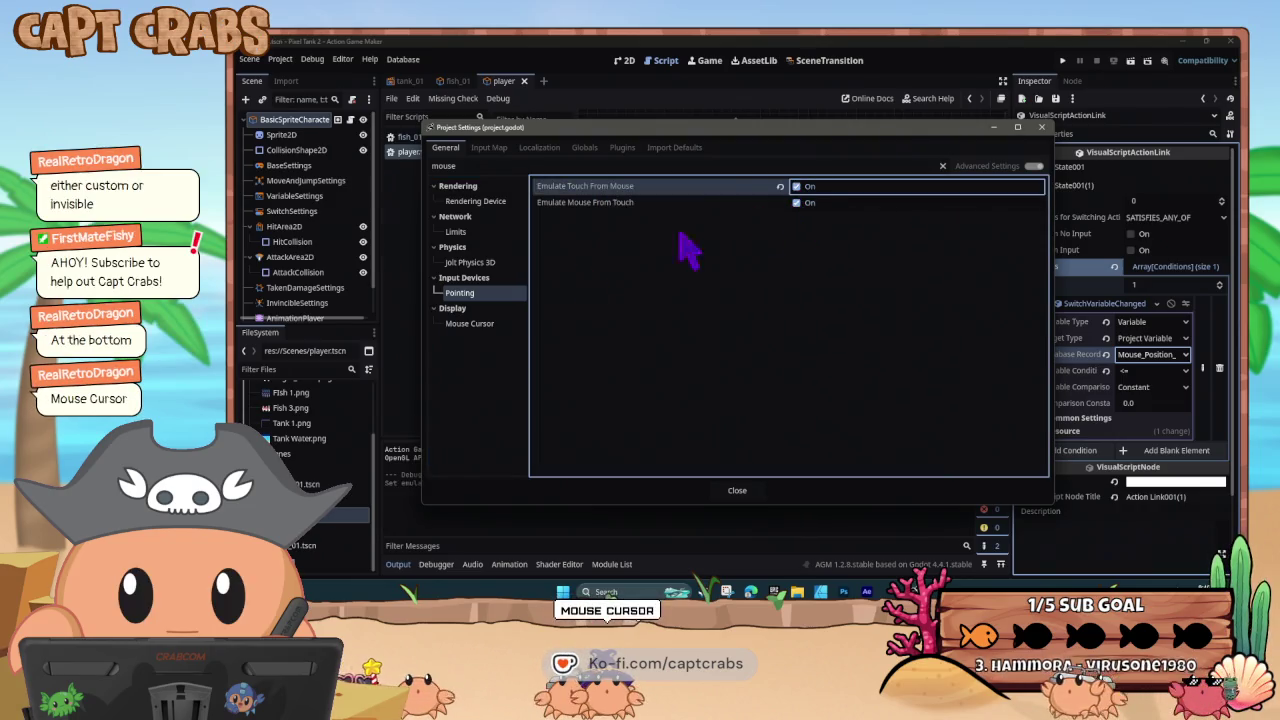
- Load Images/finger_down.png as the Mouse Cursor Custom Image, close settings, and run the game
{"action": "left_click", "coordinate": [470, 323]}
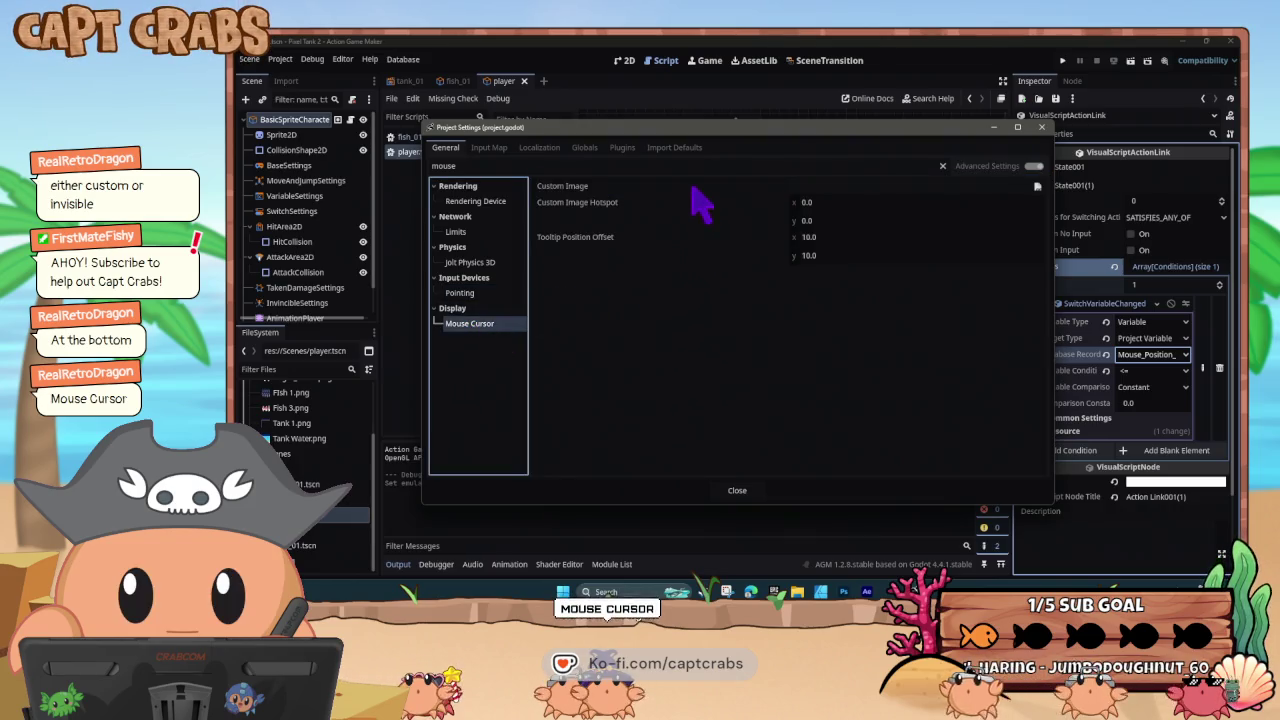
{"action": "mouse_move", "coordinate": [596, 204]}
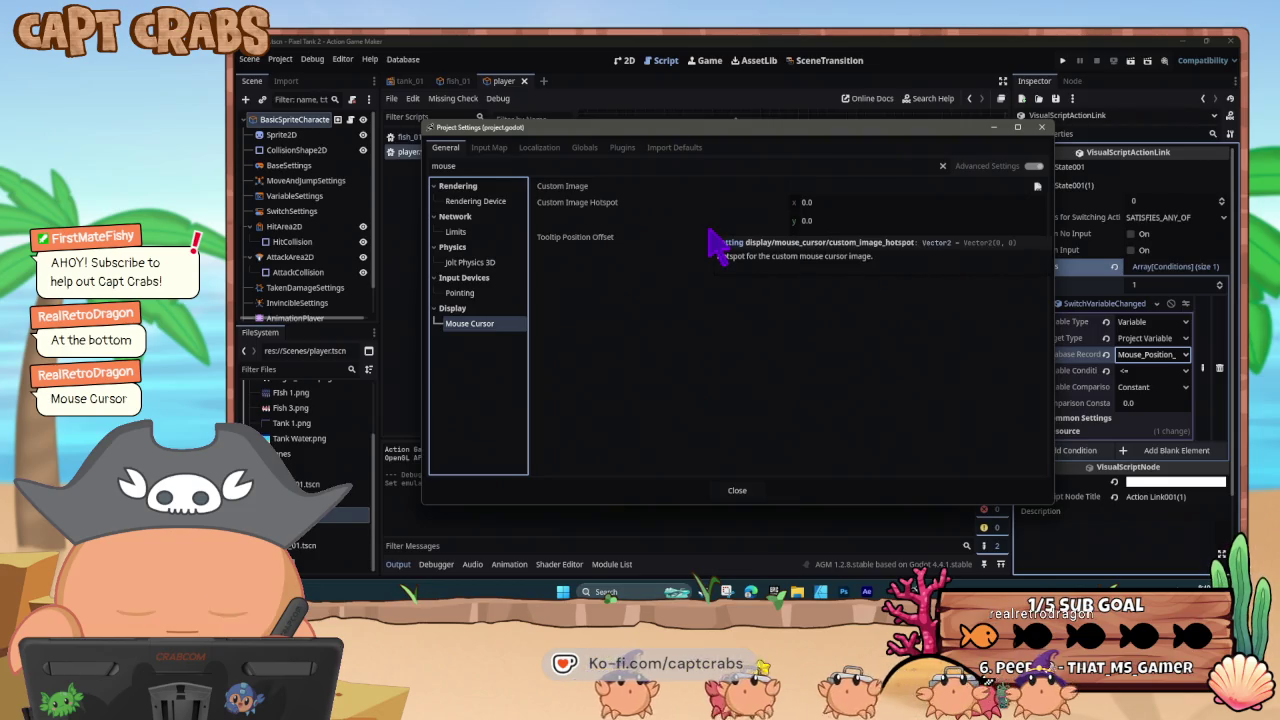
{"action": "left_click", "coordinate": [1037, 187]}
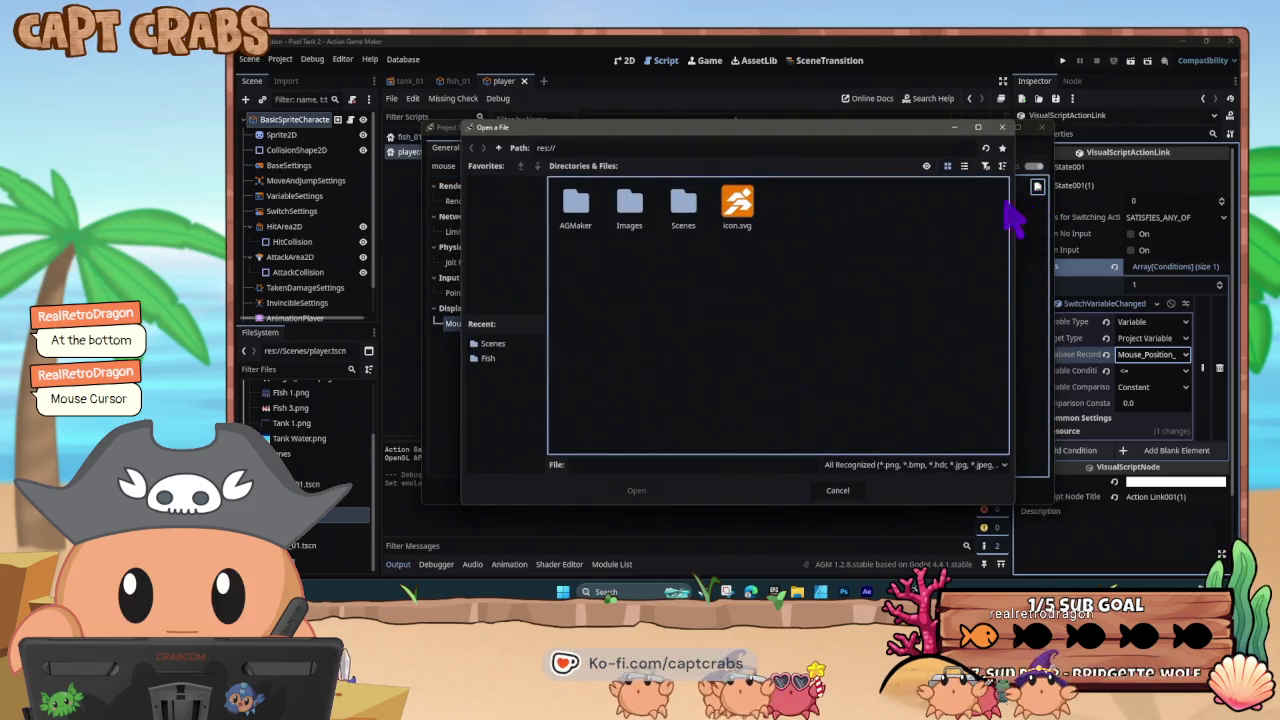
{"action": "double_click", "coordinate": [625, 230]}
{"action": "left_click", "coordinate": [576, 205]}
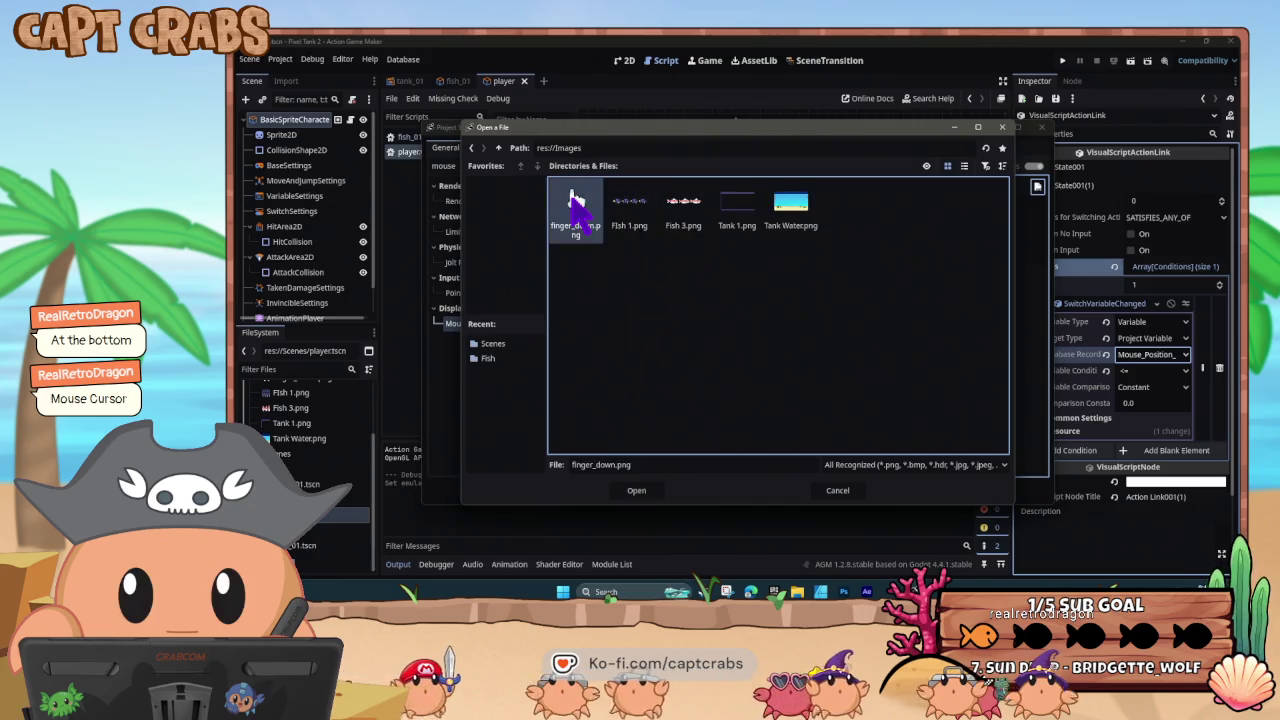
{"action": "double_click", "coordinate": [576, 205]}
{"action": "left_click", "coordinate": [738, 490]}
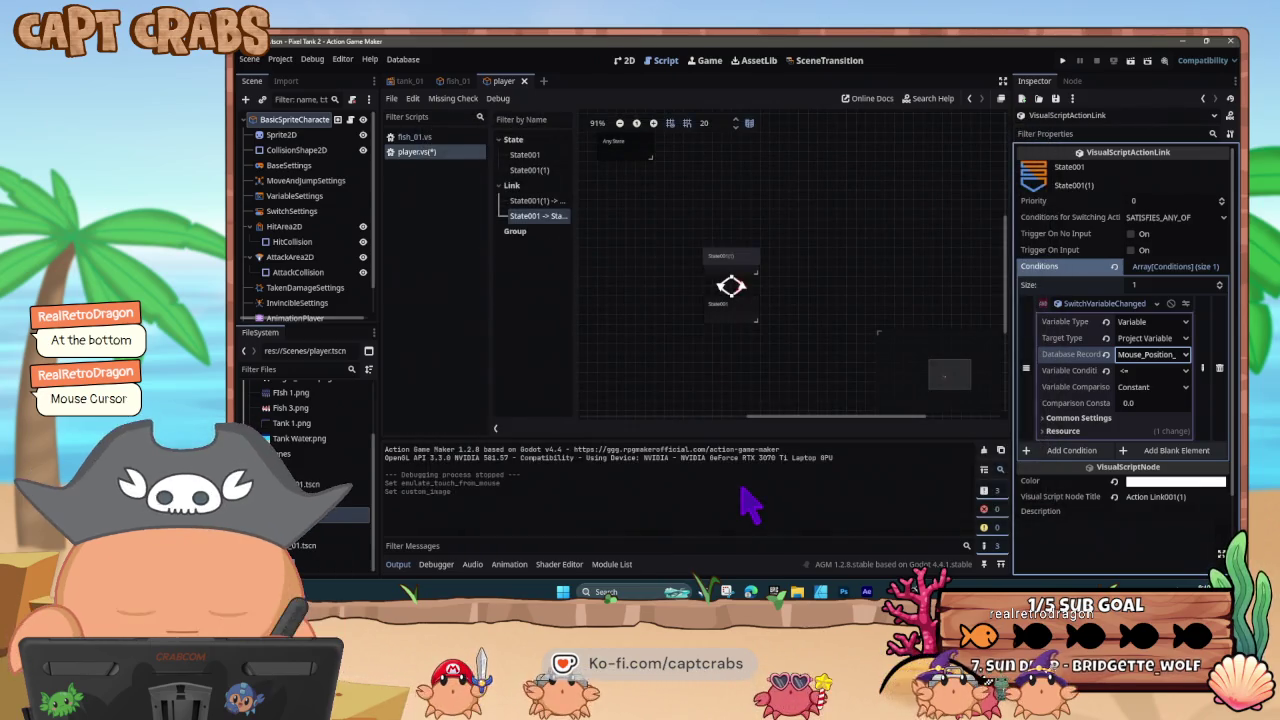
{"action": "key", "text": "F5"}
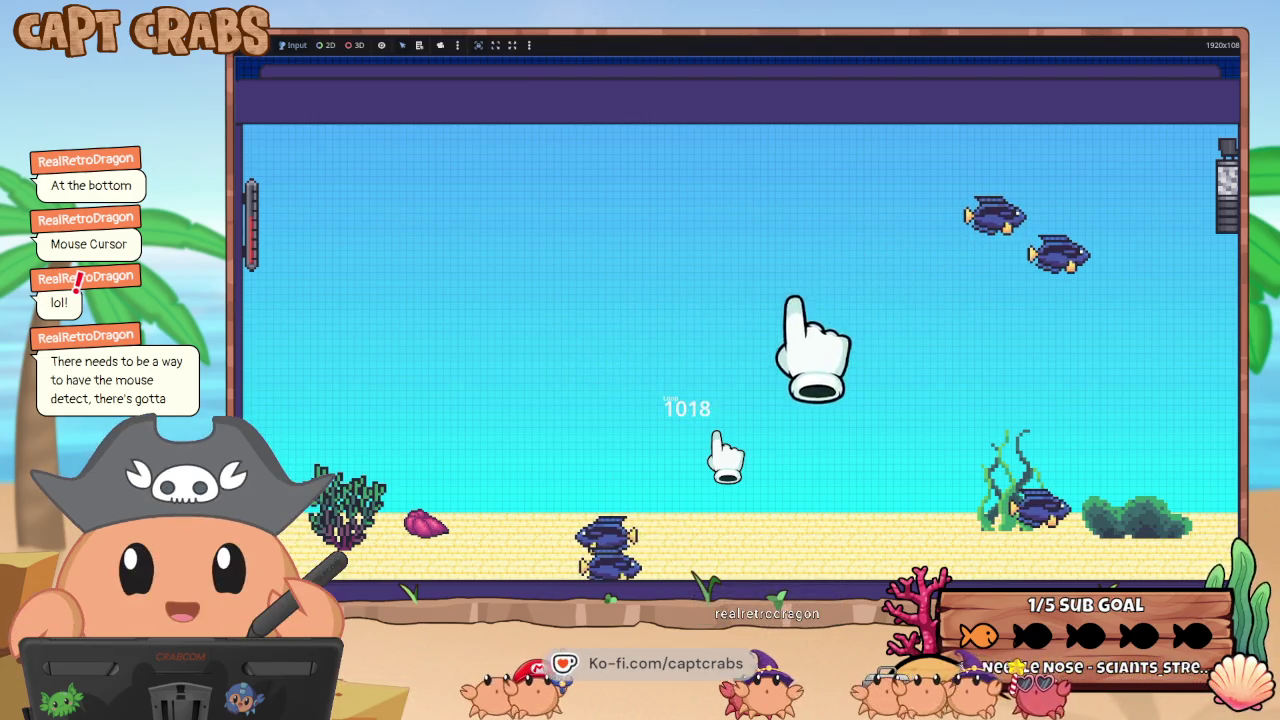
- Bring up the Windows Start menu over the test run and return to the Action Game Maker editor
{"action": "key", "text": "super"}
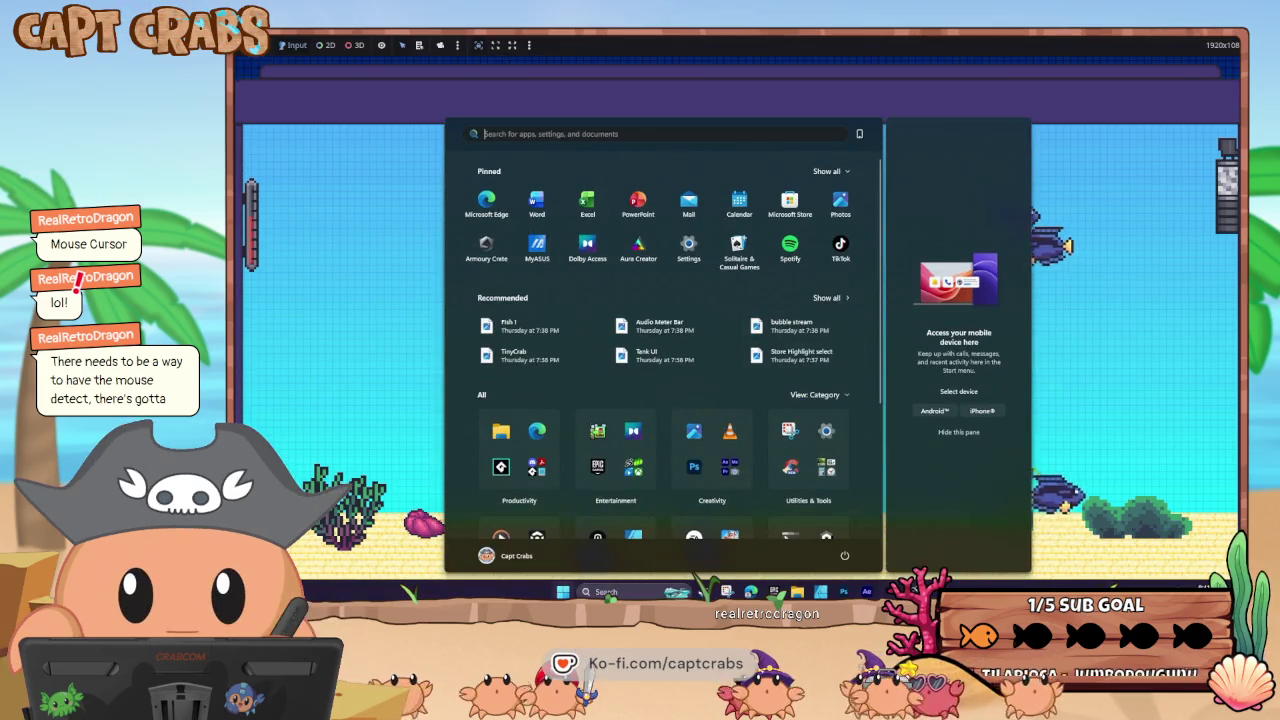
{"action": "mouse_move", "coordinate": [820, 591]}
{"action": "left_click", "coordinate": [850, 530]}
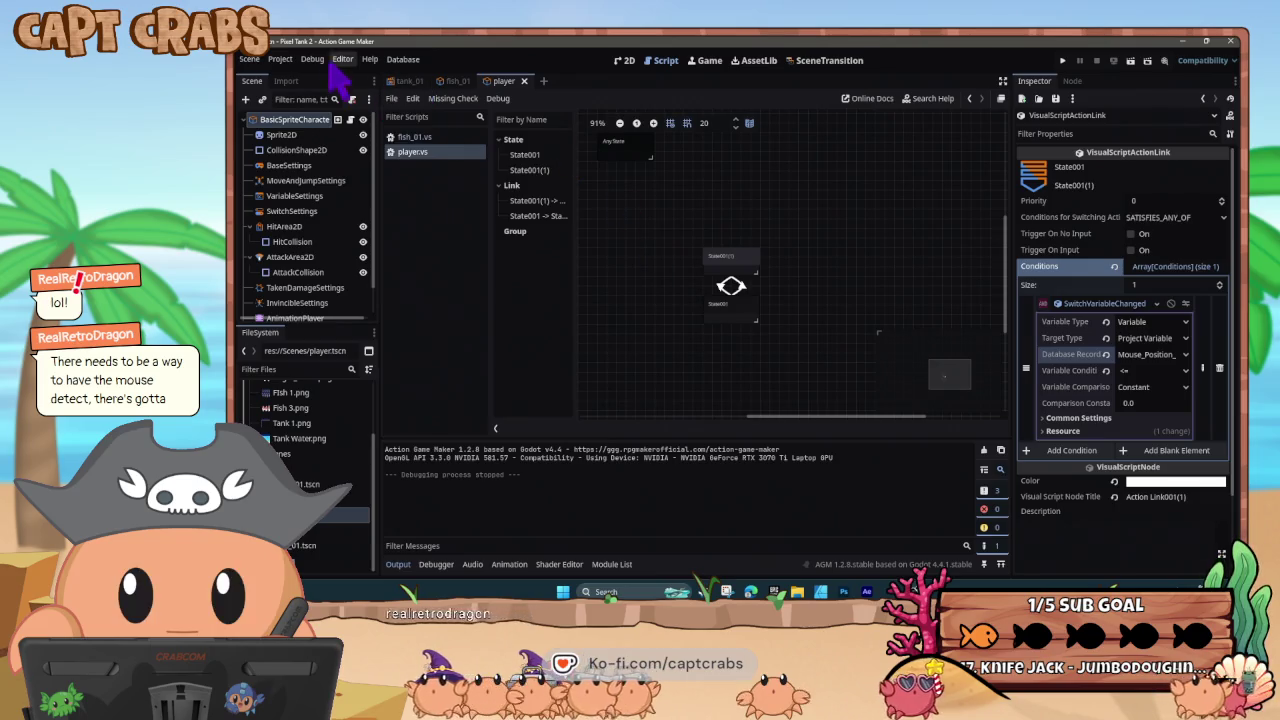
- Revert the Mouse Cursor Custom Image to default in Project Settings and close it
{"action": "left_click", "coordinate": [280, 59]}
{"action": "left_click", "coordinate": [303, 88]}
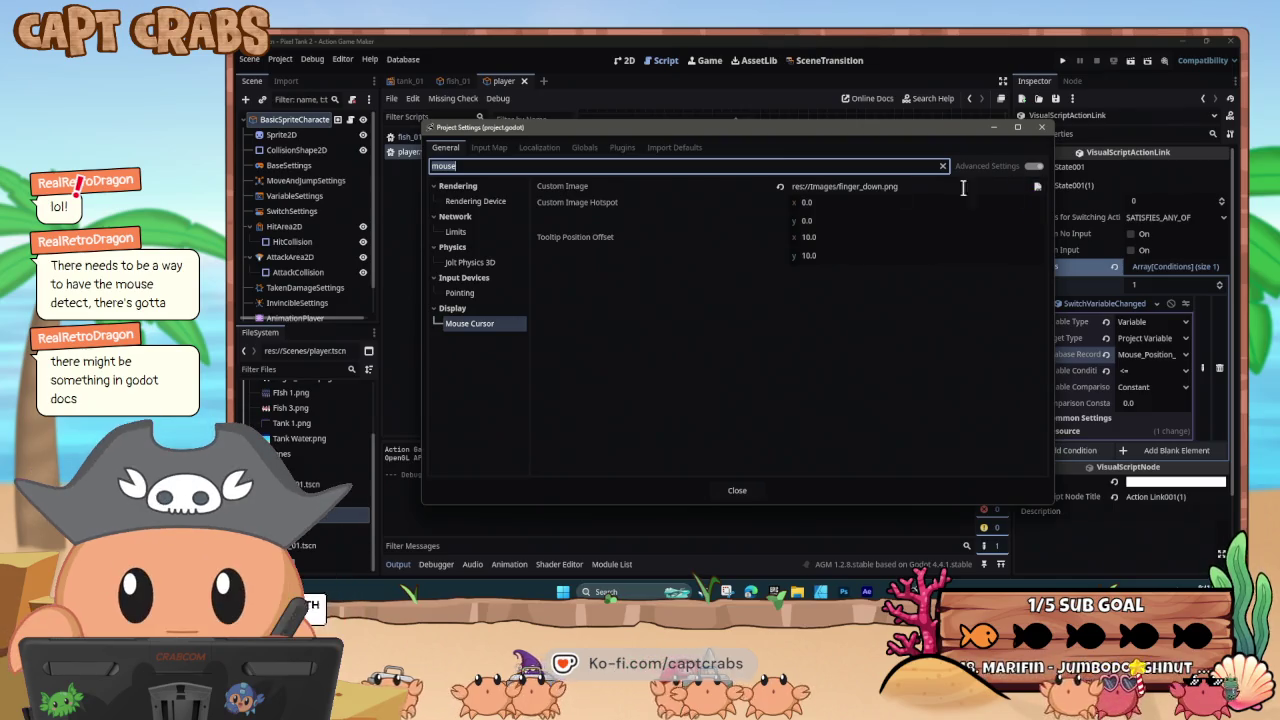
{"action": "left_click", "coordinate": [779, 187]}
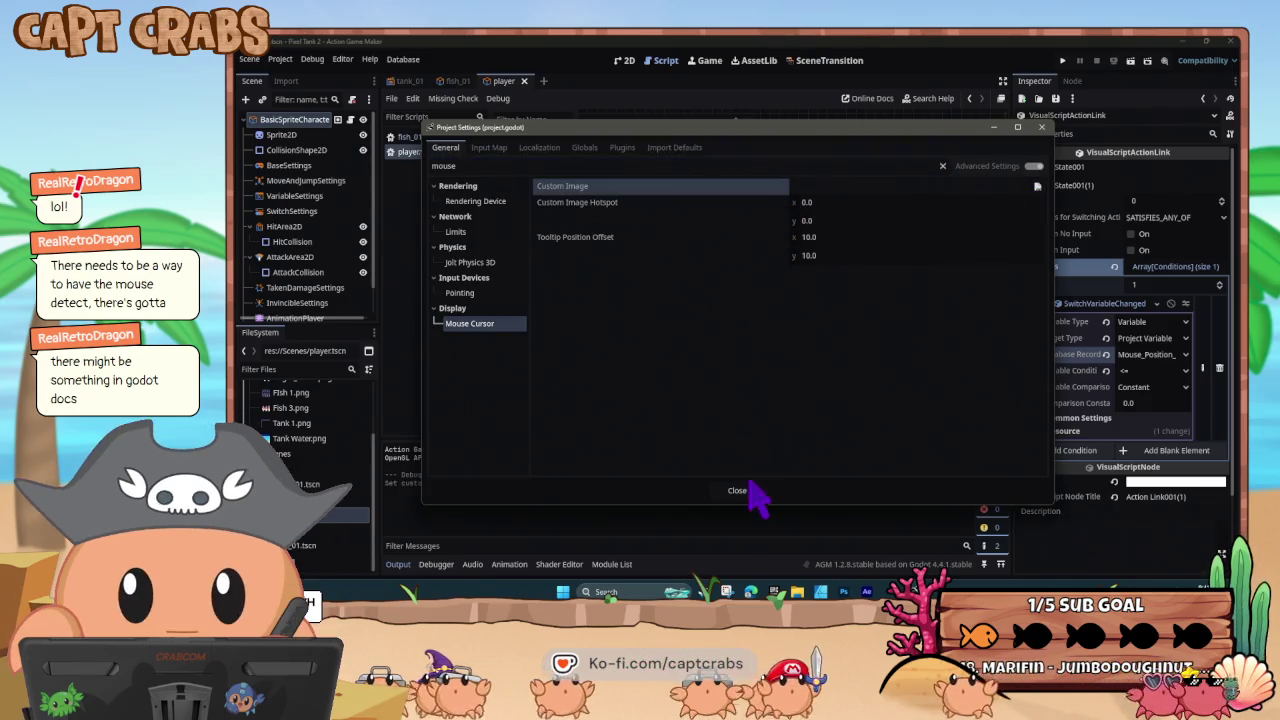
{"action": "left_click", "coordinate": [740, 490]}
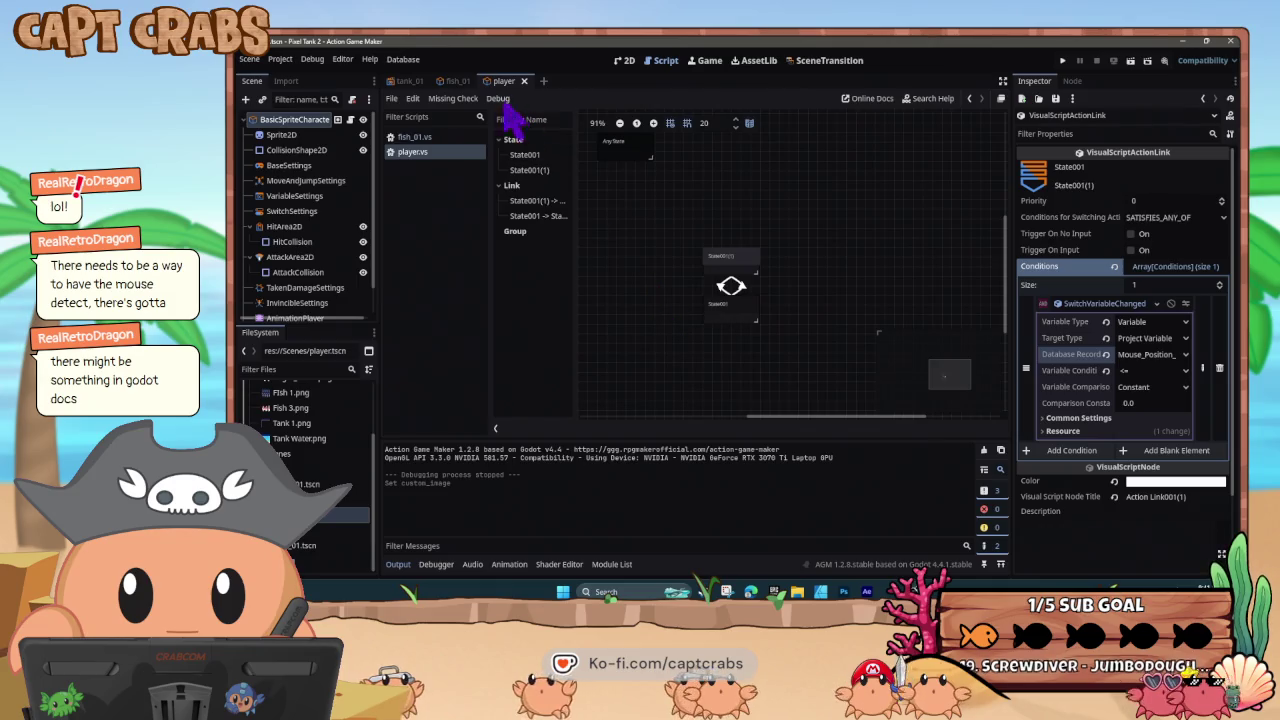
- In the fish_01 graph, copy and paste the MOVE state as MOVE(4) beside it
{"action": "left_click", "coordinate": [455, 81]}
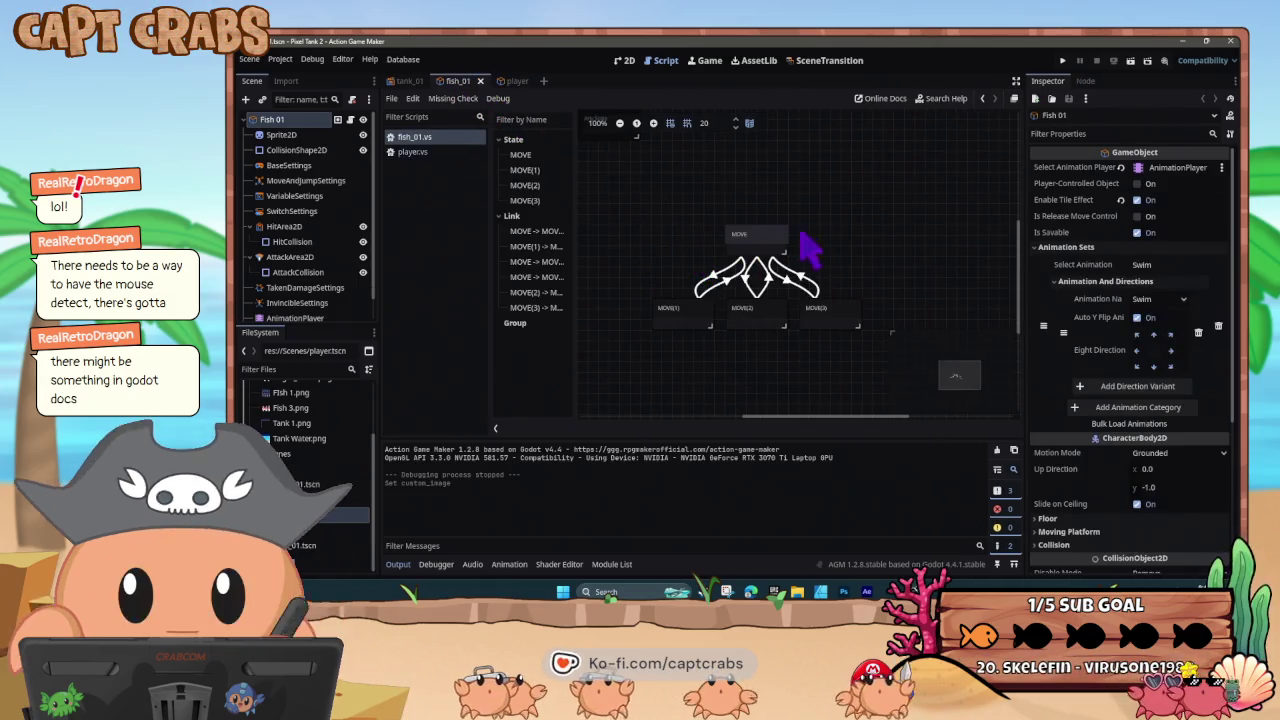
{"action": "right_click", "coordinate": [869, 218]}
{"action": "left_click", "coordinate": [840, 228]}
{"action": "left_click", "coordinate": [786, 238]}
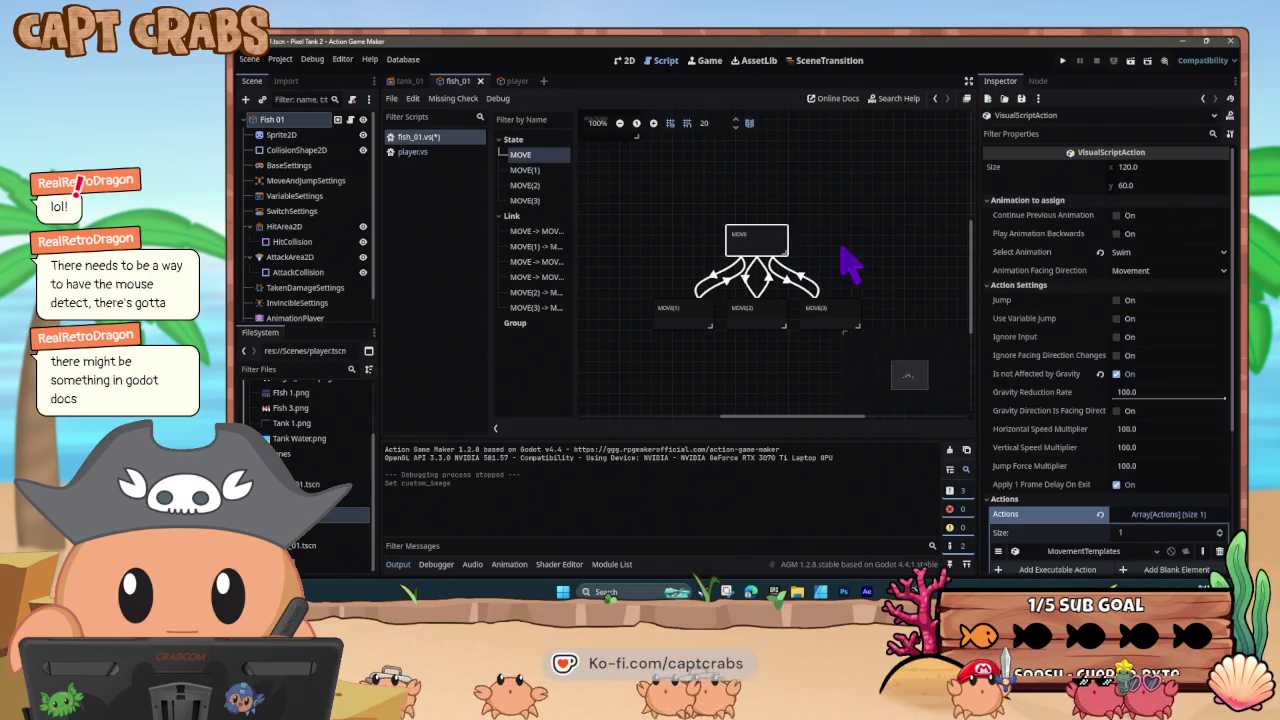
{"action": "key", "text": "ctrl+v"}
{"action": "left_click_drag", "start_coordinate": [853, 251], "coordinate": [843, 234]}
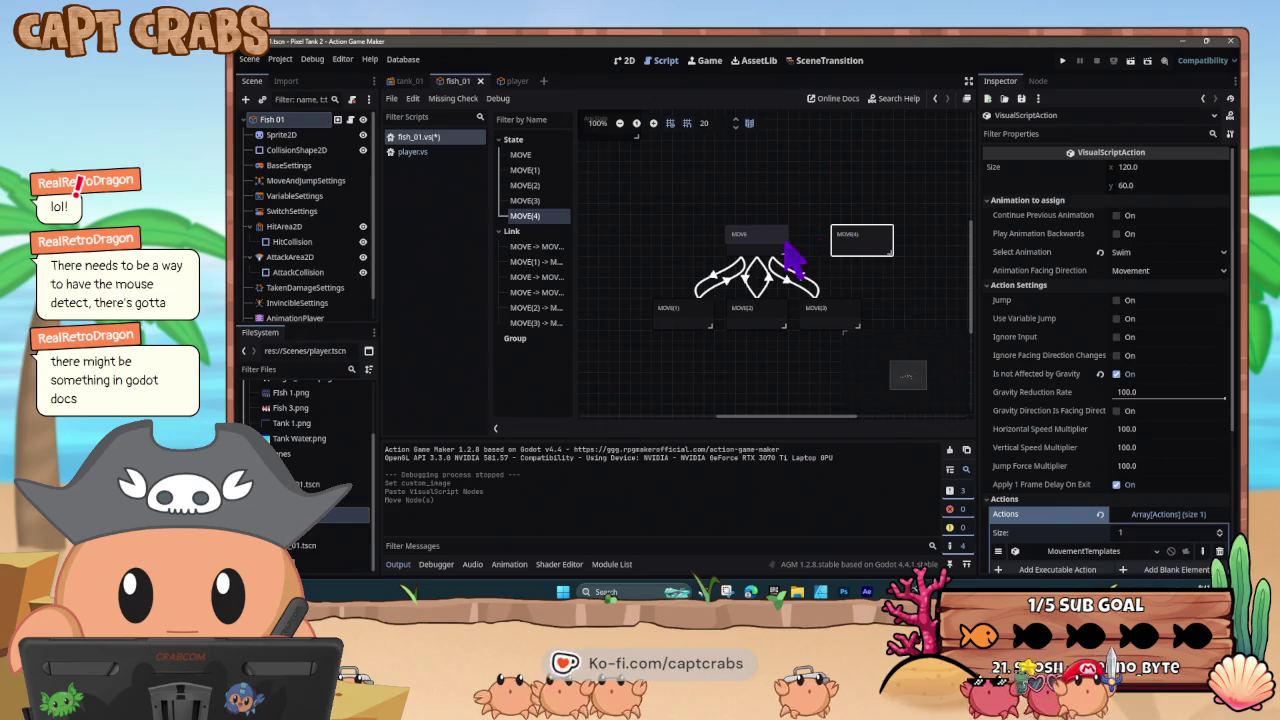
- Link MOVE to MOVE(4) and enable Trigger On Input on the new link
{"action": "right_click", "coordinate": [786, 245]}
{"action": "left_click", "coordinate": [810, 265]}
{"action": "left_click", "coordinate": [846, 244]}
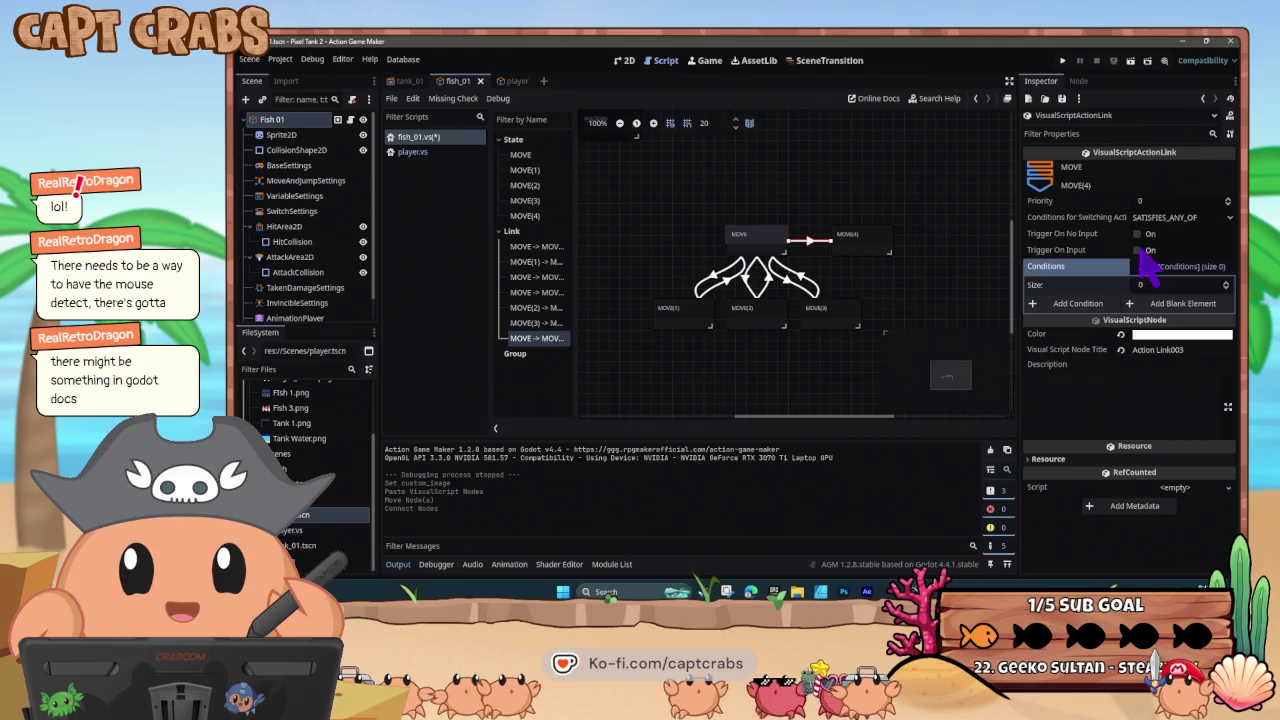
{"action": "left_click", "coordinate": [1137, 250]}
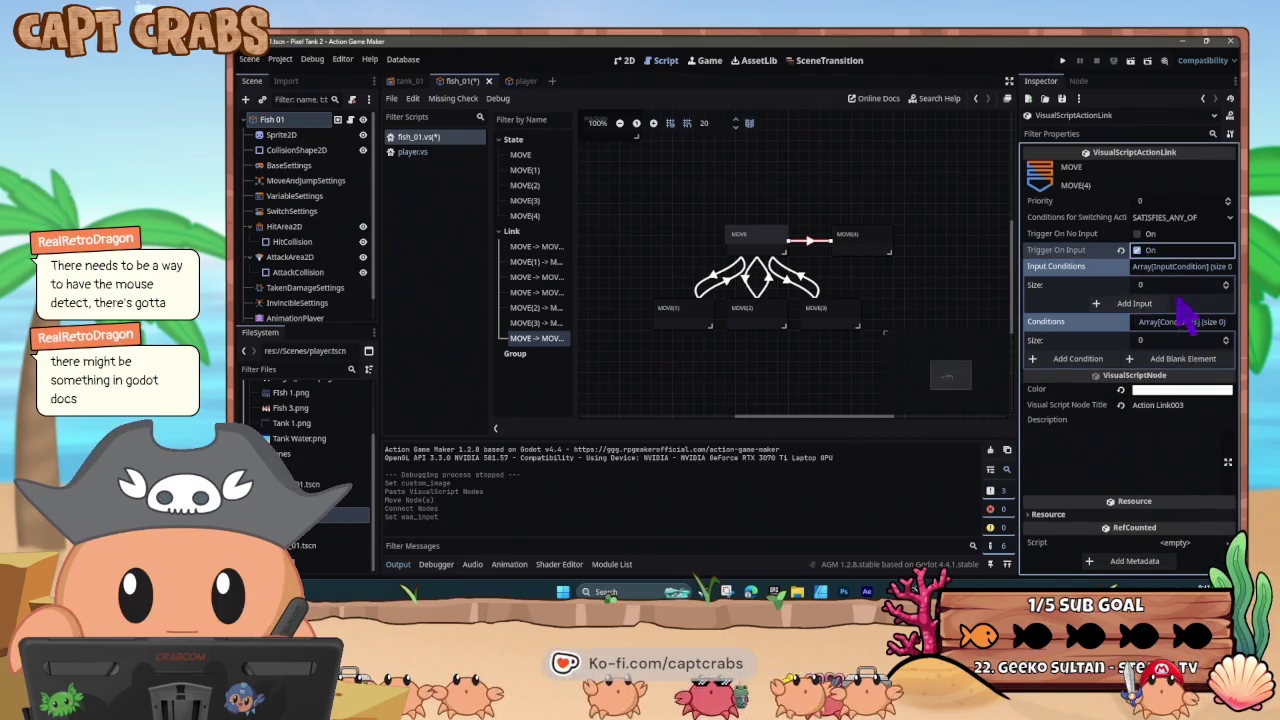
- Add an input condition, trying Command Type, Four Any Input Keys, then Registered Key as target
{"action": "left_click", "coordinate": [1140, 303]}
{"action": "left_click", "coordinate": [1160, 303]}
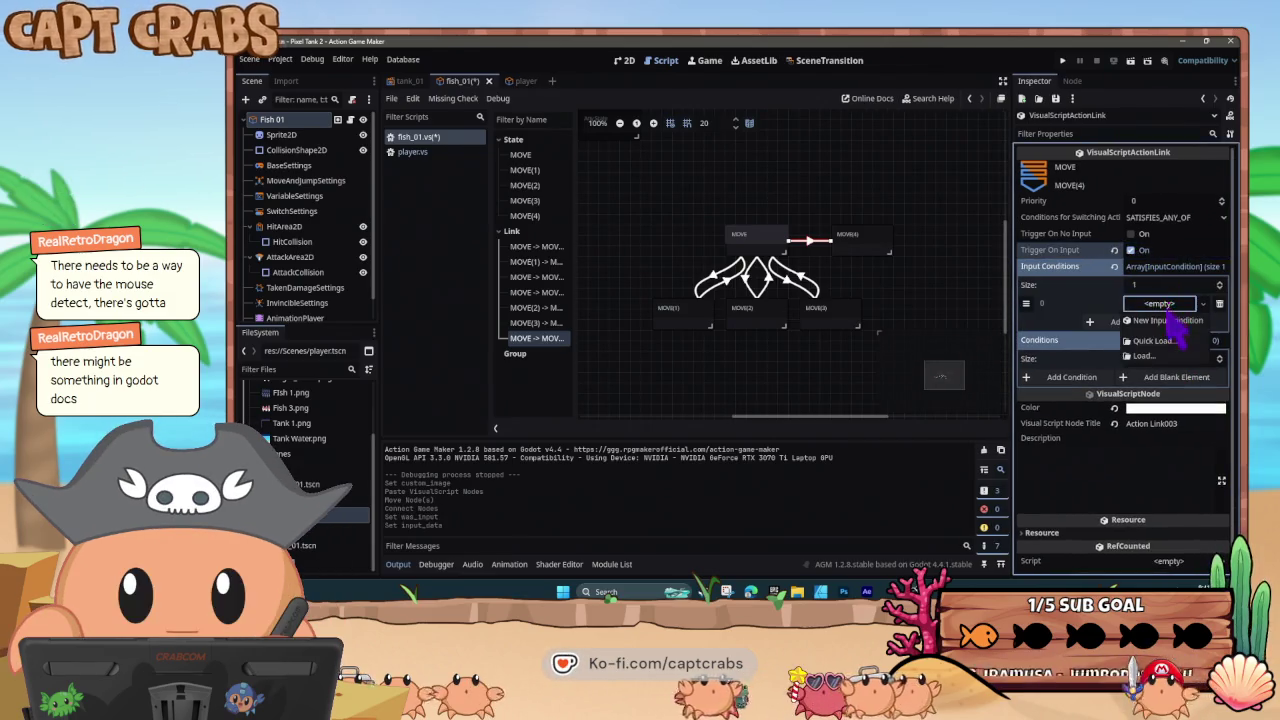
{"action": "left_click", "coordinate": [1165, 327]}
{"action": "left_click", "coordinate": [1165, 305]}
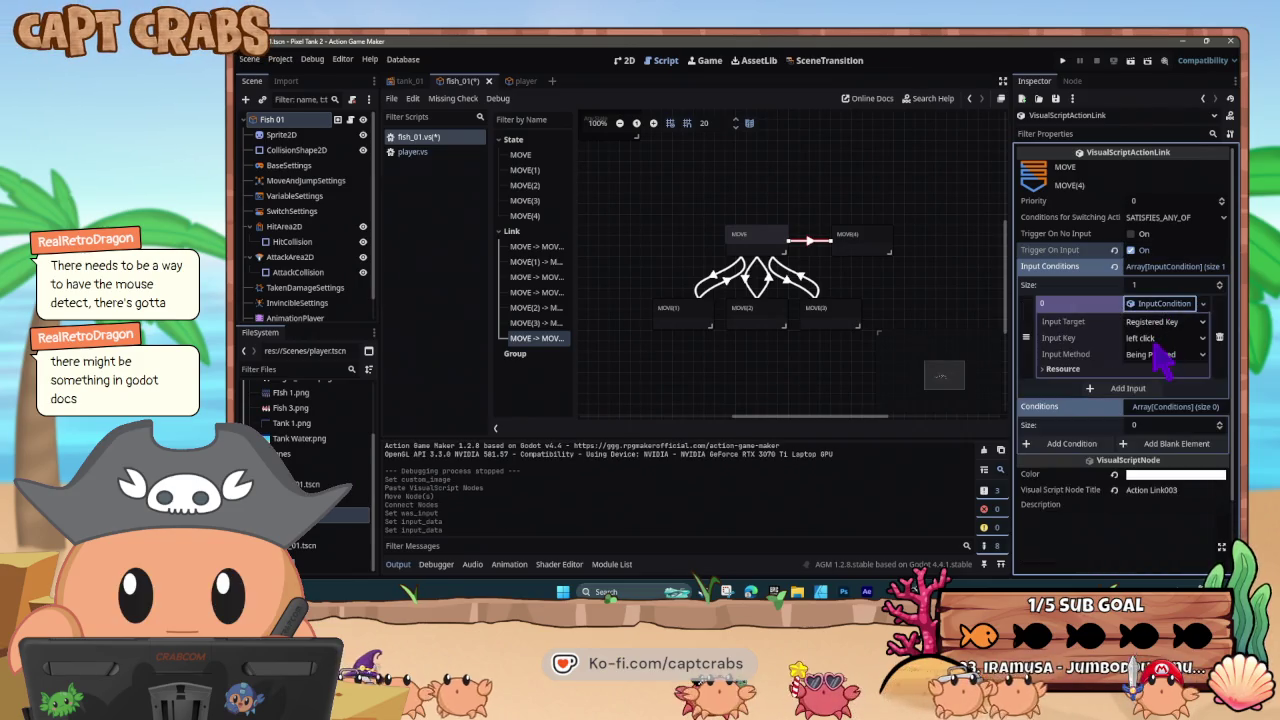
{"action": "left_click", "coordinate": [1165, 322]}
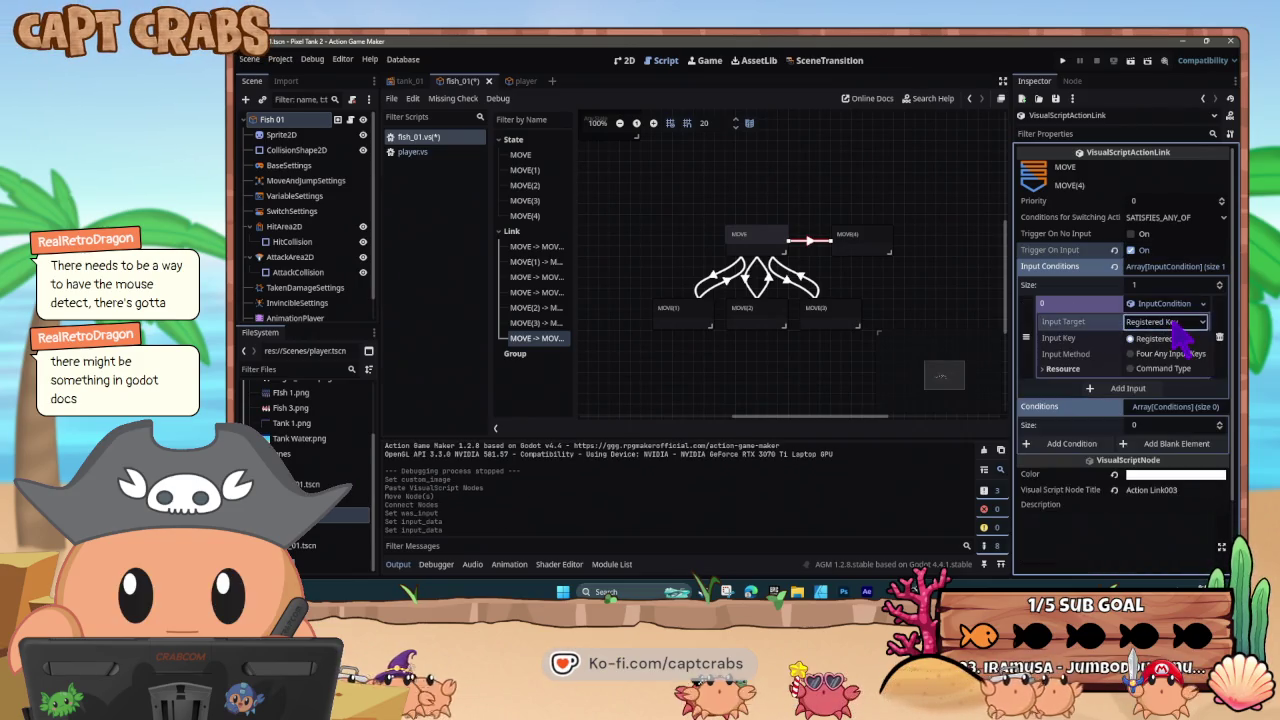
{"action": "left_click", "coordinate": [1195, 369]}
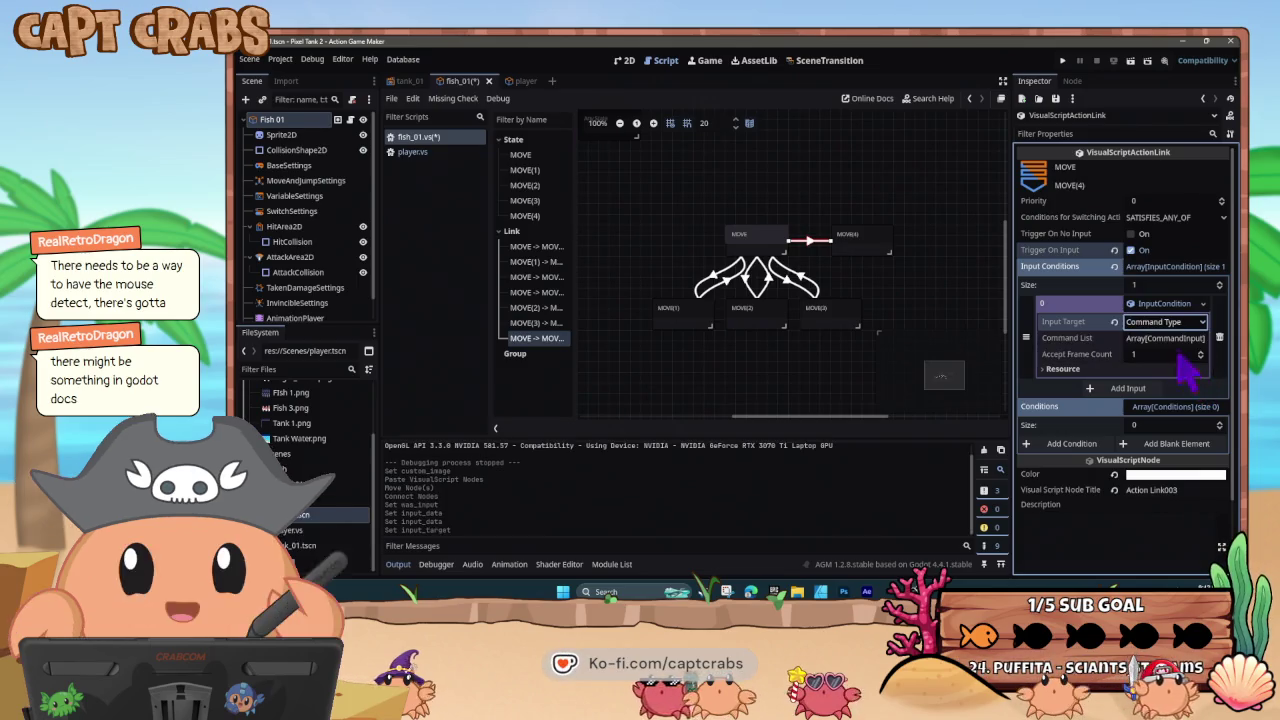
{"action": "left_click", "coordinate": [1168, 320]}
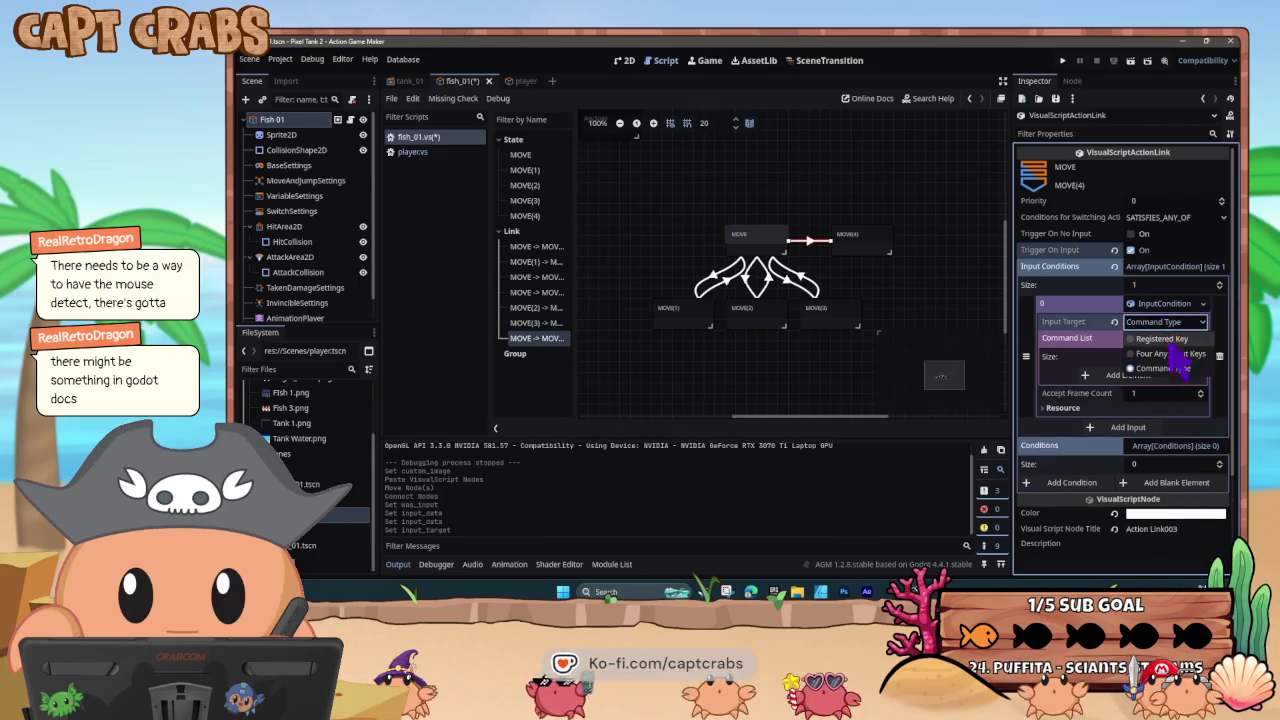
{"action": "left_click", "coordinate": [1170, 354]}
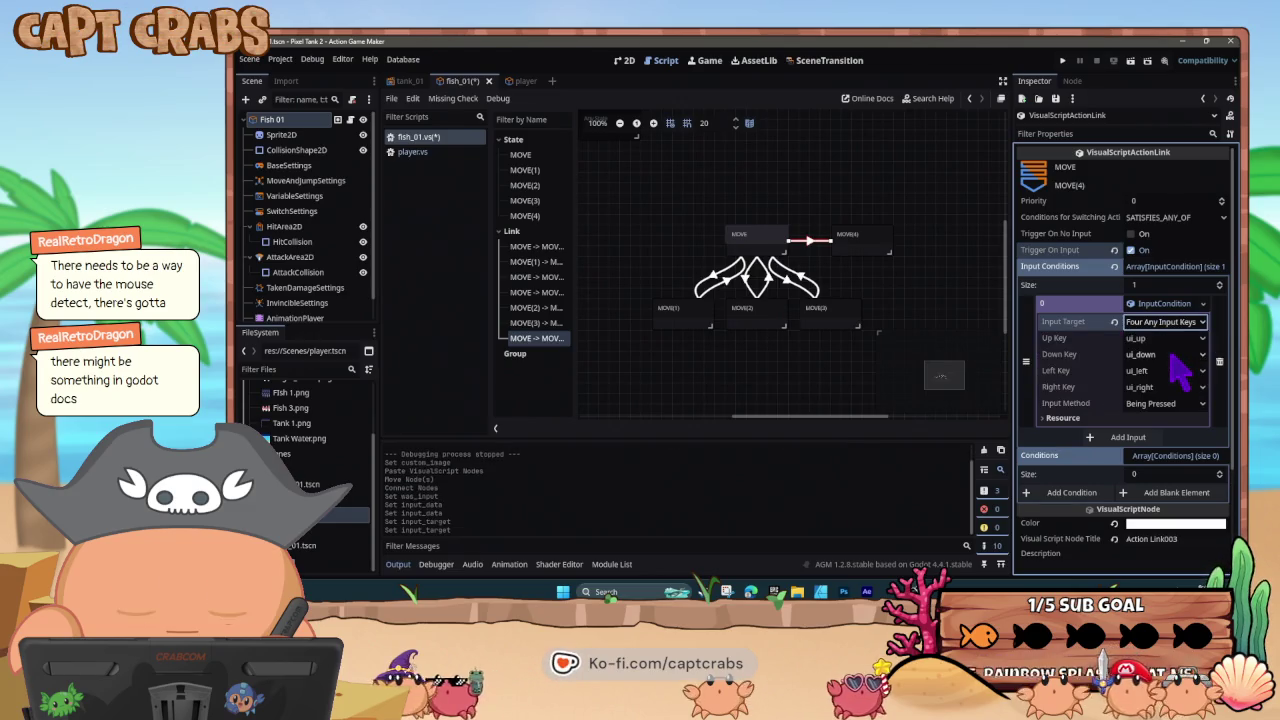
{"action": "left_click", "coordinate": [1165, 321]}
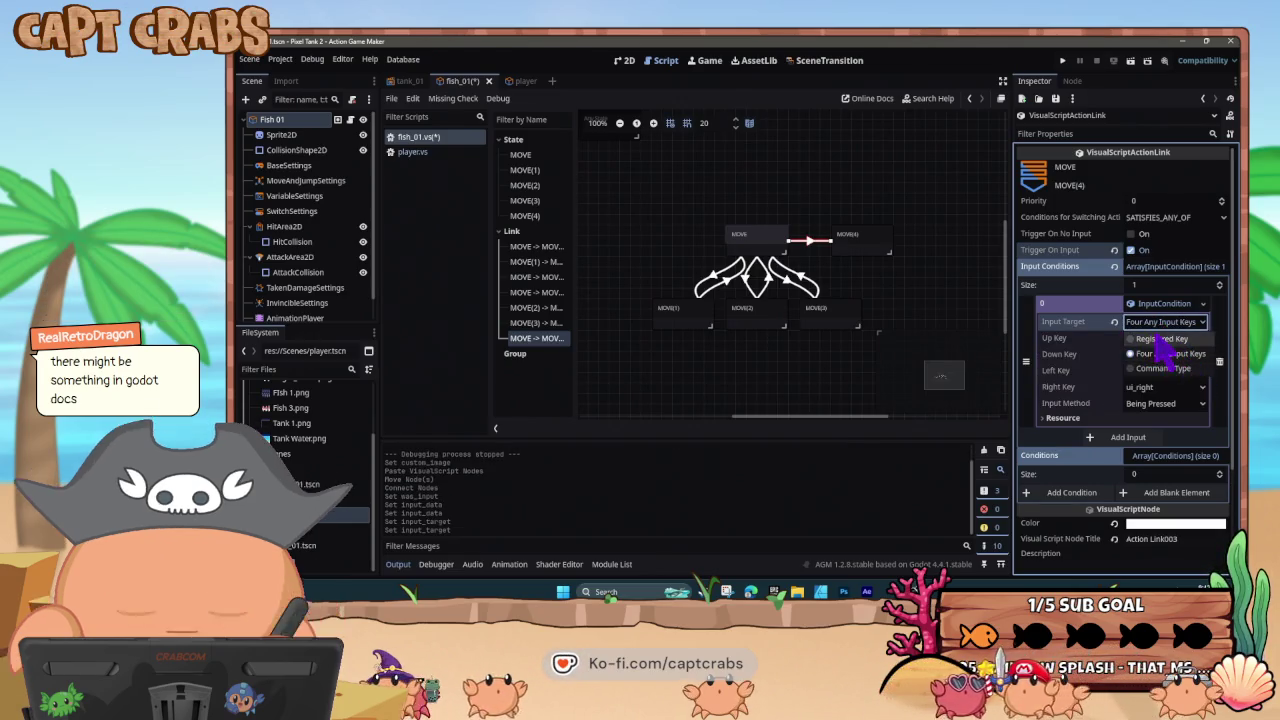
{"action": "left_click", "coordinate": [1158, 339]}
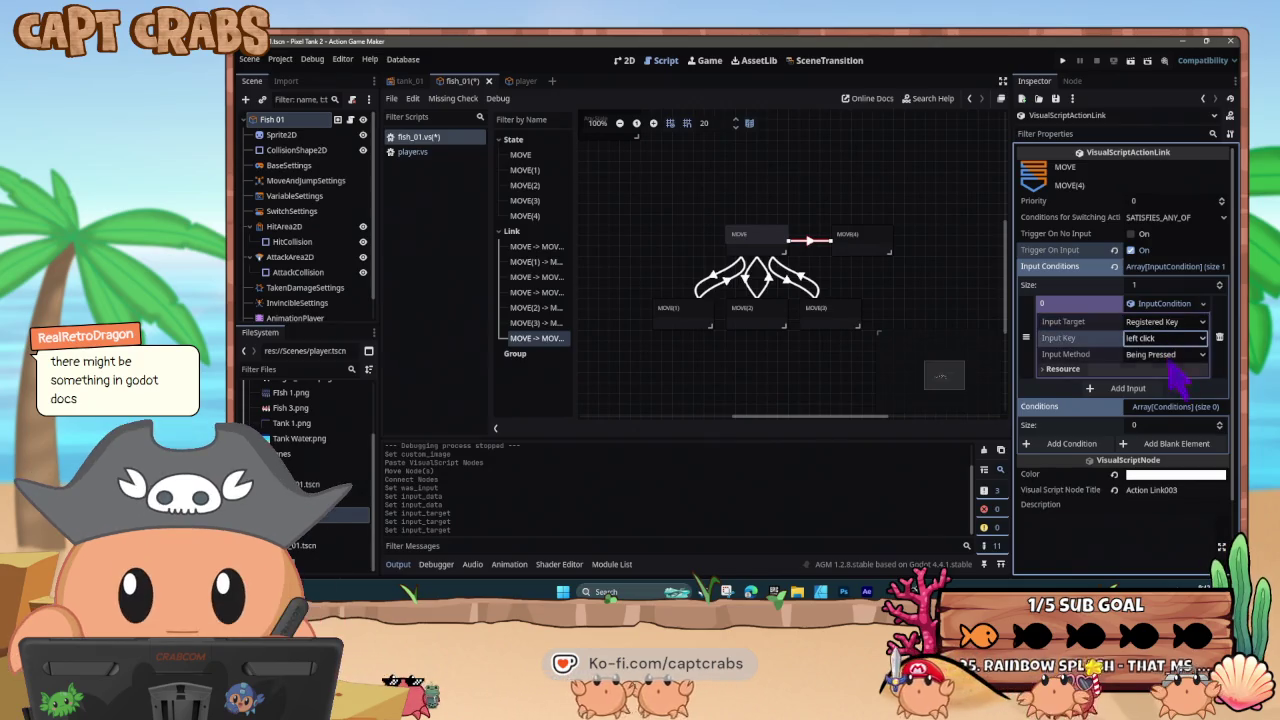
- Browse the input key and method choices, keep Registered Key, then clear the input condition
{"action": "left_click", "coordinate": [1158, 338]}
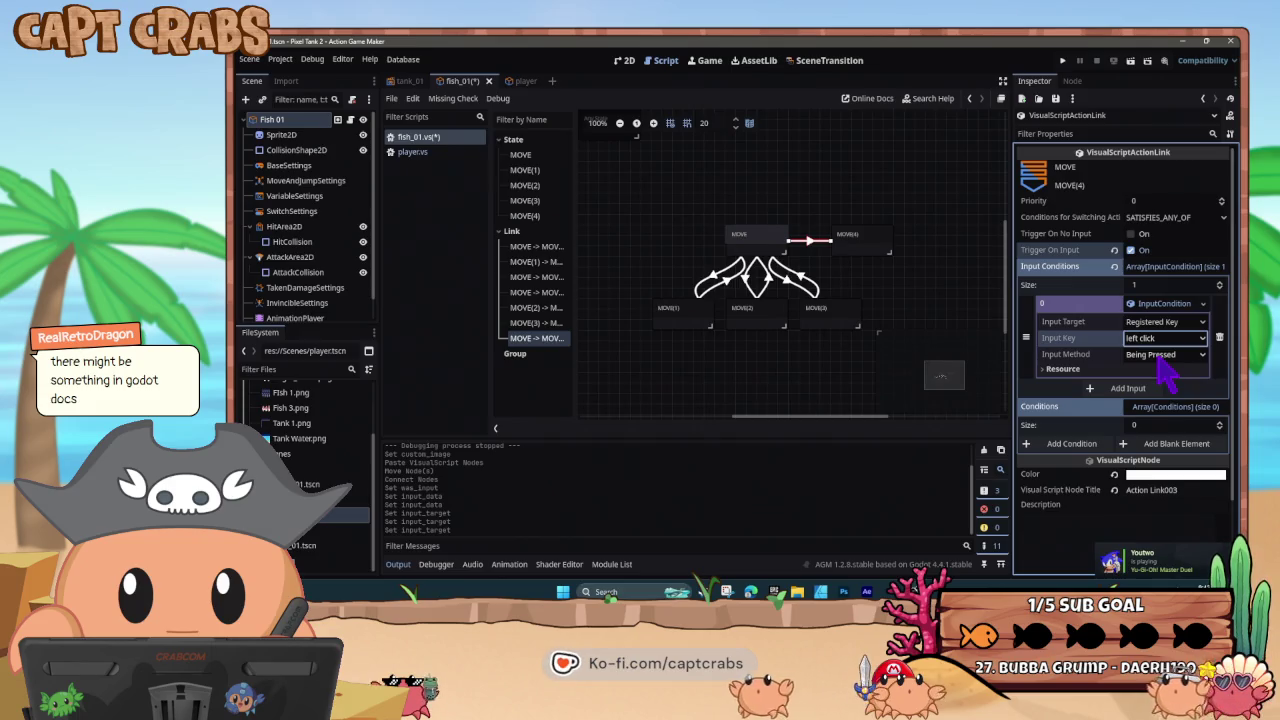
{"action": "left_click", "coordinate": [1166, 360]}
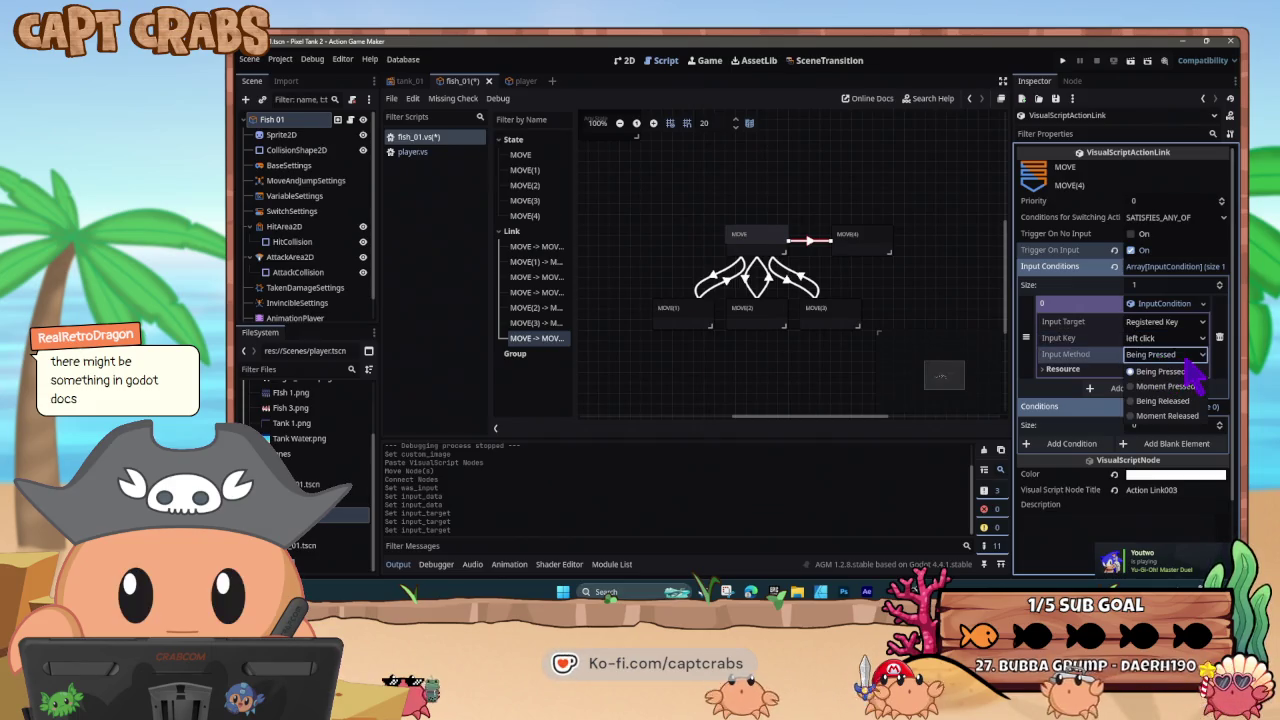
{"action": "left_click", "coordinate": [1188, 364]}
{"action": "left_click", "coordinate": [1171, 321]}
{"action": "left_click", "coordinate": [1183, 339]}
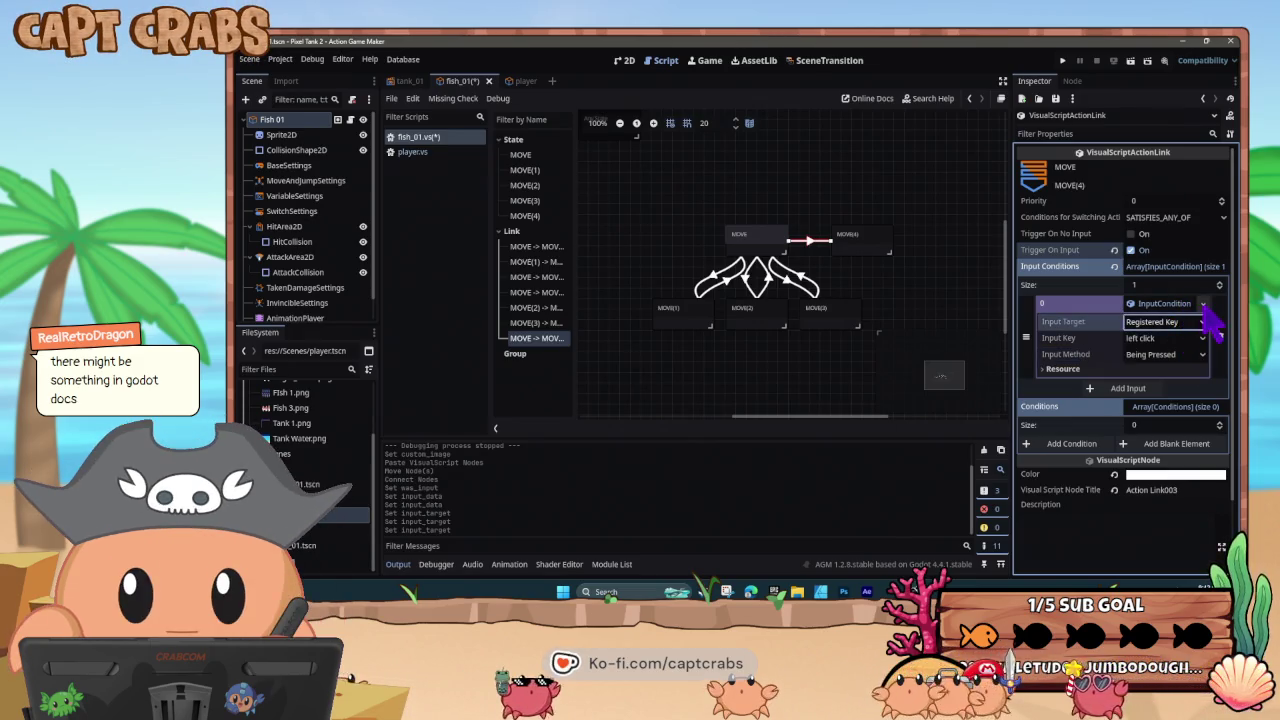
{"action": "left_click", "coordinate": [1203, 304]}
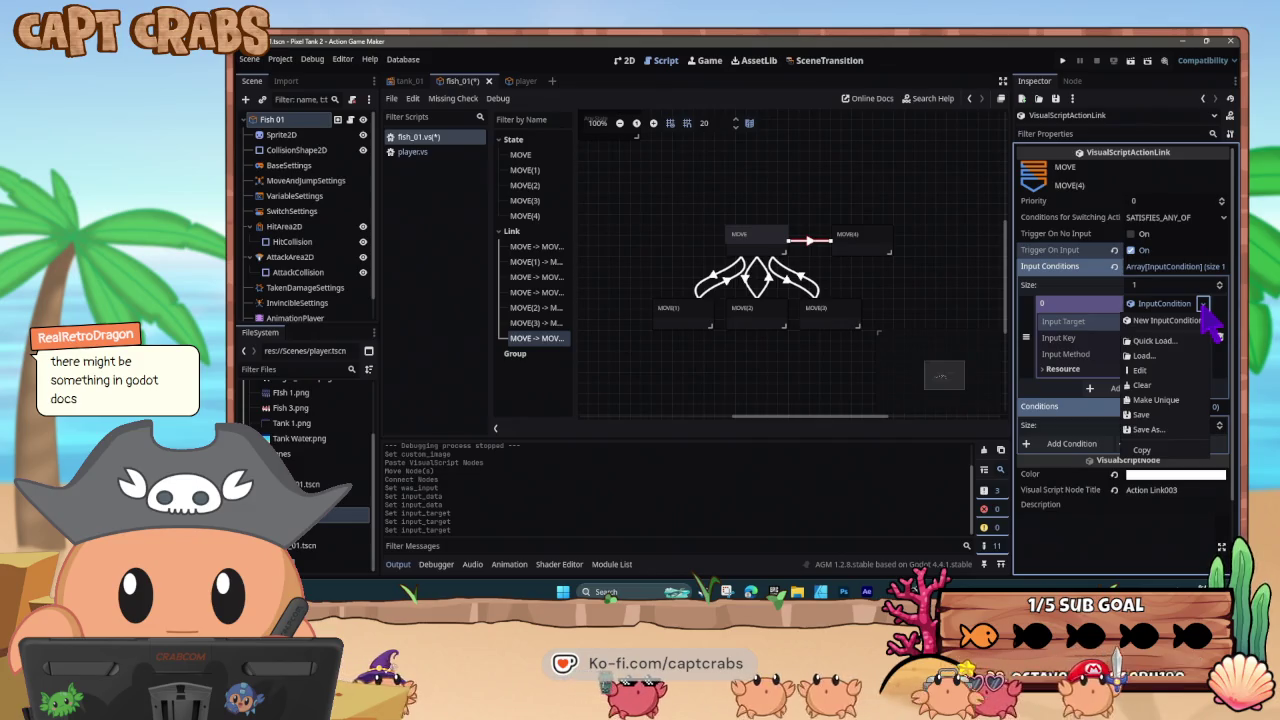
{"action": "left_click", "coordinate": [1170, 385]}
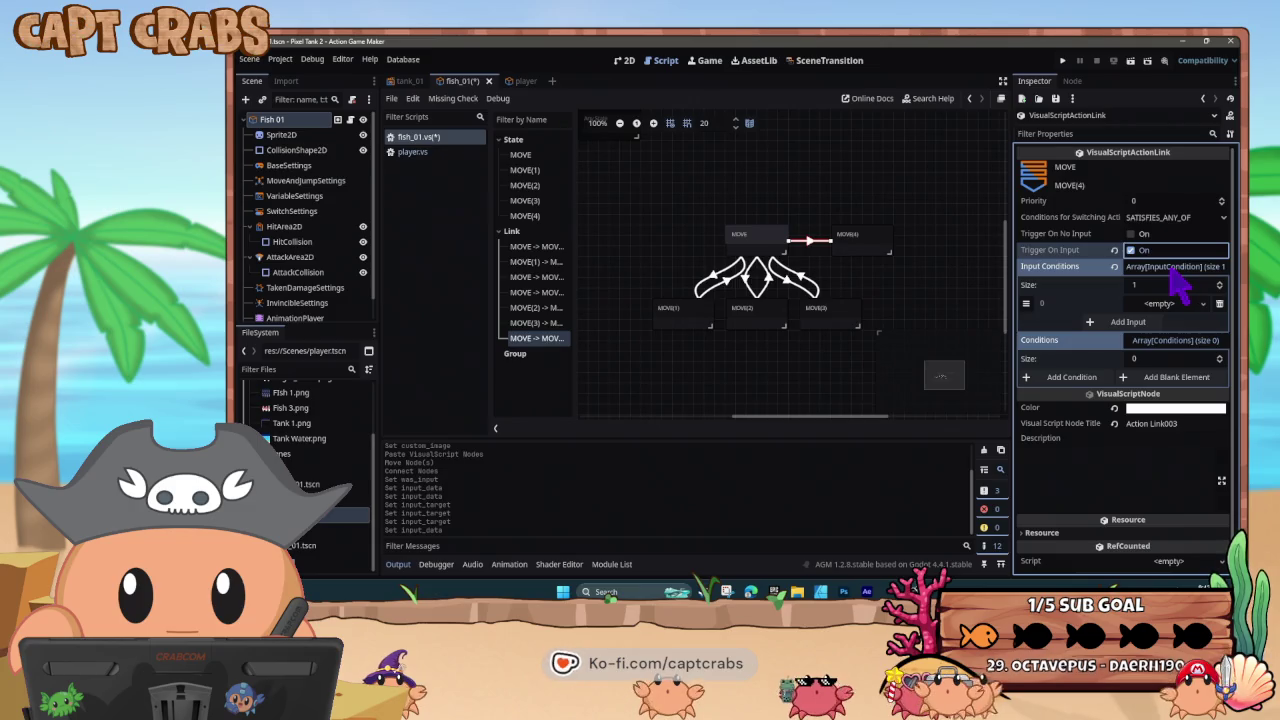
- Try Quick Load on the empty condition slot, close the file picker, and turn off Trigger On Input
{"action": "left_click", "coordinate": [1170, 268]}
{"action": "left_click", "coordinate": [1172, 268]}
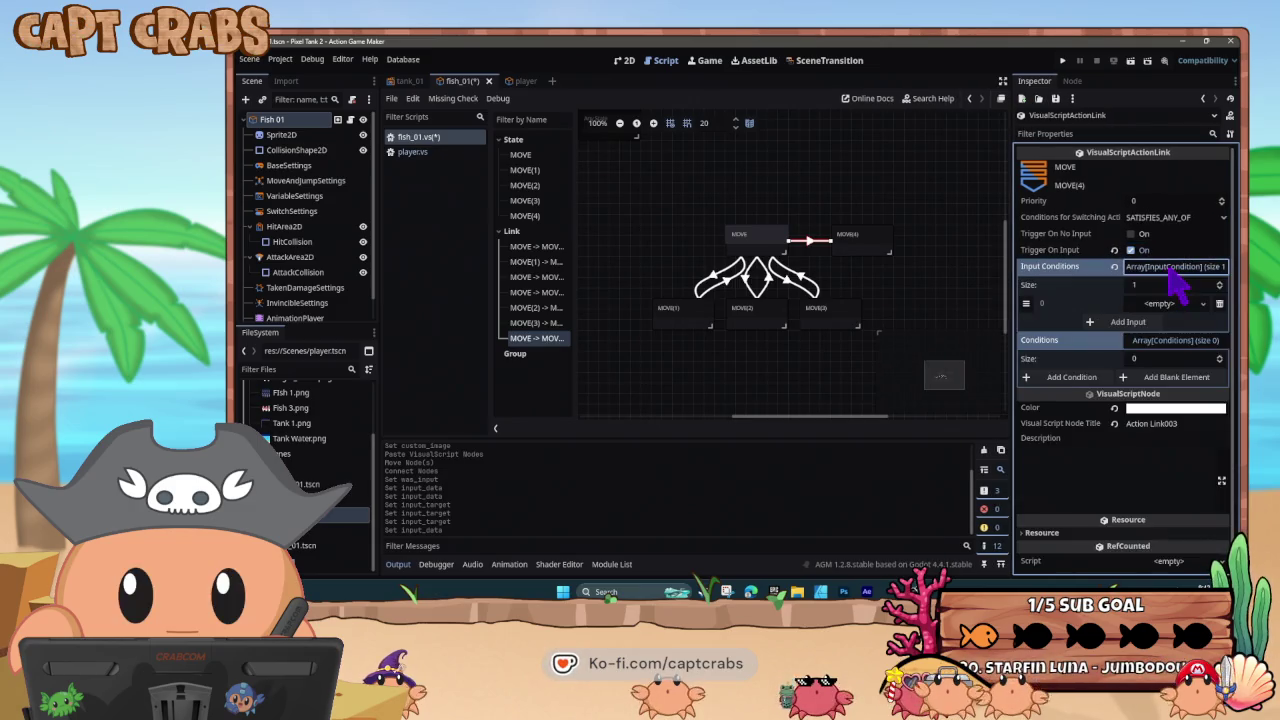
{"action": "left_click", "coordinate": [1184, 270]}
{"action": "left_click", "coordinate": [1185, 268]}
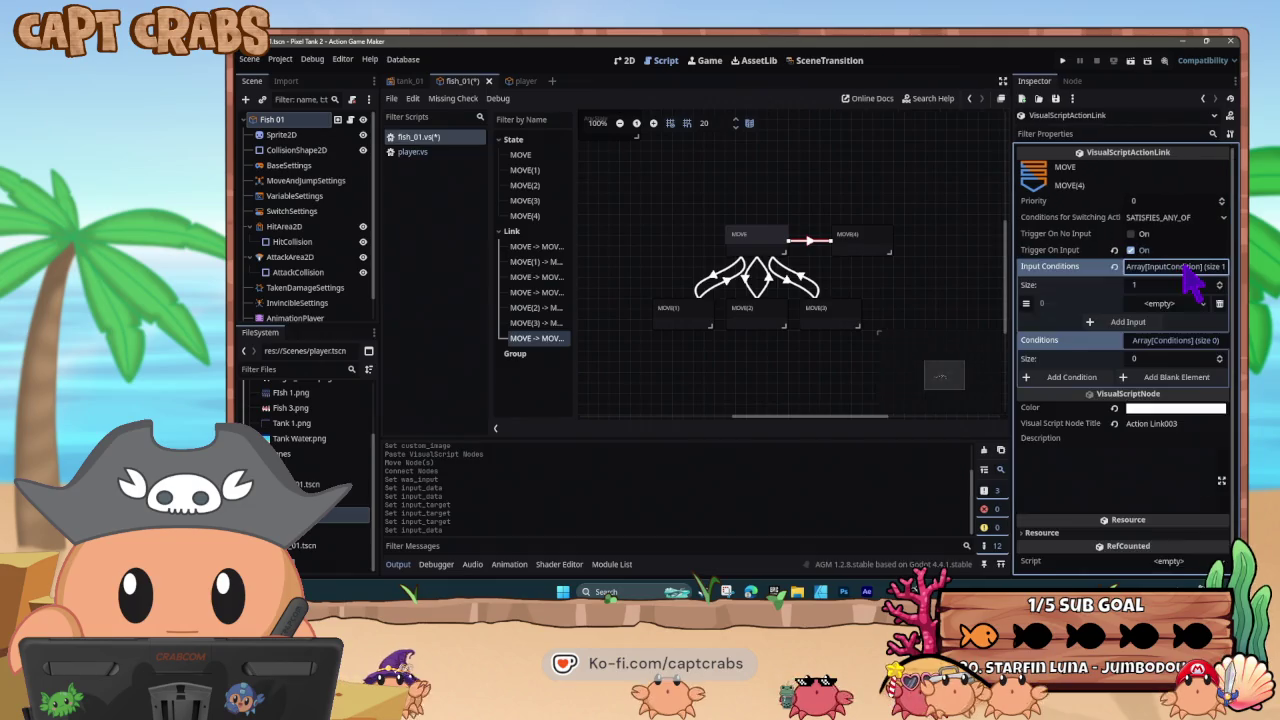
{"action": "left_click", "coordinate": [1180, 304]}
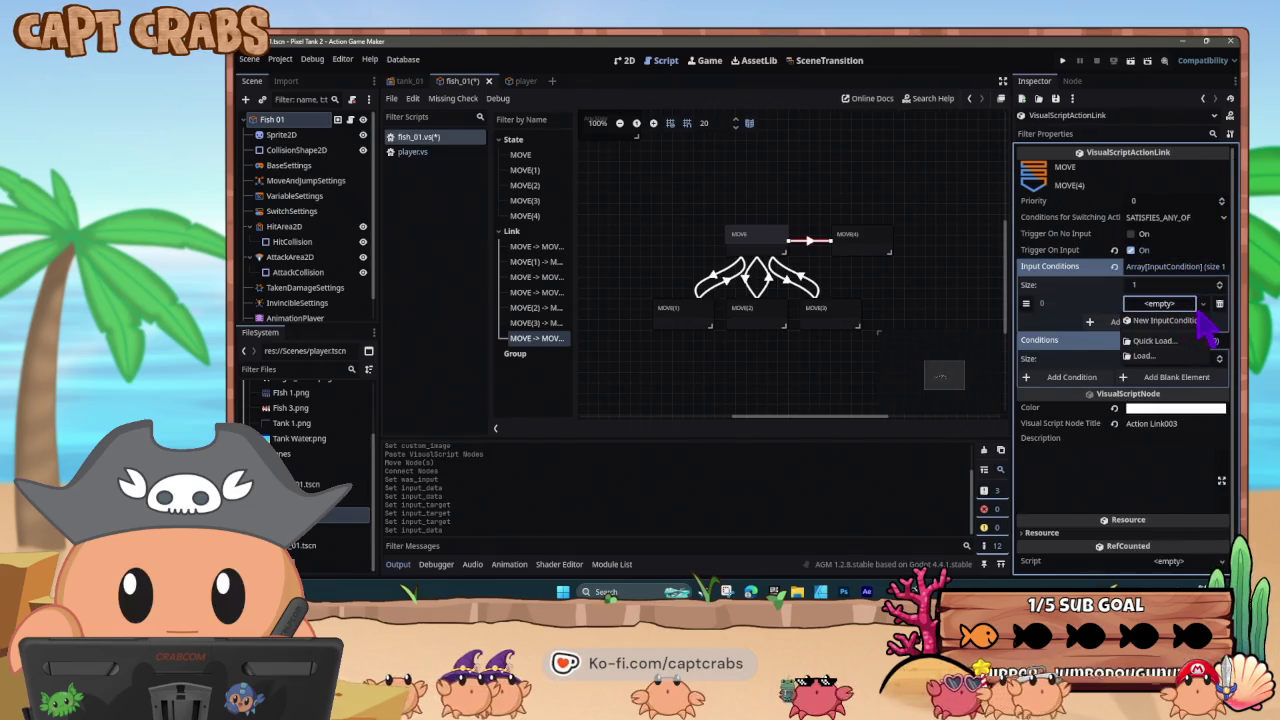
{"action": "left_click", "coordinate": [1188, 340]}
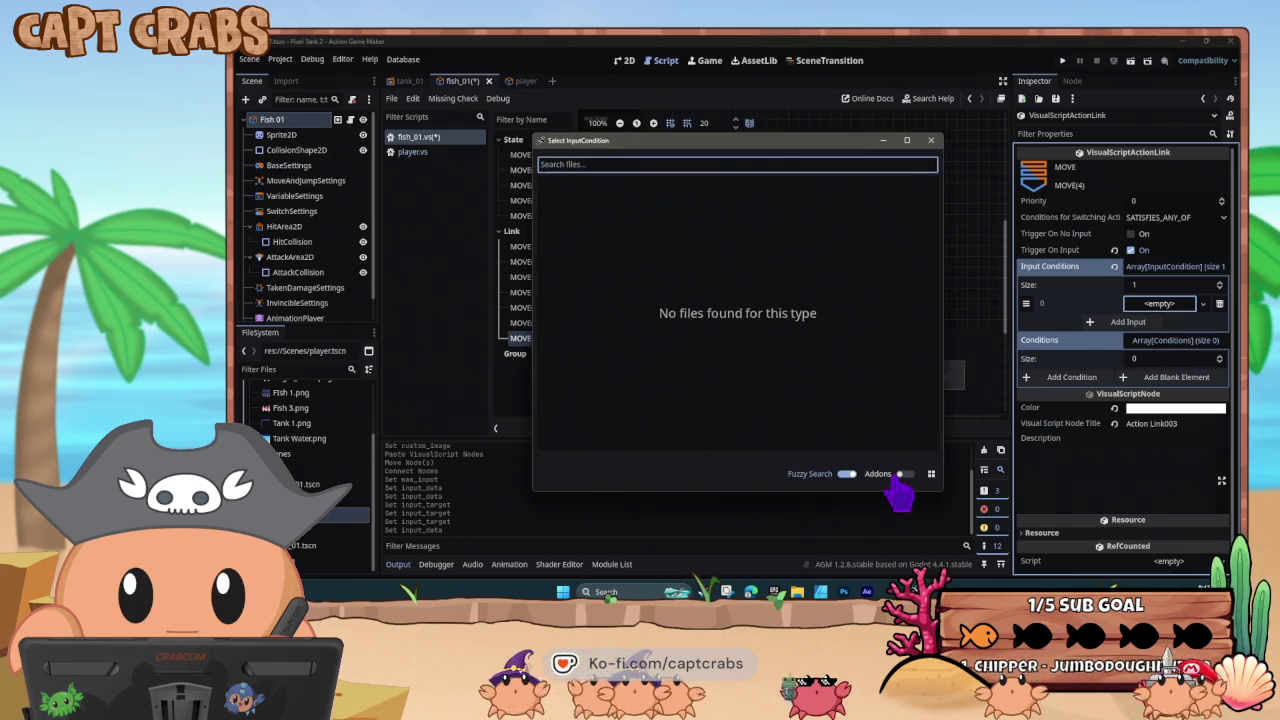
{"action": "left_click", "coordinate": [933, 140]}
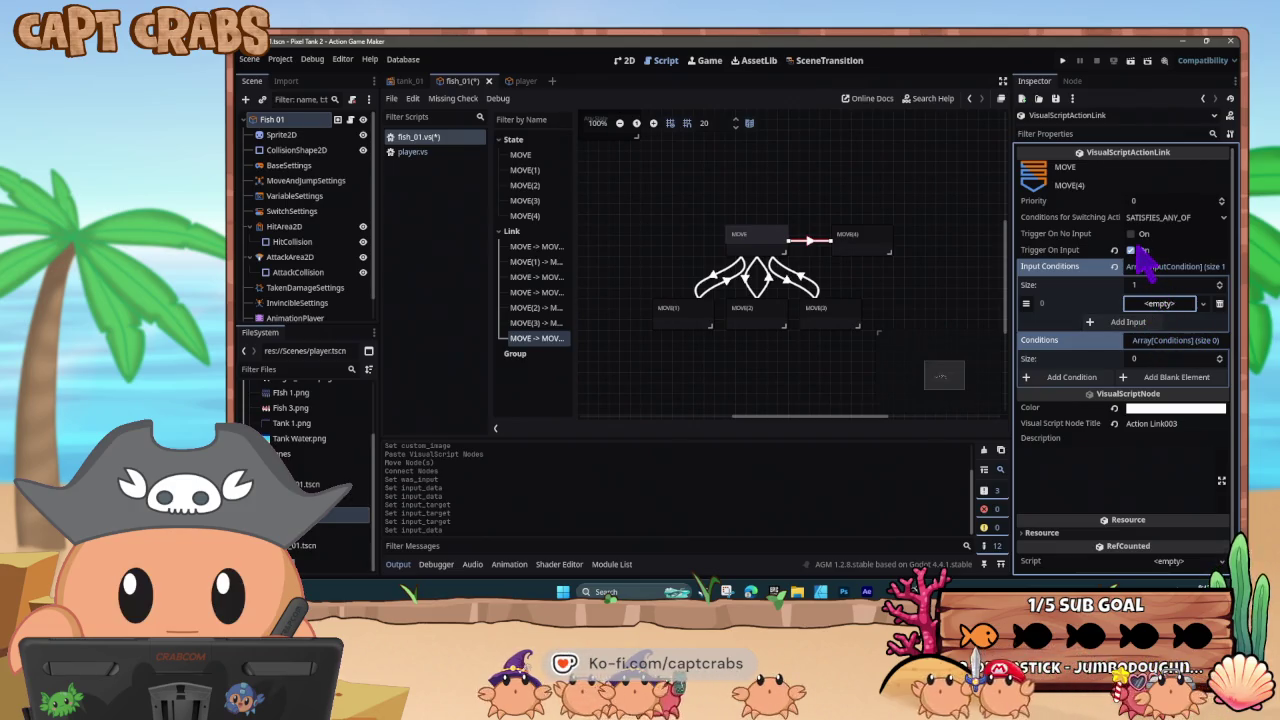
{"action": "left_click", "coordinate": [1139, 251]}
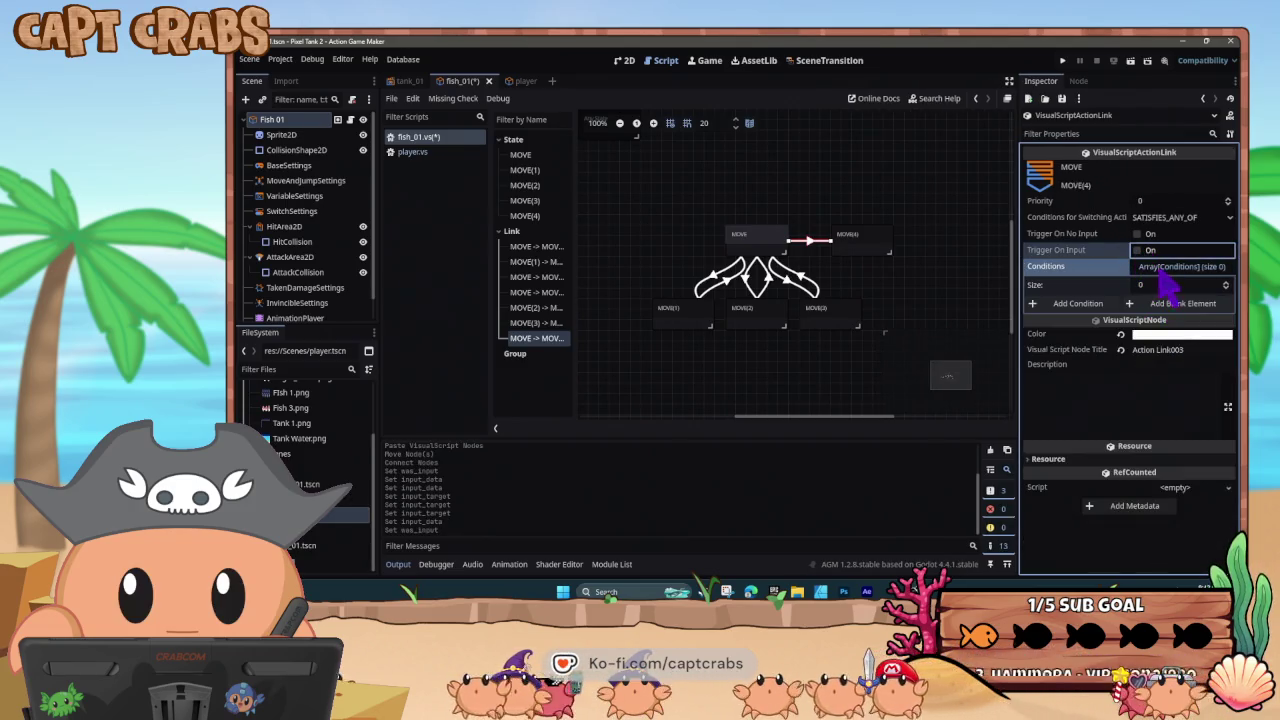
{"action": "left_click", "coordinate": [1082, 304]}
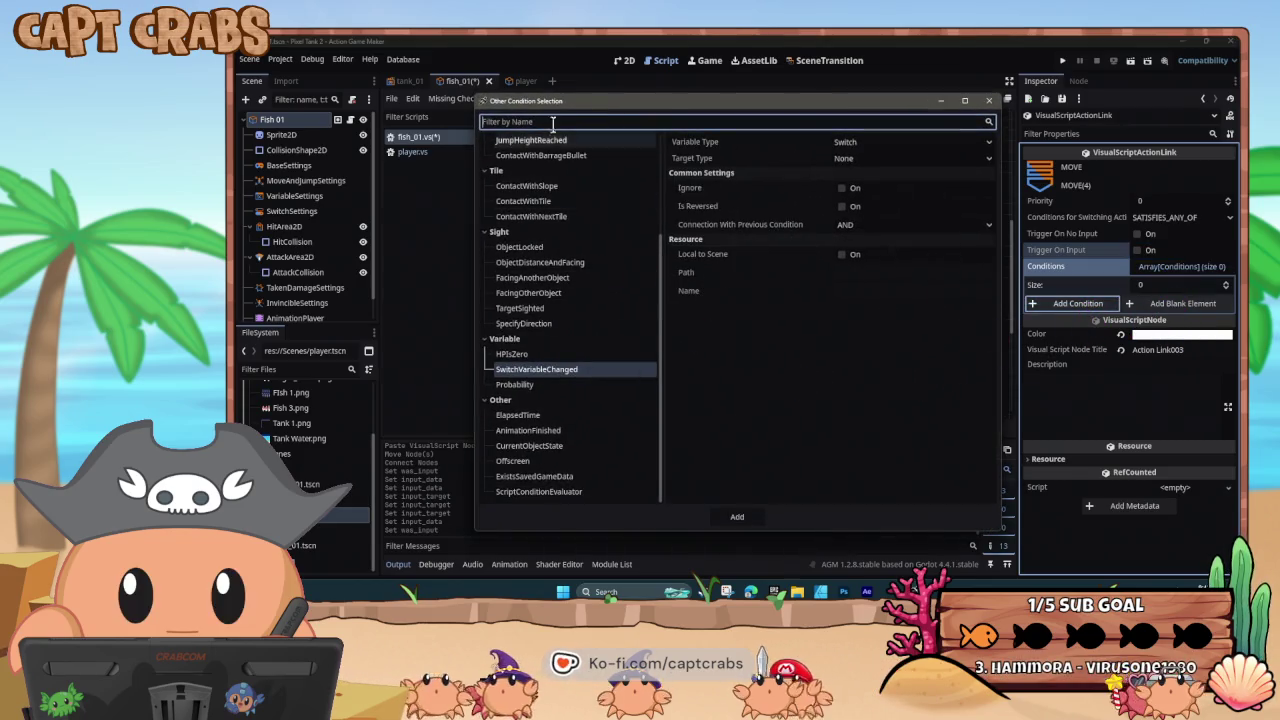
{"action": "type", "text": ".m"}
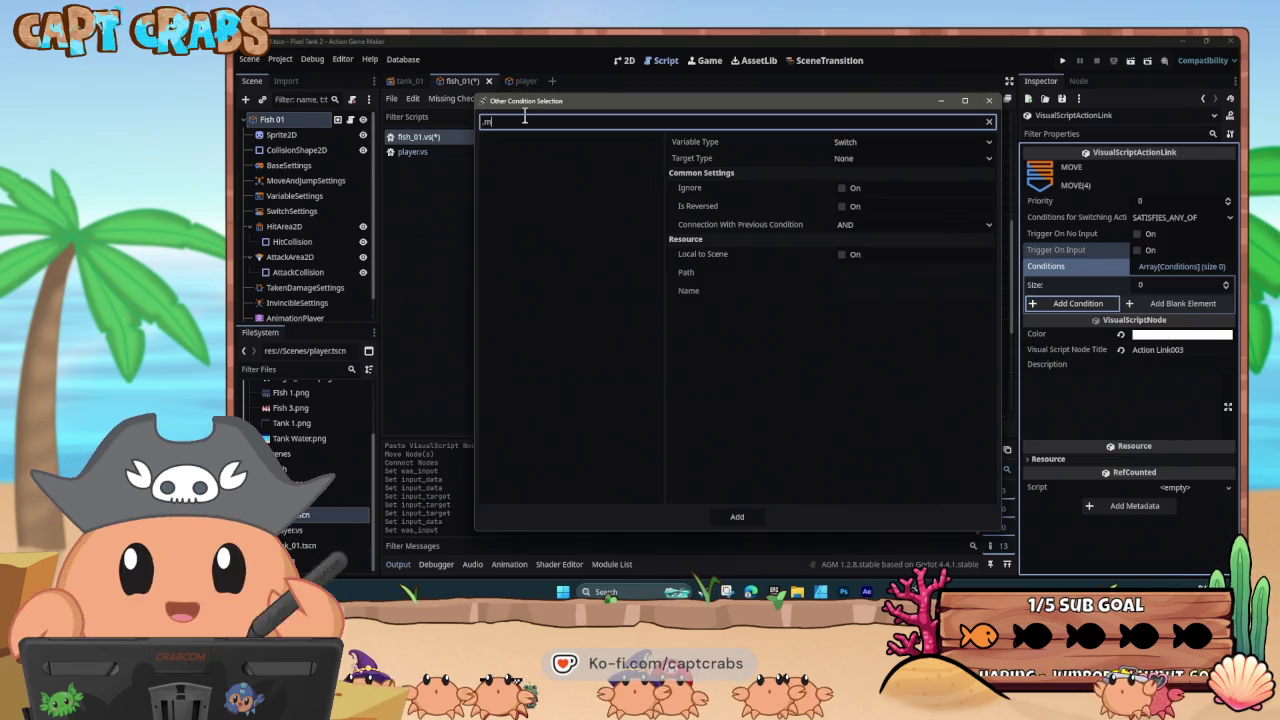
{"action": "key", "text": "BackSpace"}
{"action": "type", "text": "mous"}
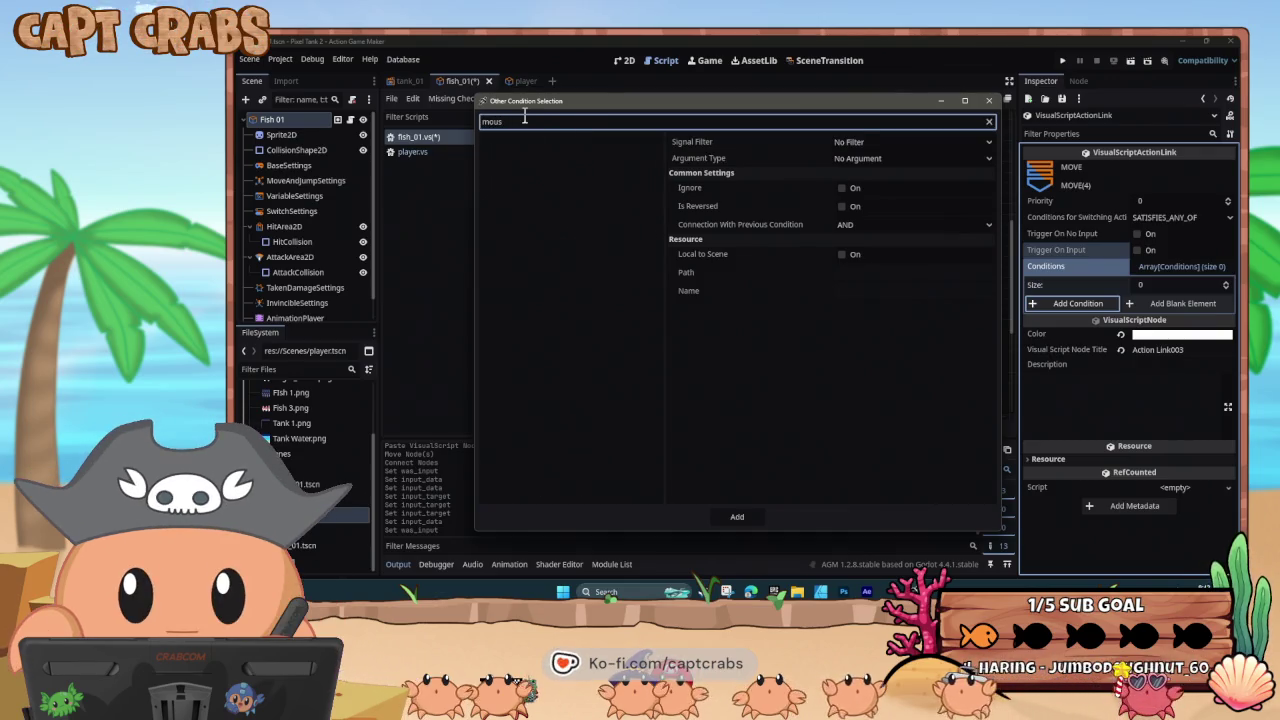
{"action": "key", "text": "BackSpace"}
{"action": "key", "text": "BackSpace"}
{"action": "key", "text": "BackSpace"}
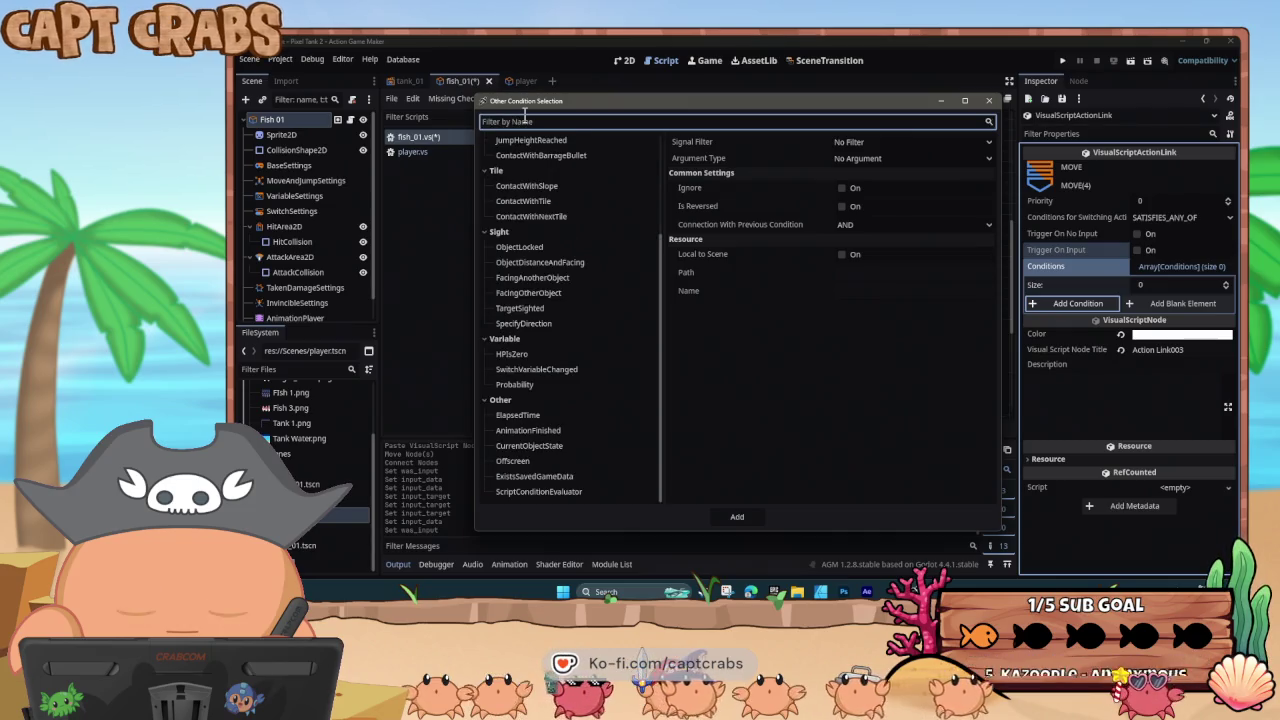
{"action": "left_click", "coordinate": [604, 280]}
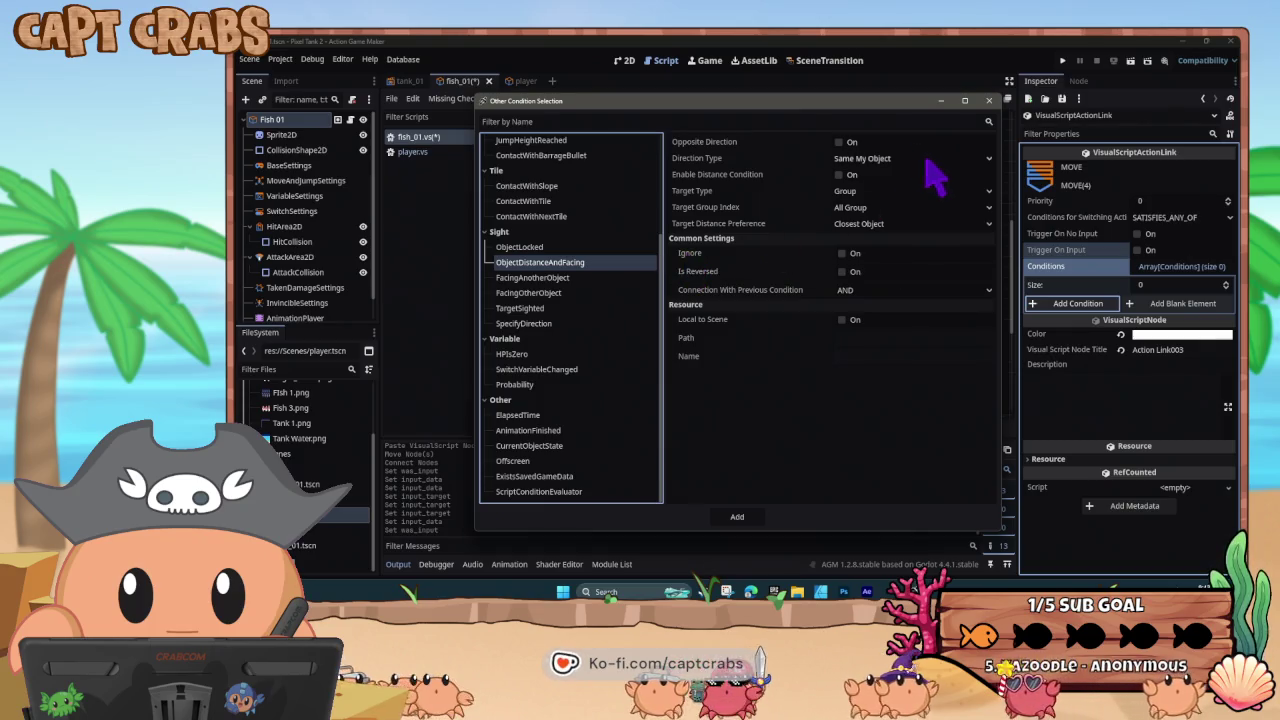
{"action": "left_click", "coordinate": [886, 159]}
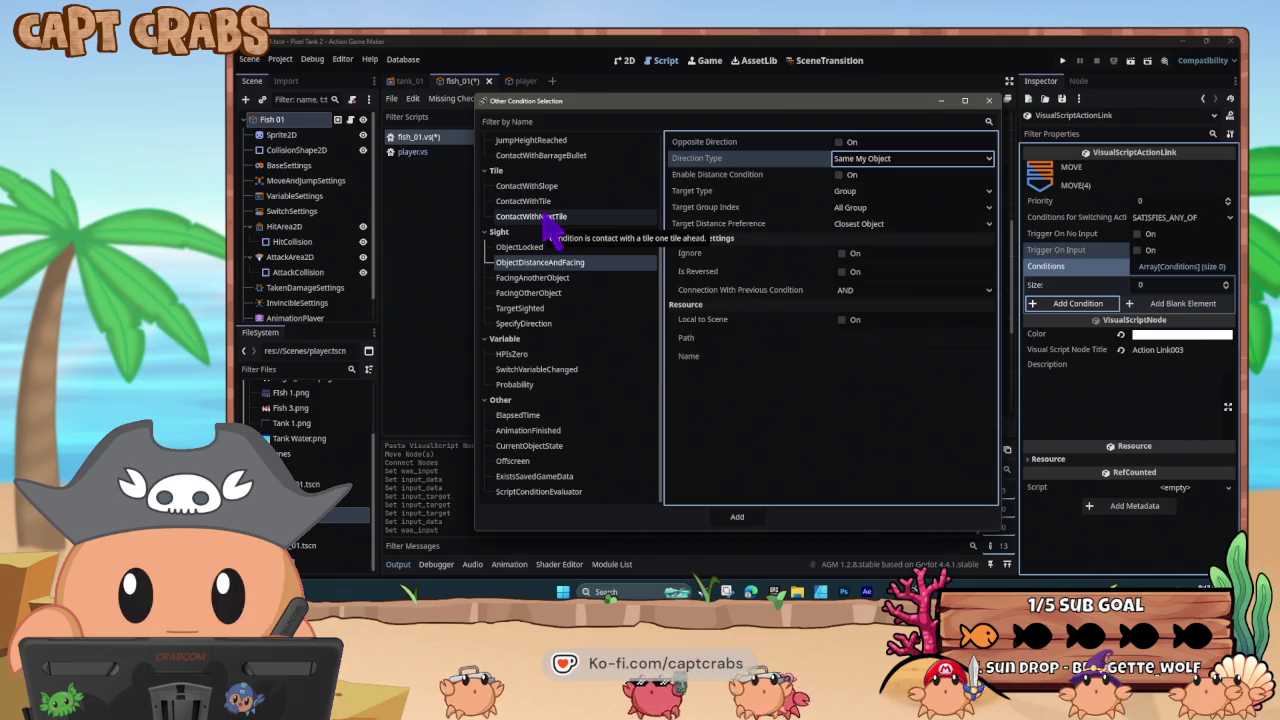
{"action": "scroll", "coordinate": [560, 235], "scroll_direction": "up", "scroll_amount": 4}
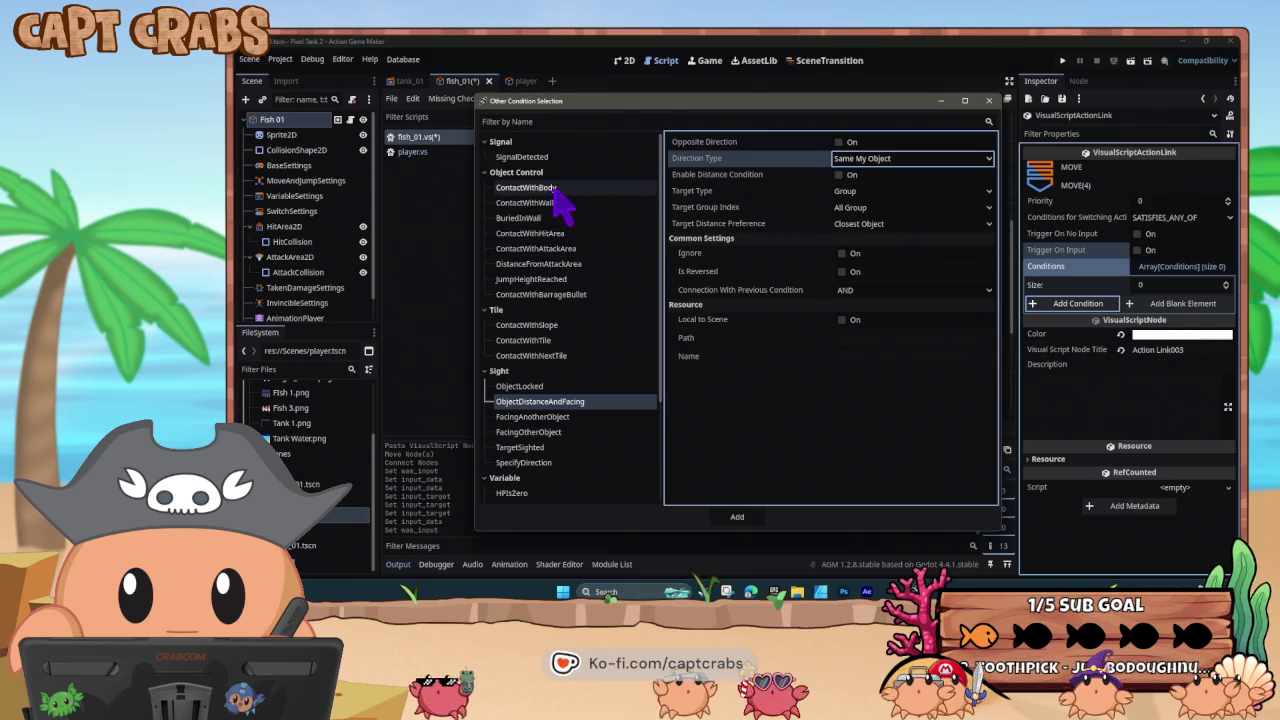
{"action": "left_click", "coordinate": [548, 160]}
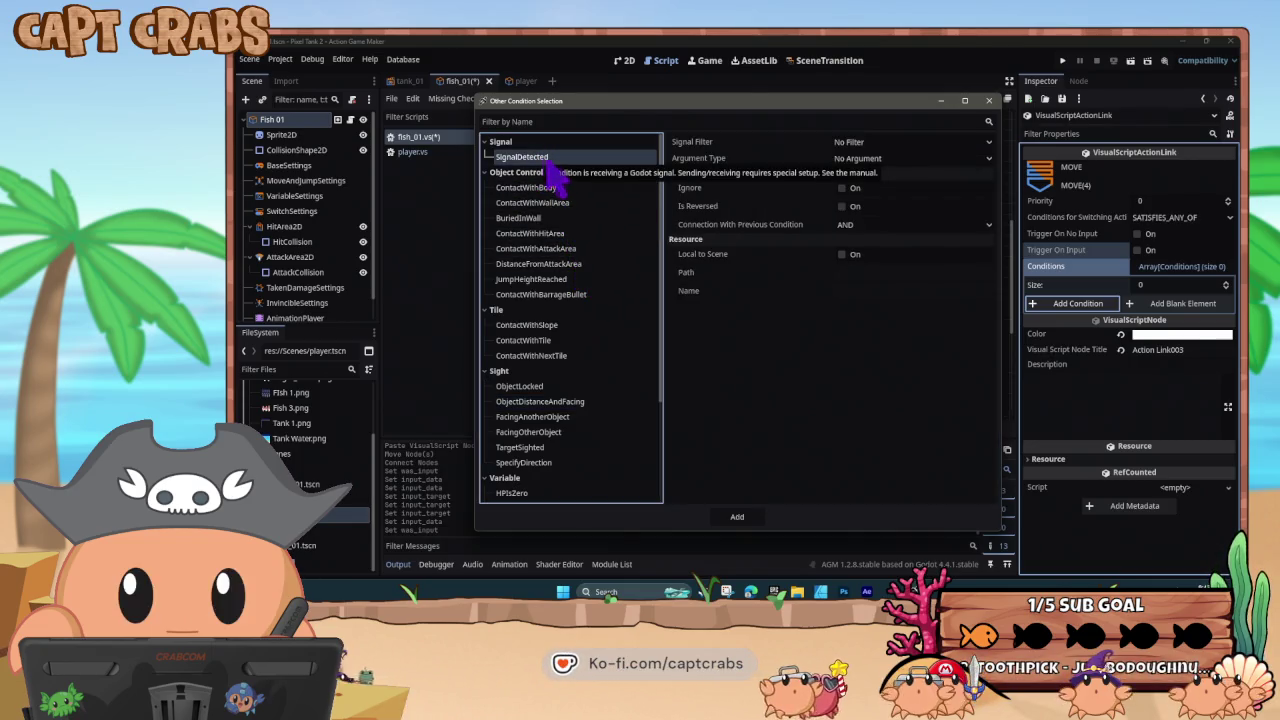
{"action": "left_click", "coordinate": [903, 159]}
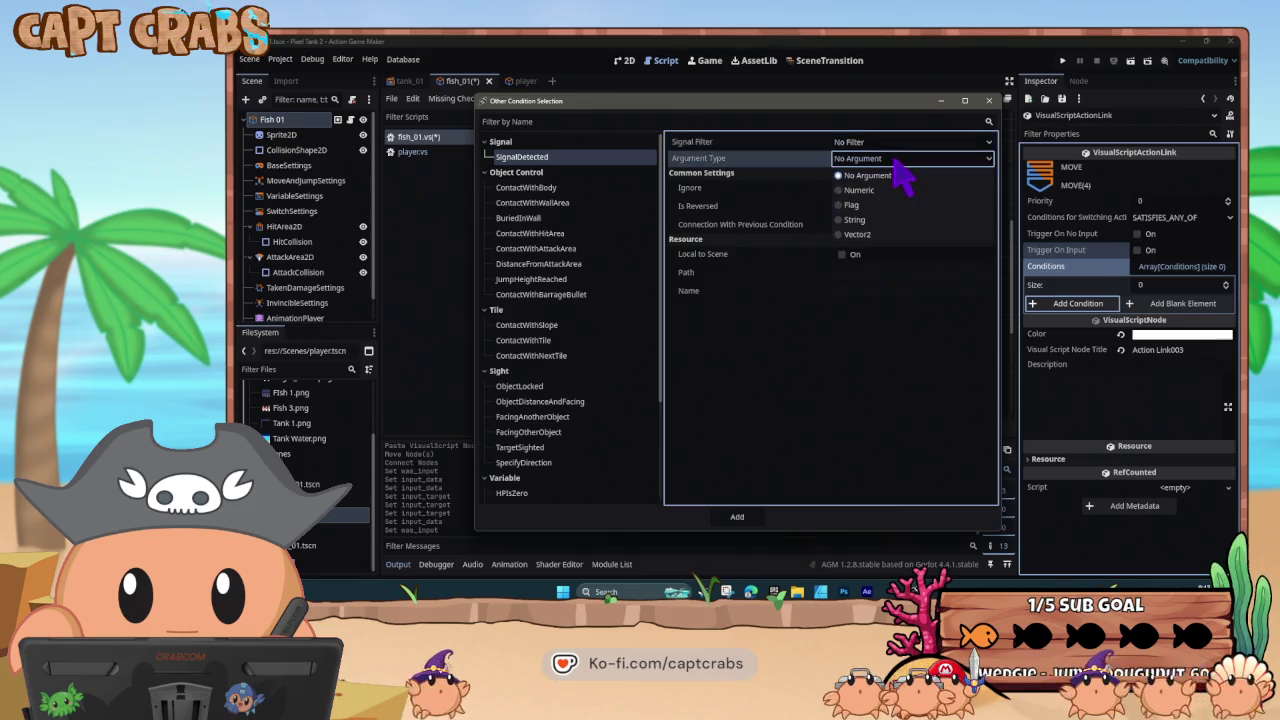
{"action": "left_click", "coordinate": [907, 168]}
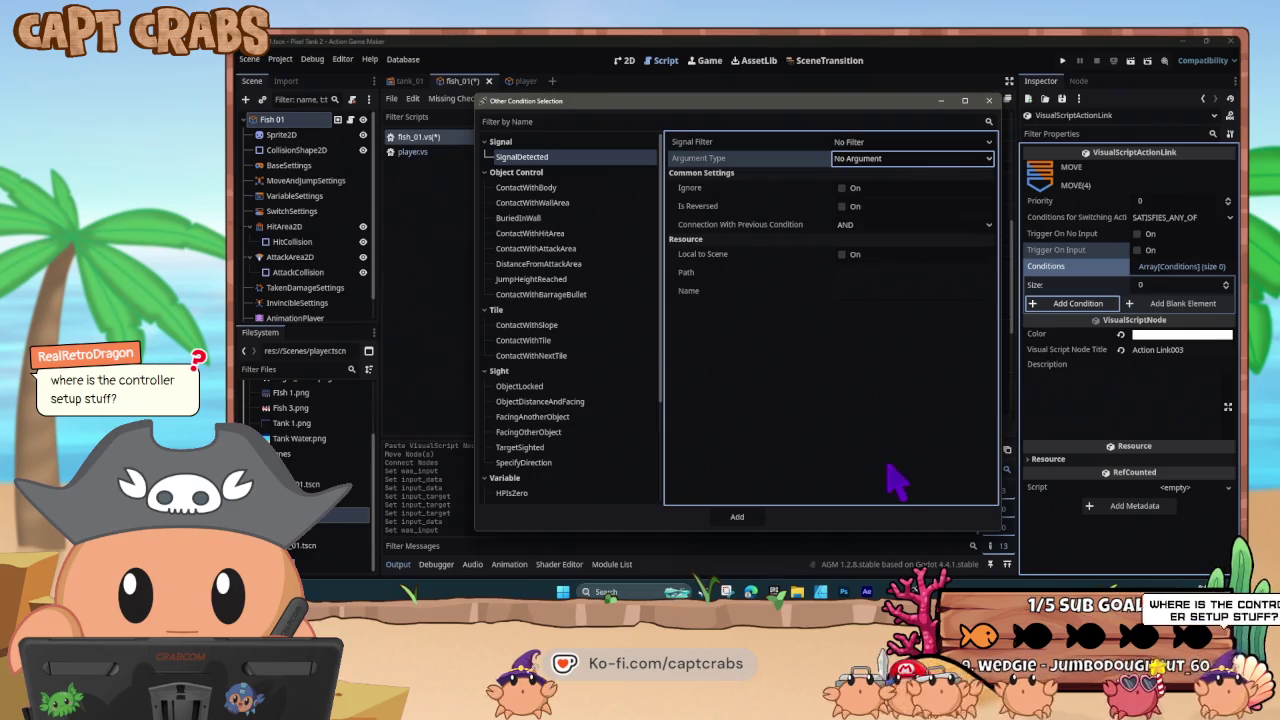
{"action": "left_click", "coordinate": [988, 100]}
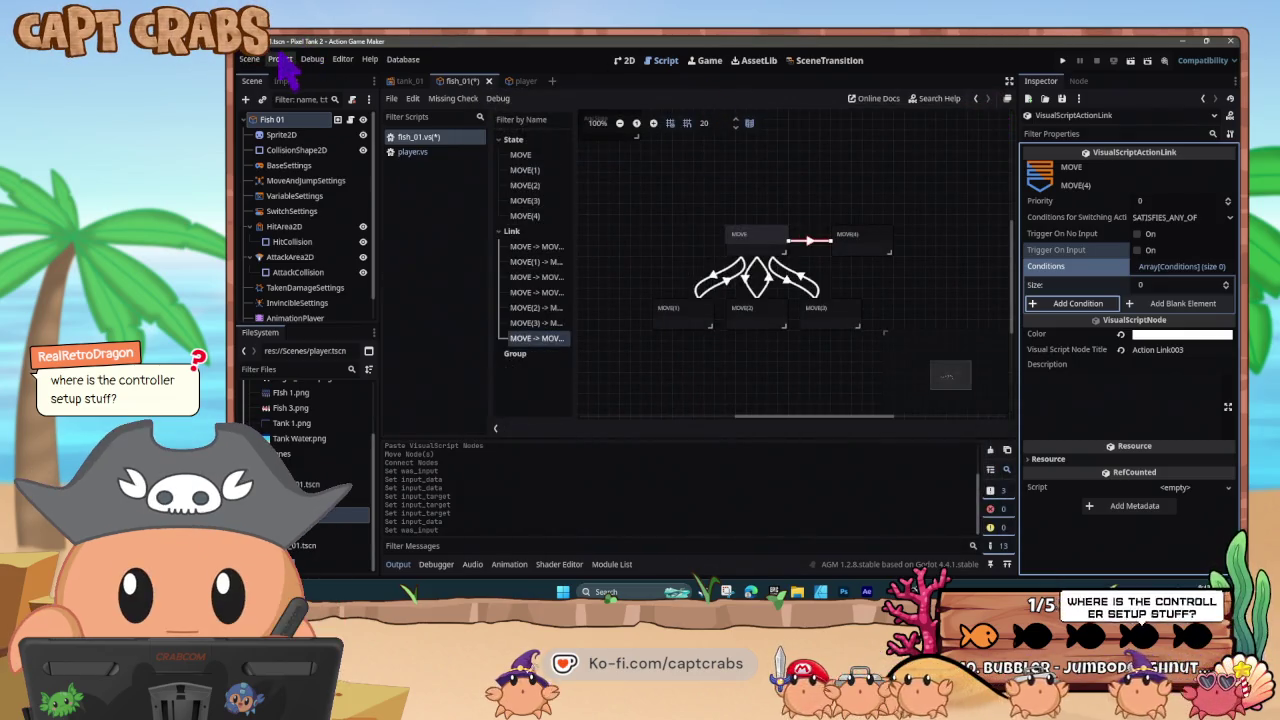
{"action": "left_click", "coordinate": [280, 59]}
{"action": "left_click", "coordinate": [296, 74]}
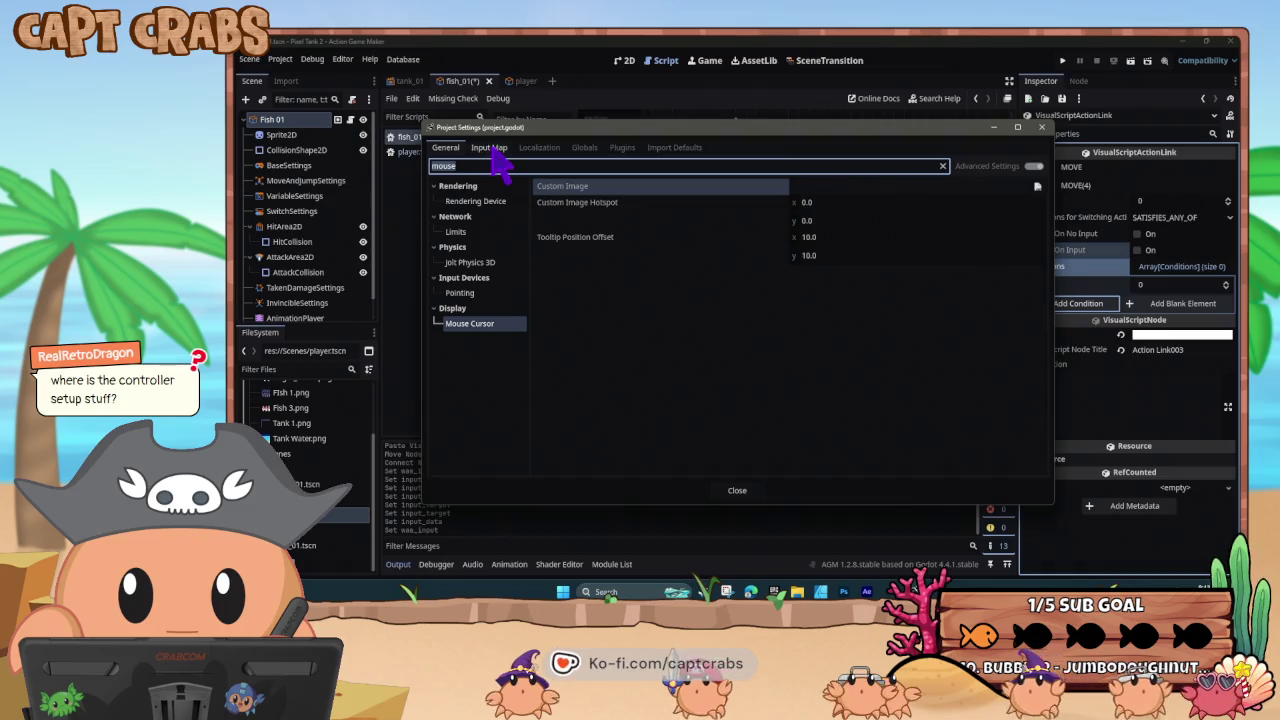
{"action": "left_click", "coordinate": [489, 147]}
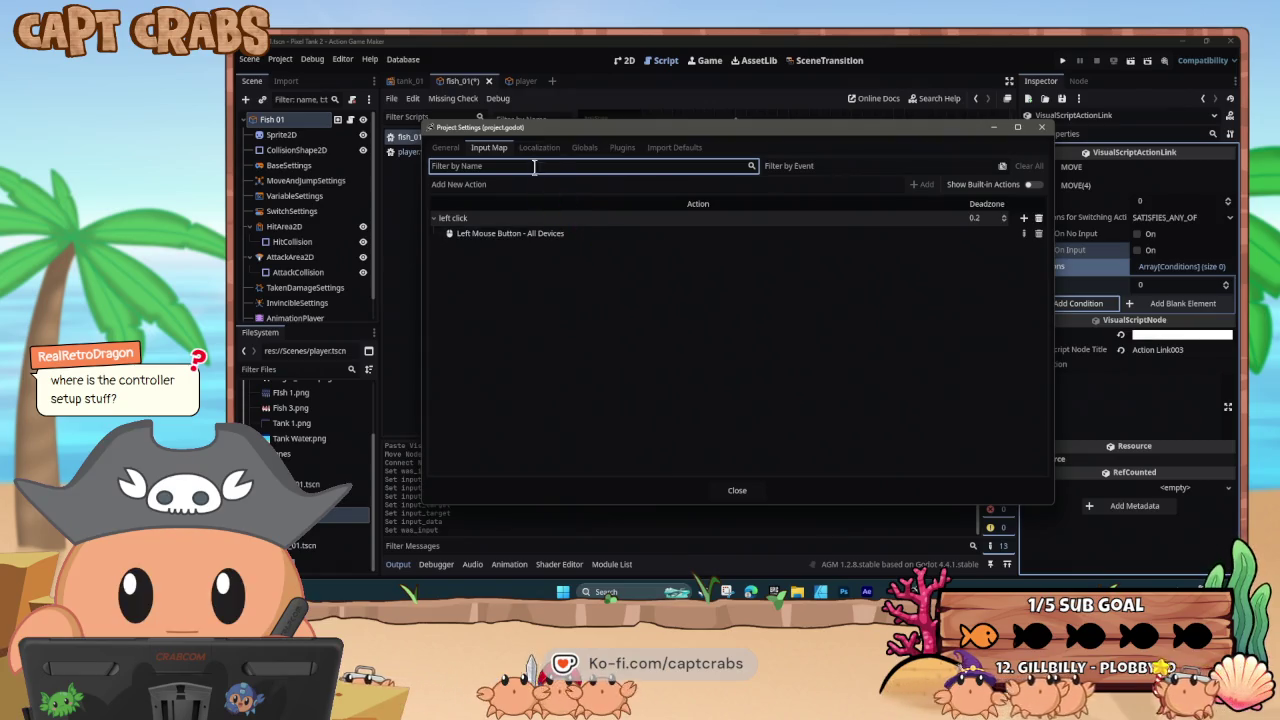
{"action": "left_click", "coordinate": [593, 151]}
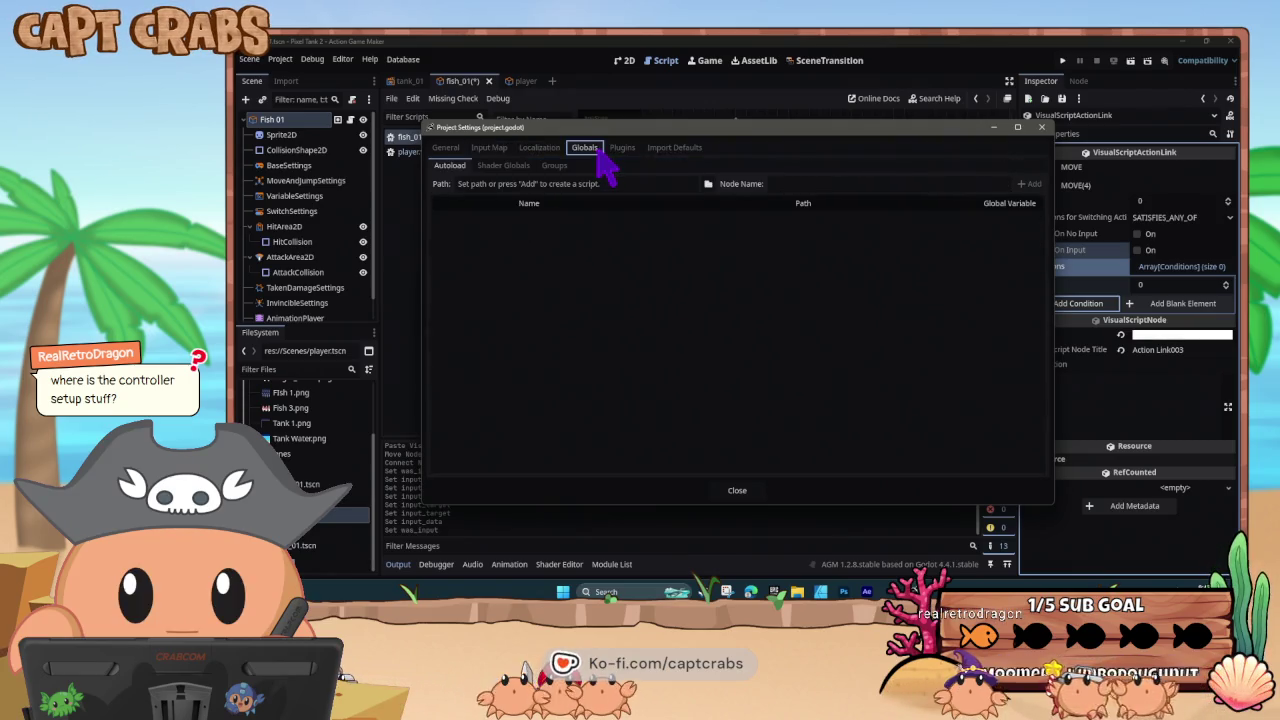
{"action": "left_click", "coordinate": [625, 150]}
{"action": "left_click", "coordinate": [673, 152]}
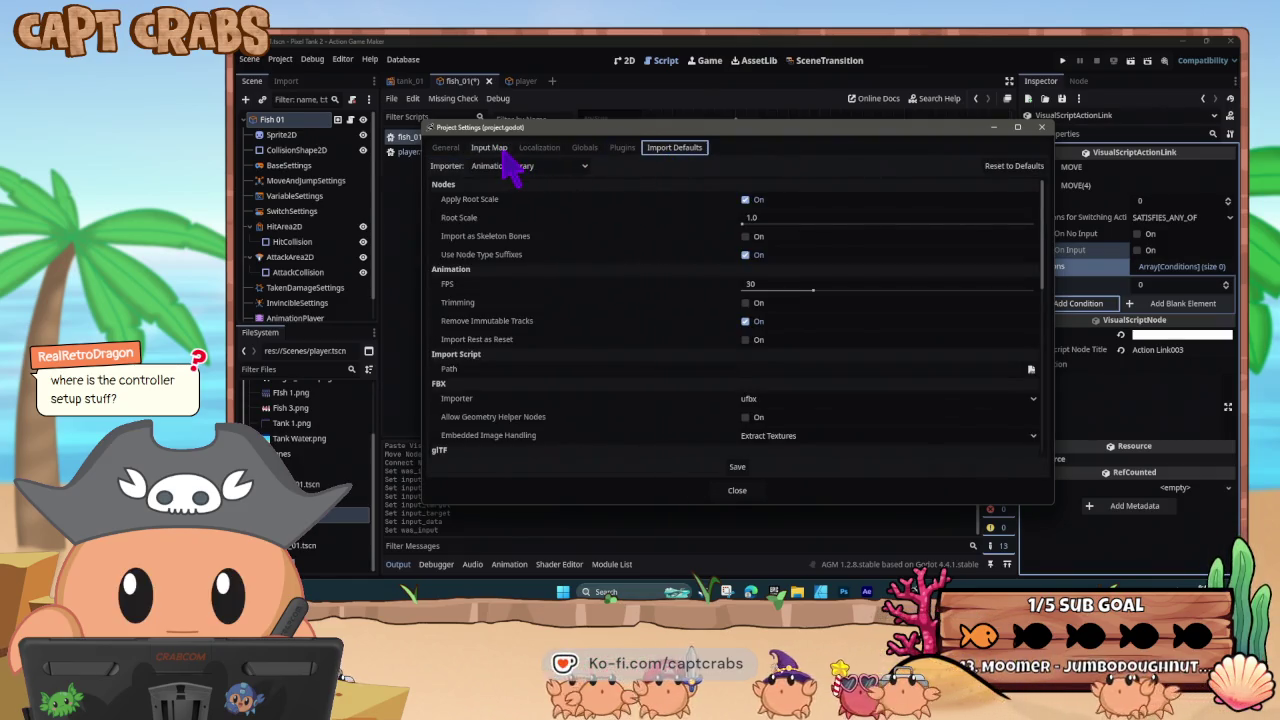
{"action": "left_click", "coordinate": [503, 156]}
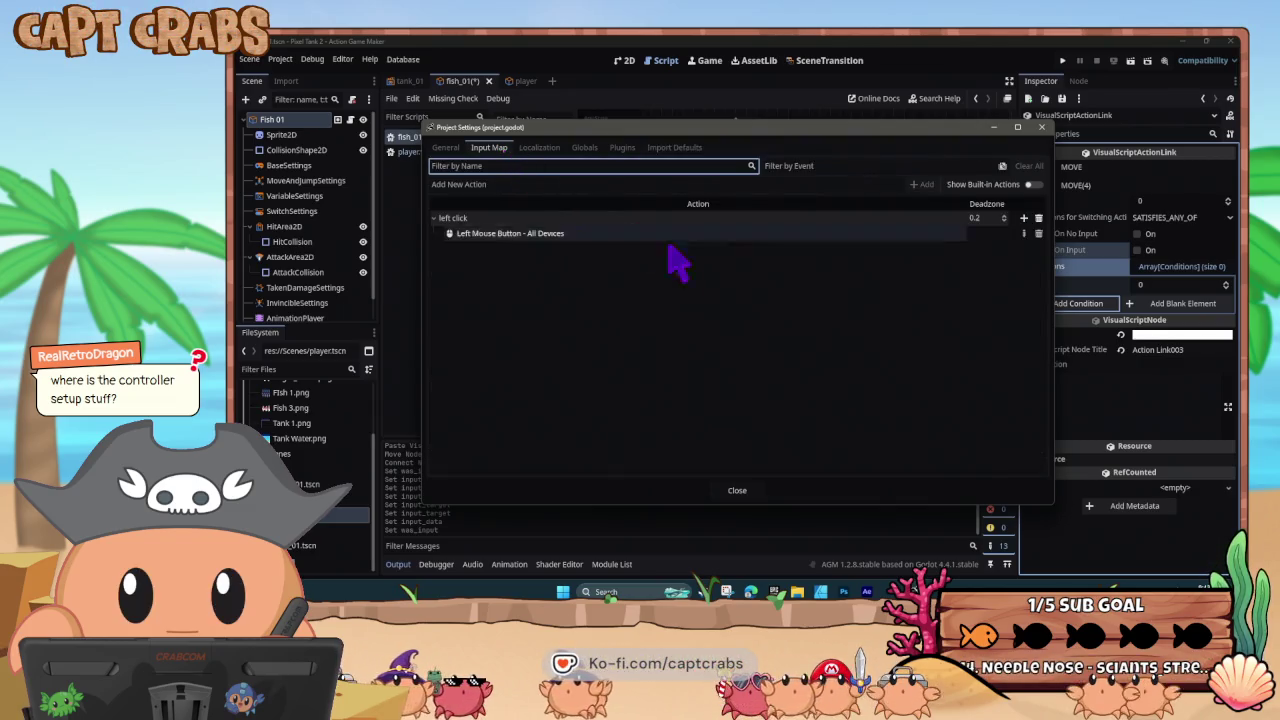
{"action": "left_click", "coordinate": [1032, 186]}
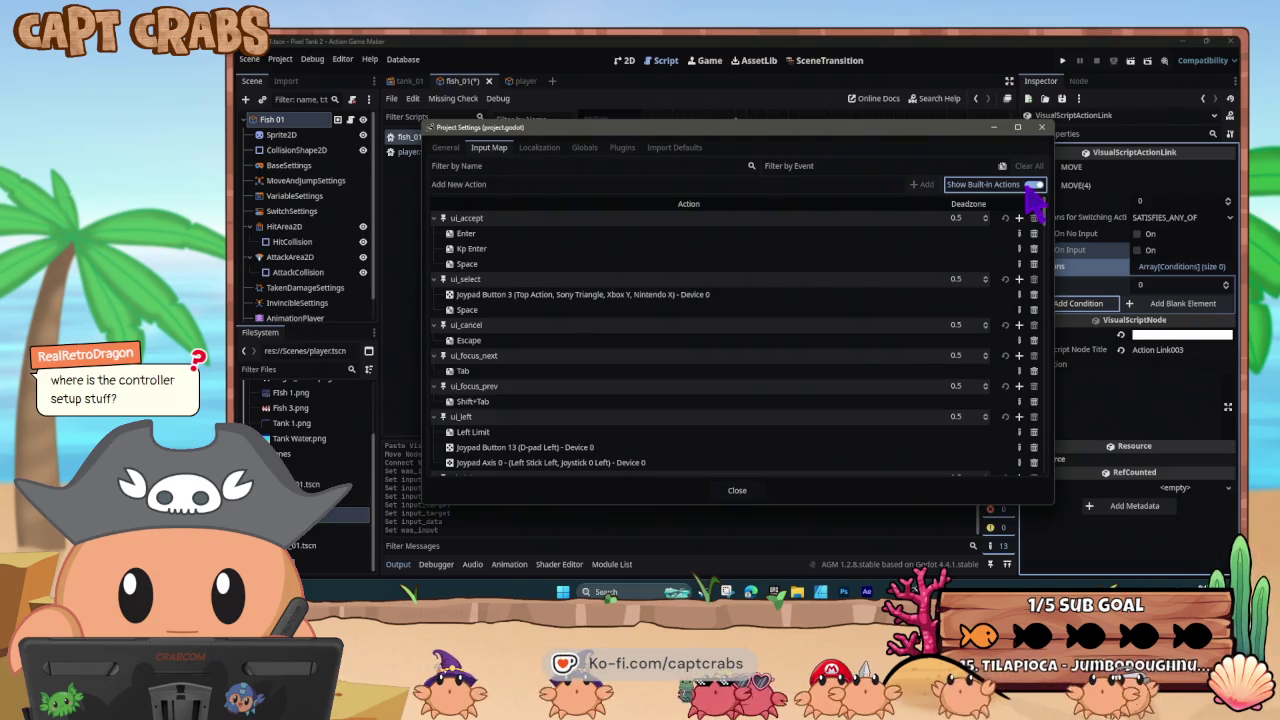
{"action": "left_click", "coordinate": [1032, 186]}
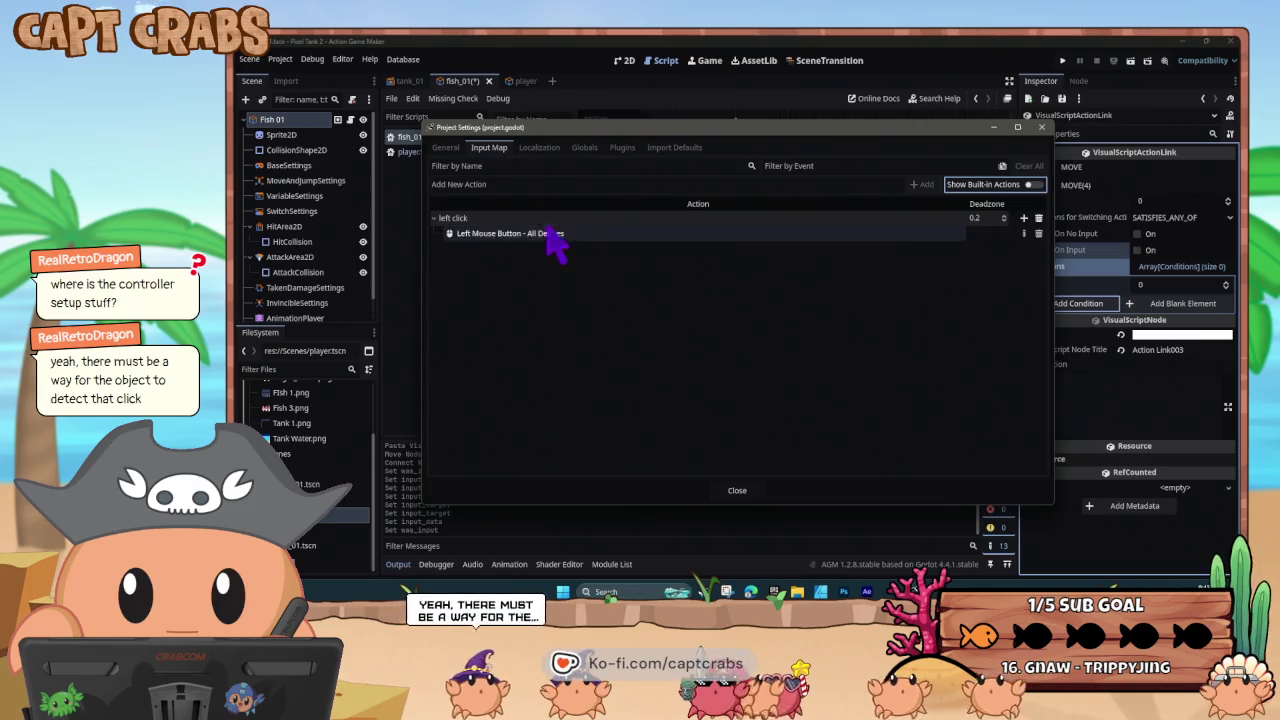
{"action": "left_click", "coordinate": [446, 155]}
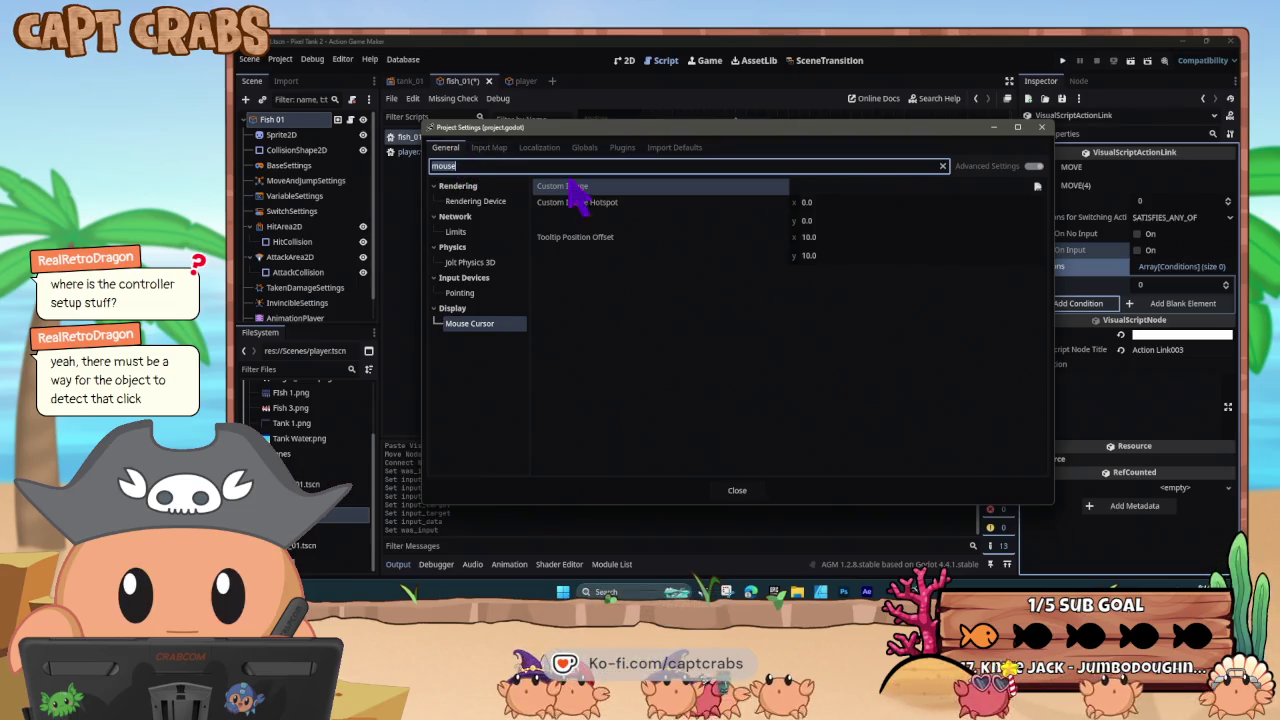
{"action": "left_click", "coordinate": [470, 293]}
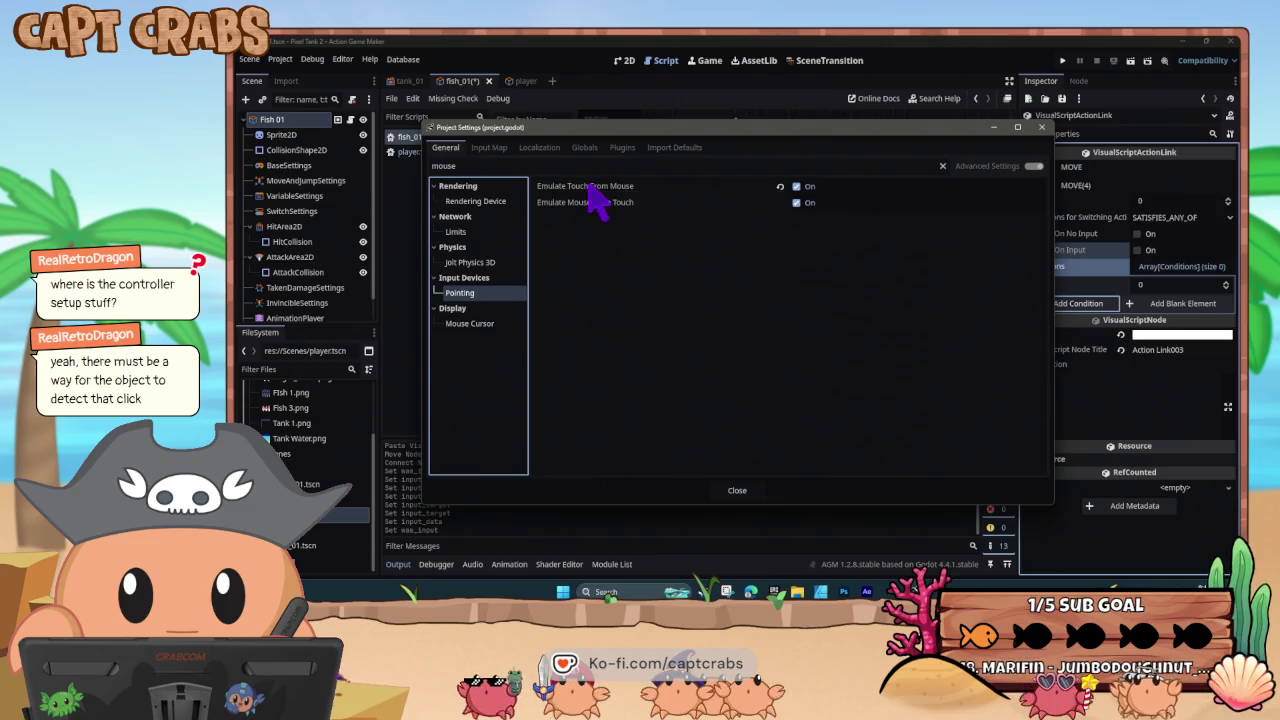
{"action": "left_click", "coordinate": [1043, 128]}
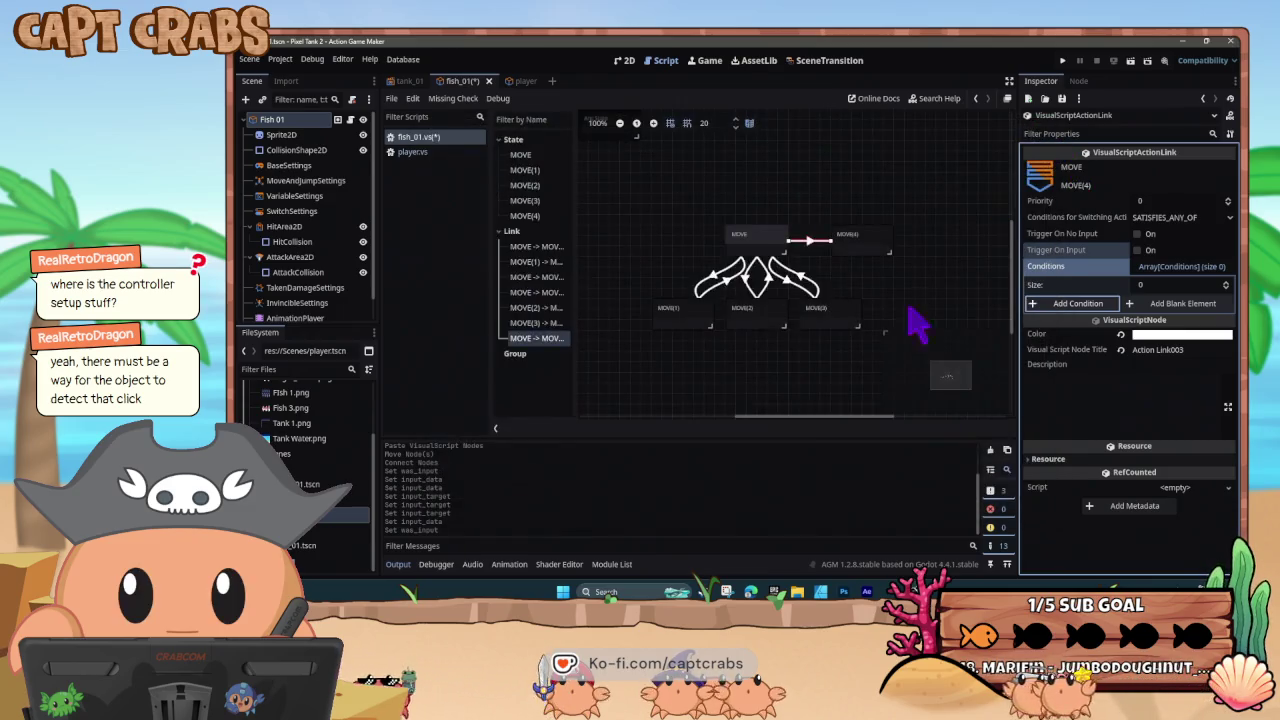
- Open the MOVE to MOVE(4) link's condition list and try ContactWithHitArea, leaving it Unconditional
{"action": "left_click", "coordinate": [666, 250]}
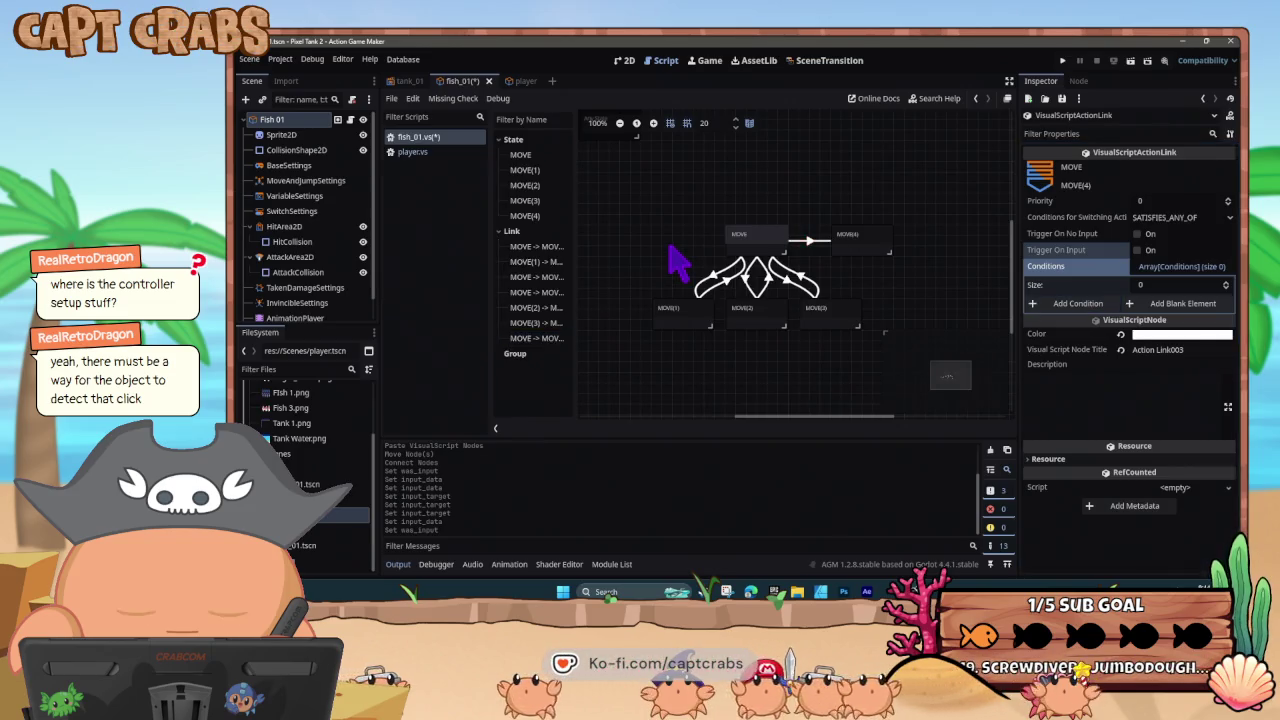
{"action": "left_click", "coordinate": [809, 240]}
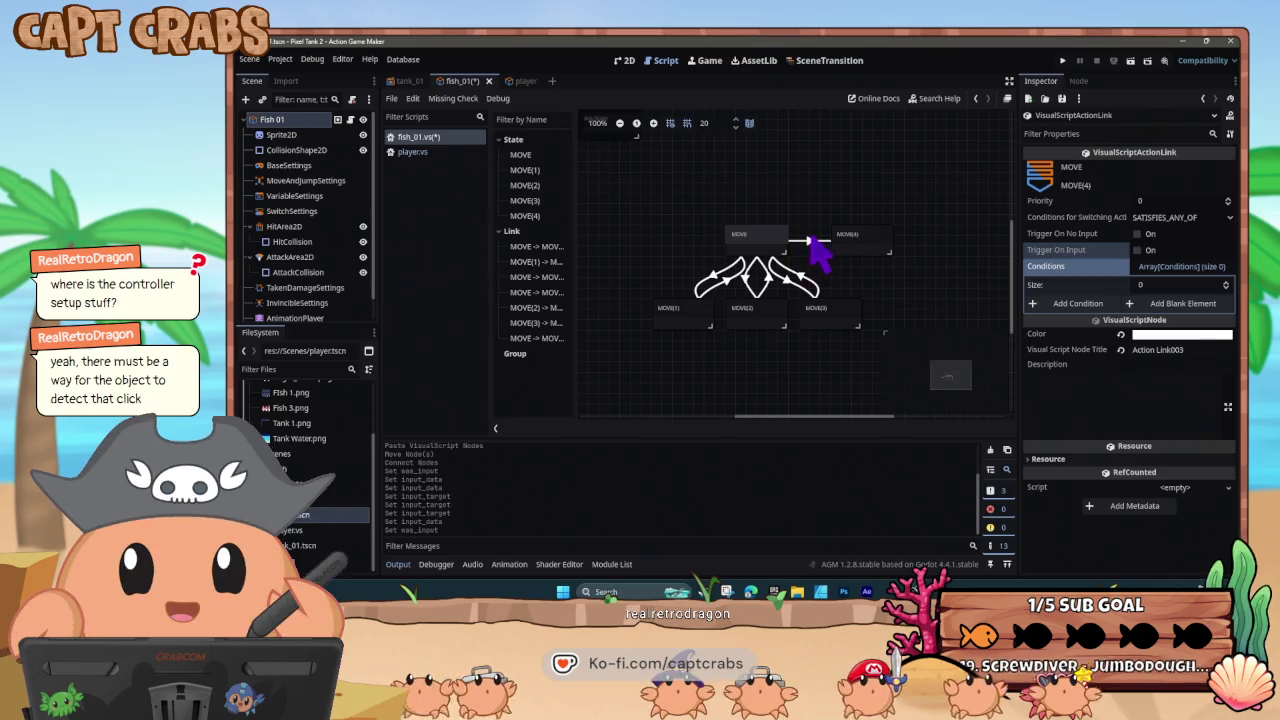
{"action": "left_click", "coordinate": [1079, 305]}
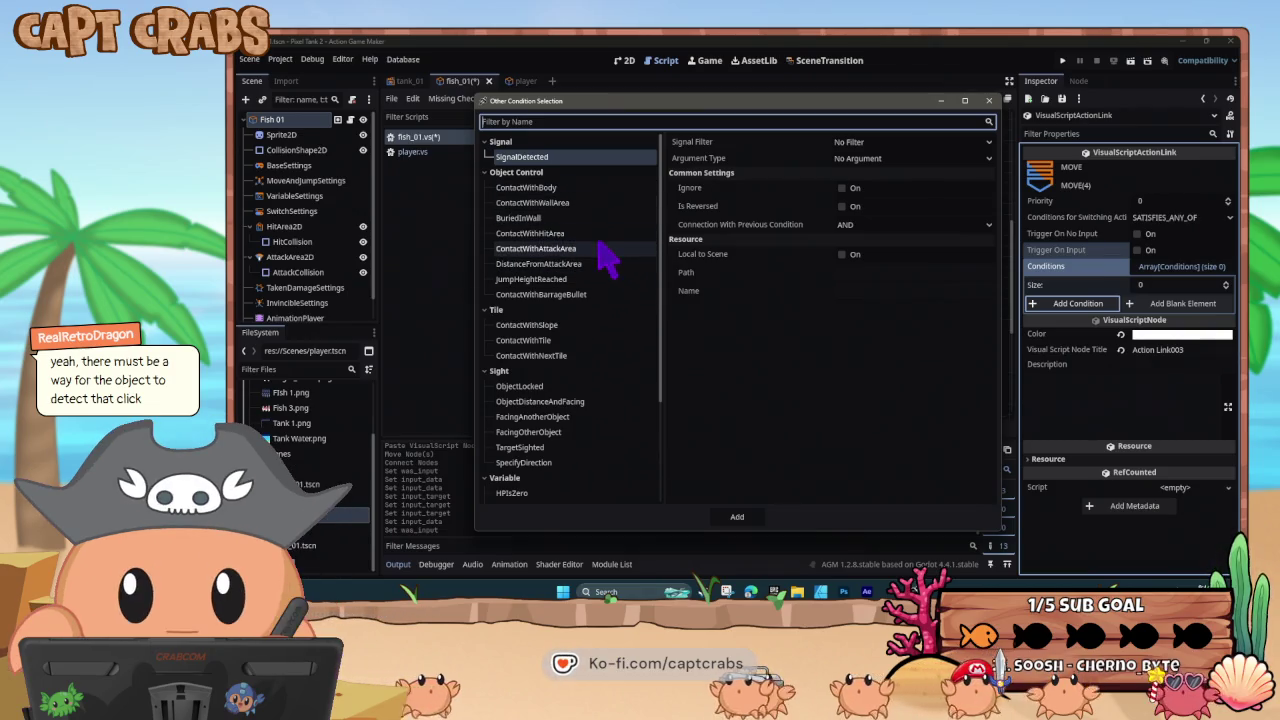
{"action": "left_click", "coordinate": [601, 236]}
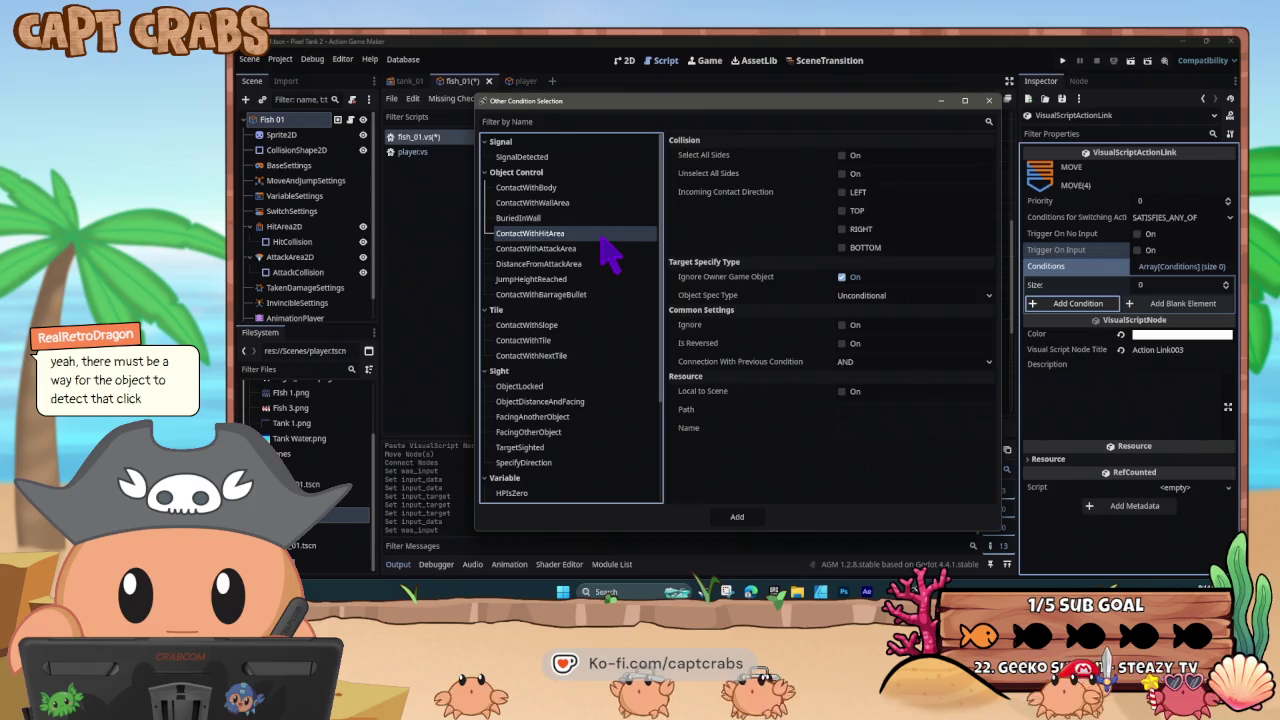
{"action": "left_click", "coordinate": [908, 297]}
{"action": "left_click", "coordinate": [908, 303]}
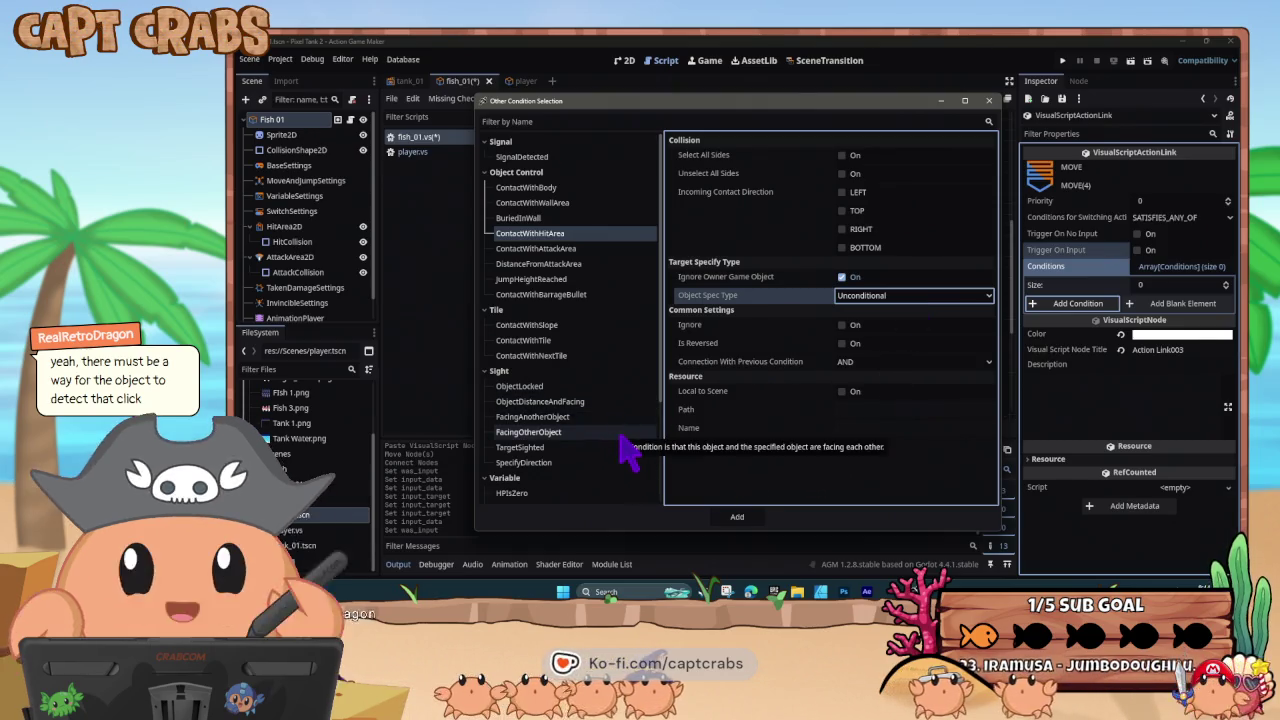
- Inspect the ScriptConditionEvaluator, AnimationFinished, ElapsedTime, Probability, SwitchVariableChanged, HPIsZero and SpecifyDirection conditions
{"action": "scroll", "coordinate": [628, 450], "scroll_direction": "down", "scroll_amount": 3}
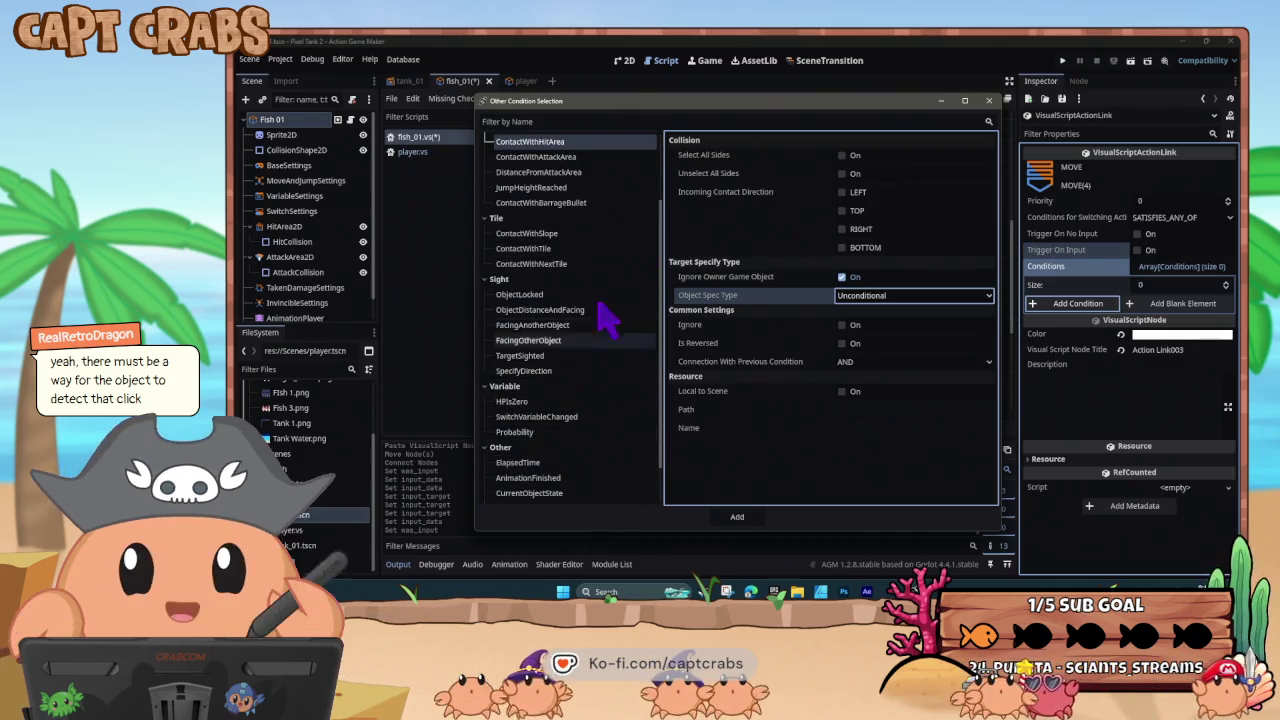
{"action": "scroll", "coordinate": [628, 485], "scroll_direction": "down", "scroll_amount": 2}
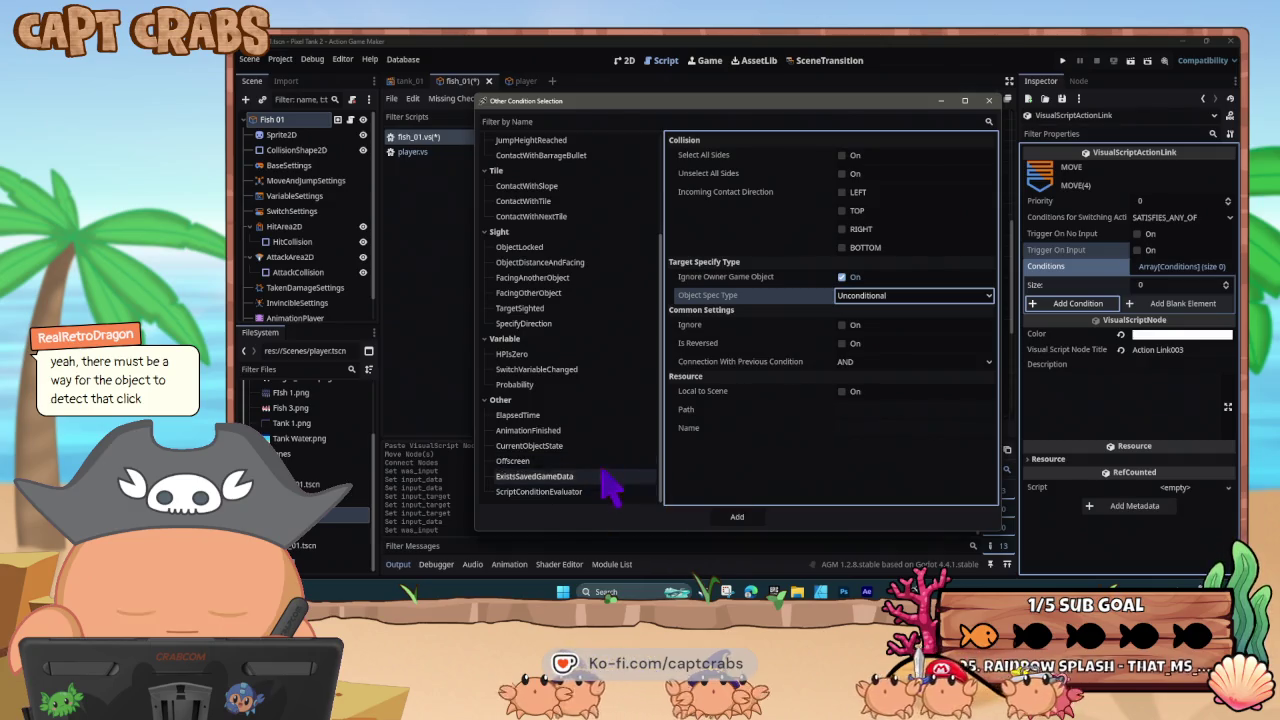
{"action": "left_click", "coordinate": [597, 493]}
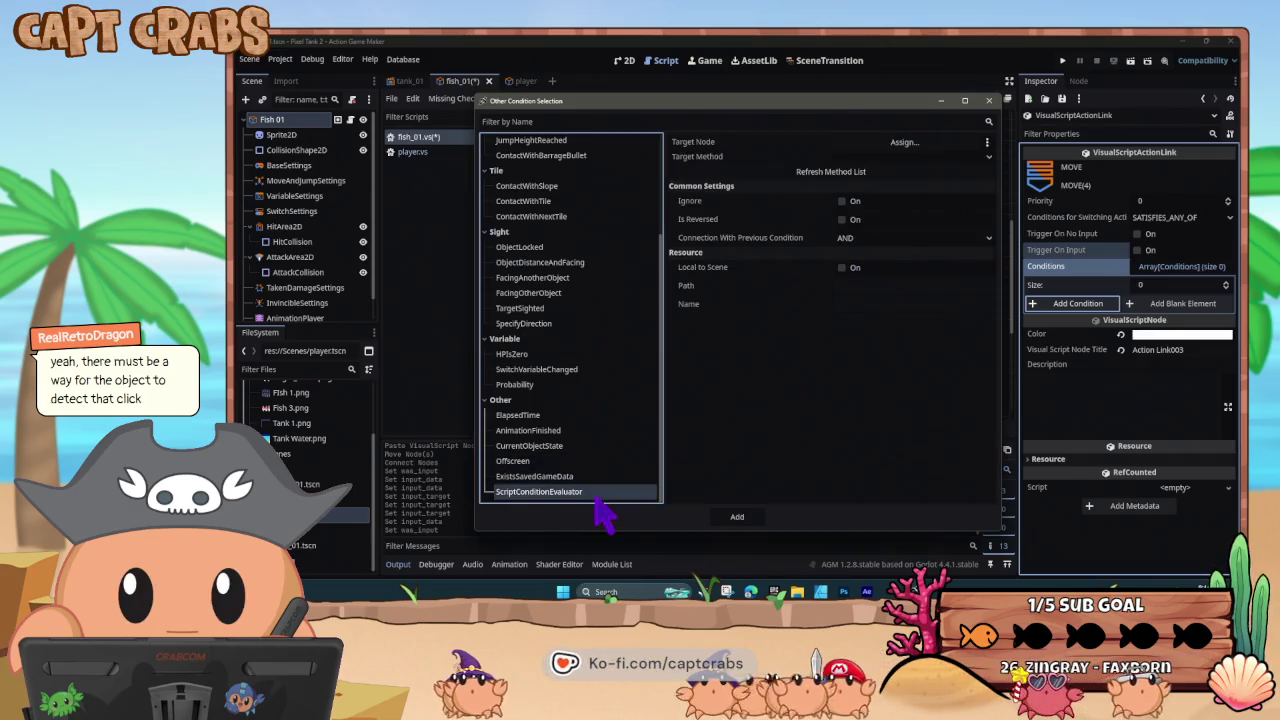
{"action": "left_click", "coordinate": [575, 432]}
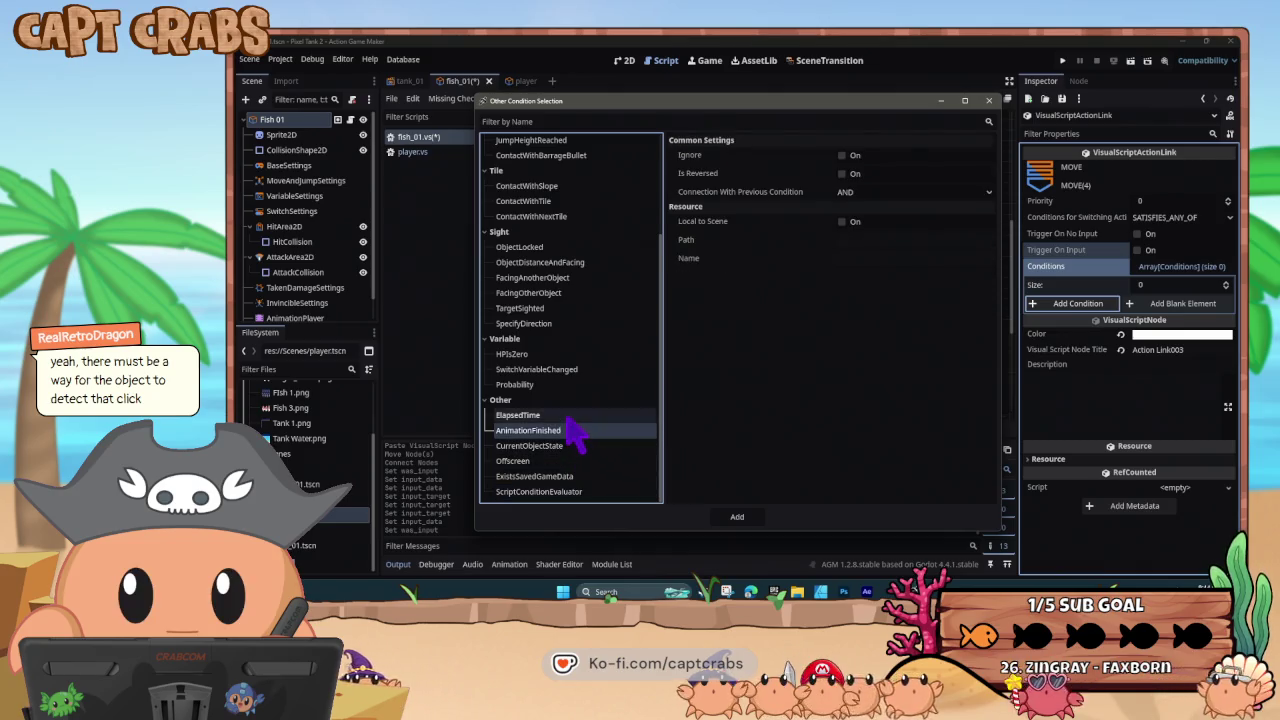
{"action": "left_click", "coordinate": [571, 415]}
{"action": "left_click", "coordinate": [571, 385]}
{"action": "left_click", "coordinate": [568, 370]}
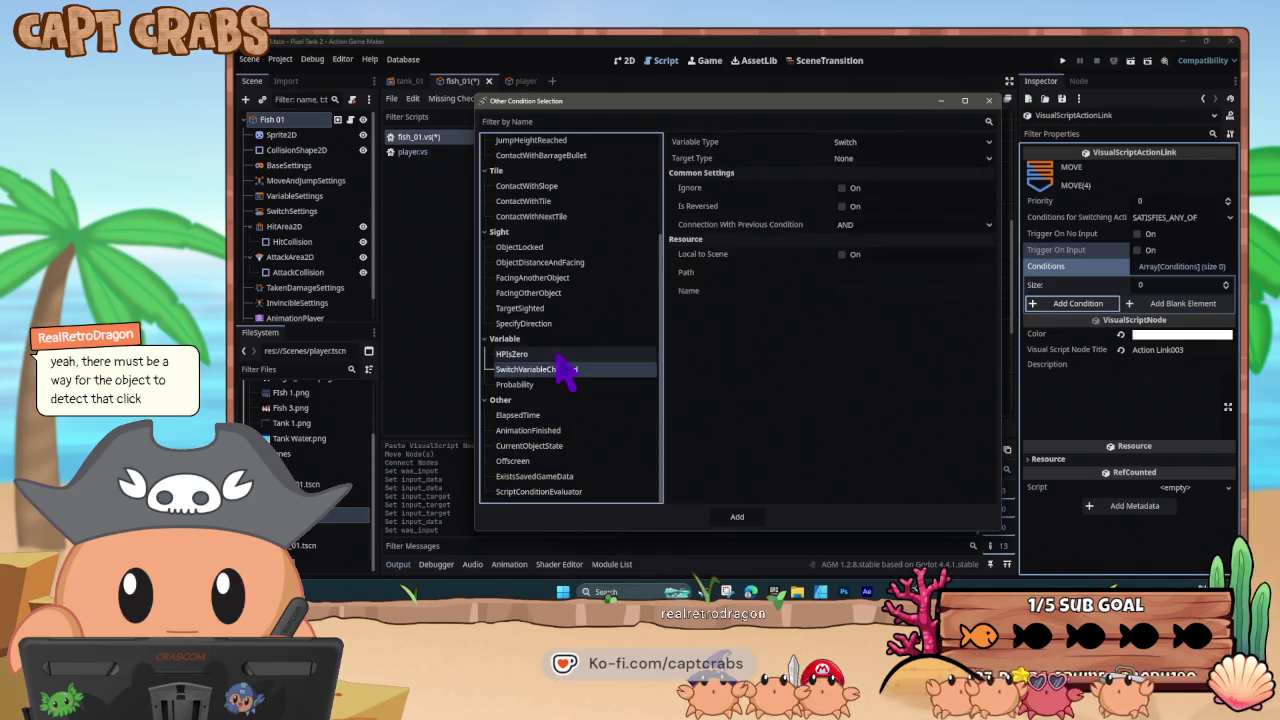
{"action": "left_click", "coordinate": [563, 356]}
{"action": "left_click", "coordinate": [563, 326]}
{"action": "scroll", "coordinate": [565, 400], "scroll_direction": "up", "scroll_amount": 5}
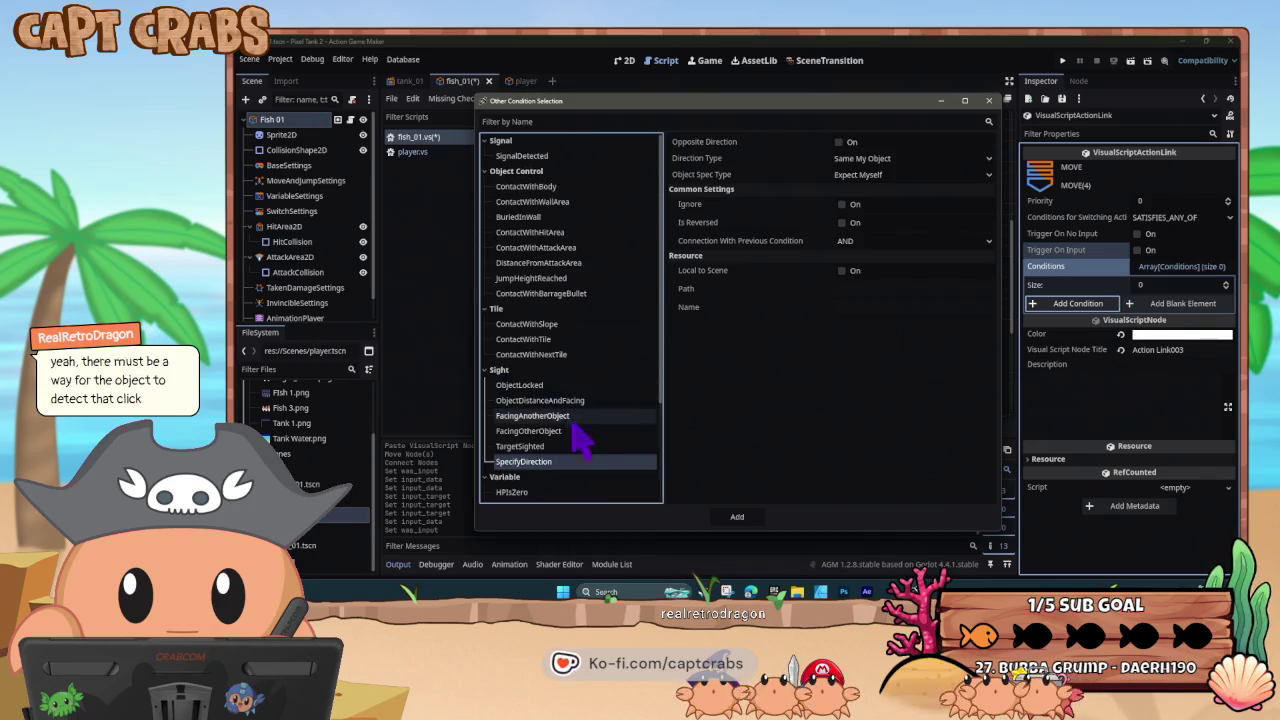
- Try TargetSighted with an Object target, switch it back to Group, then inspect ObjectLocked
{"action": "left_click", "coordinate": [576, 448]}
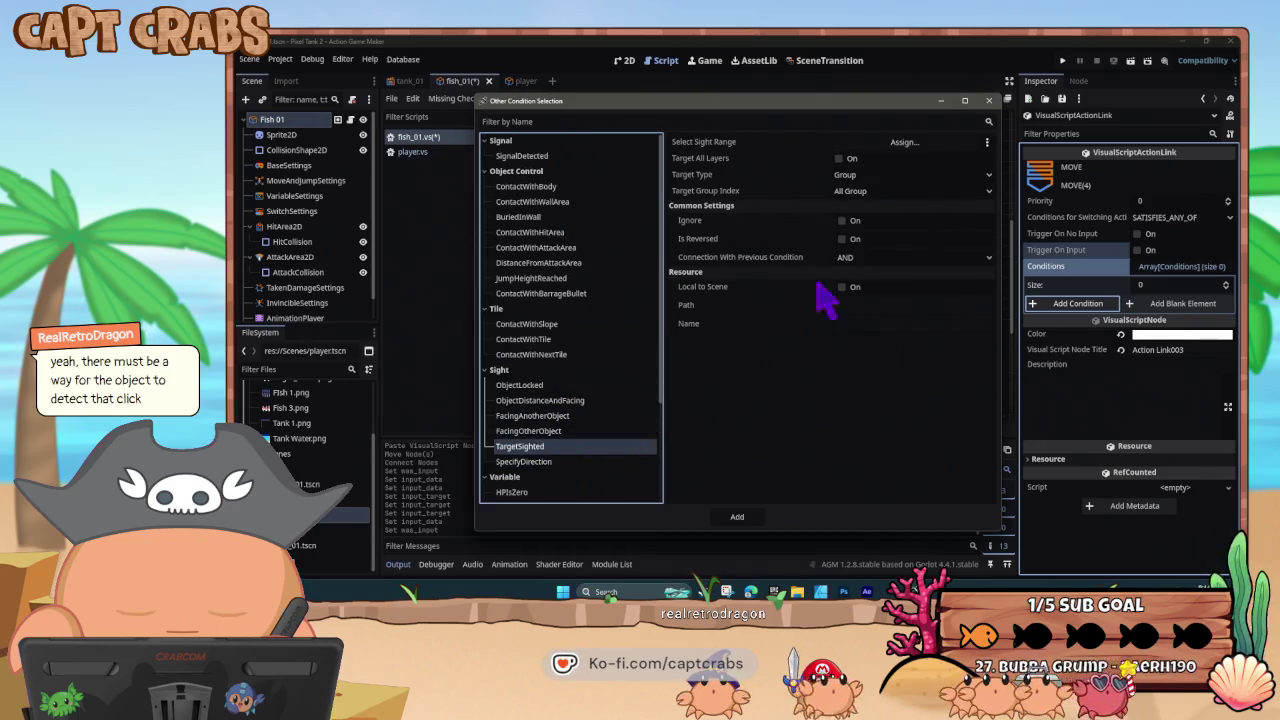
{"action": "left_click", "coordinate": [850, 177]}
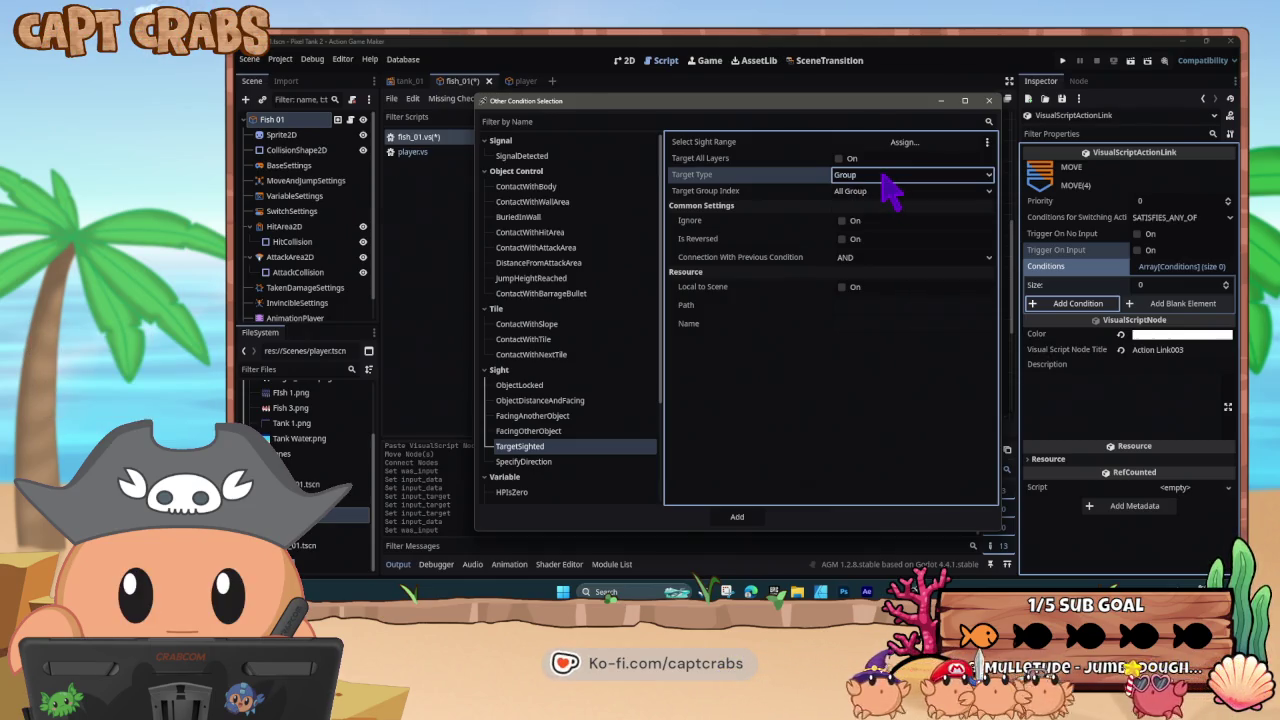
{"action": "left_click", "coordinate": [878, 205]}
{"action": "left_click", "coordinate": [879, 190]}
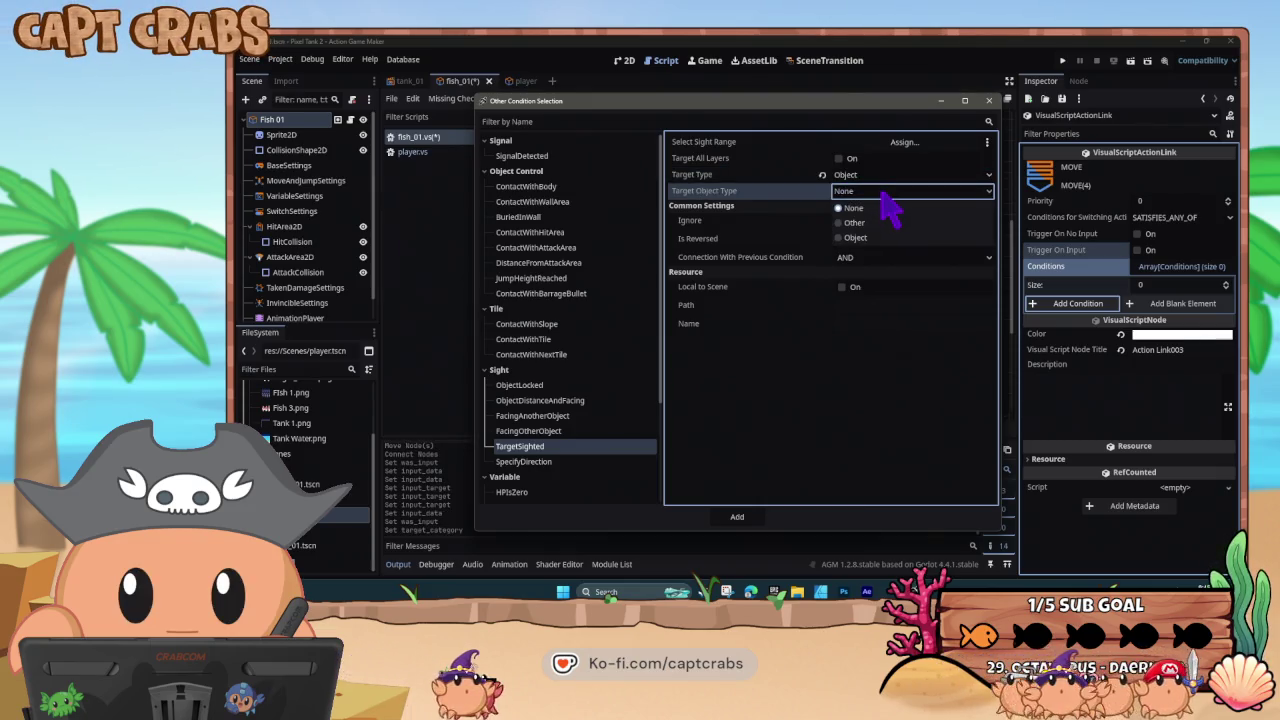
{"action": "left_click", "coordinate": [883, 198]}
{"action": "left_click", "coordinate": [879, 178]}
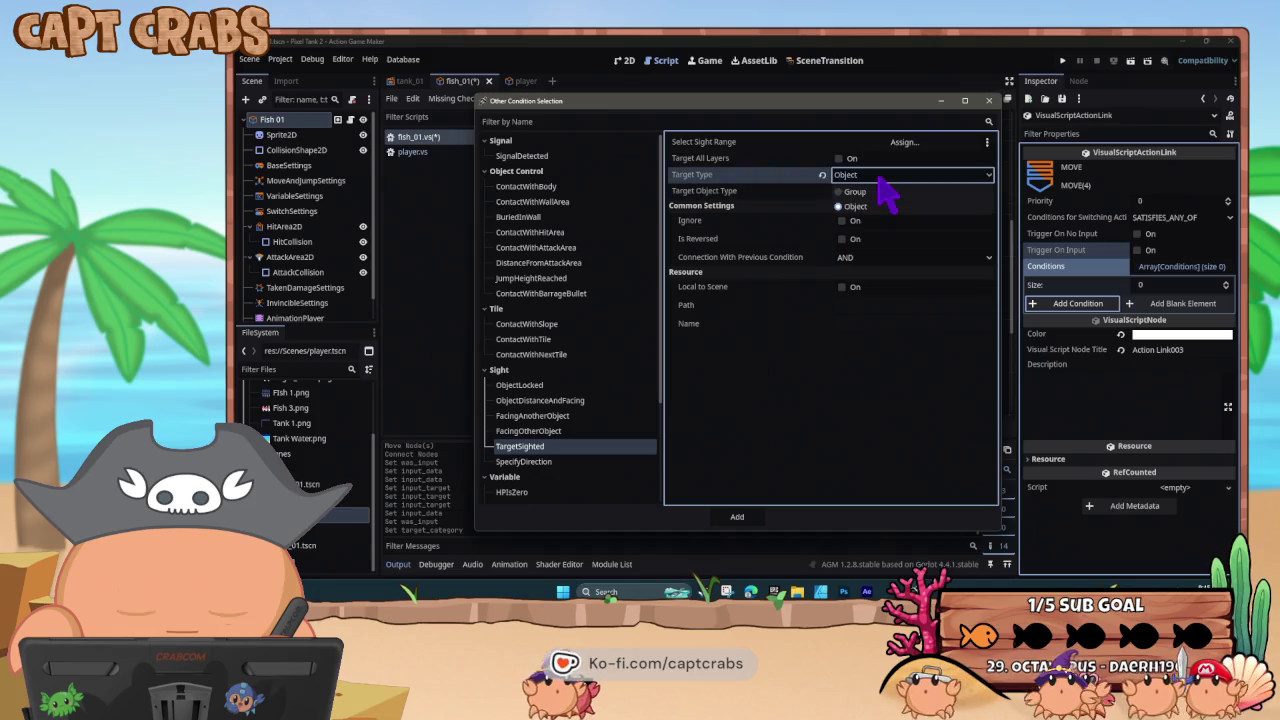
{"action": "left_click", "coordinate": [881, 192]}
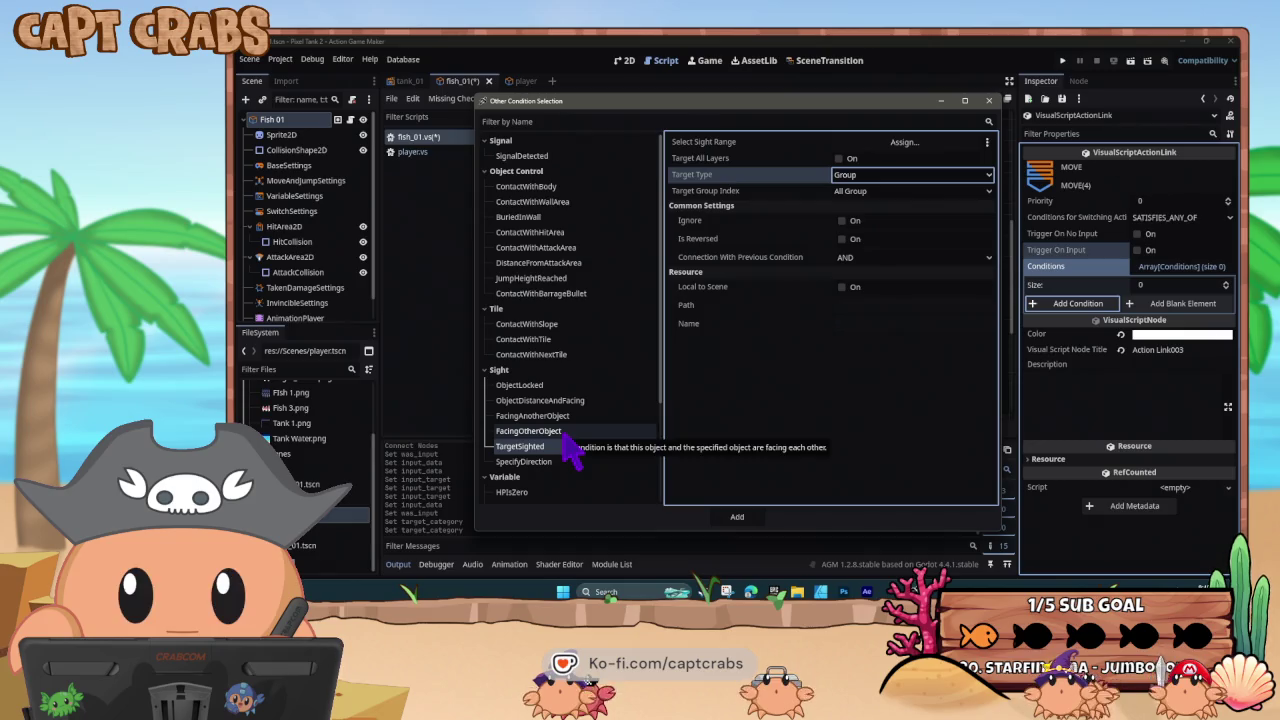
{"action": "left_click", "coordinate": [563, 387]}
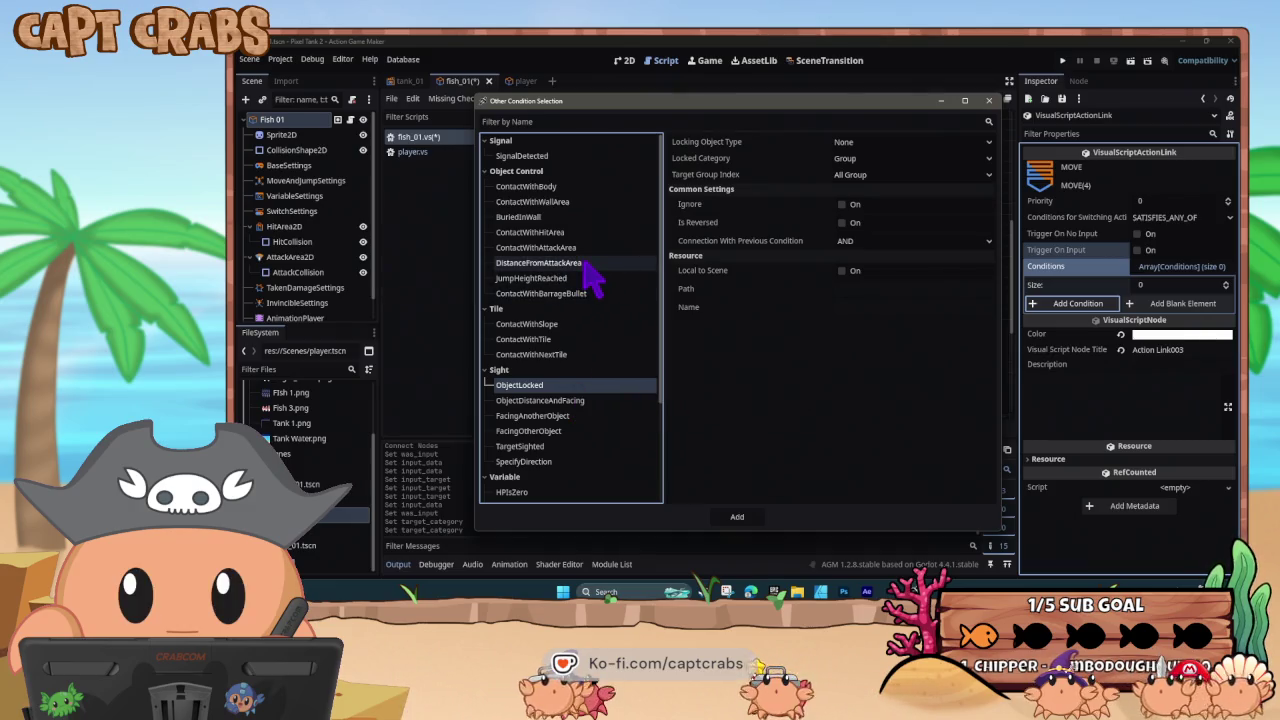
- Set ContactWithHitArea's Object Spec Type to Object Group targeting All Group
{"action": "left_click", "coordinate": [567, 235]}
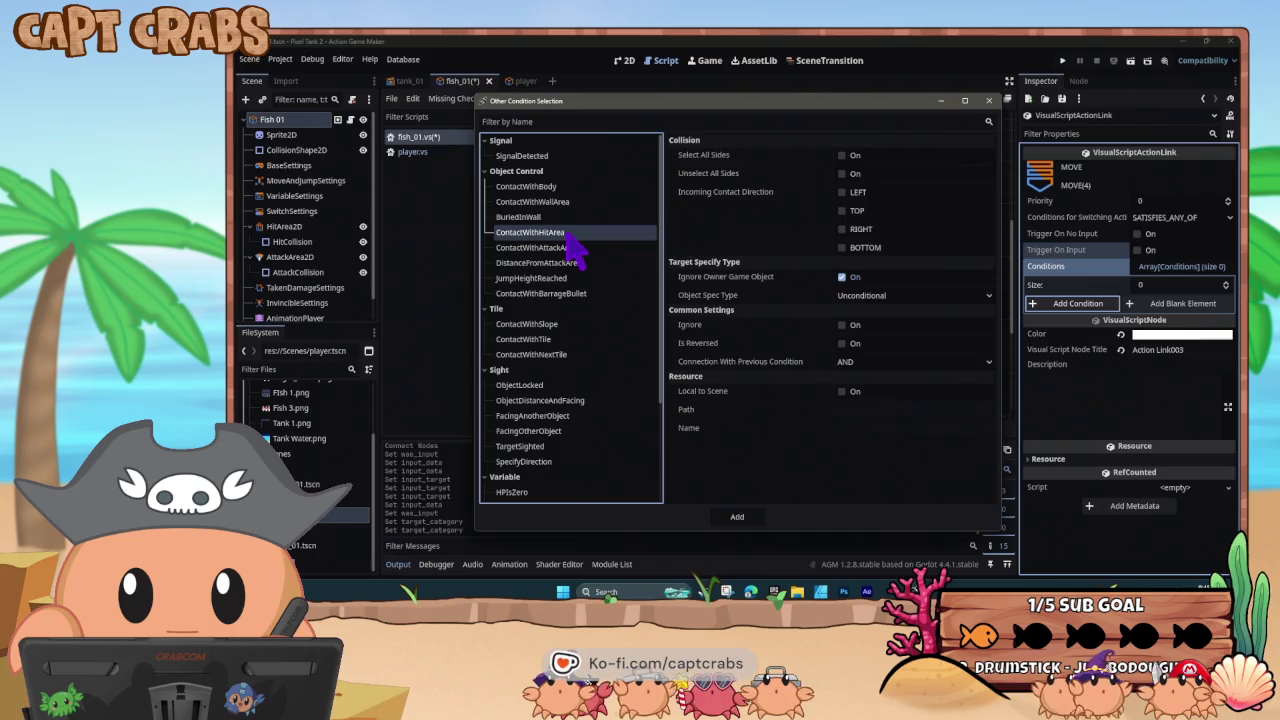
{"action": "left_click", "coordinate": [897, 300]}
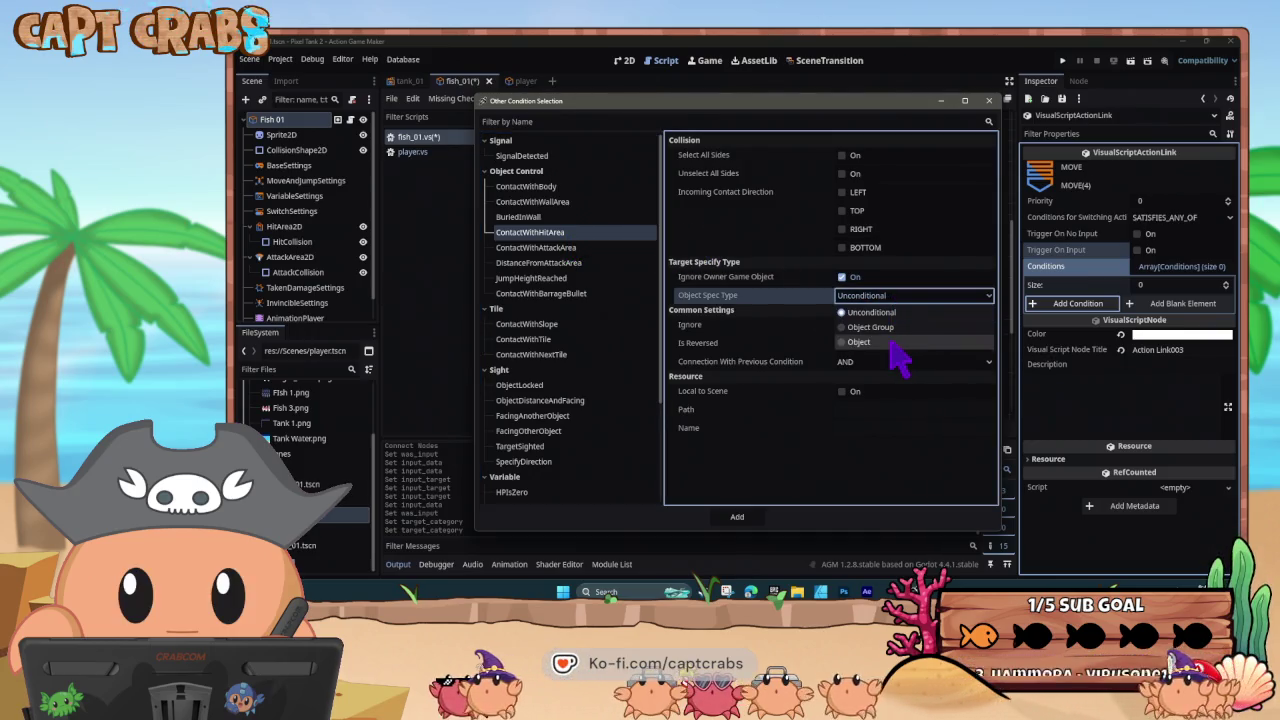
{"action": "left_click", "coordinate": [903, 342]}
{"action": "left_click", "coordinate": [893, 327]}
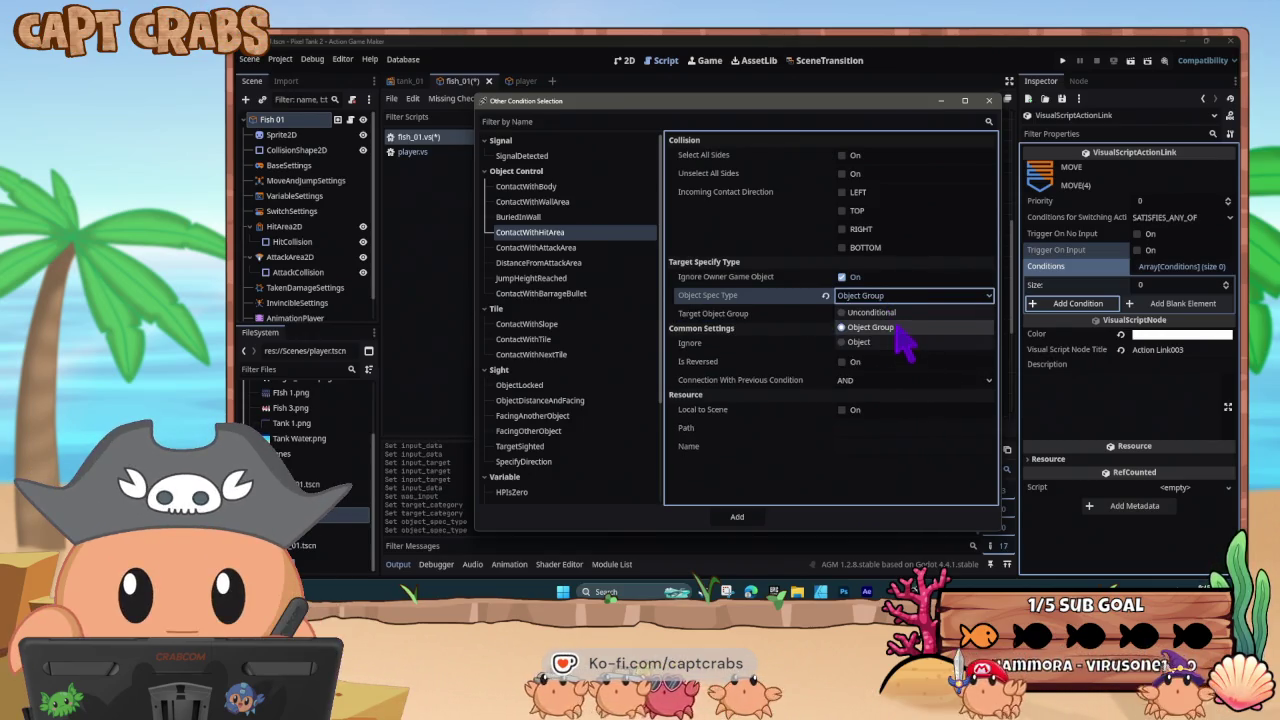
{"action": "left_click", "coordinate": [897, 329]}
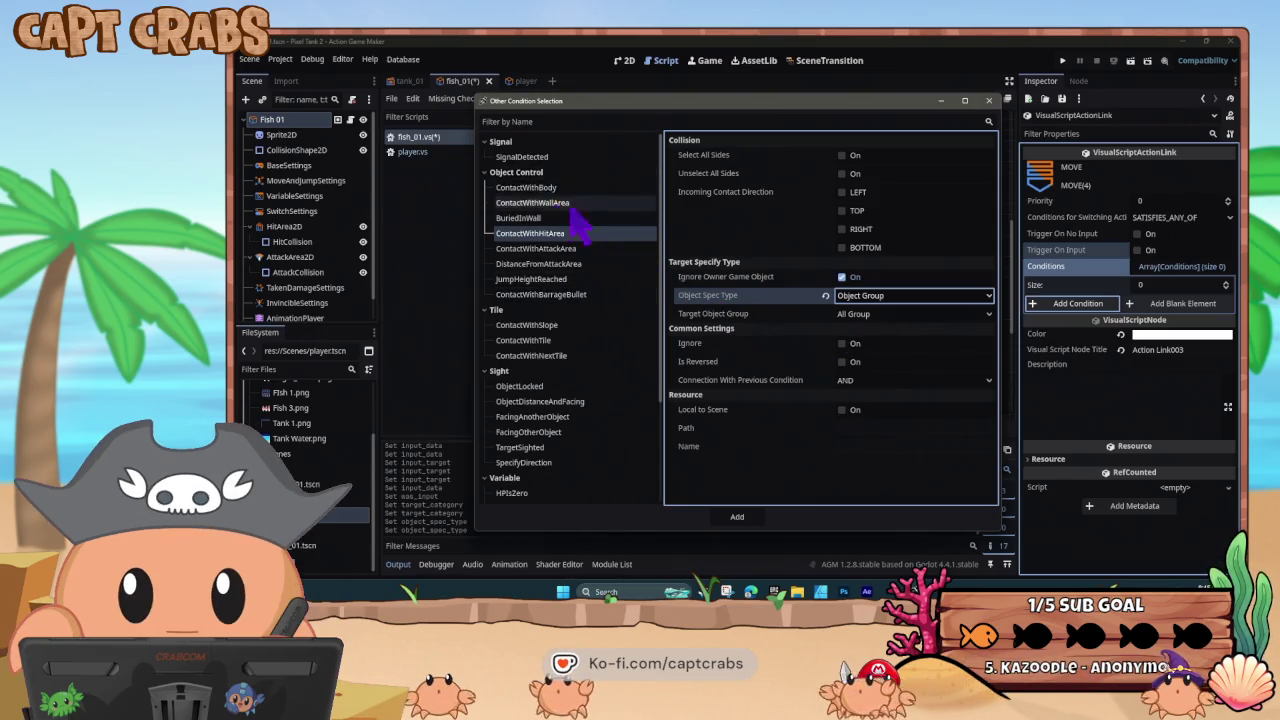
- Close the condition selection without adding anything, deselect the link, and save fish_01
{"action": "left_click", "coordinate": [988, 101]}
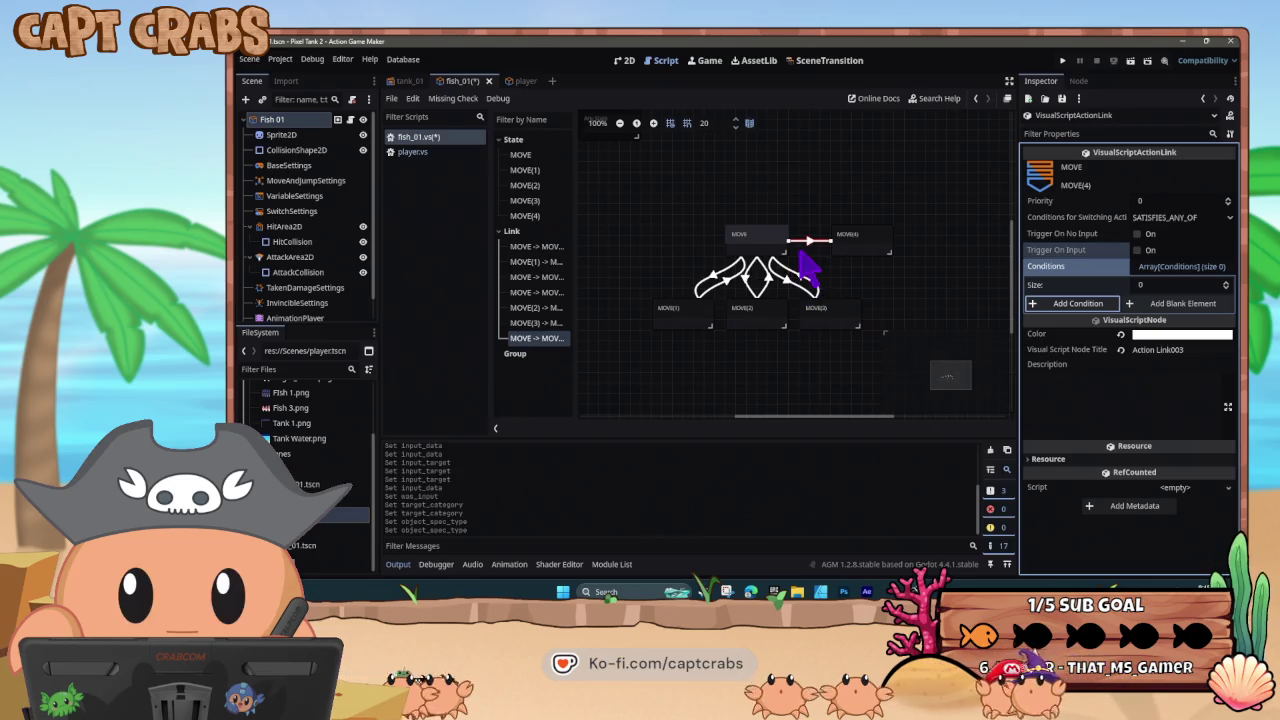
{"action": "left_click", "coordinate": [672, 263]}
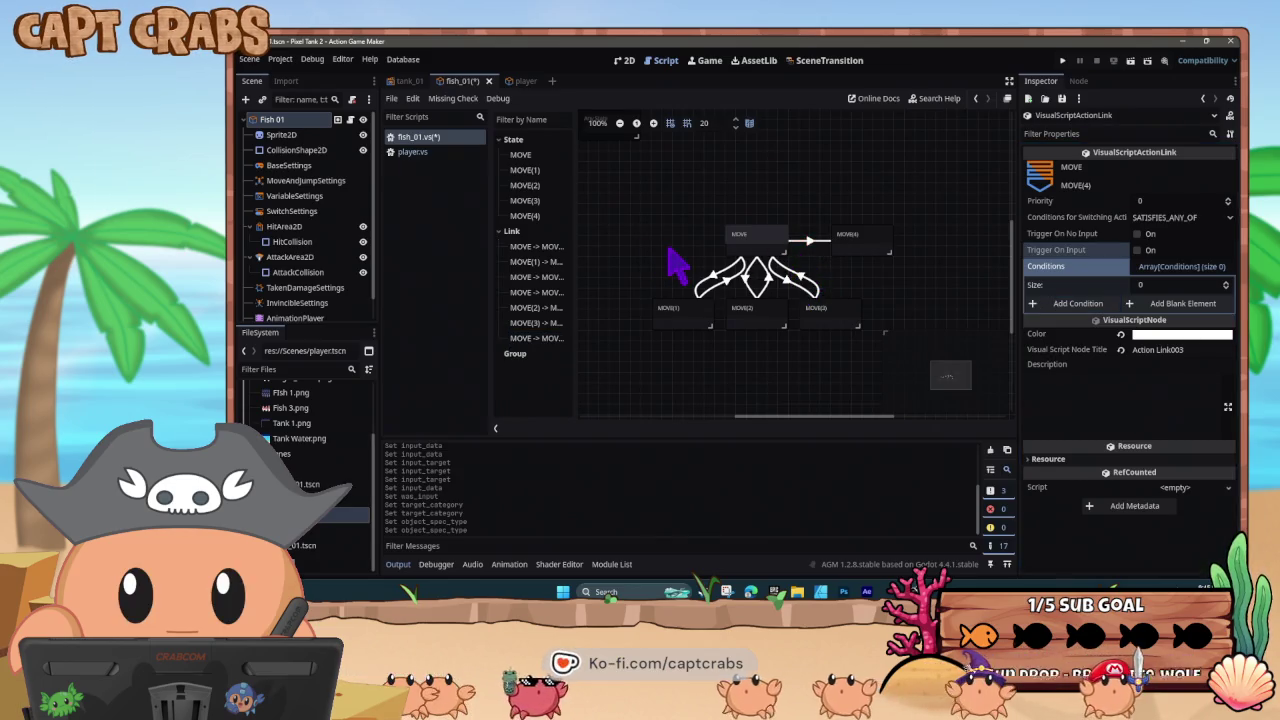
{"action": "key", "text": "ctrl+s"}
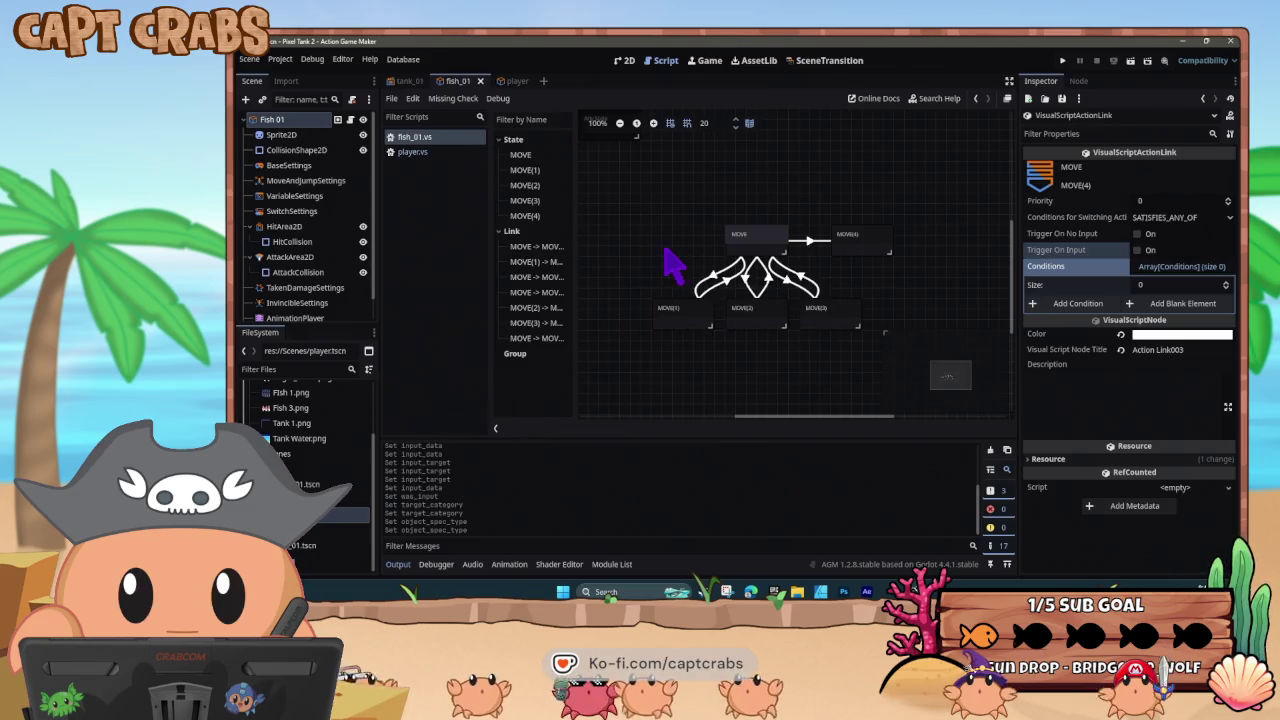
- Review State001's first ChangeObjectProperty action and its Common Options, then view State001(1)'s actions
{"action": "left_click", "coordinate": [513, 84]}
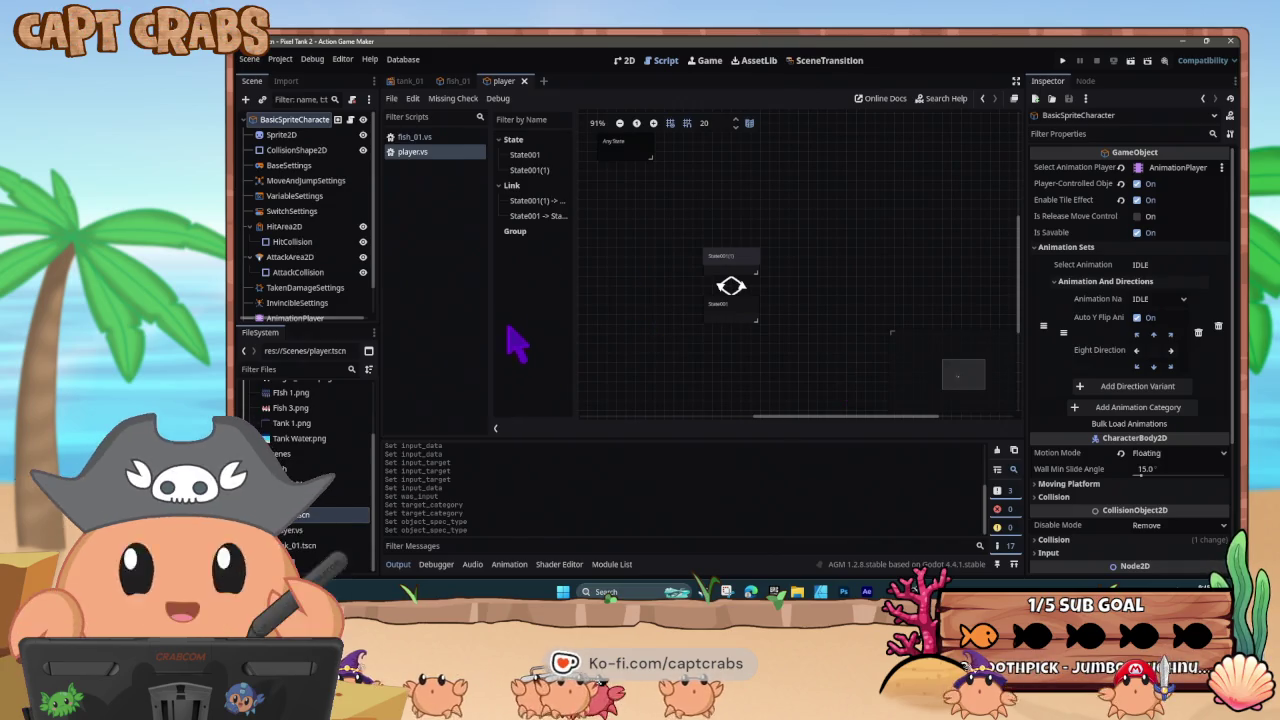
{"action": "left_click", "coordinate": [720, 308]}
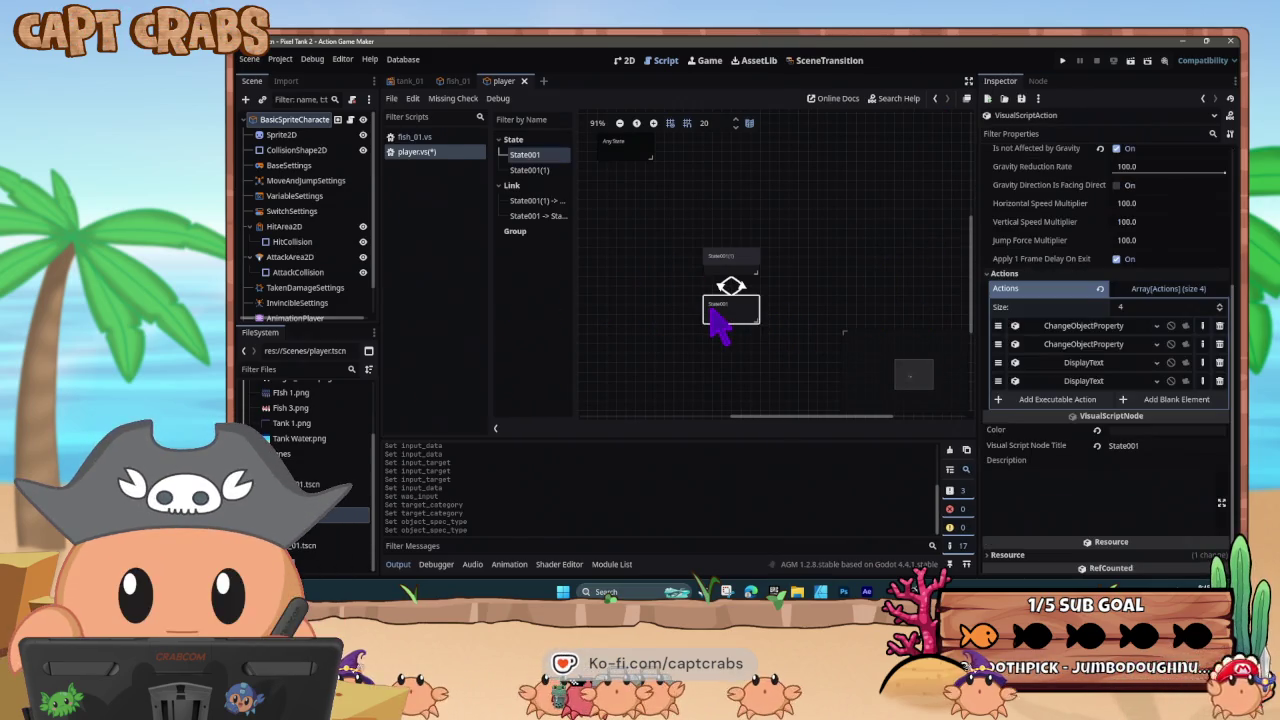
{"action": "left_click", "coordinate": [1067, 330]}
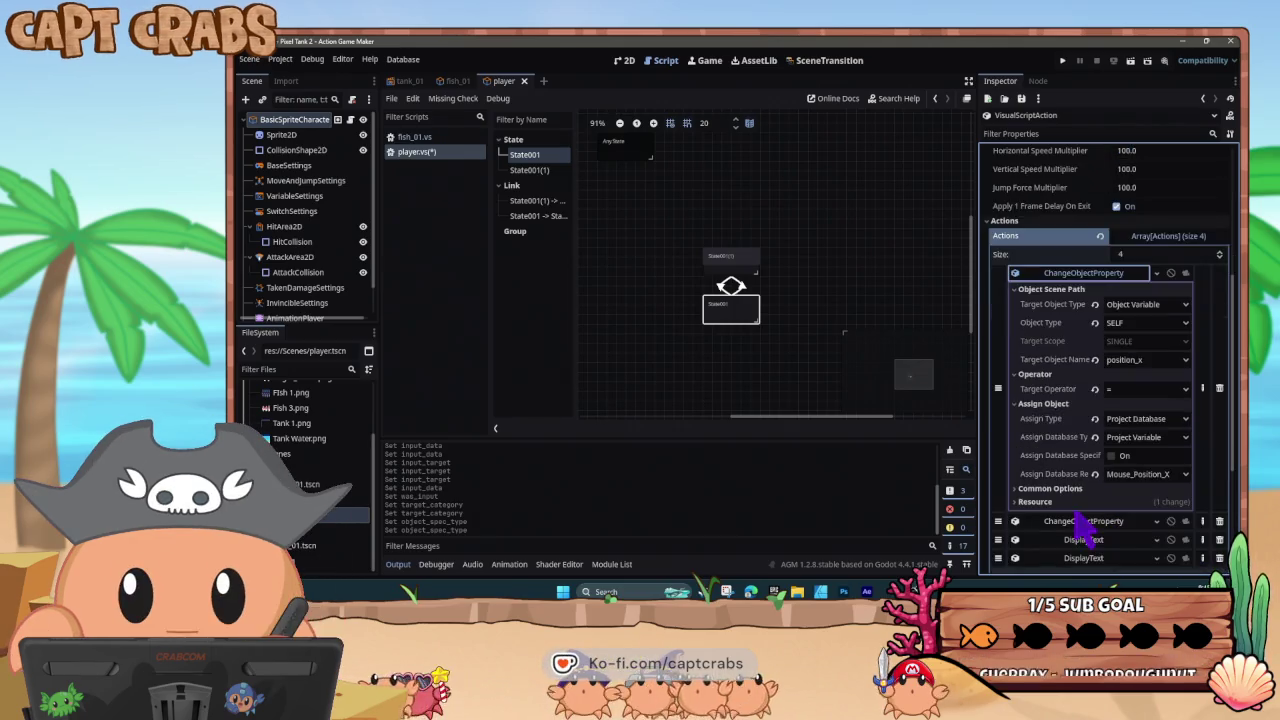
{"action": "scroll", "coordinate": [1110, 522], "scroll_direction": "down", "scroll_amount": 1}
{"action": "left_click", "coordinate": [1025, 489]}
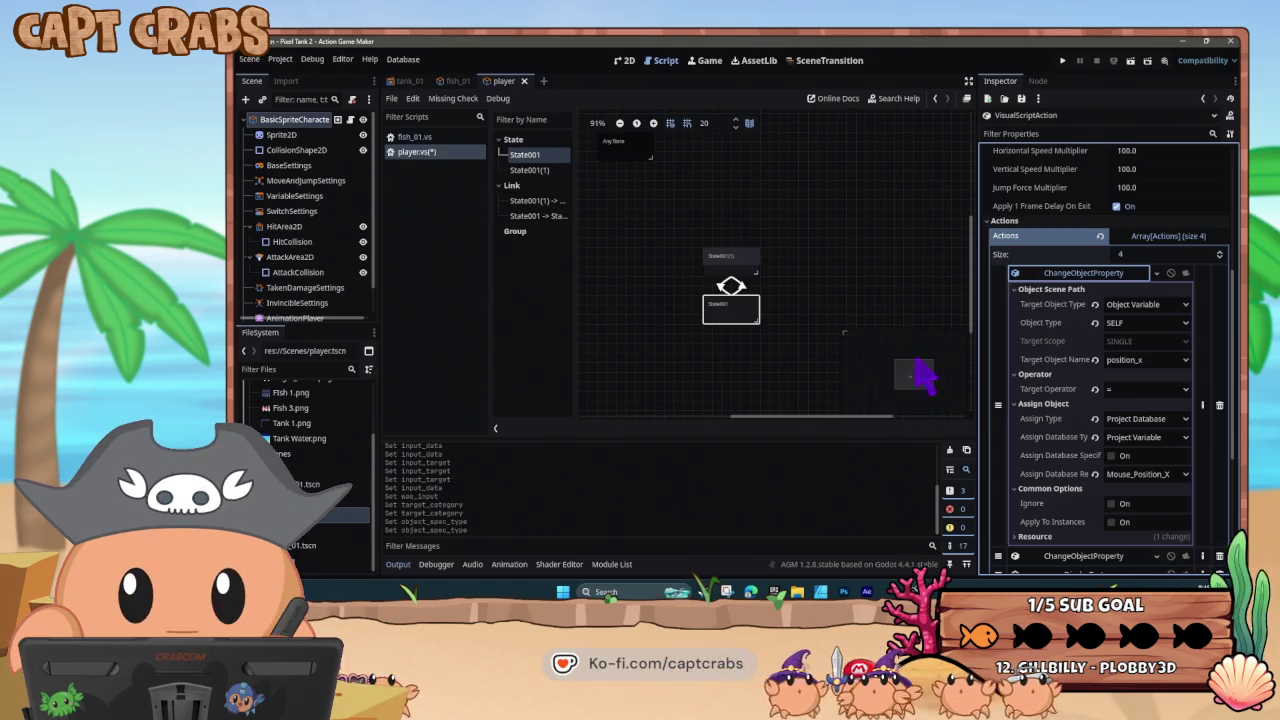
{"action": "left_click", "coordinate": [735, 268]}
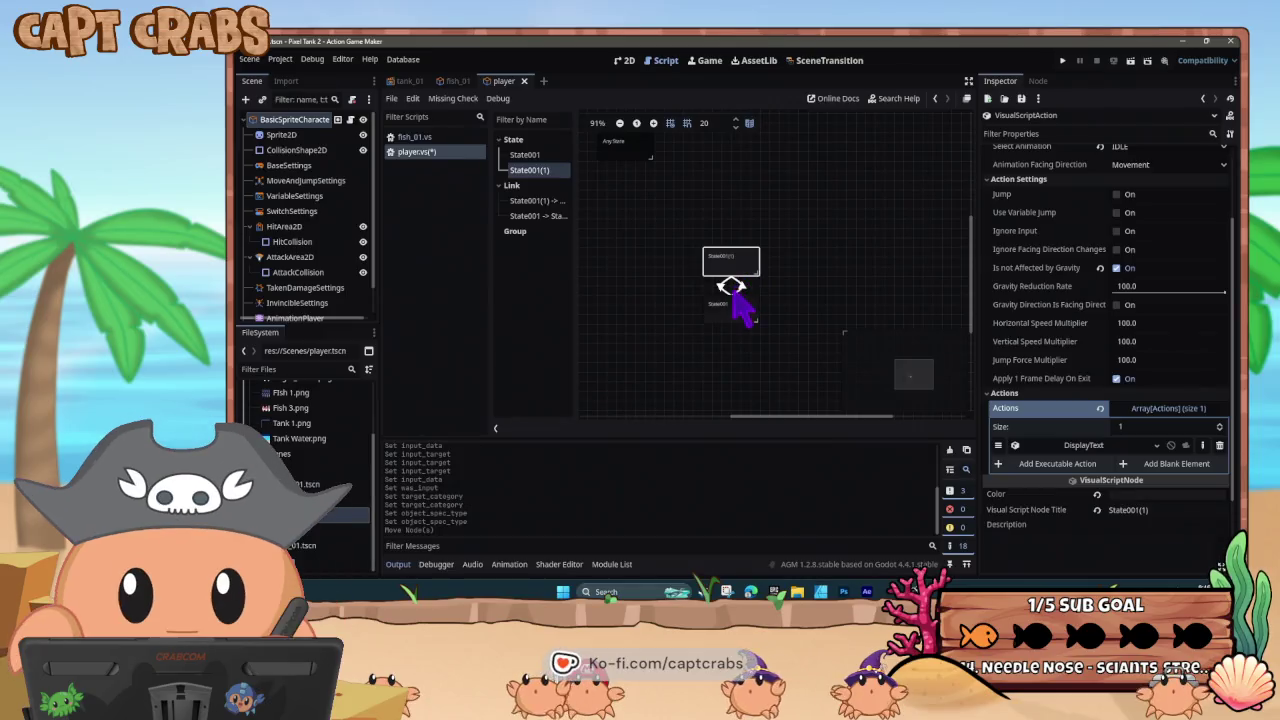
- Open the player link's SwitchVariableChanged condition, keeping Mouse_Position_X as the database record
{"action": "left_click", "coordinate": [716, 288]}
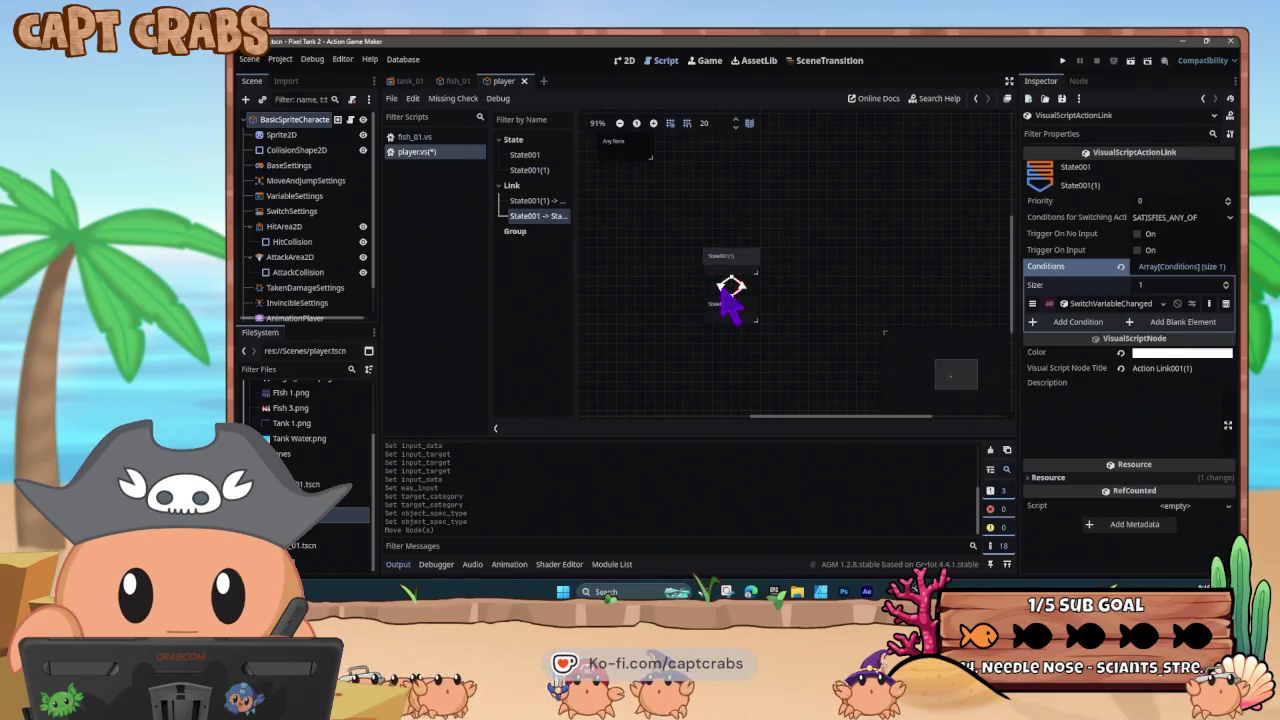
{"action": "left_click", "coordinate": [1128, 304]}
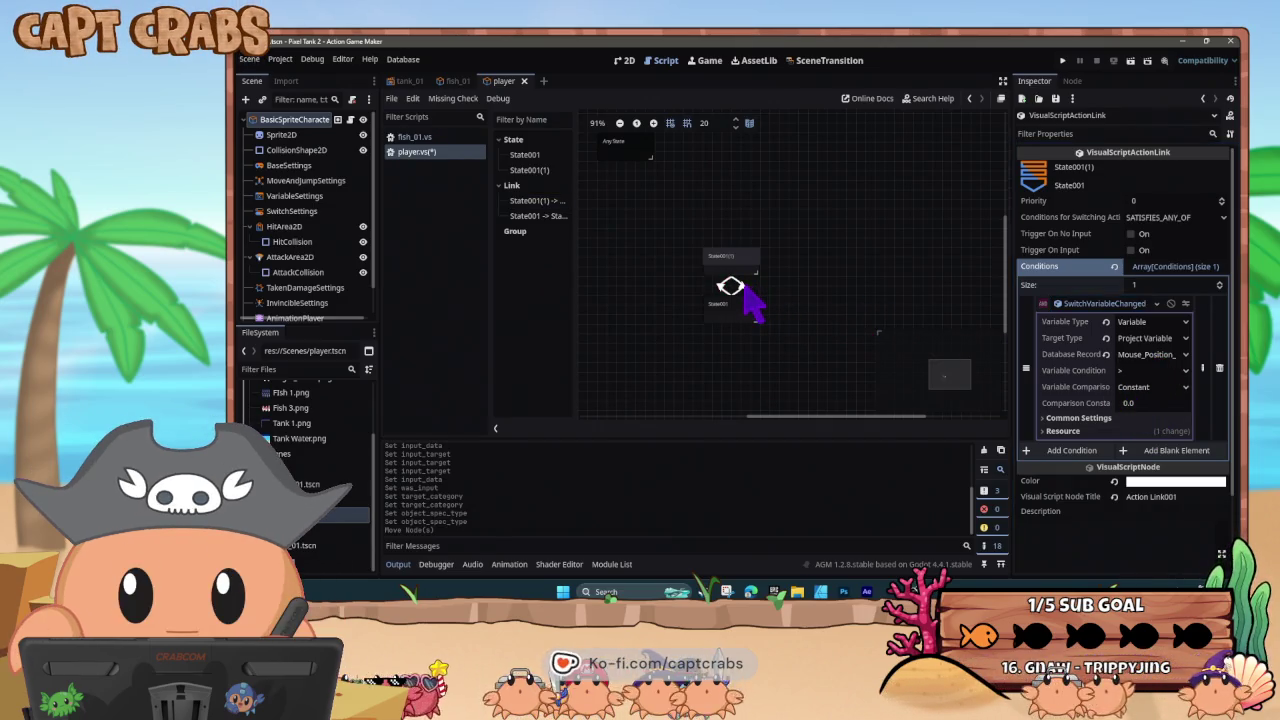
{"action": "left_click", "coordinate": [742, 284]}
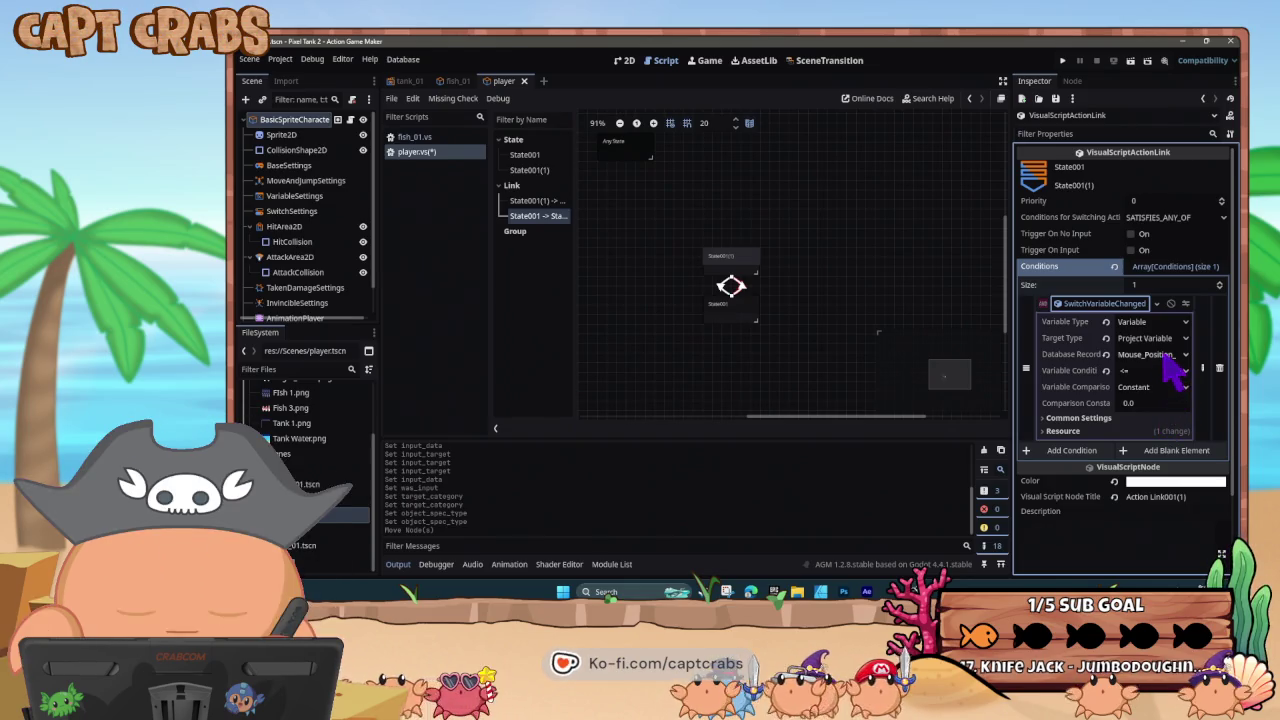
{"action": "left_click", "coordinate": [1164, 354]}
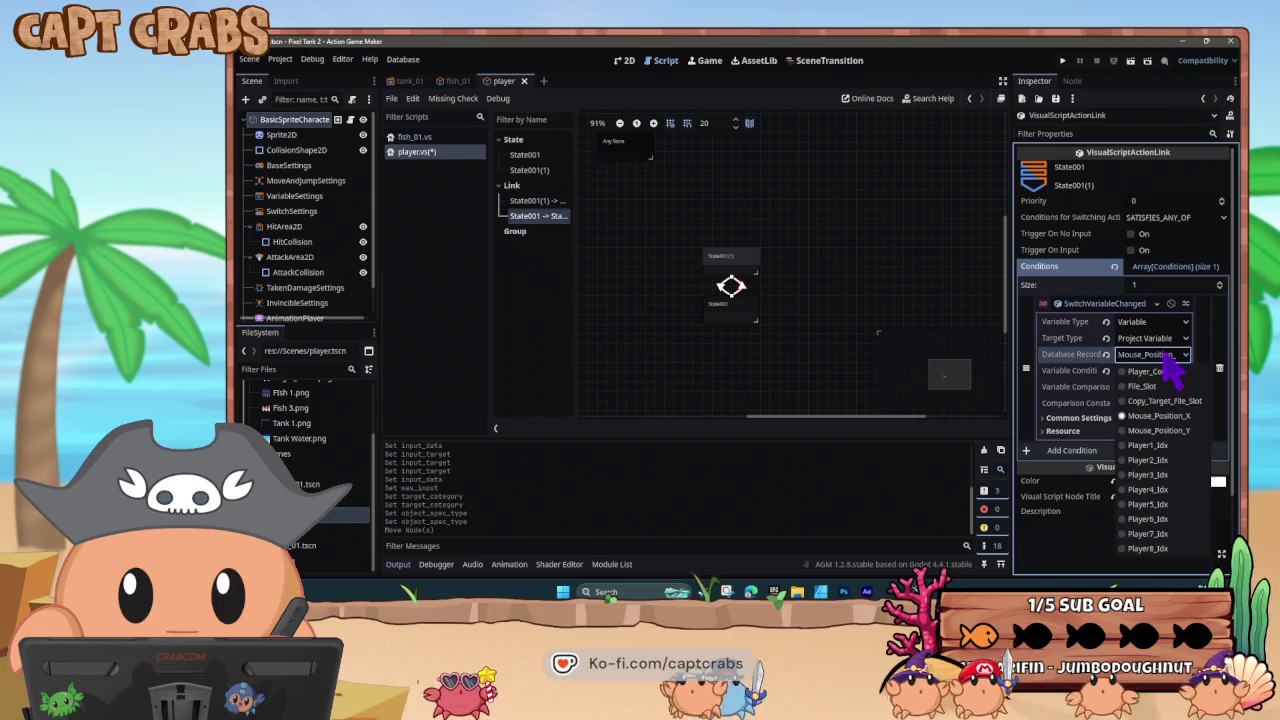
{"action": "left_click", "coordinate": [1166, 354]}
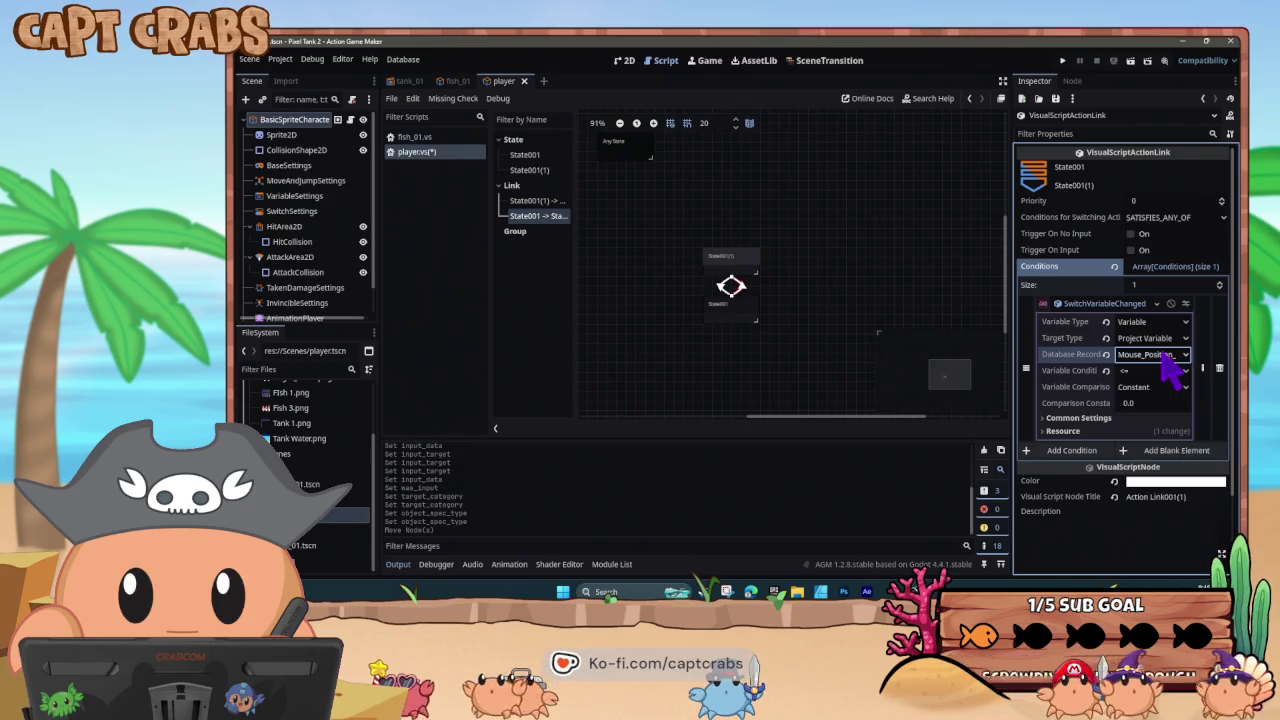
- Set the comparison to <= constant 0.0 and launch a test run
{"action": "left_click", "coordinate": [1150, 387]}
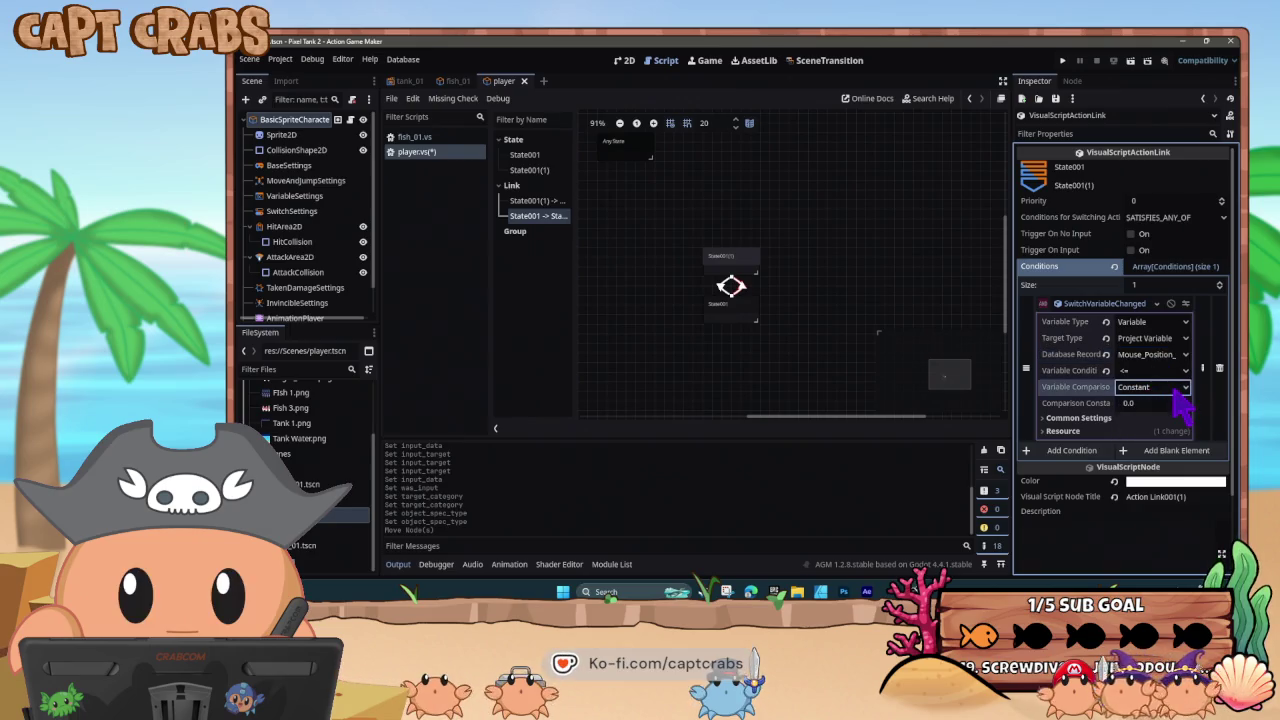
{"action": "left_click", "coordinate": [1160, 372]}
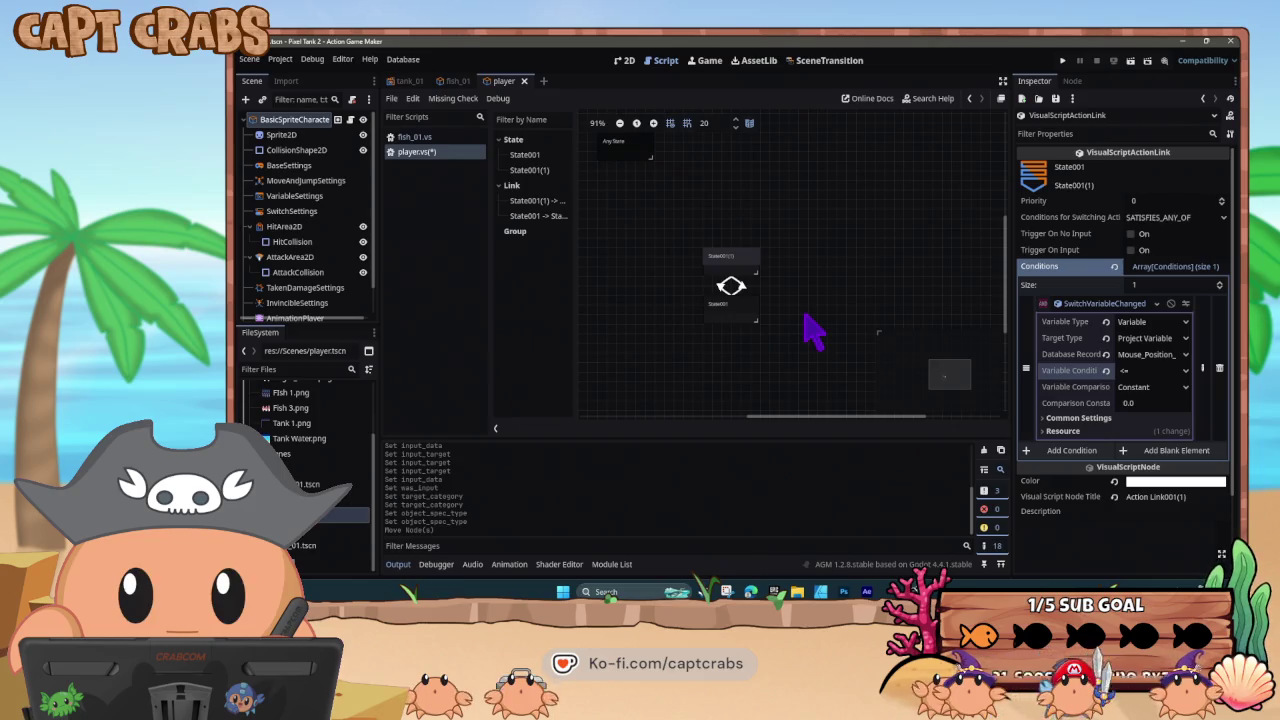
{"action": "key", "text": "F5"}
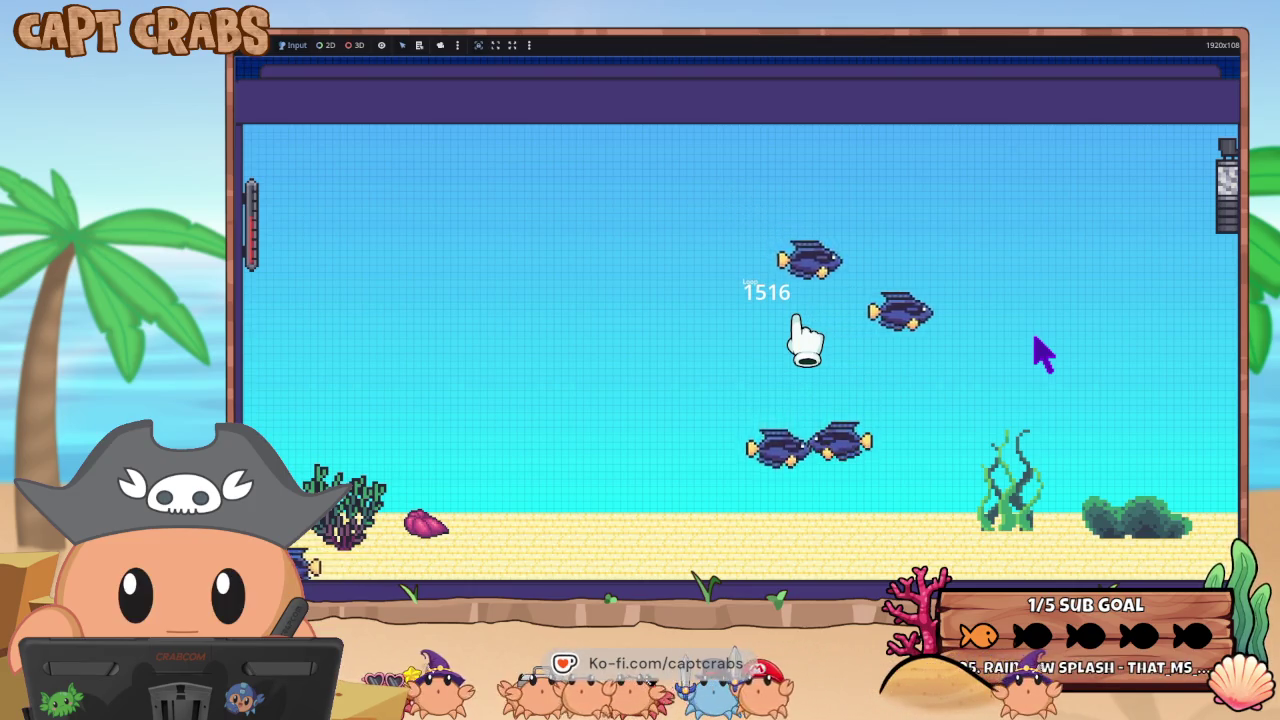
- End the fish tank test run and return to the editor's player script
{"action": "key", "text": "super"}
{"action": "key", "text": "Escape"}
{"action": "key", "text": "F8"}
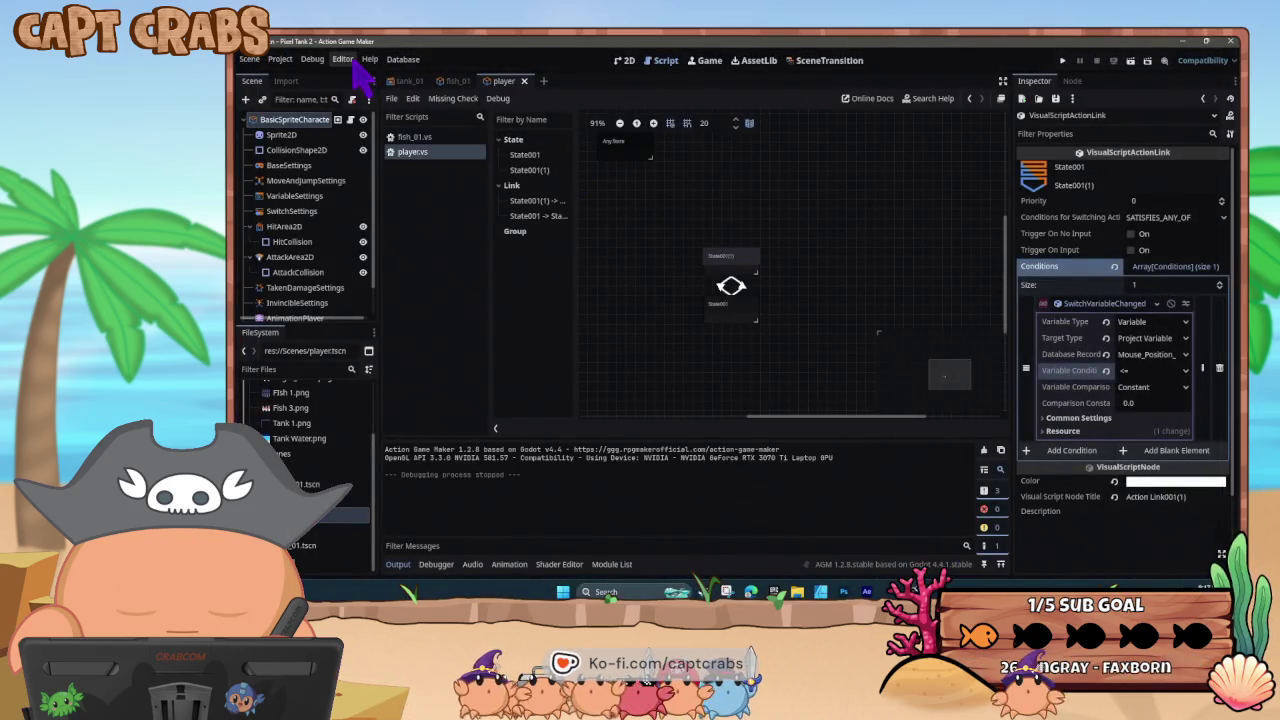
{"action": "left_click", "coordinate": [288, 62]}
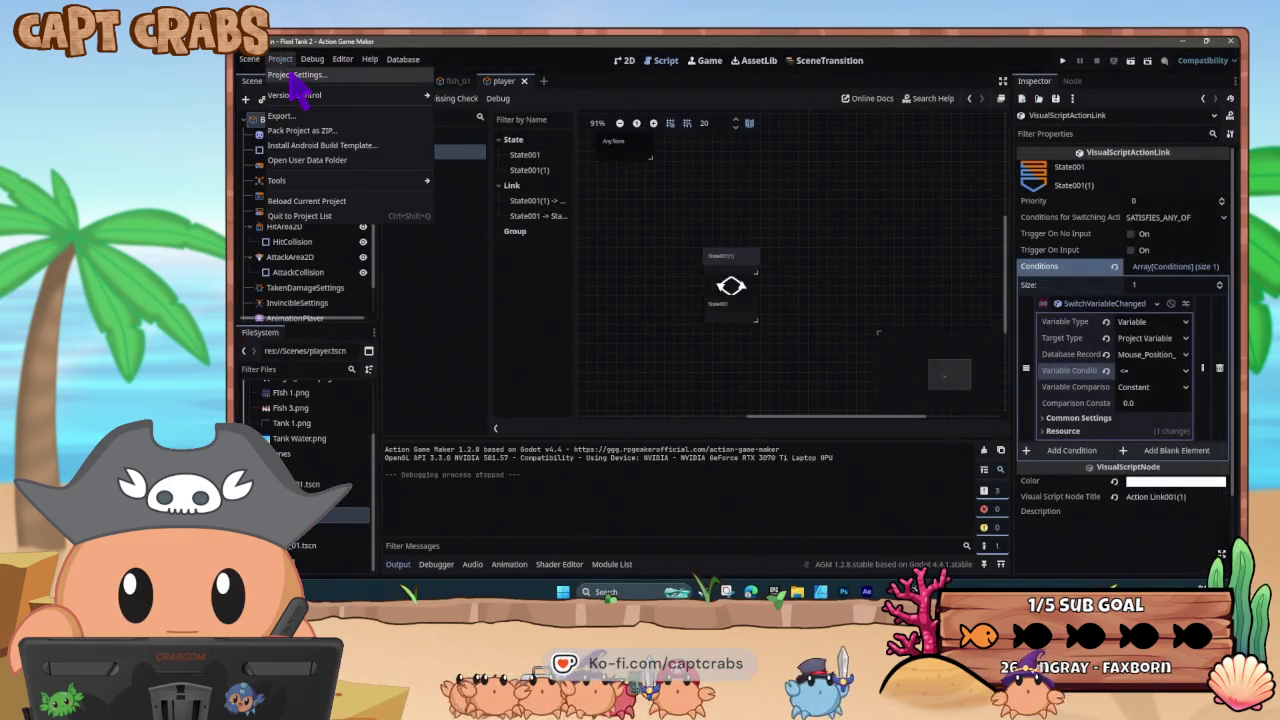
{"action": "left_click", "coordinate": [296, 75]}
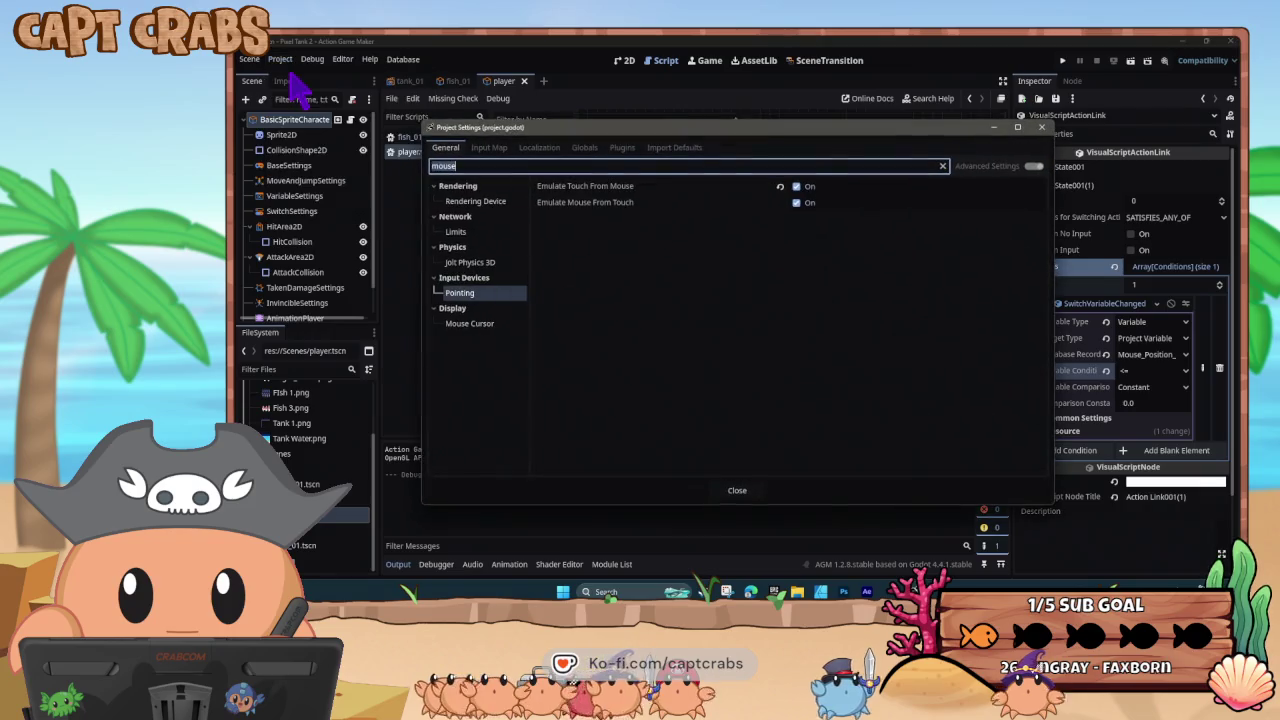
{"action": "left_click", "coordinate": [490, 148]}
{"action": "left_click", "coordinate": [540, 148]}
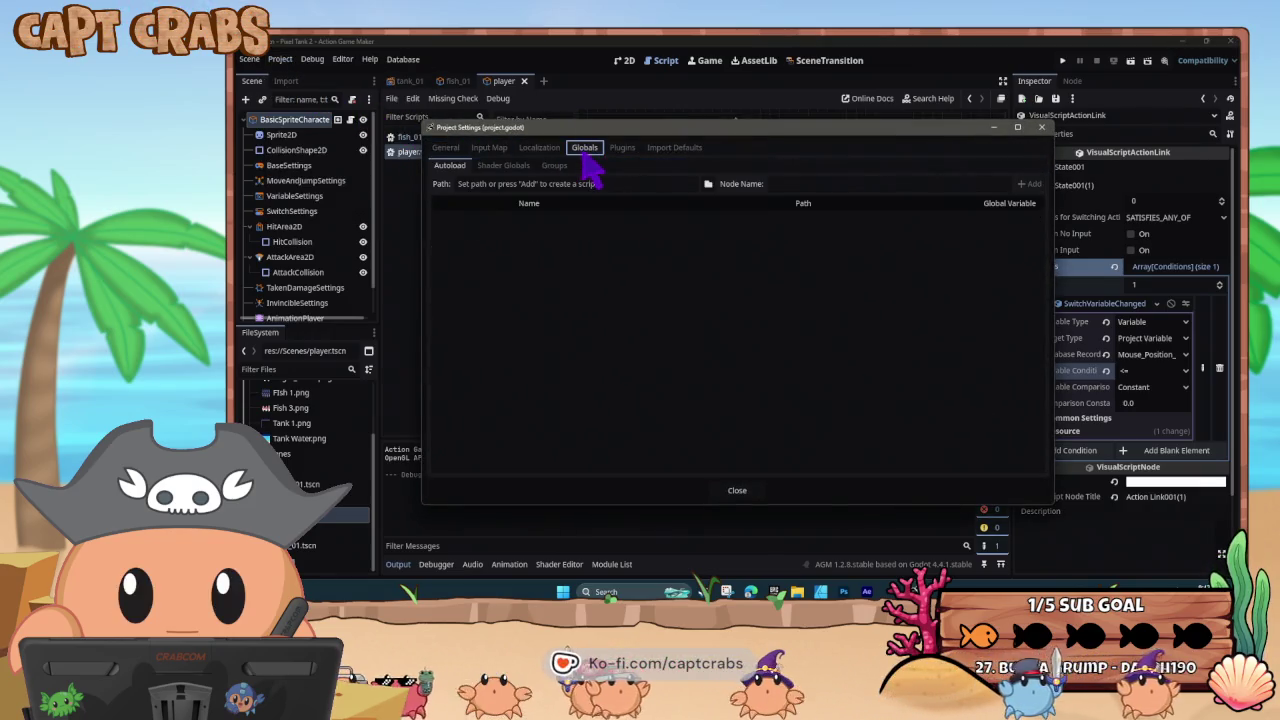
{"action": "left_click", "coordinate": [518, 166]}
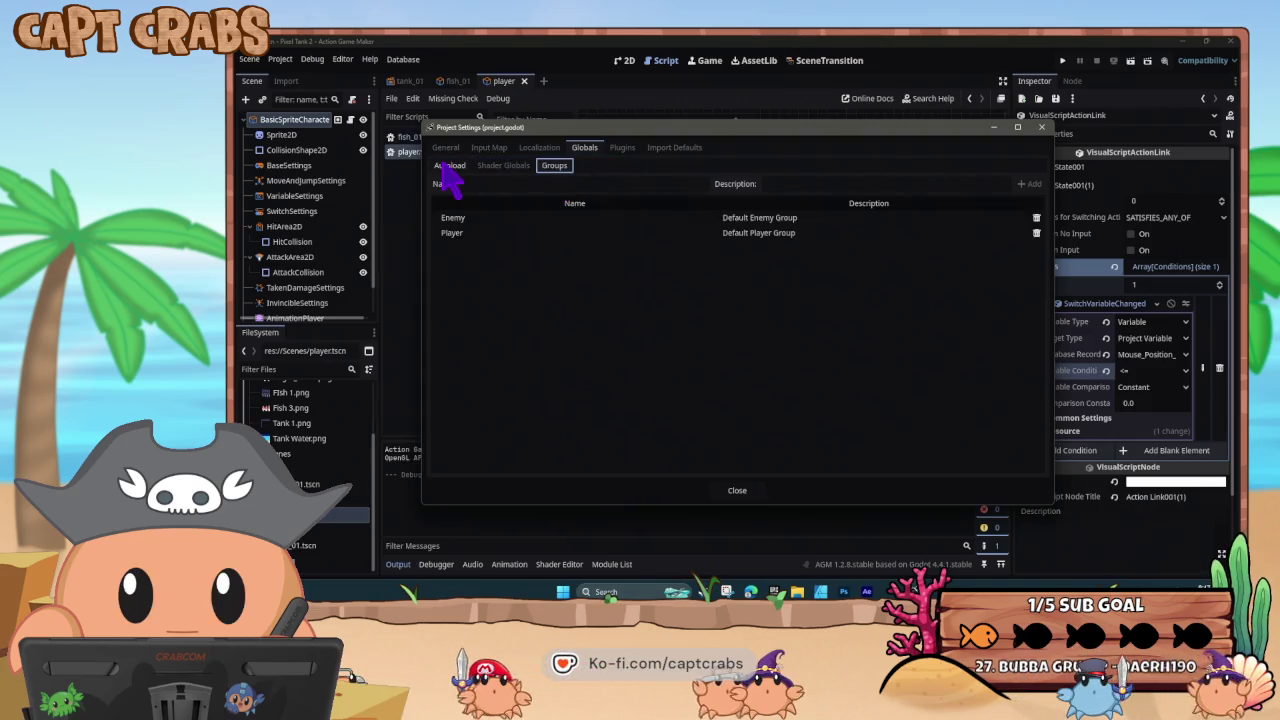
{"action": "left_click", "coordinate": [545, 235]}
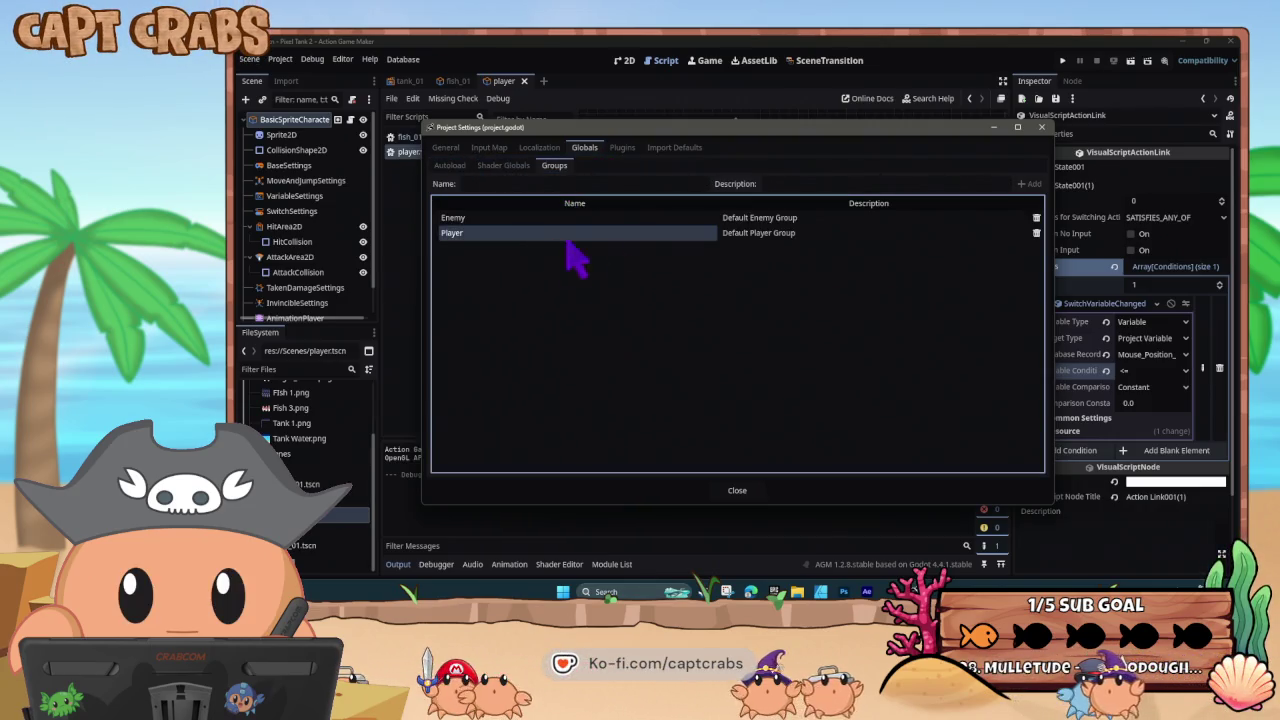
{"action": "left_click", "coordinate": [738, 491]}
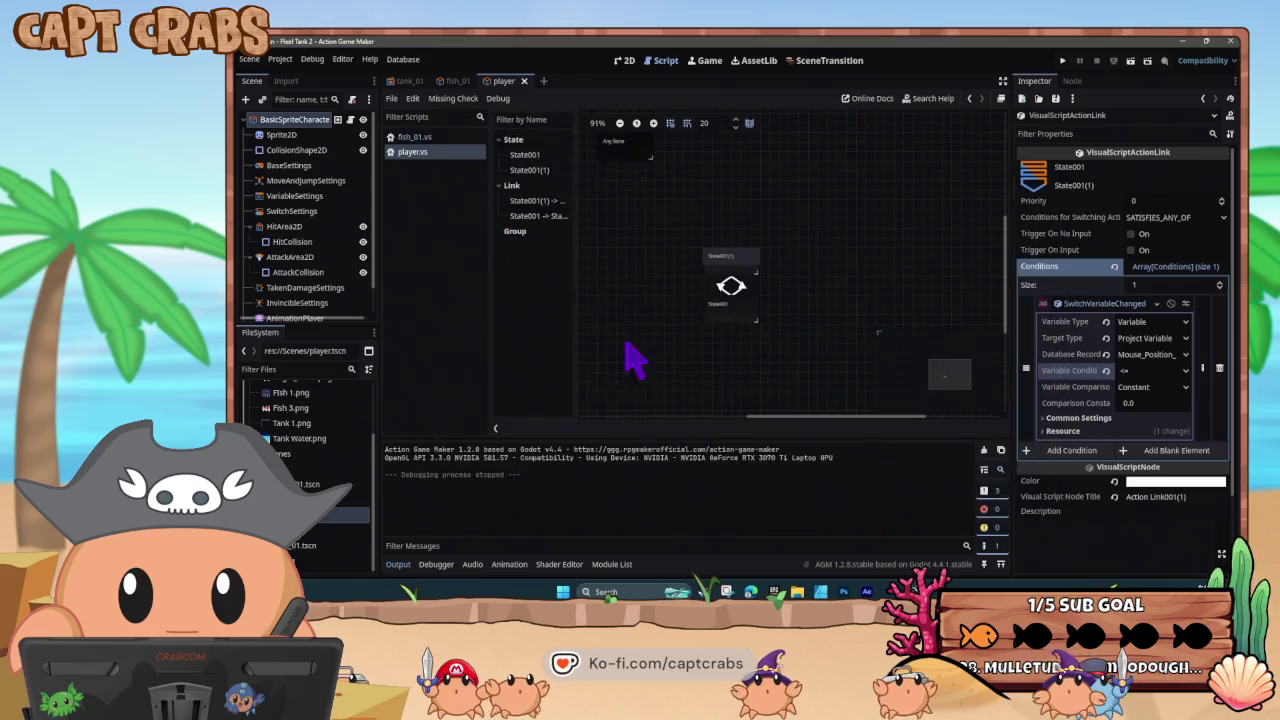
{"action": "right_click", "coordinate": [310, 130]}
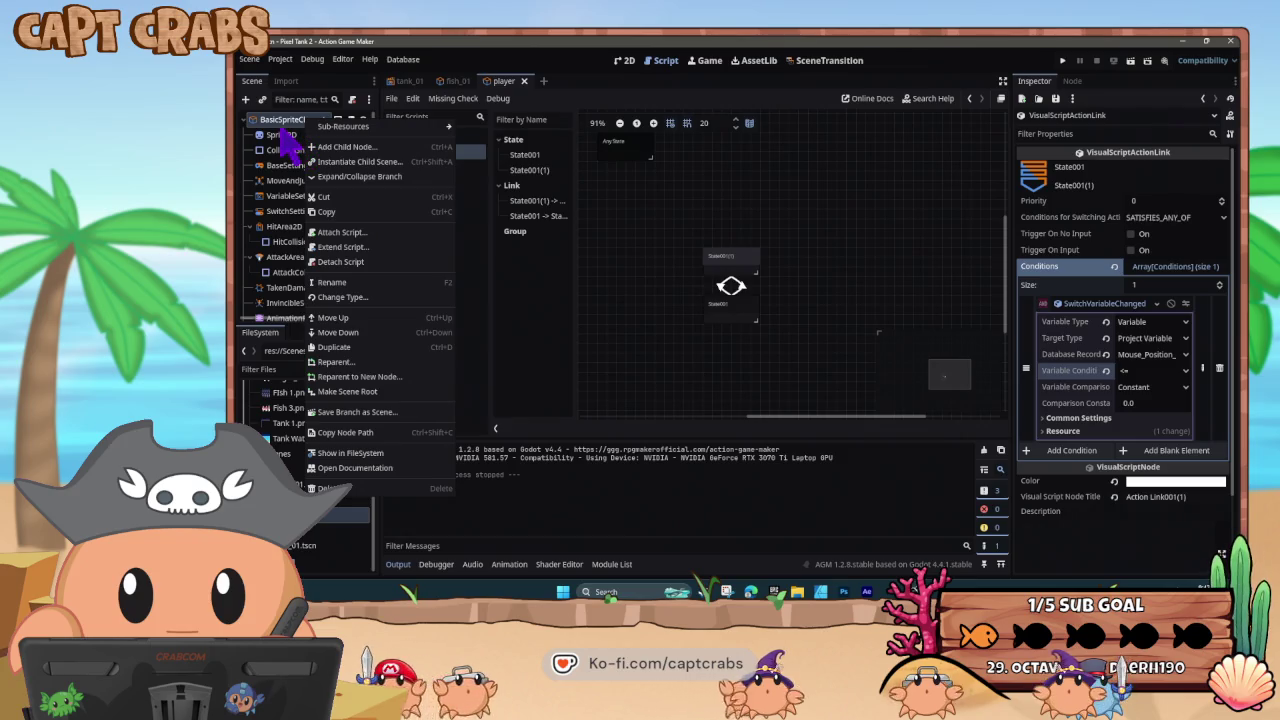
- Check the player's groups, then move Fish 01 from the Player group to the Enemy group
{"action": "left_click", "coordinate": [294, 122]}
{"action": "left_click", "coordinate": [337, 119]}
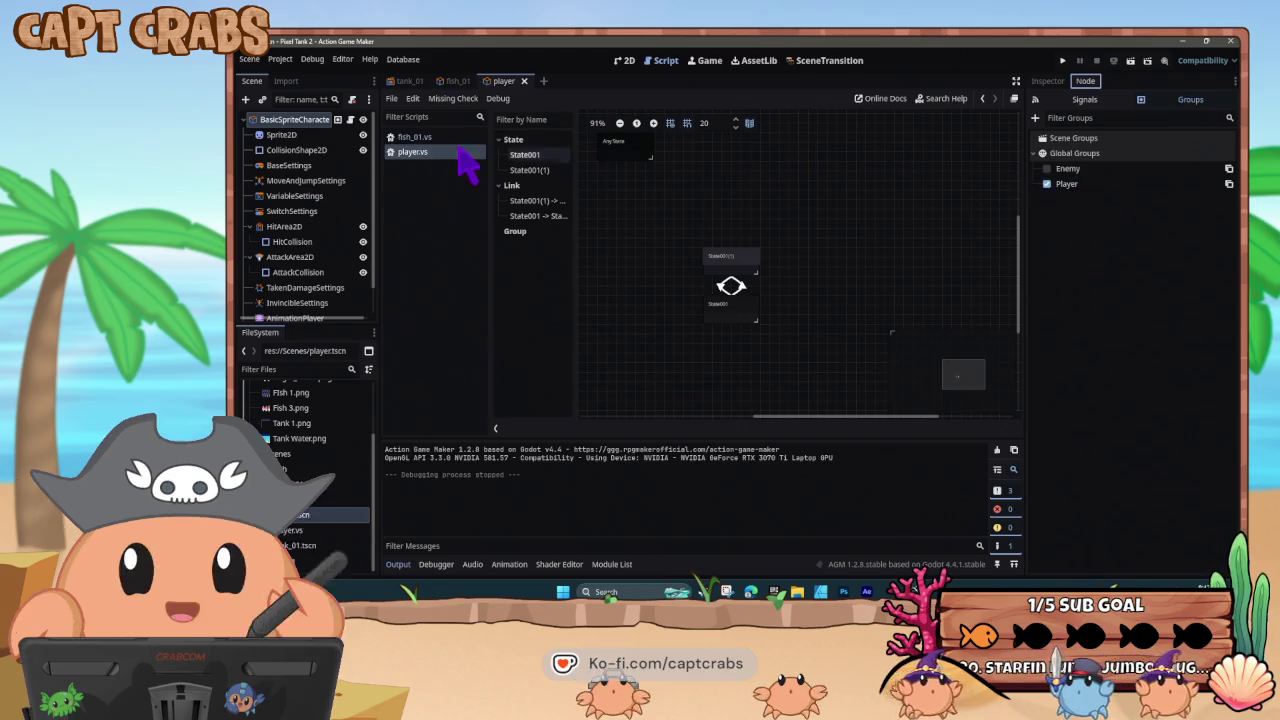
{"action": "left_click", "coordinate": [437, 140]}
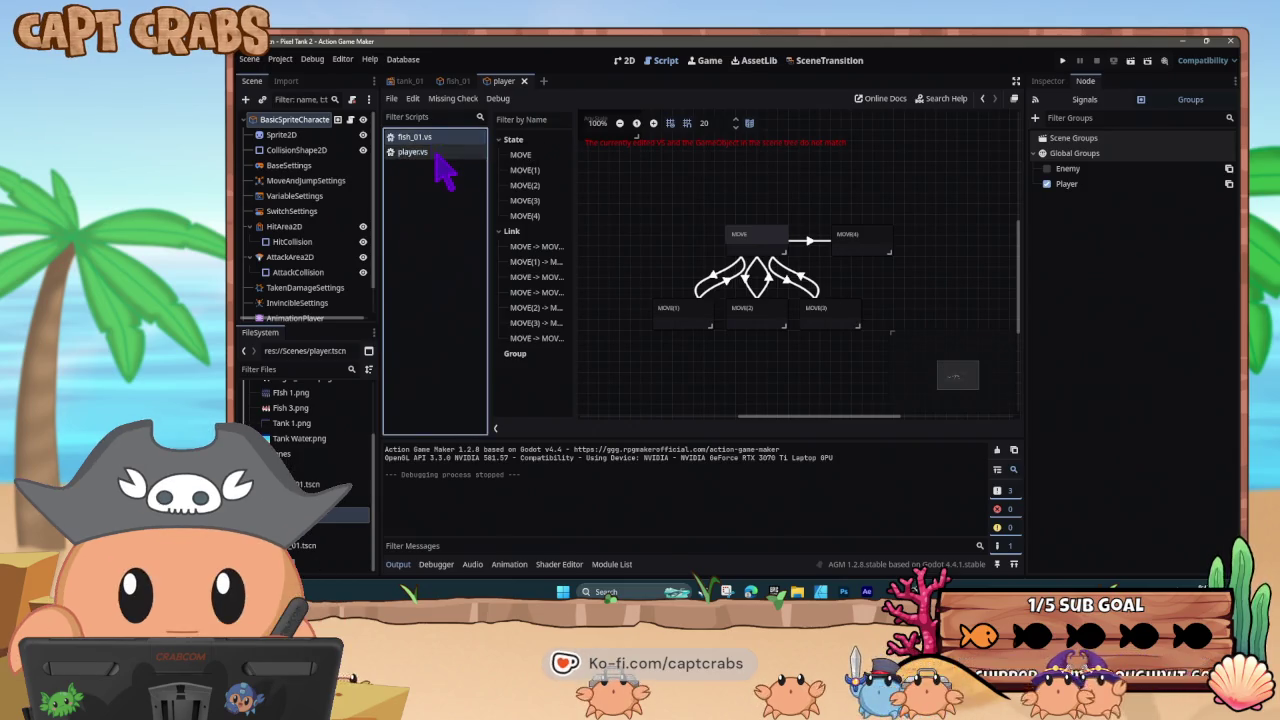
{"action": "left_click", "coordinate": [437, 140]}
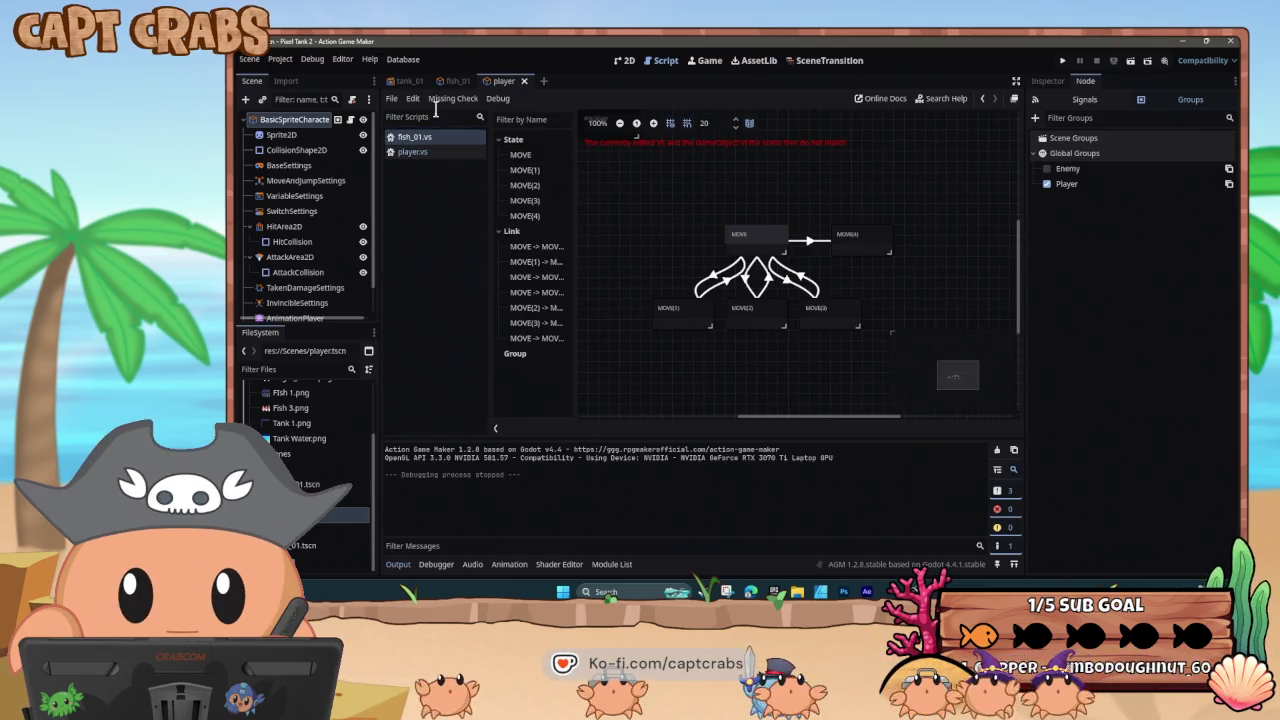
{"action": "left_click", "coordinate": [457, 81]}
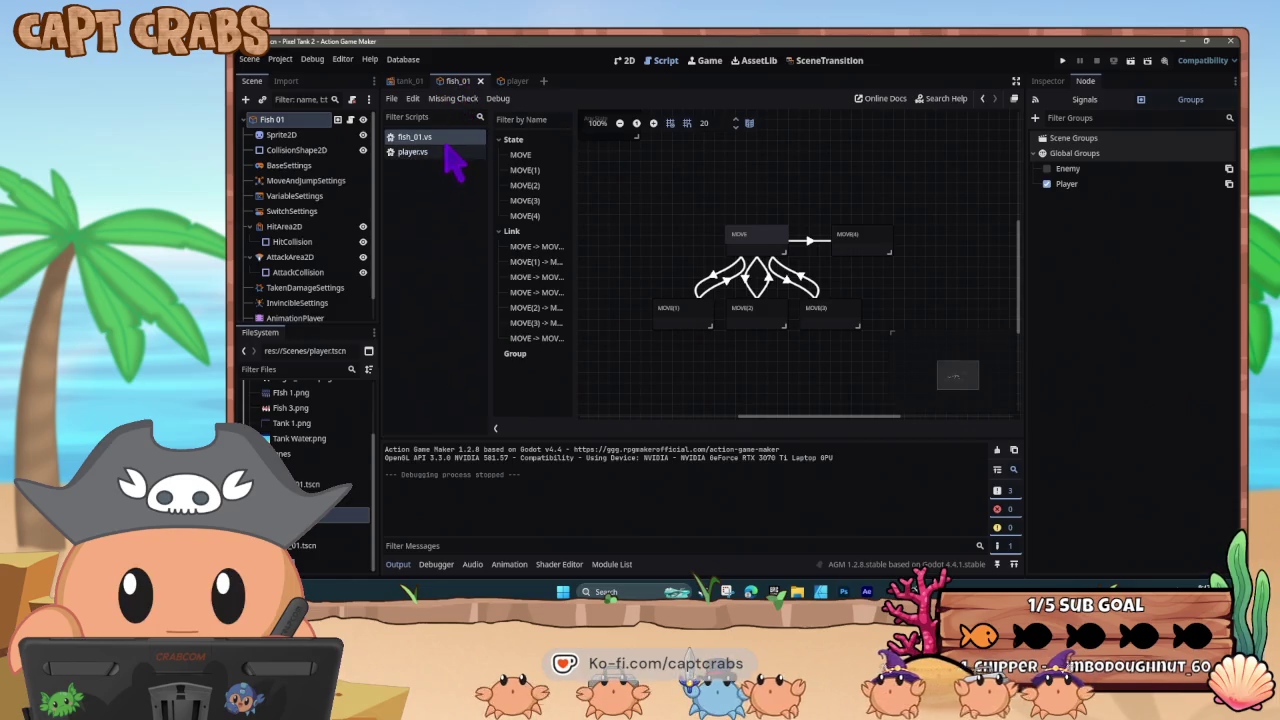
{"action": "right_click", "coordinate": [306, 135]}
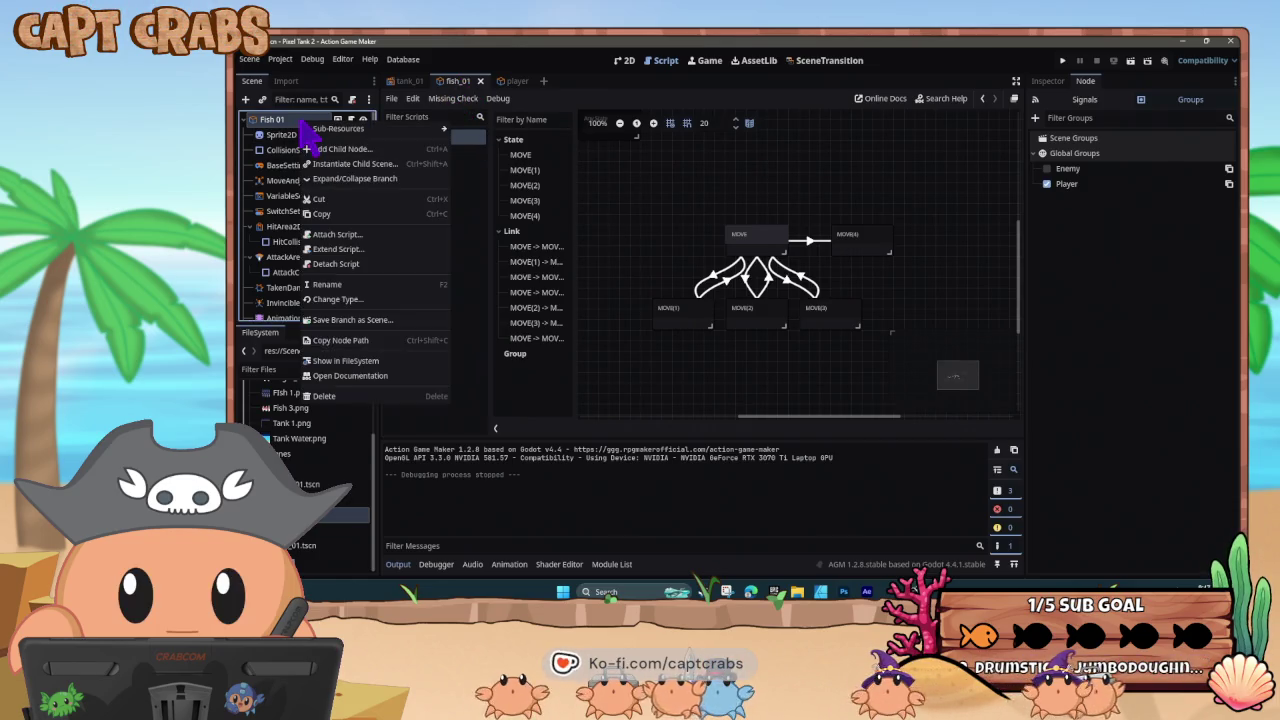
{"action": "left_click", "coordinate": [290, 118]}
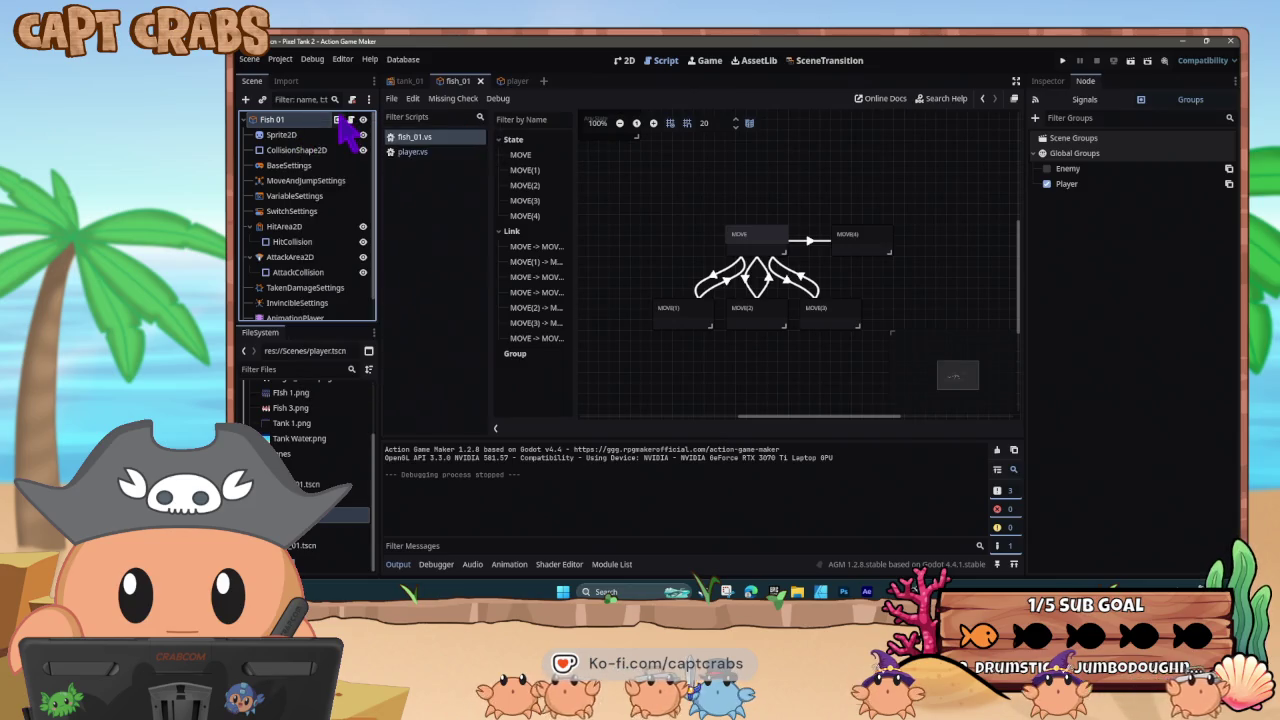
{"action": "left_click", "coordinate": [1047, 184]}
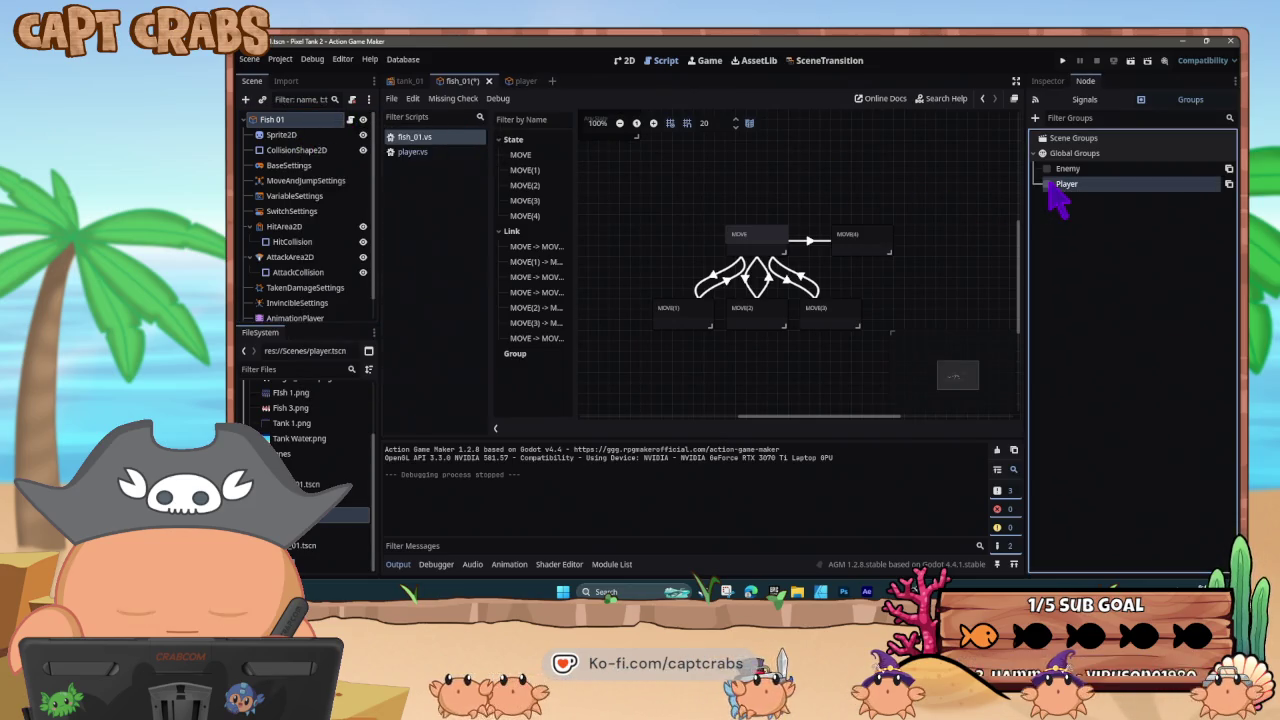
{"action": "left_click", "coordinate": [1047, 168]}
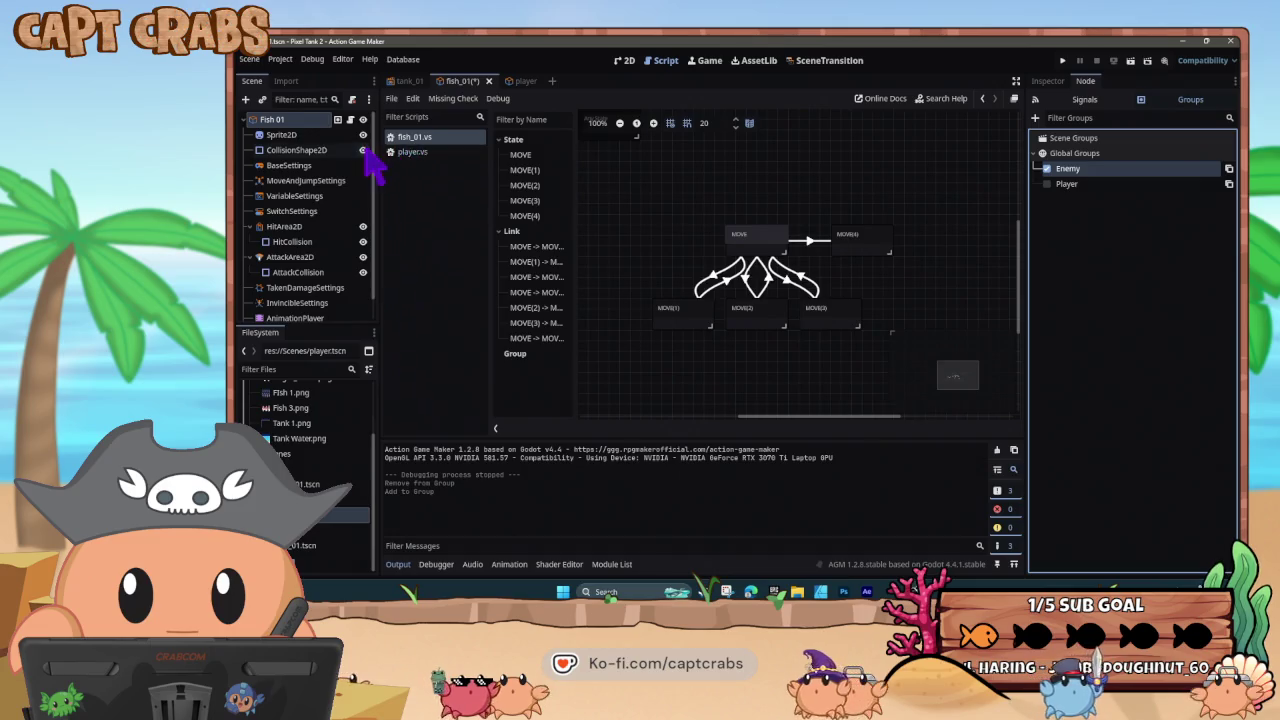
- Compare the fish_01 and player visual scripts, then test-run the game from the player scene
{"action": "left_click", "coordinate": [418, 152]}
{"action": "left_click", "coordinate": [432, 138]}
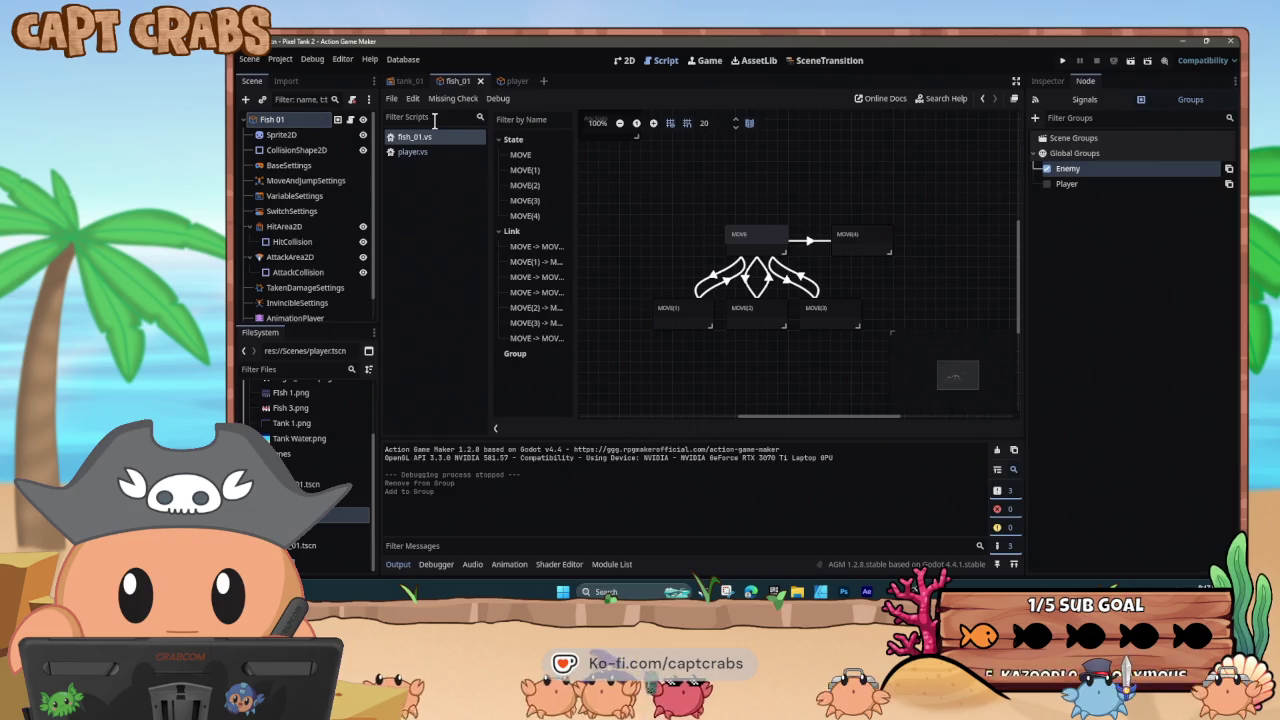
{"action": "left_click", "coordinate": [437, 155]}
{"action": "left_click", "coordinate": [437, 139]}
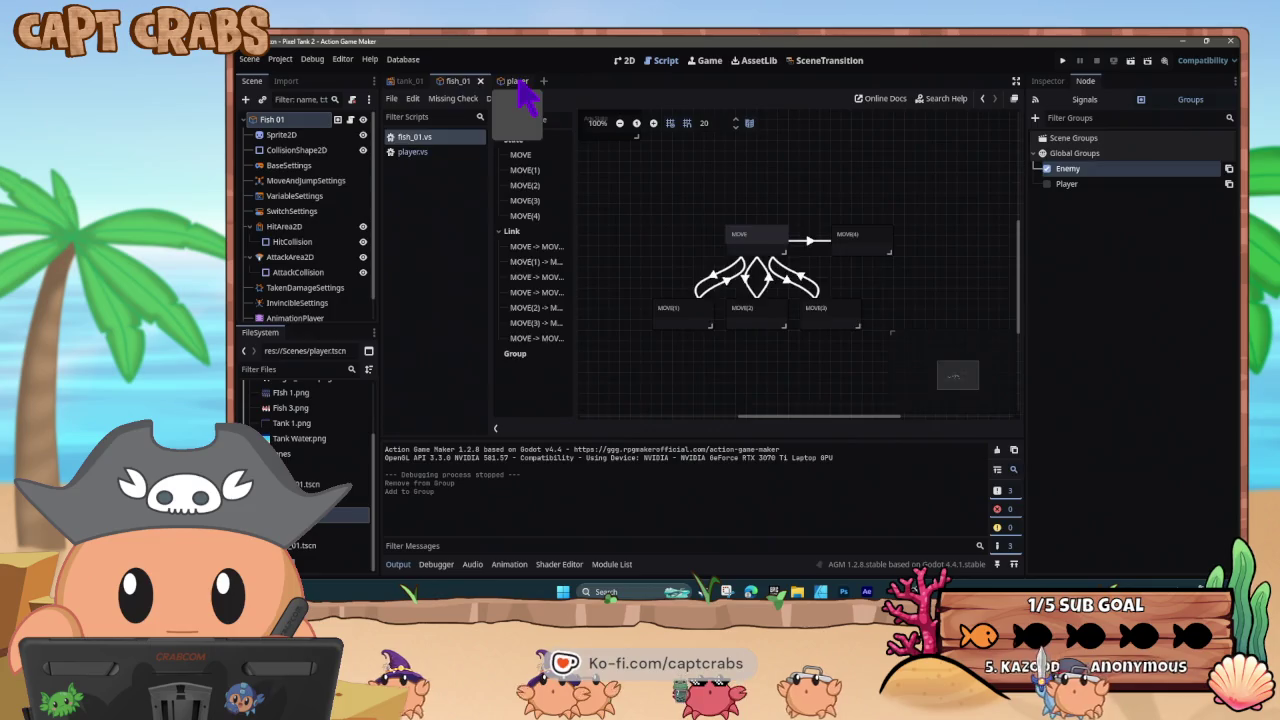
{"action": "left_click", "coordinate": [514, 82]}
{"action": "left_click", "coordinate": [457, 81]}
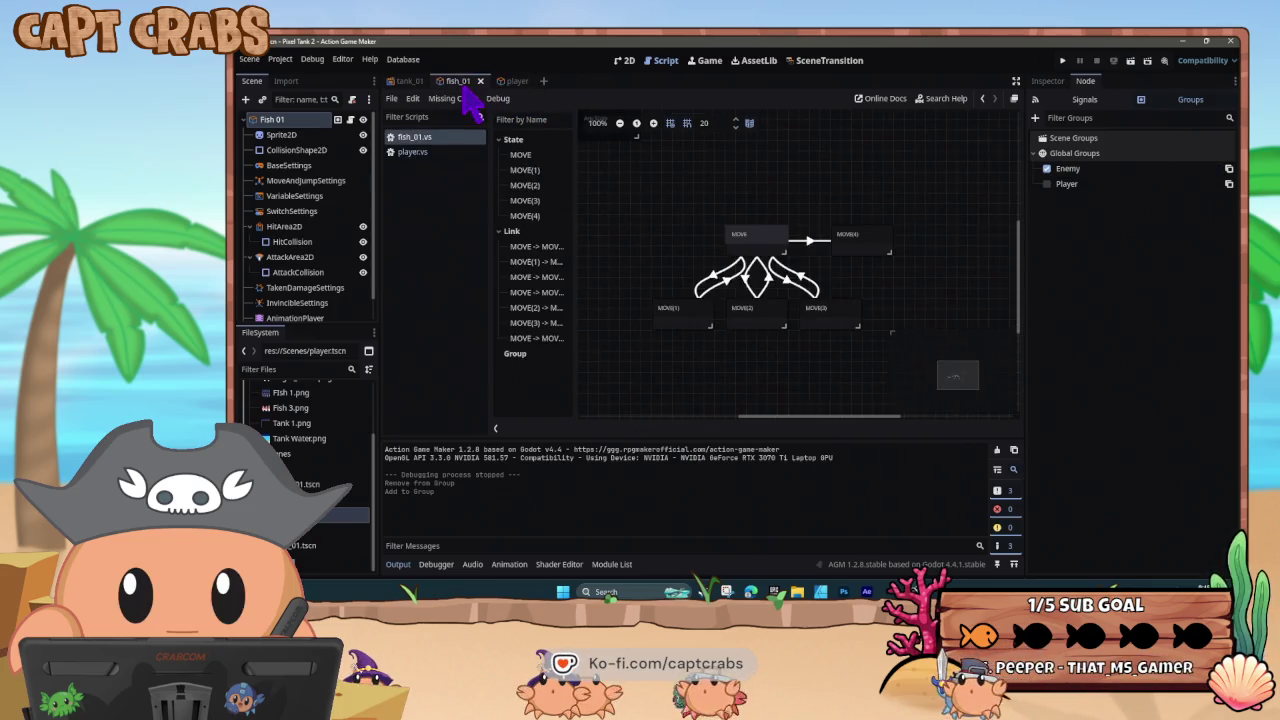
{"action": "left_click", "coordinate": [505, 81]}
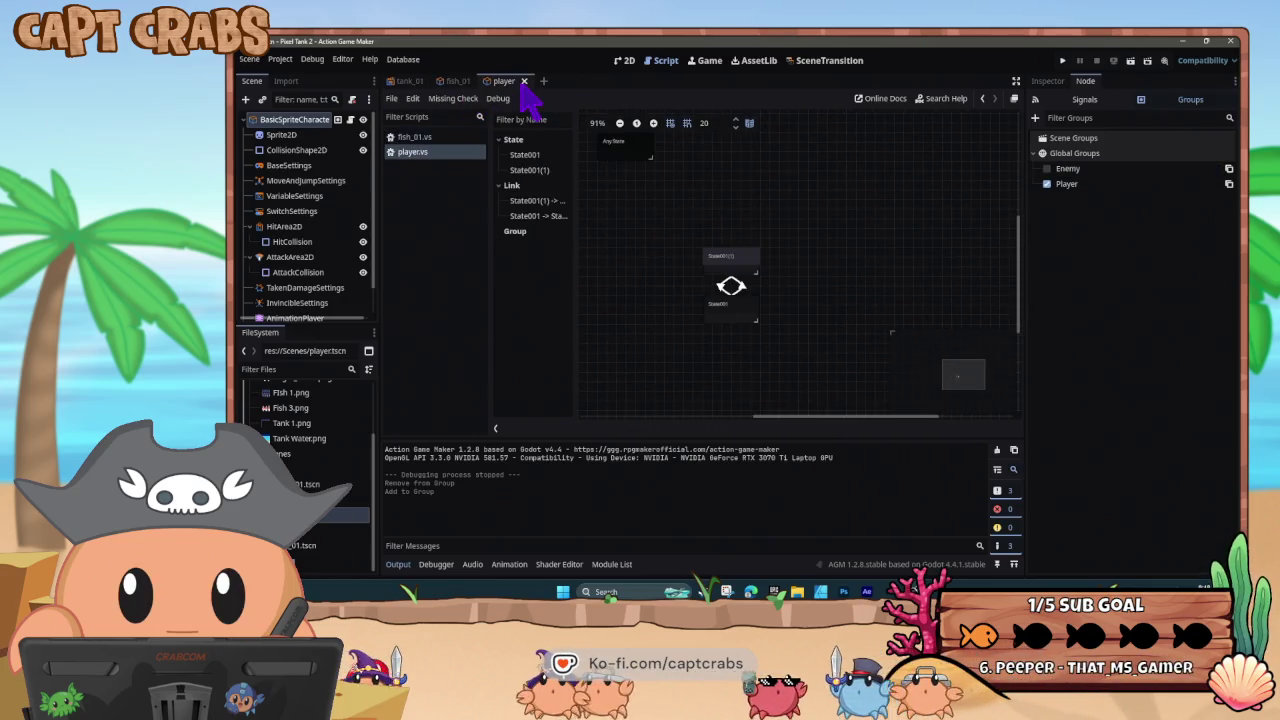
{"action": "key", "text": "F5"}
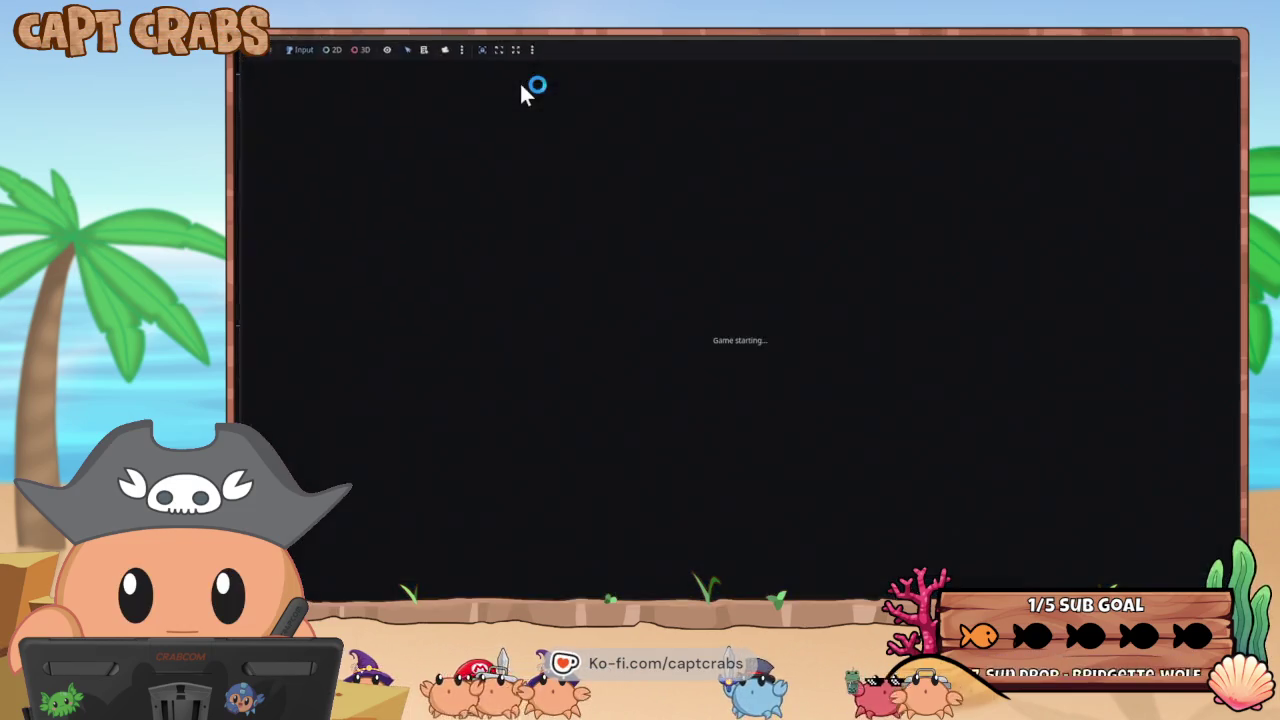
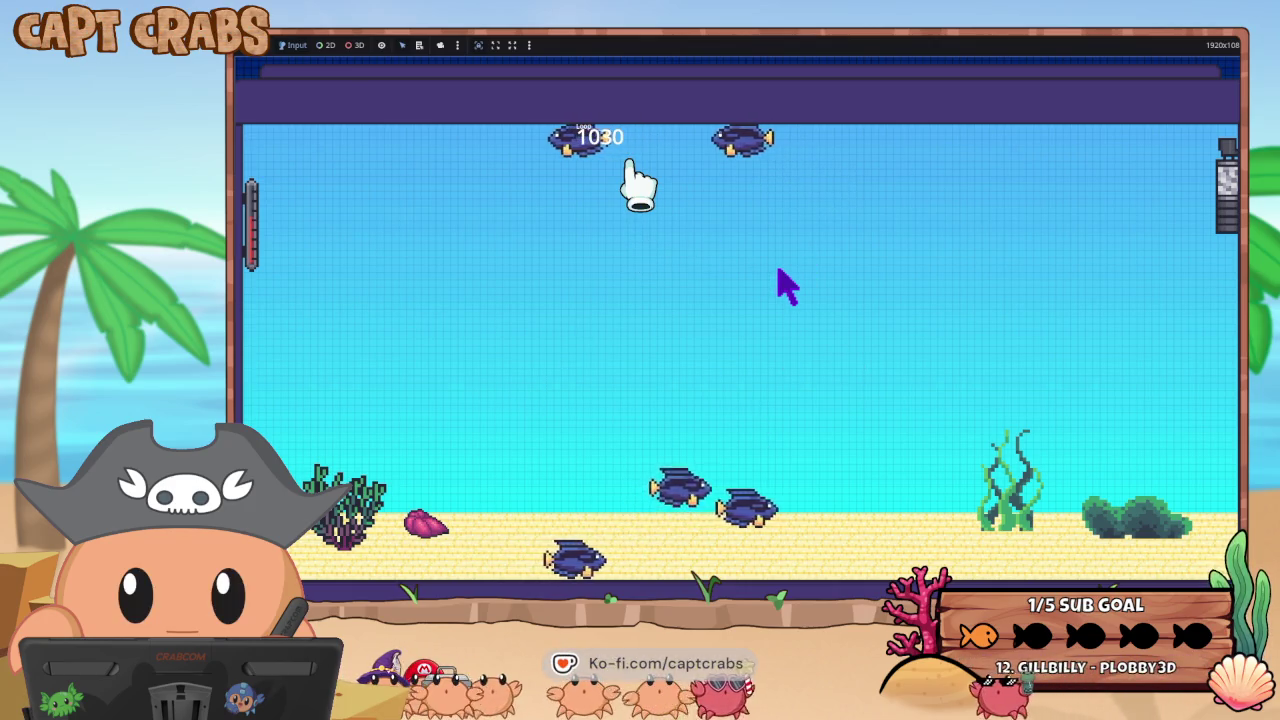
- Check the SwitchVariableChanged condition on the State001→State001(1) link, then launch Pixel Game Maker MV
{"action": "key", "text": "super"}
{"action": "key", "text": "super"}
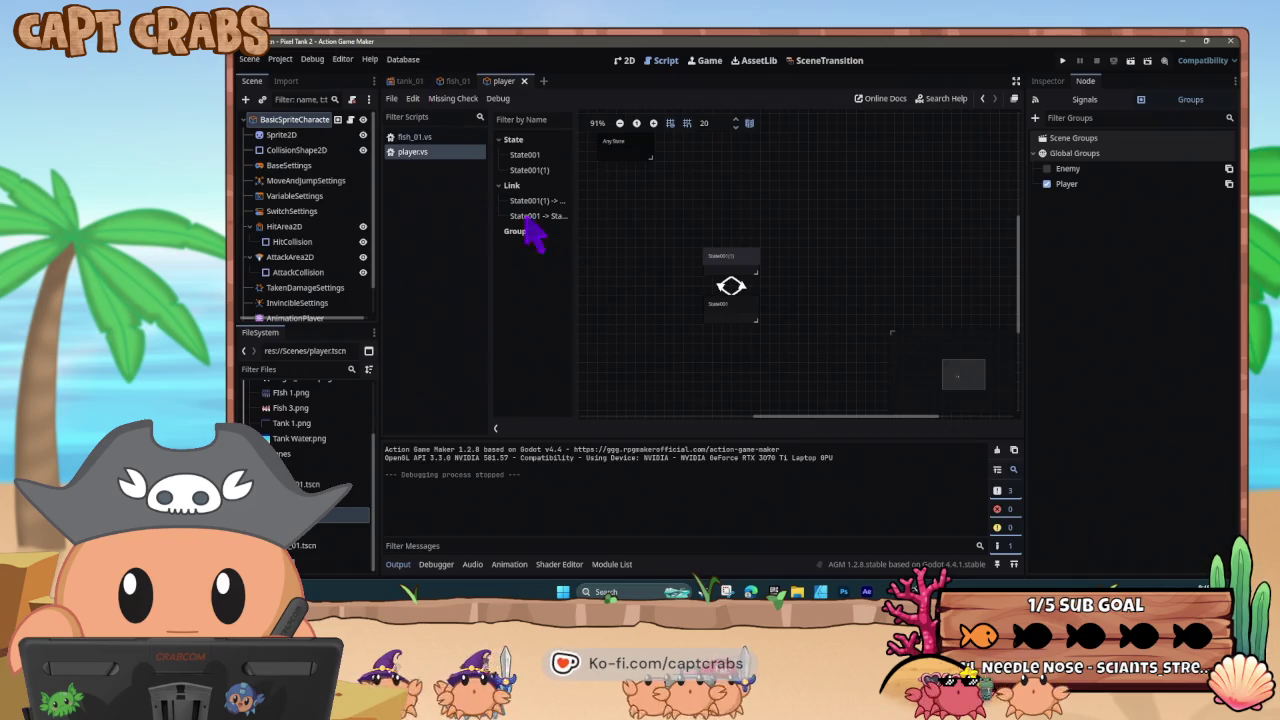
{"action": "left_click", "coordinate": [740, 285]}
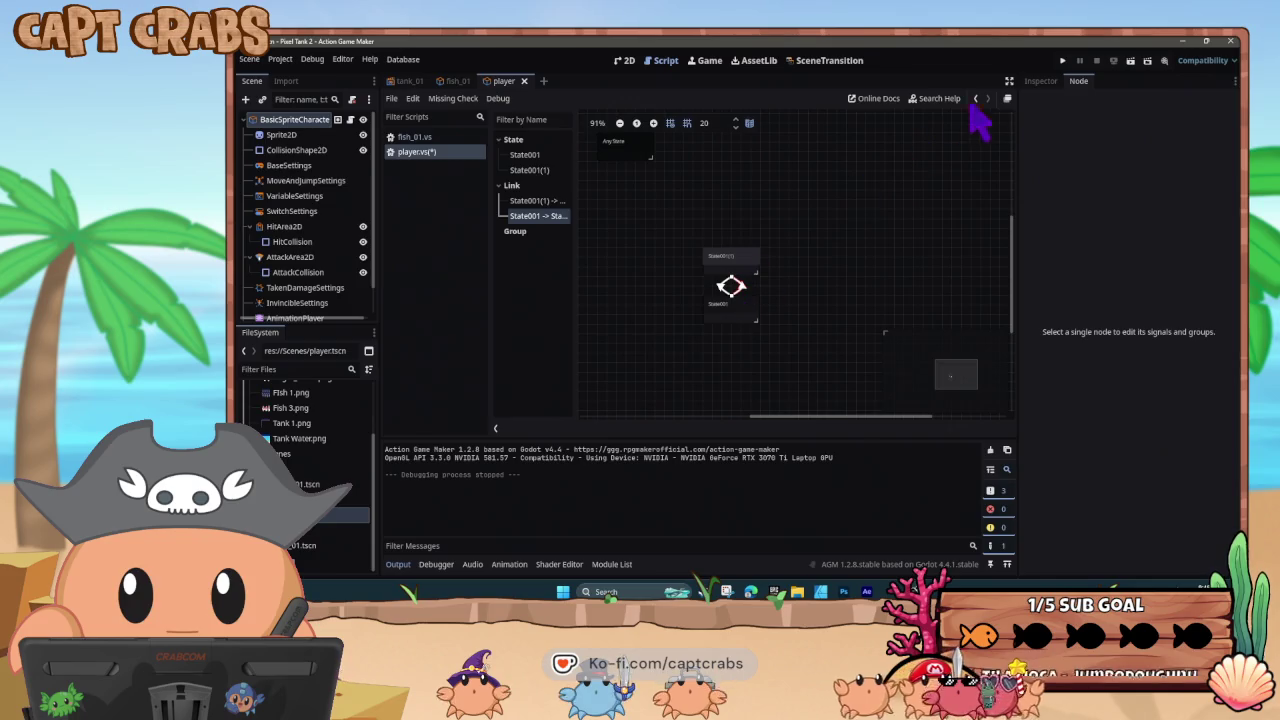
{"action": "left_click", "coordinate": [1040, 81]}
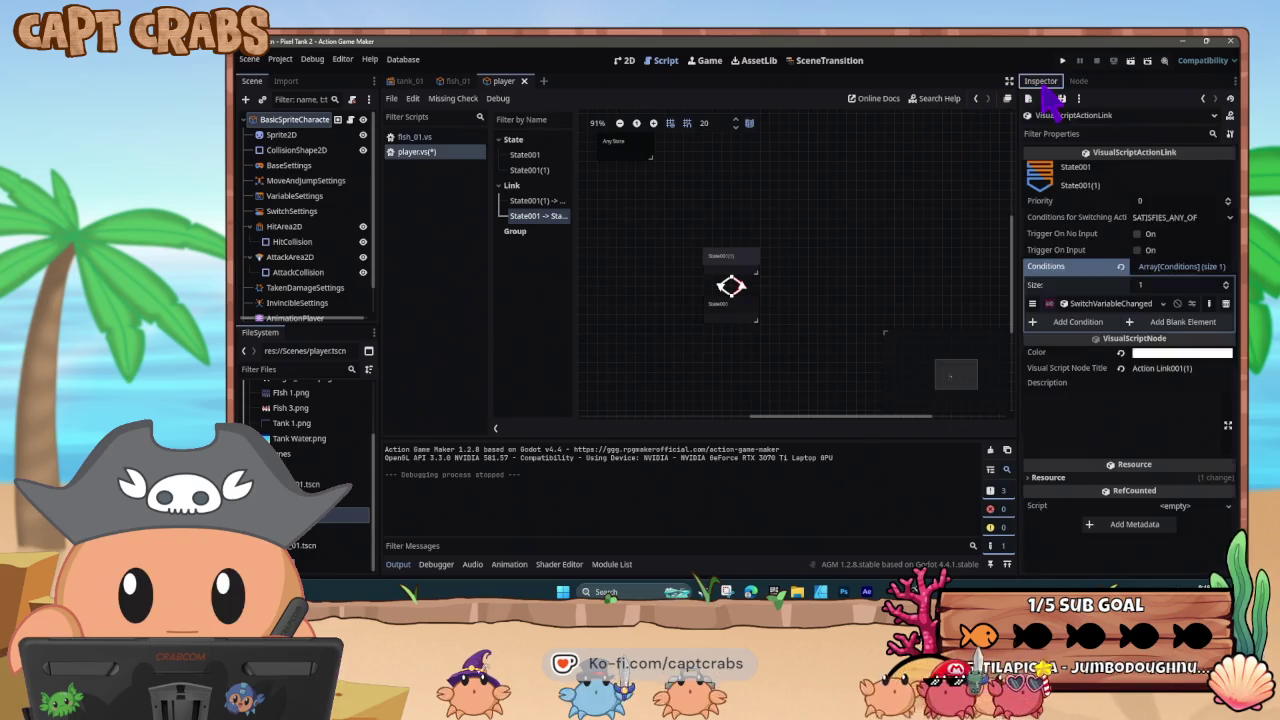
{"action": "left_click", "coordinate": [1090, 303]}
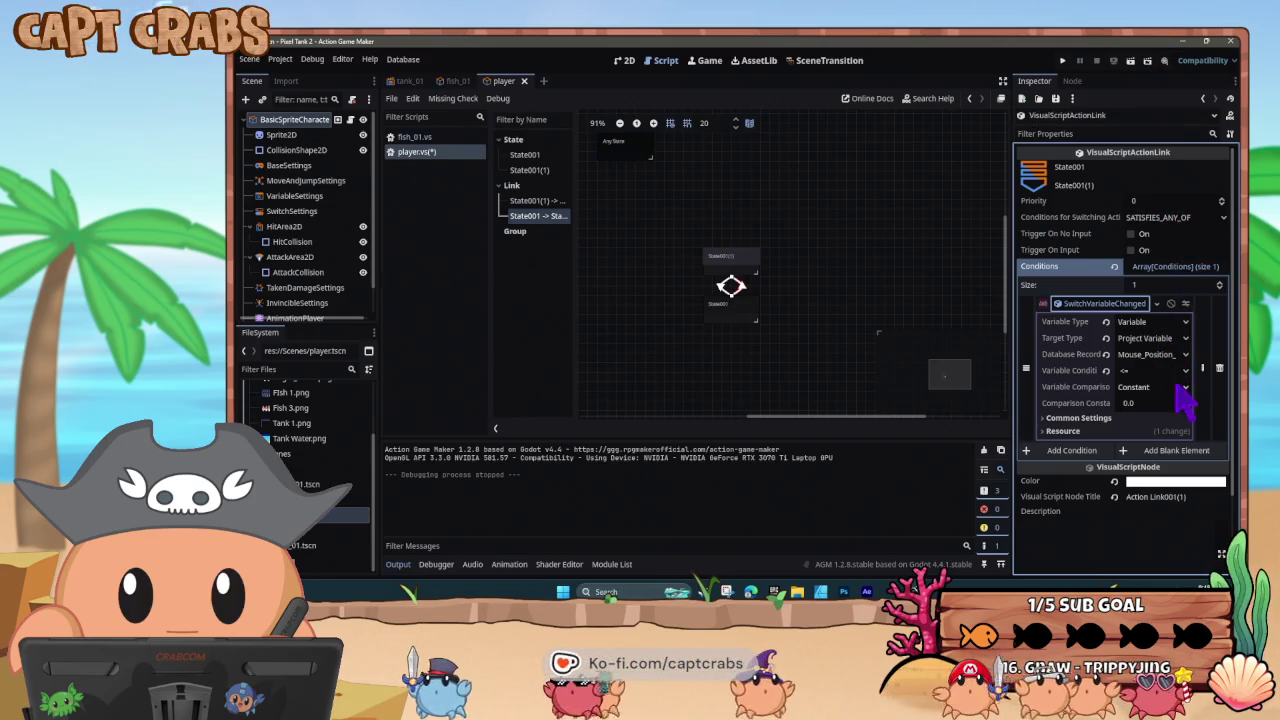
{"action": "left_click", "coordinate": [1183, 42]}
{"action": "double_click", "coordinate": [1100, 75]}
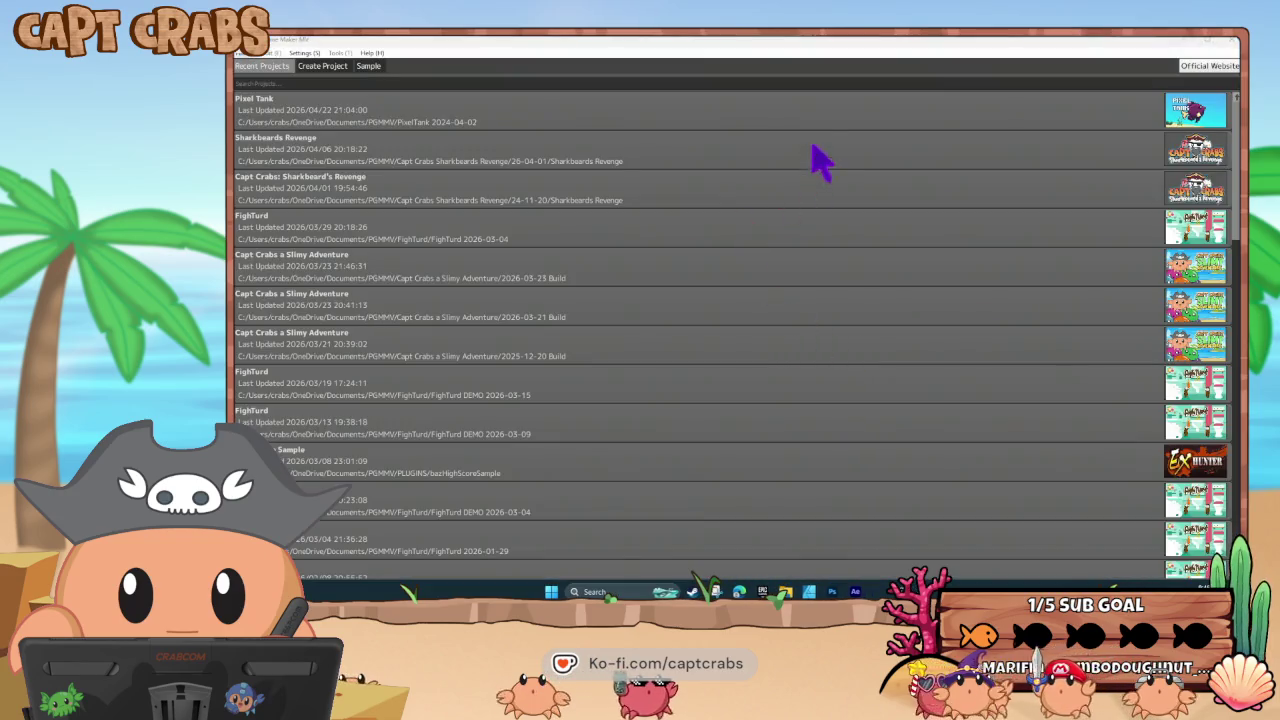
- Open the Pixel Tank project and show the GUI Cursor object's action program with IDLE selected
{"action": "double_click", "coordinate": [800, 120]}
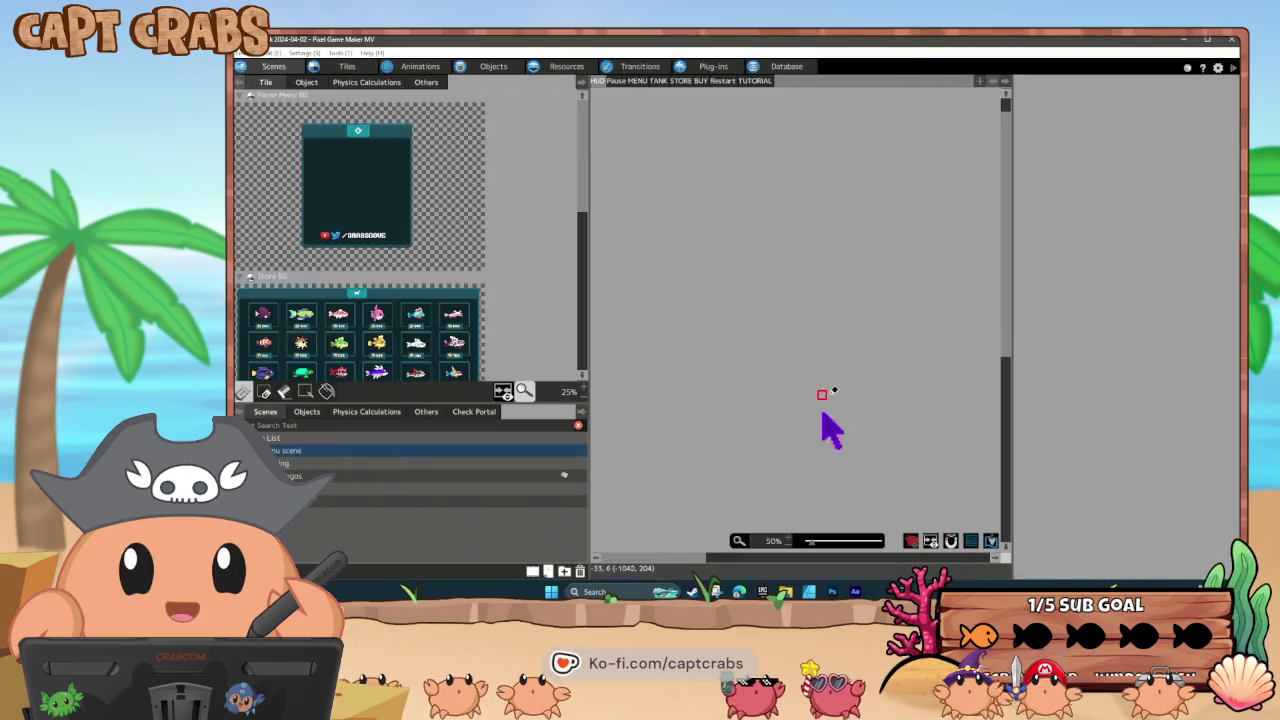
{"action": "left_click", "coordinate": [494, 68]}
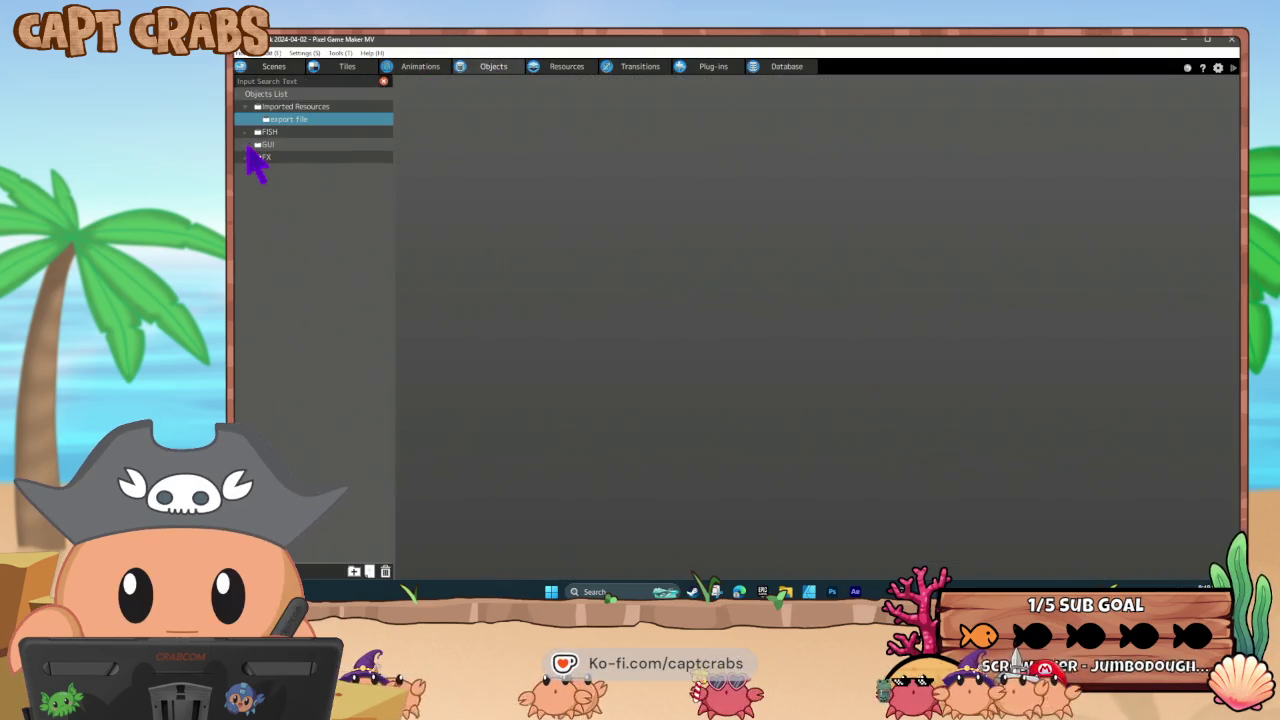
{"action": "left_click", "coordinate": [246, 146]}
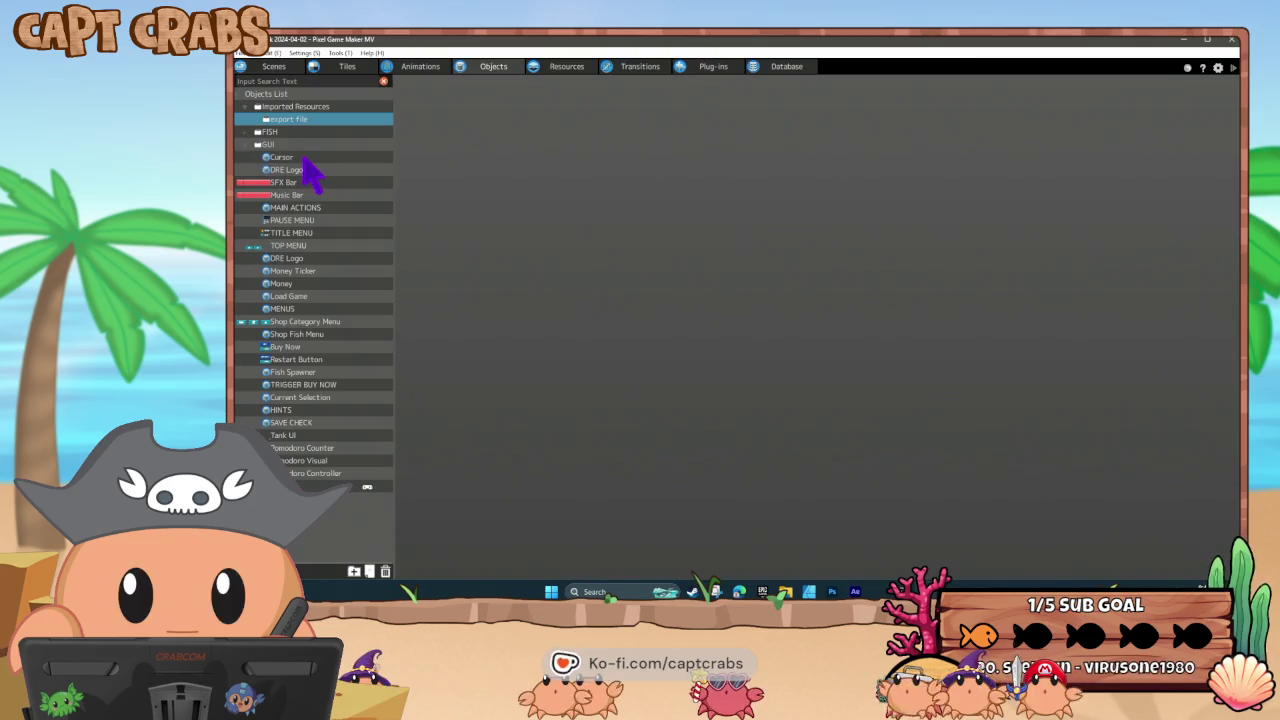
{"action": "left_click", "coordinate": [305, 161]}
{"action": "left_click", "coordinate": [764, 305]}
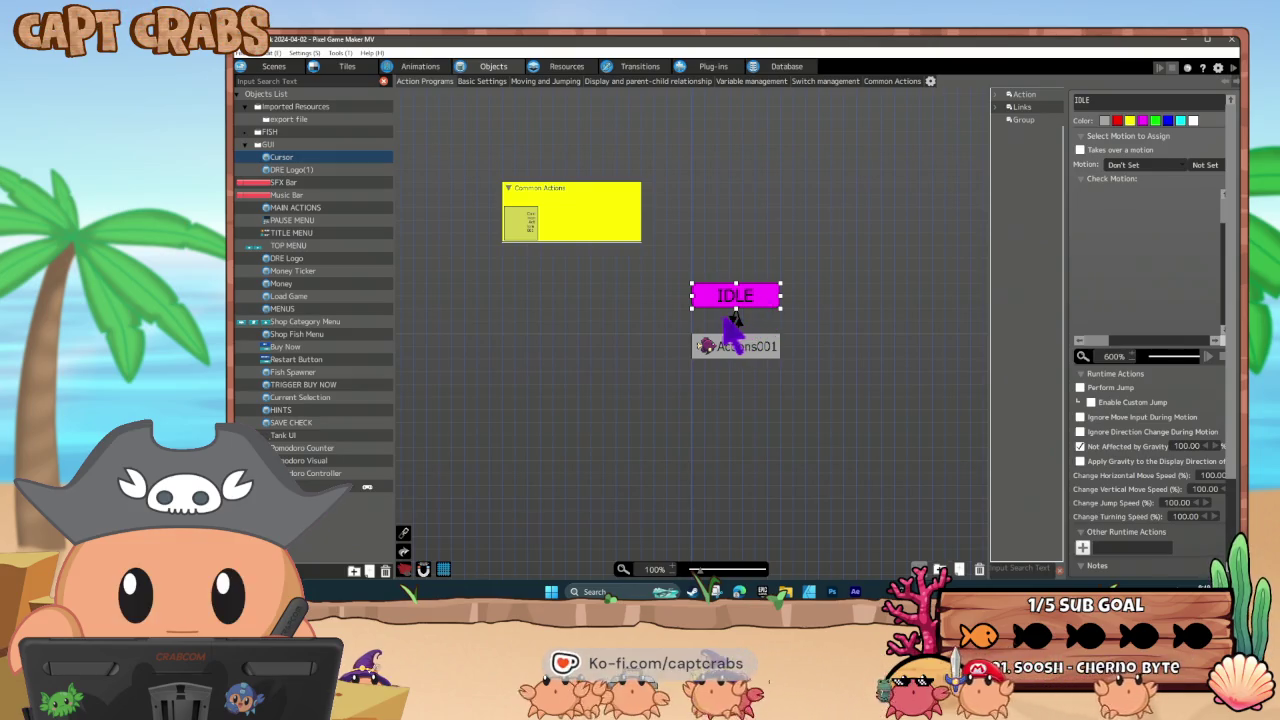
- Review another object's timed Follow-to-HIDE link condition and Follow action, then reselect Cursor
{"action": "left_click", "coordinate": [312, 488]}
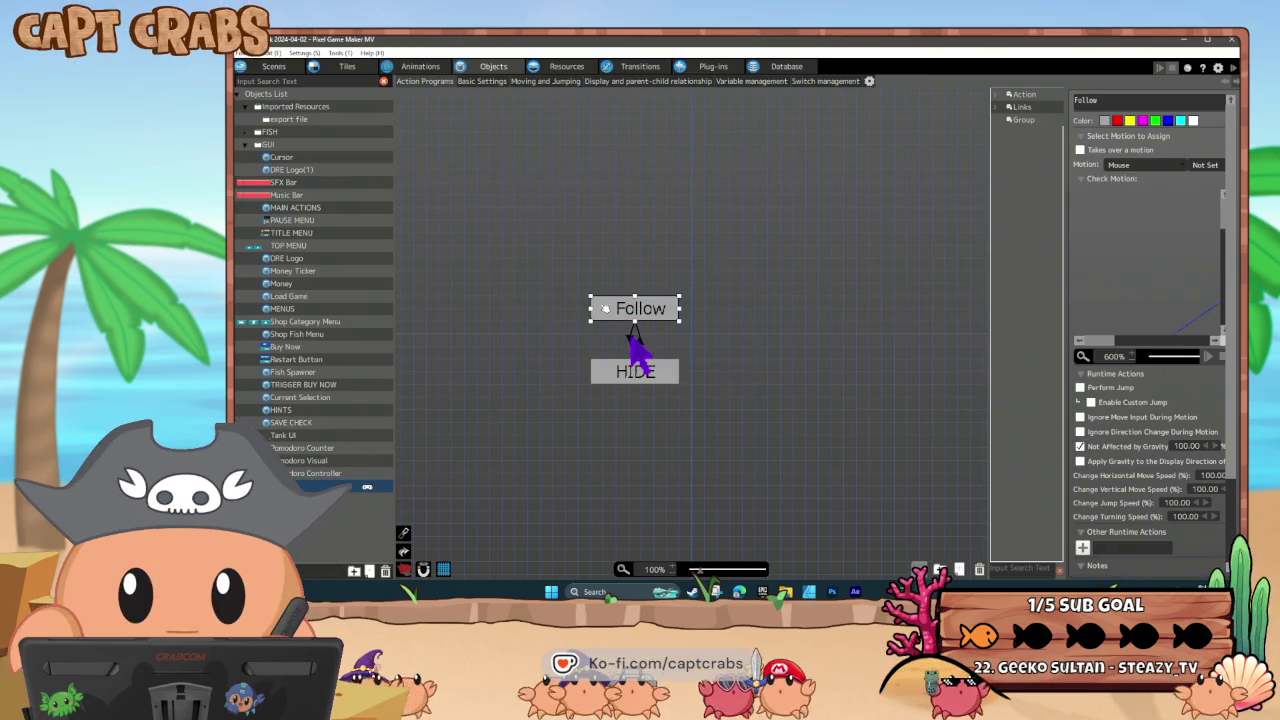
{"action": "left_click", "coordinate": [633, 340]}
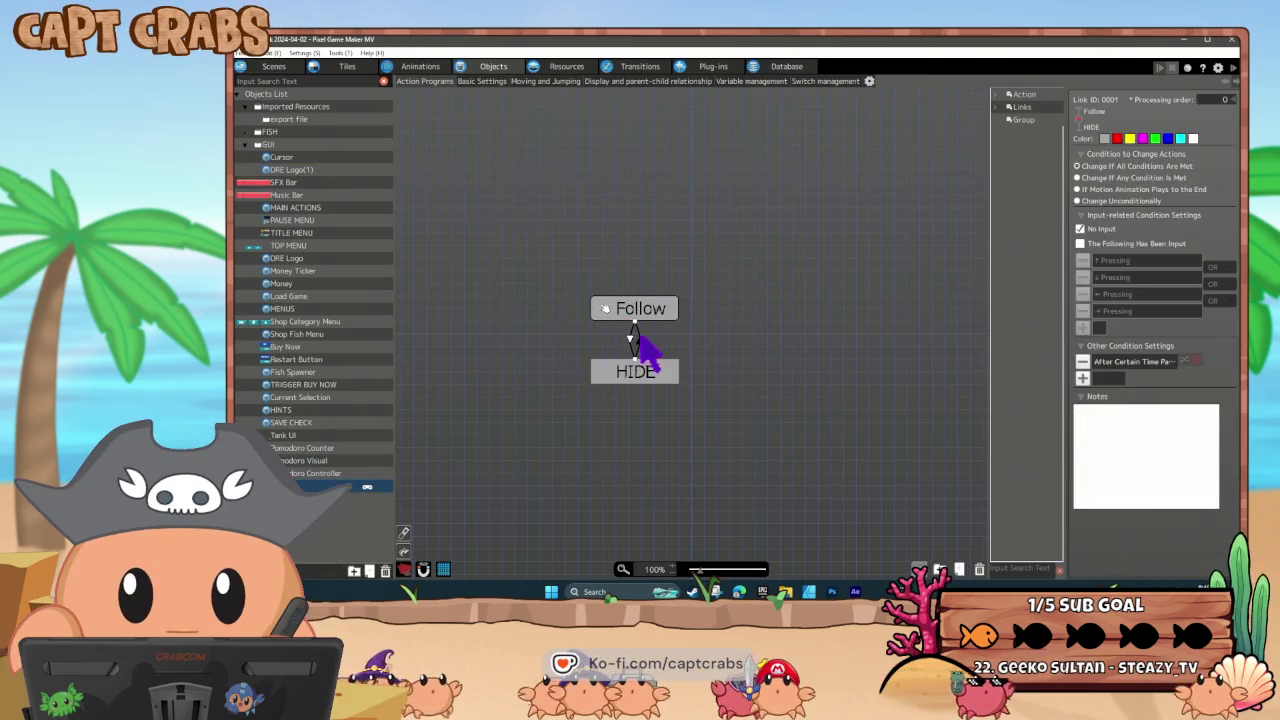
{"action": "double_click", "coordinate": [1134, 363]}
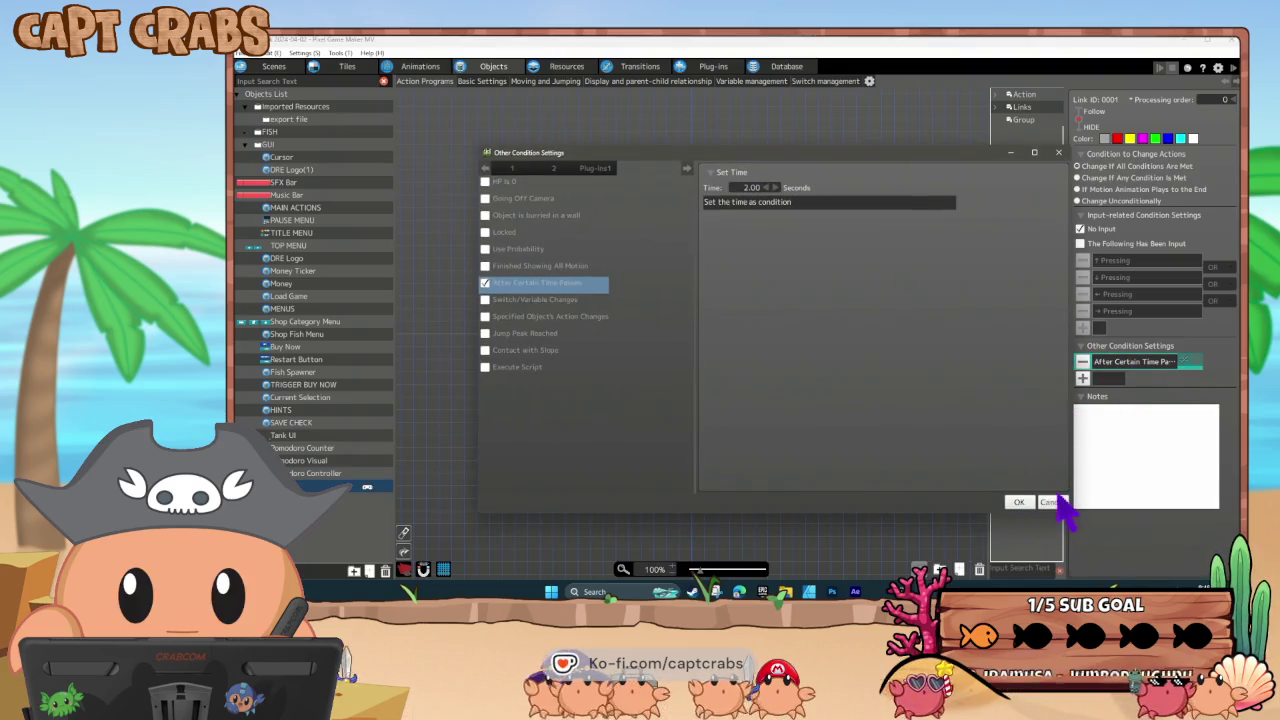
{"action": "left_click", "coordinate": [1058, 501]}
{"action": "left_click", "coordinate": [635, 374]}
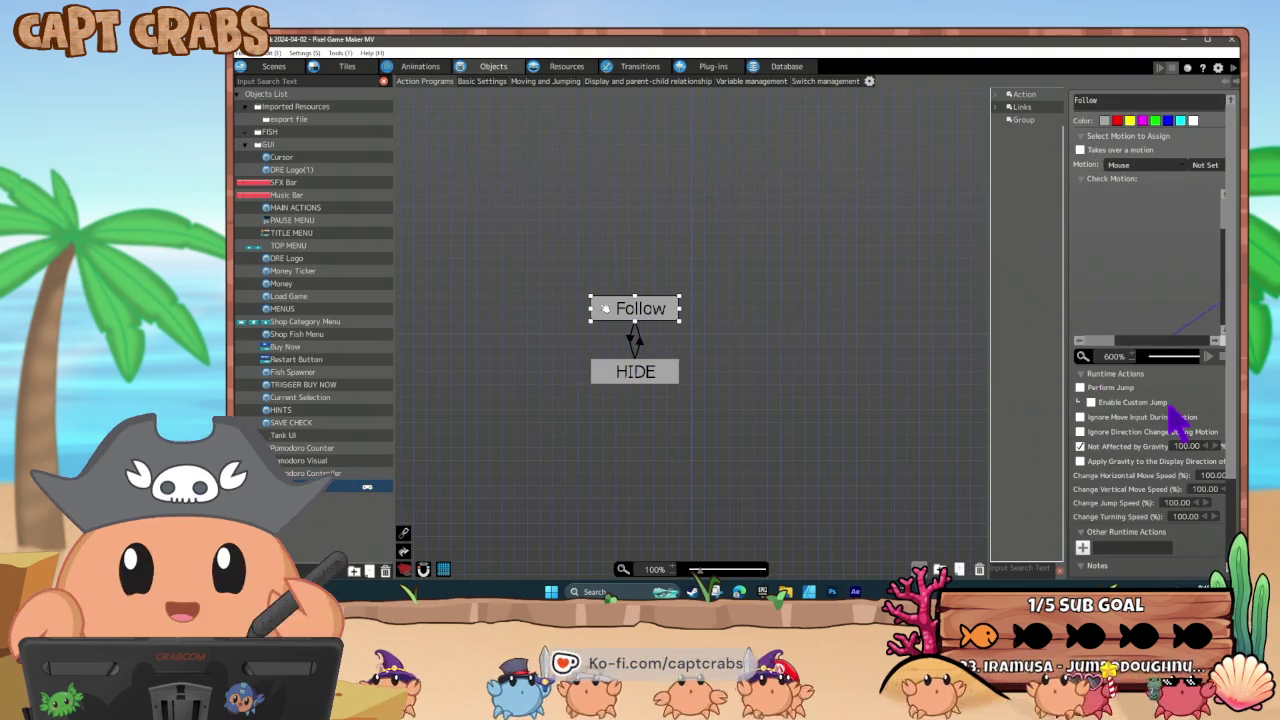
{"action": "scroll", "coordinate": [1165, 425], "scroll_direction": "down", "scroll_amount": 2}
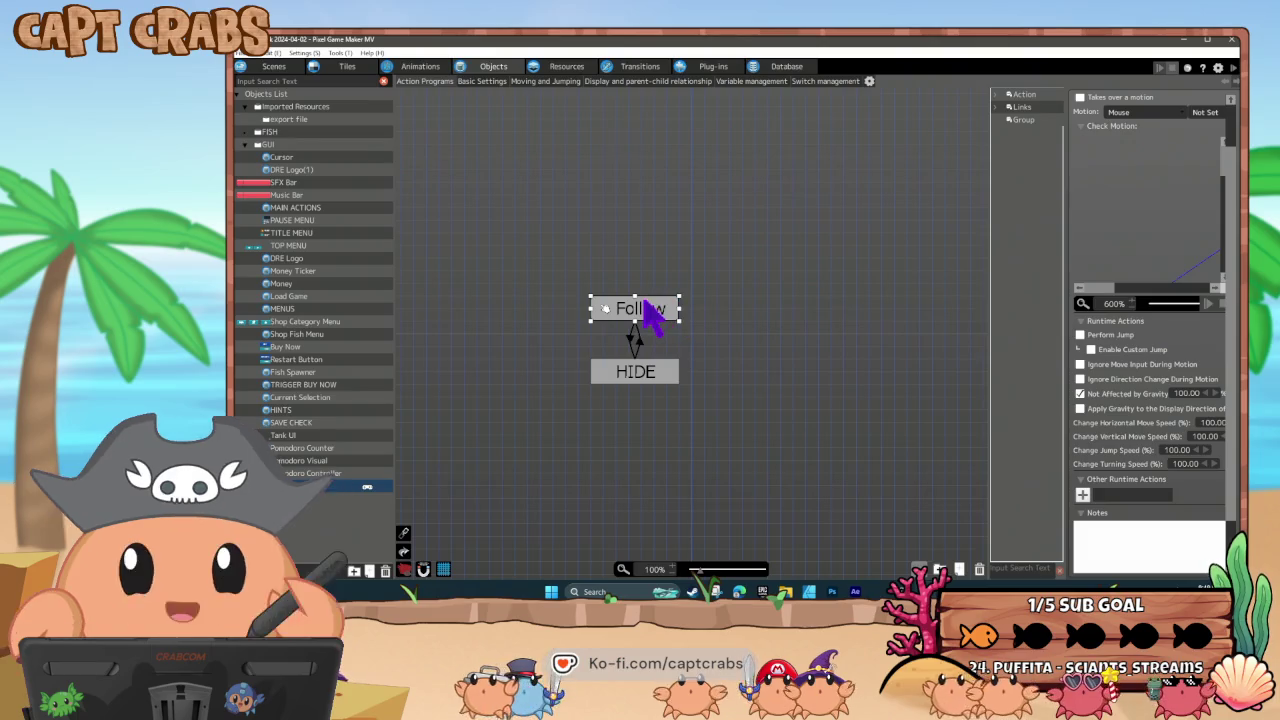
{"action": "left_click", "coordinate": [313, 160]}
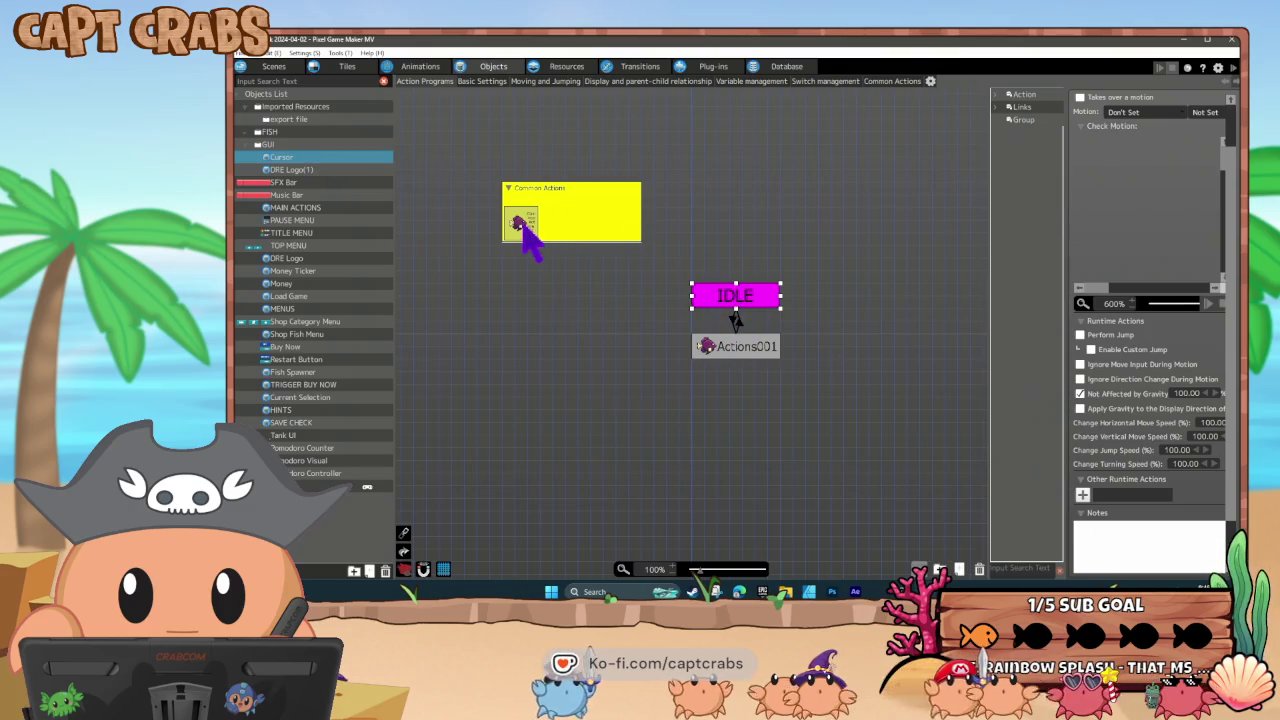
- Review the settings of the action inside Cursor's Common Actions
{"action": "left_click", "coordinate": [520, 222]}
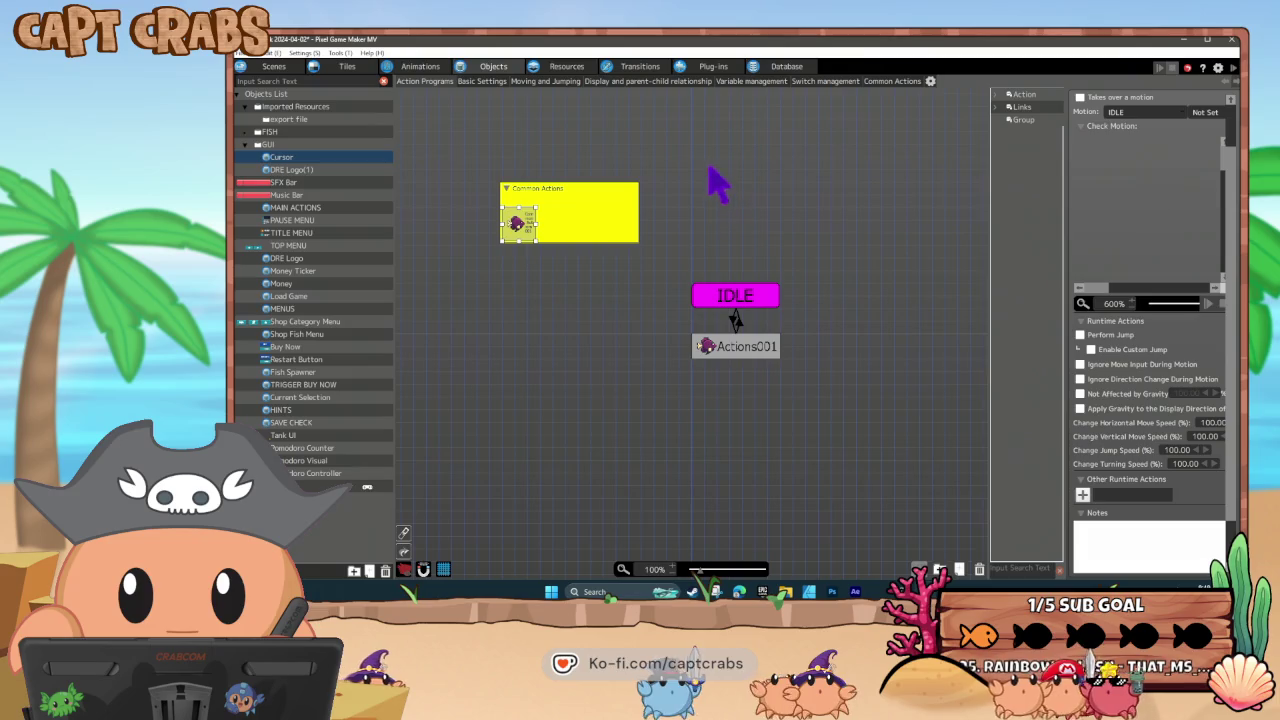
{"action": "left_click", "coordinate": [868, 83]}
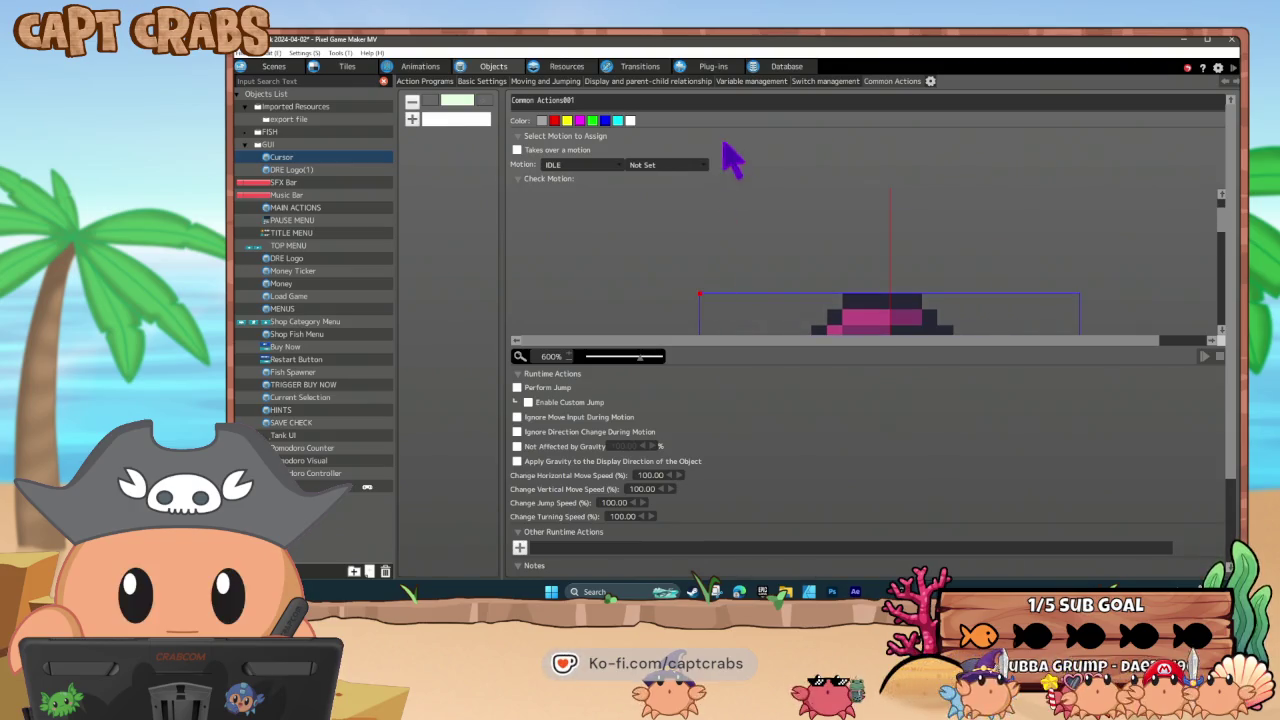
{"action": "left_click", "coordinate": [410, 99]}
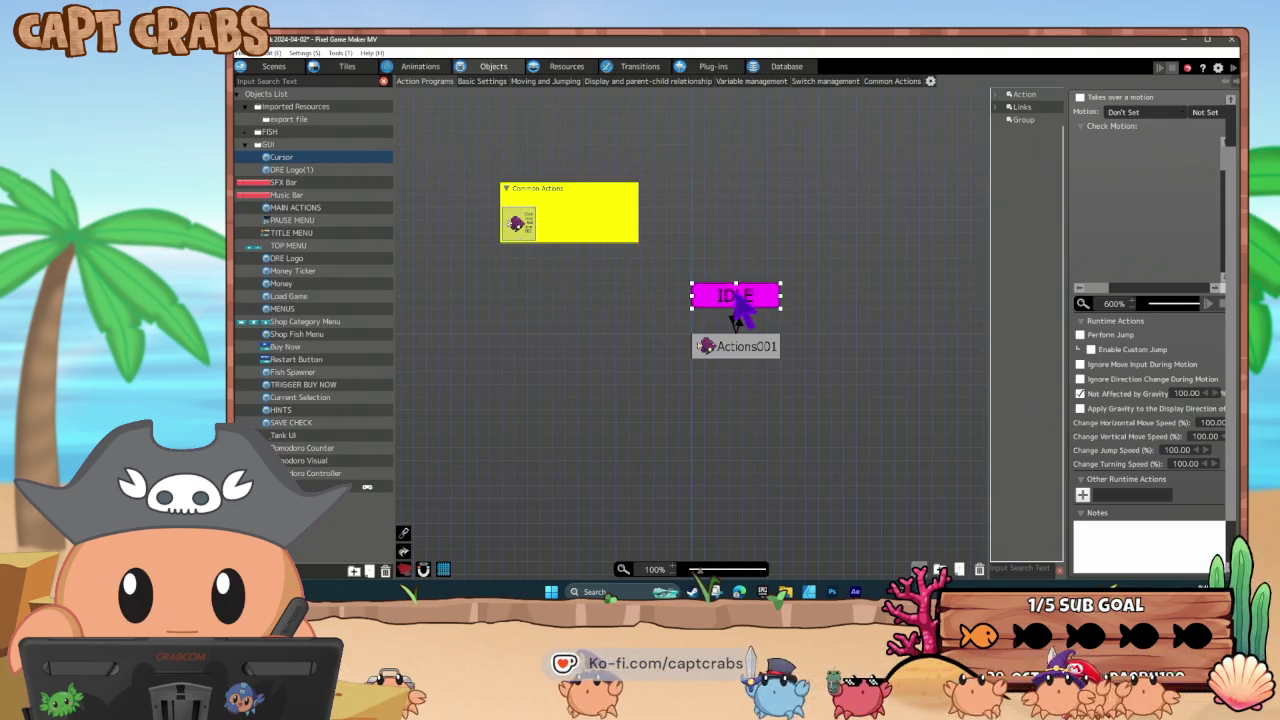
- Inspect the IDLE→Actions001 Mouse Coordinate X condition and Actions001's Change Switch/Variable action
{"action": "left_click", "coordinate": [736, 326]}
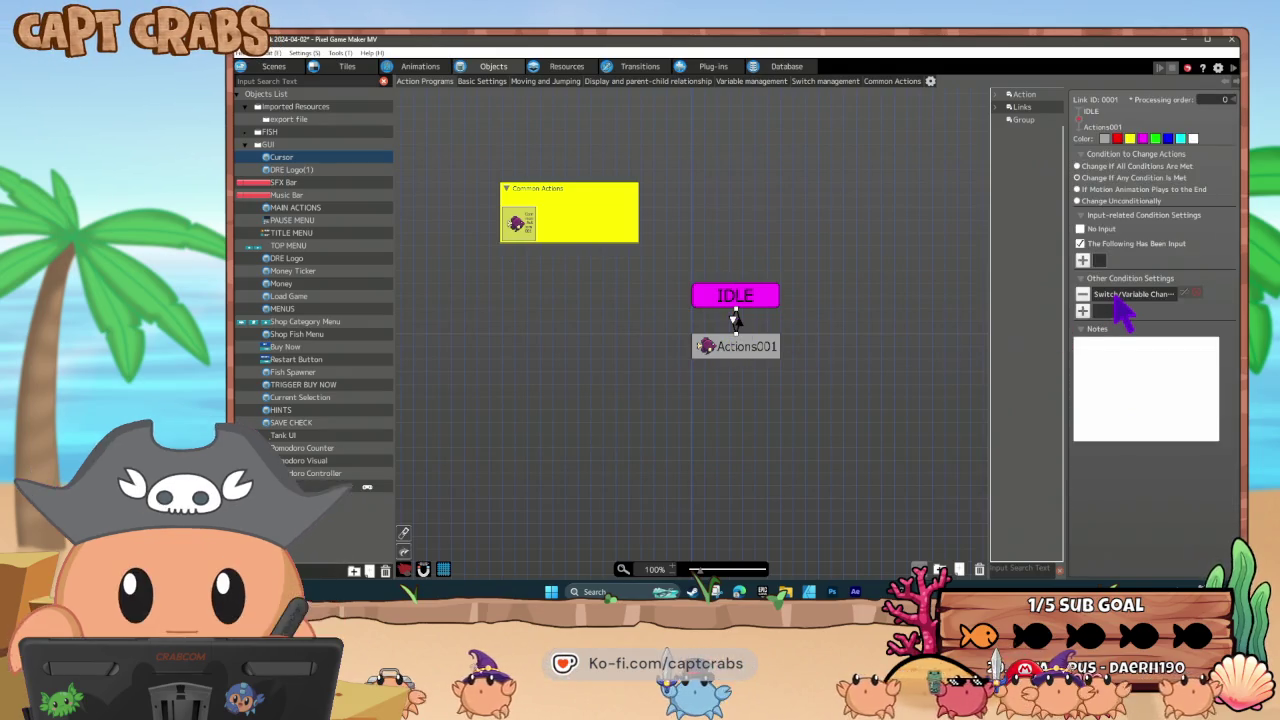
{"action": "double_click", "coordinate": [1120, 296]}
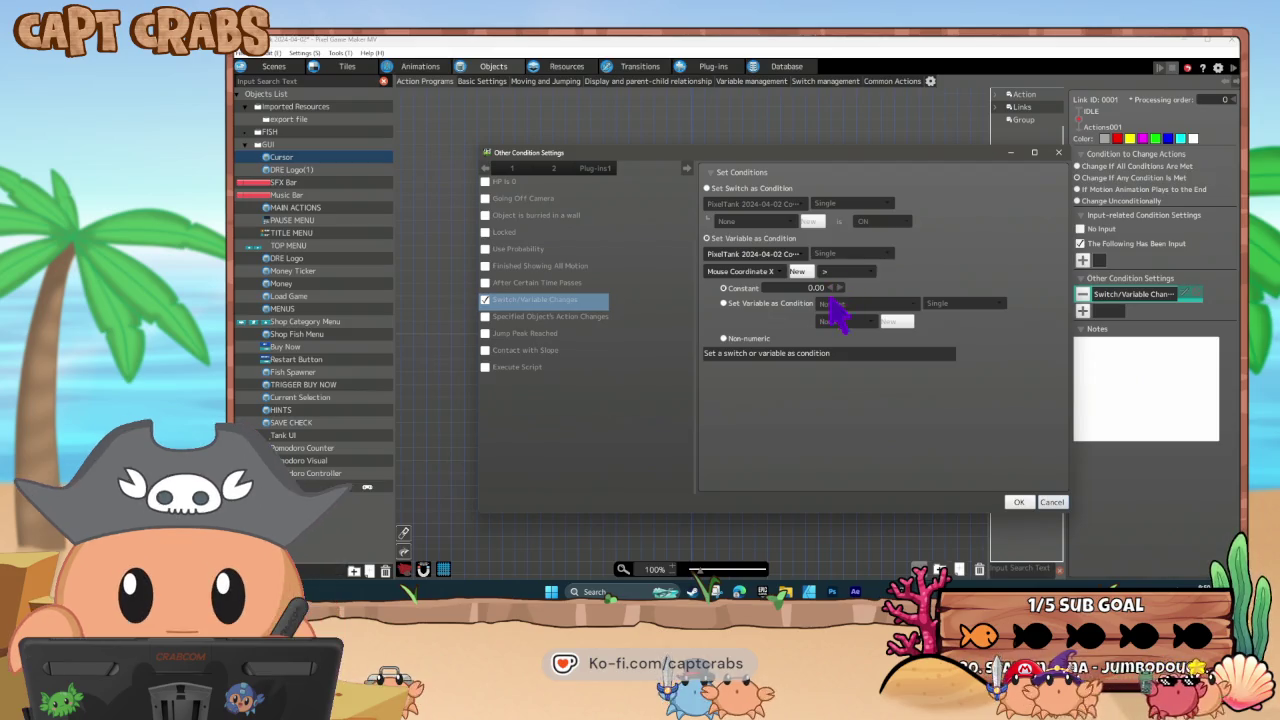
{"action": "left_click", "coordinate": [1030, 502]}
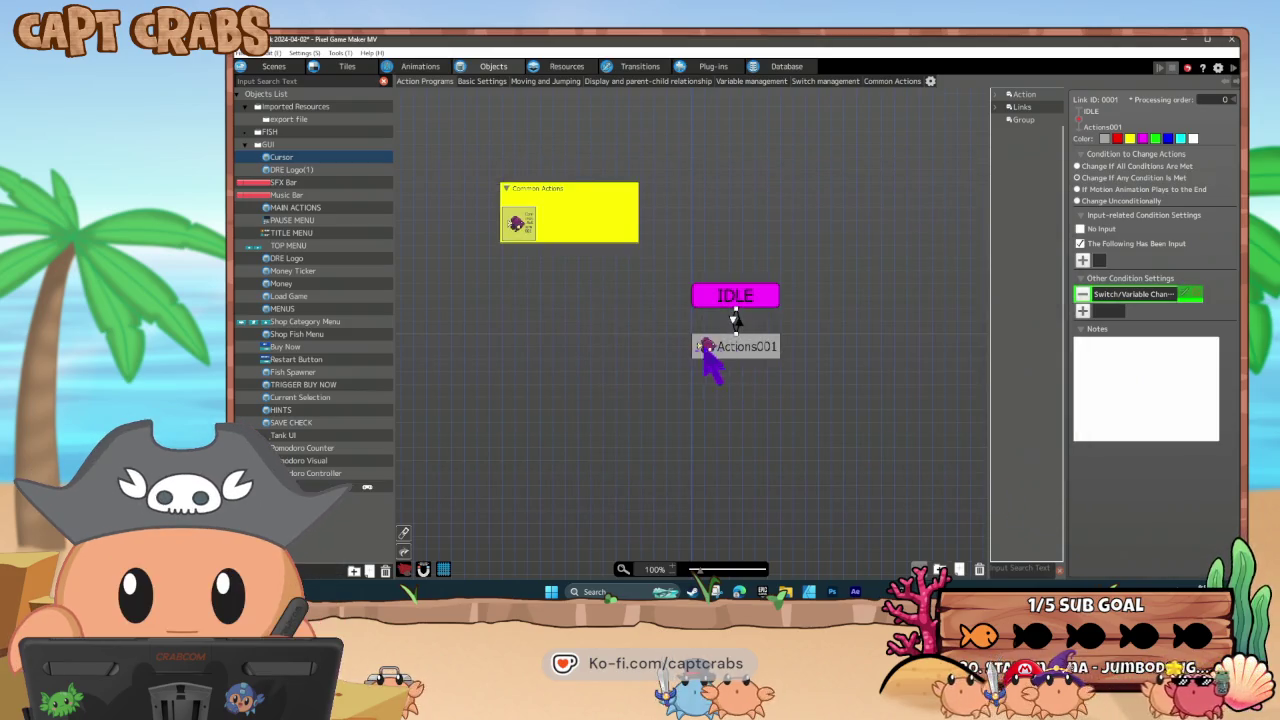
{"action": "left_click", "coordinate": [730, 350]}
{"action": "double_click", "coordinate": [1118, 497]}
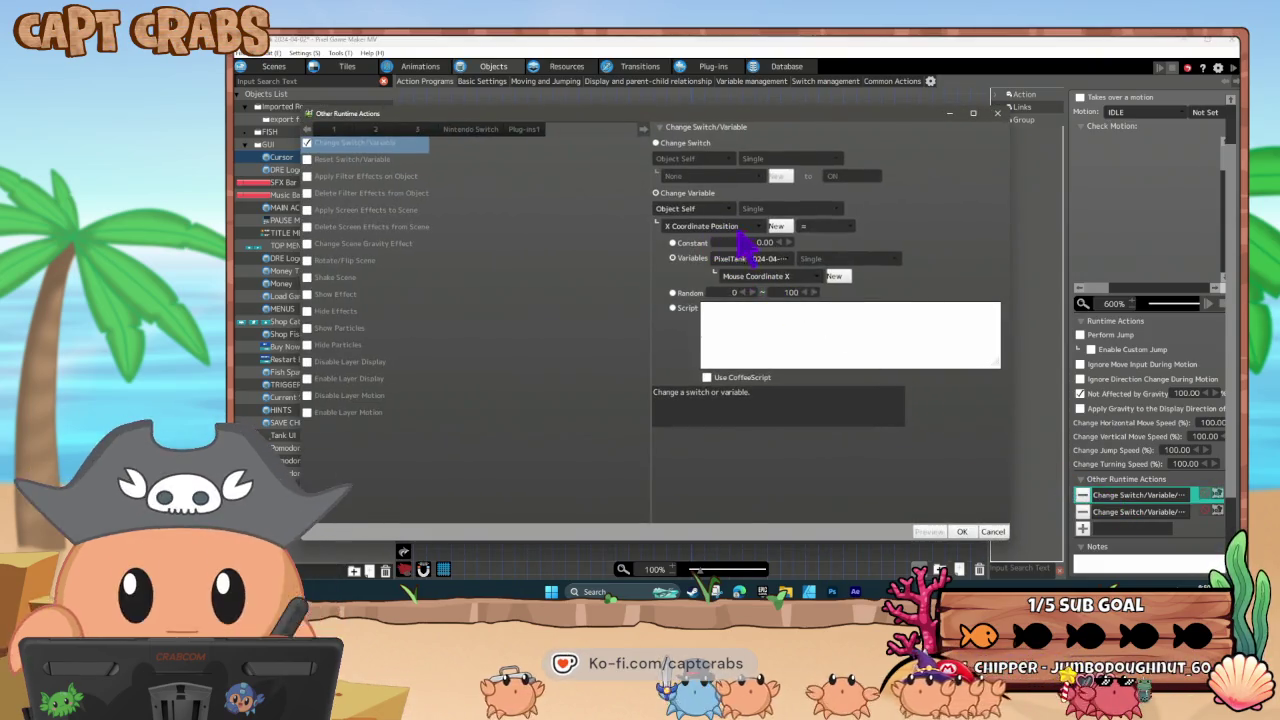
{"action": "left_click", "coordinate": [994, 531]}
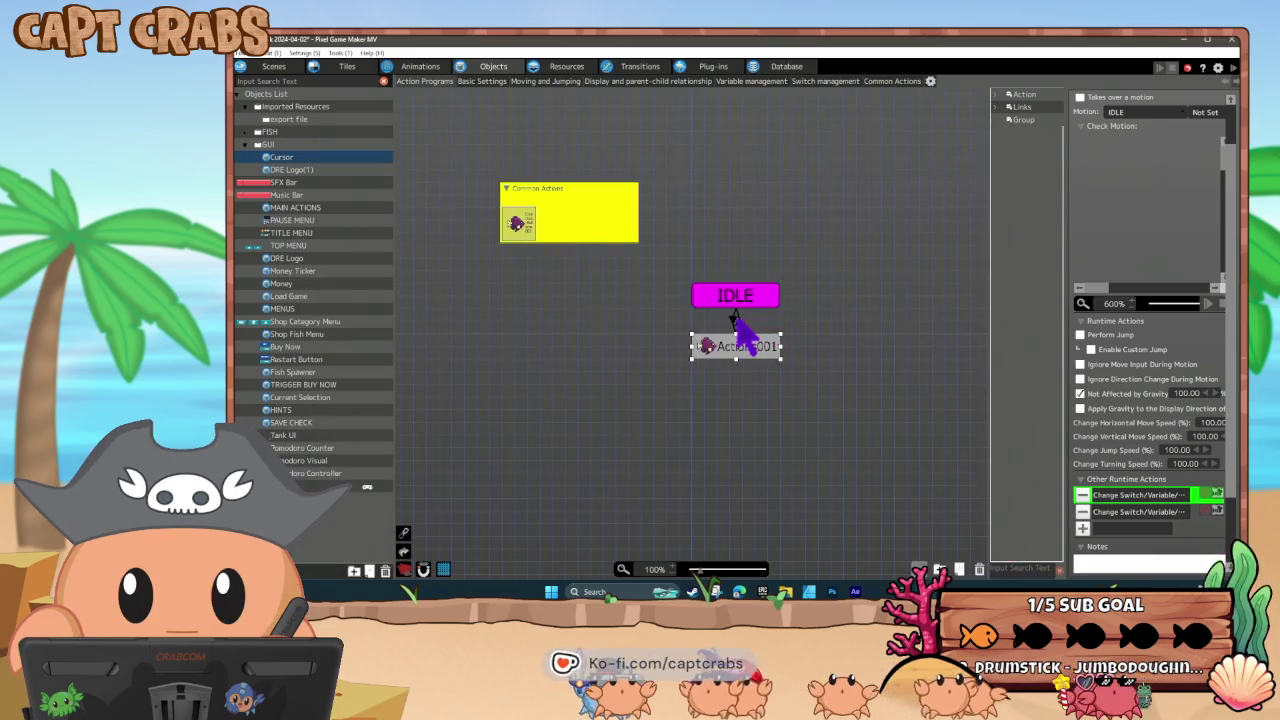
- Inspect the Actions001→IDLE link's switch/variable condition, then return to Action Game Maker
{"action": "left_click", "coordinate": [735, 320]}
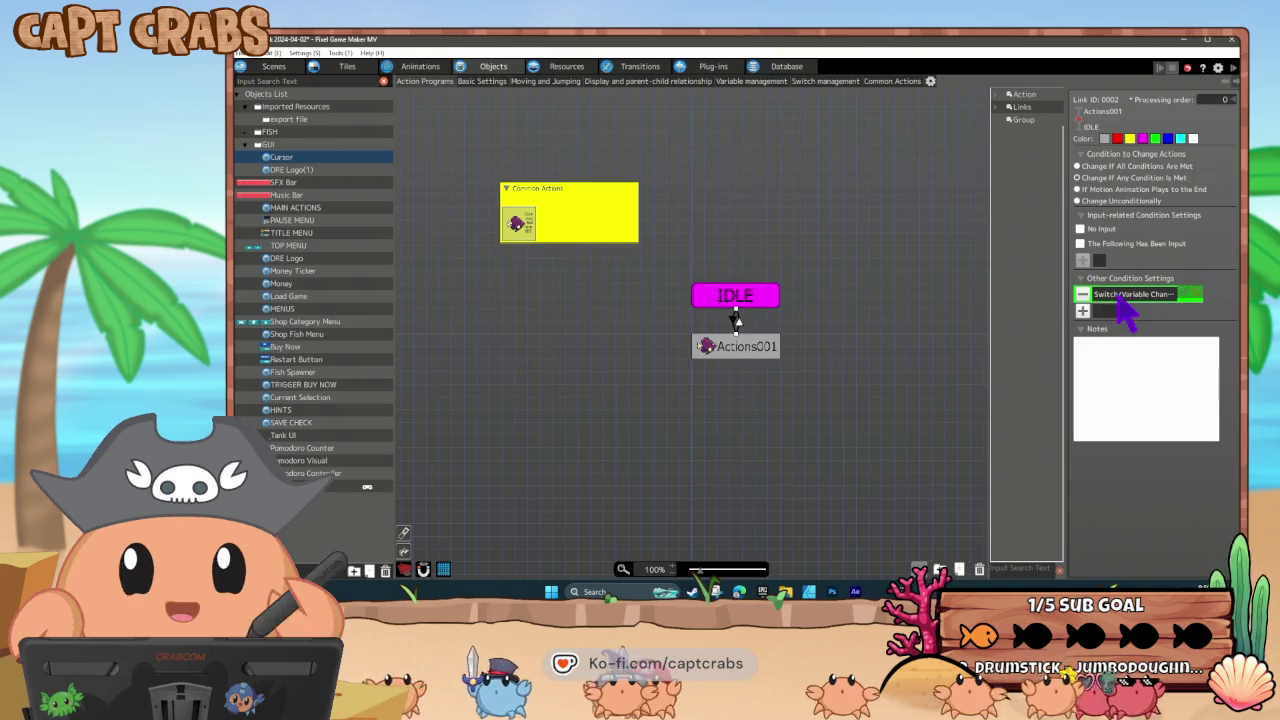
{"action": "double_click", "coordinate": [1125, 296]}
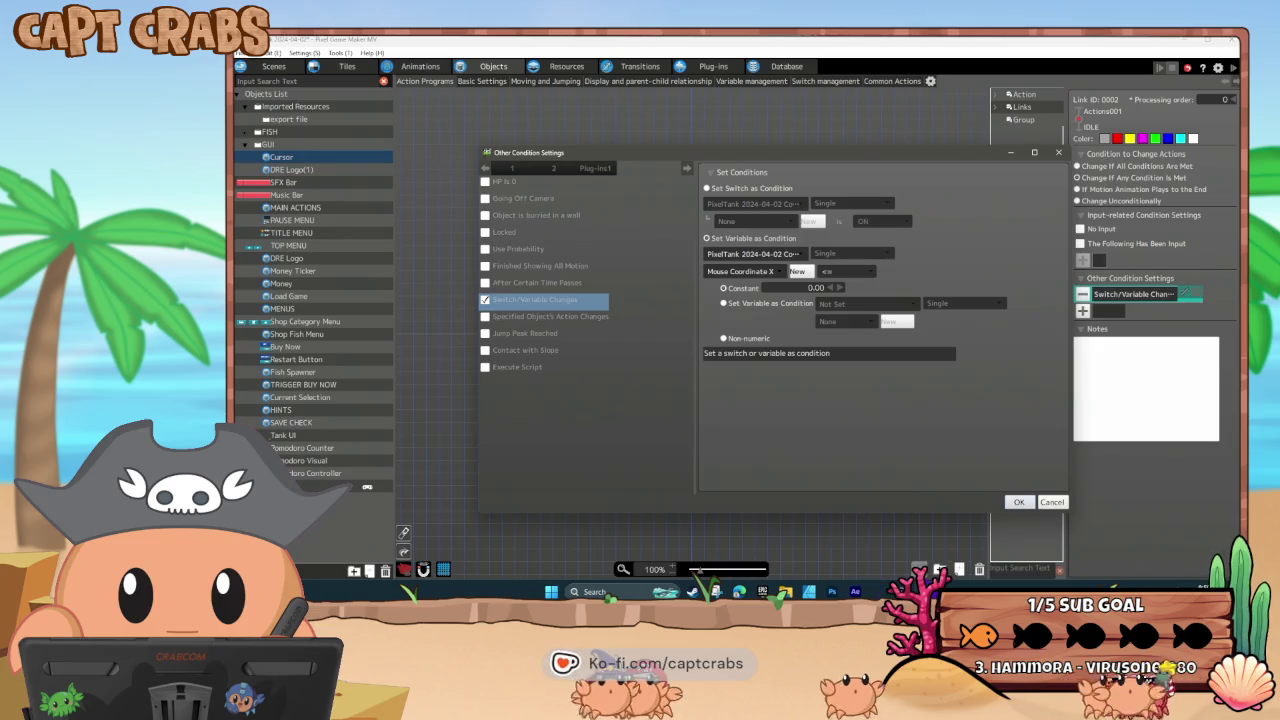
{"action": "key", "text": "alt+Tab"}
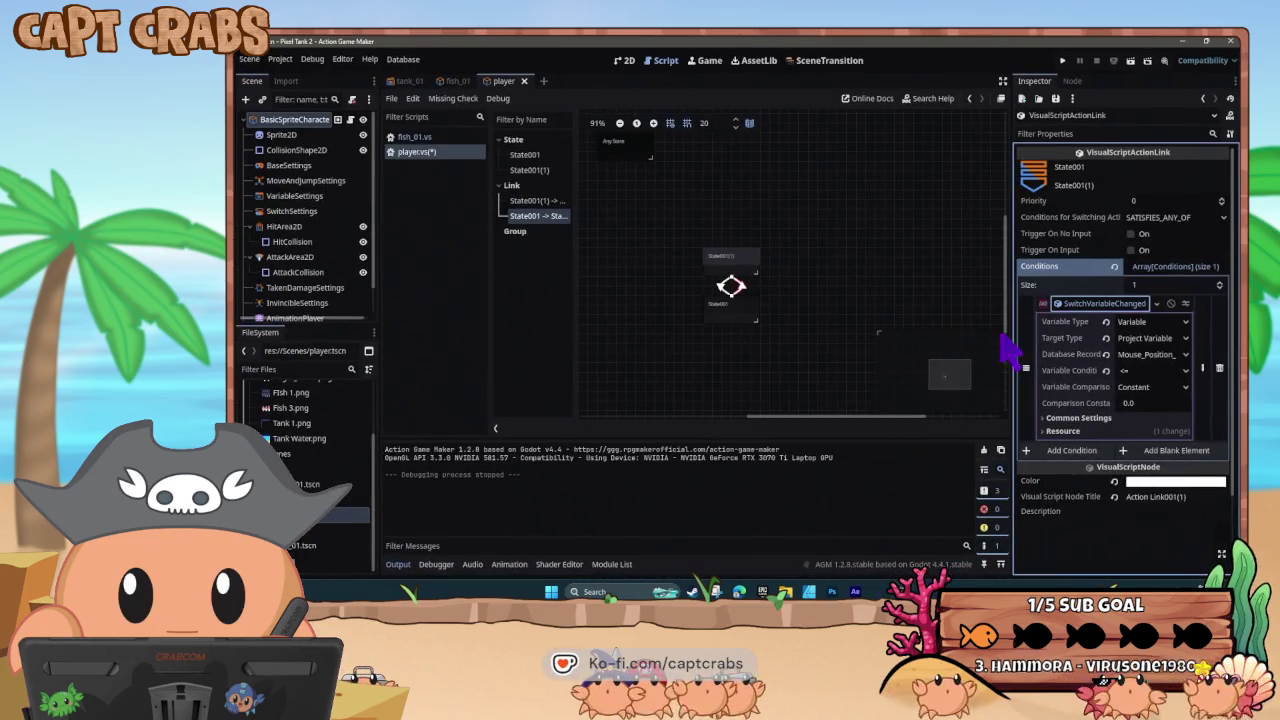
- Check which database record the State001(1)→State001 link condition uses, leaving it unchanged
{"action": "left_click", "coordinate": [1168, 360]}
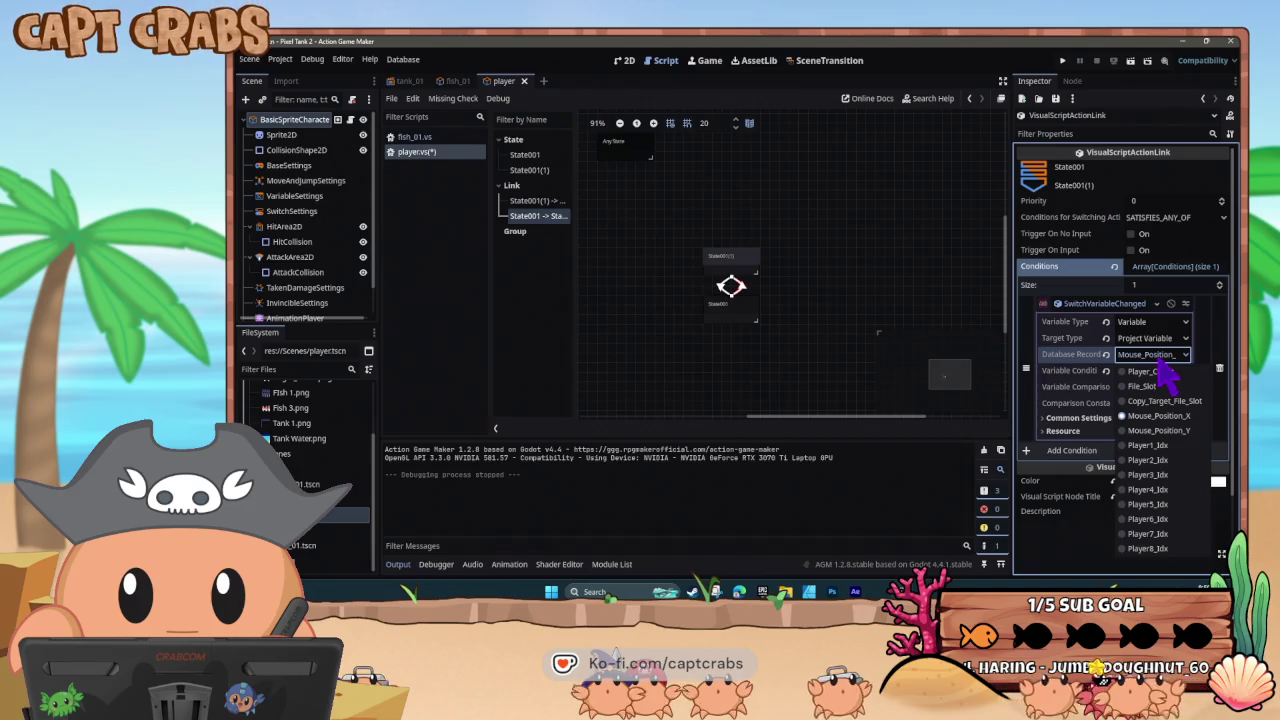
{"action": "left_click", "coordinate": [1160, 357]}
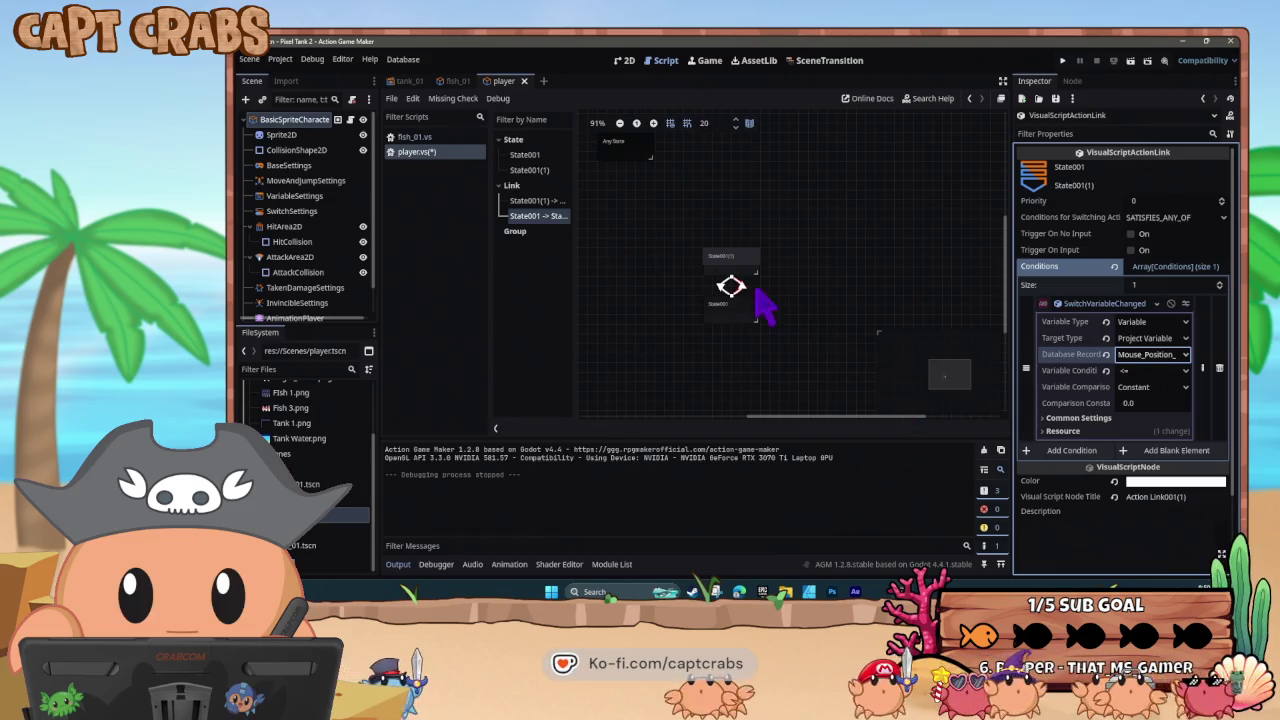
{"action": "left_click", "coordinate": [721, 289]}
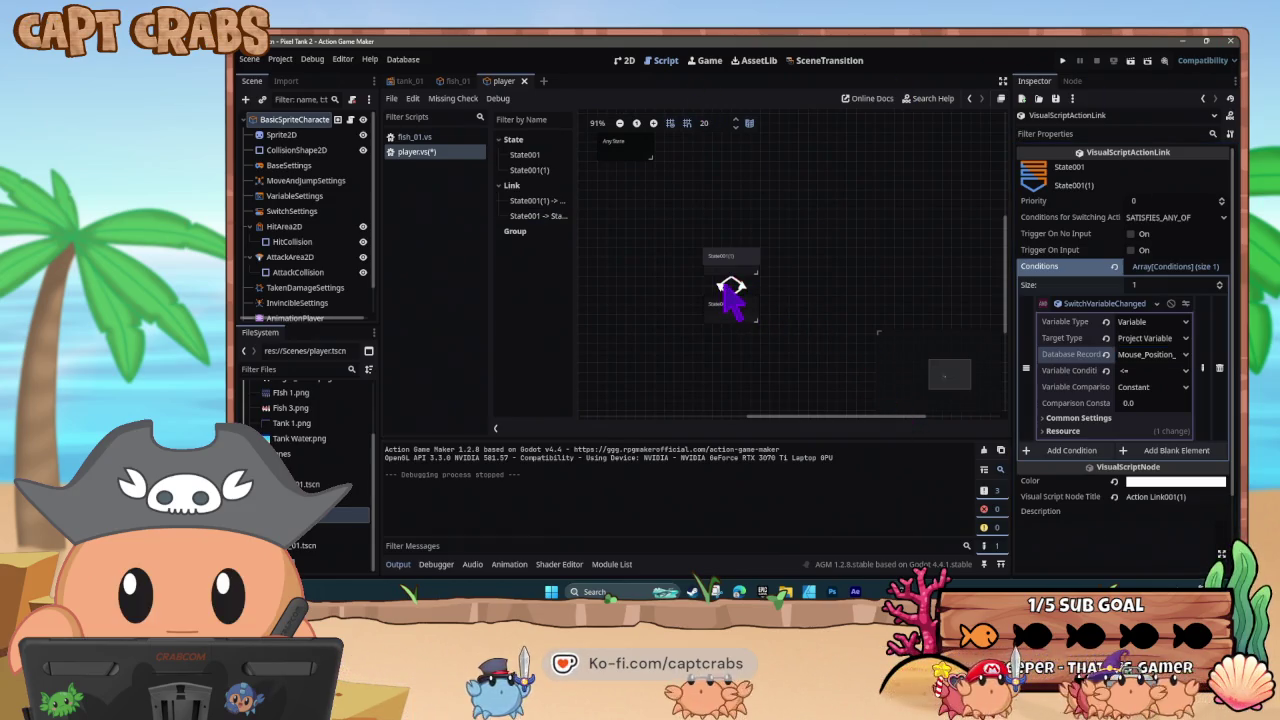
{"action": "left_click", "coordinate": [731, 292]}
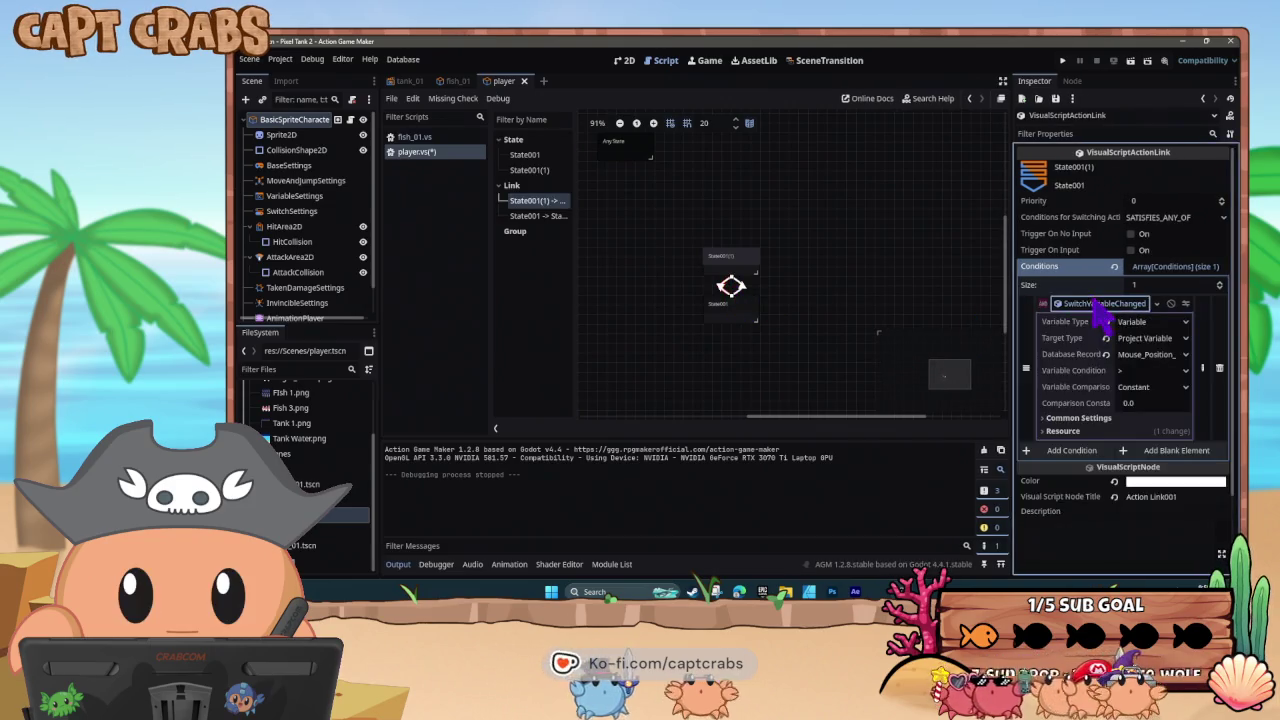
{"action": "left_click", "coordinate": [1155, 355]}
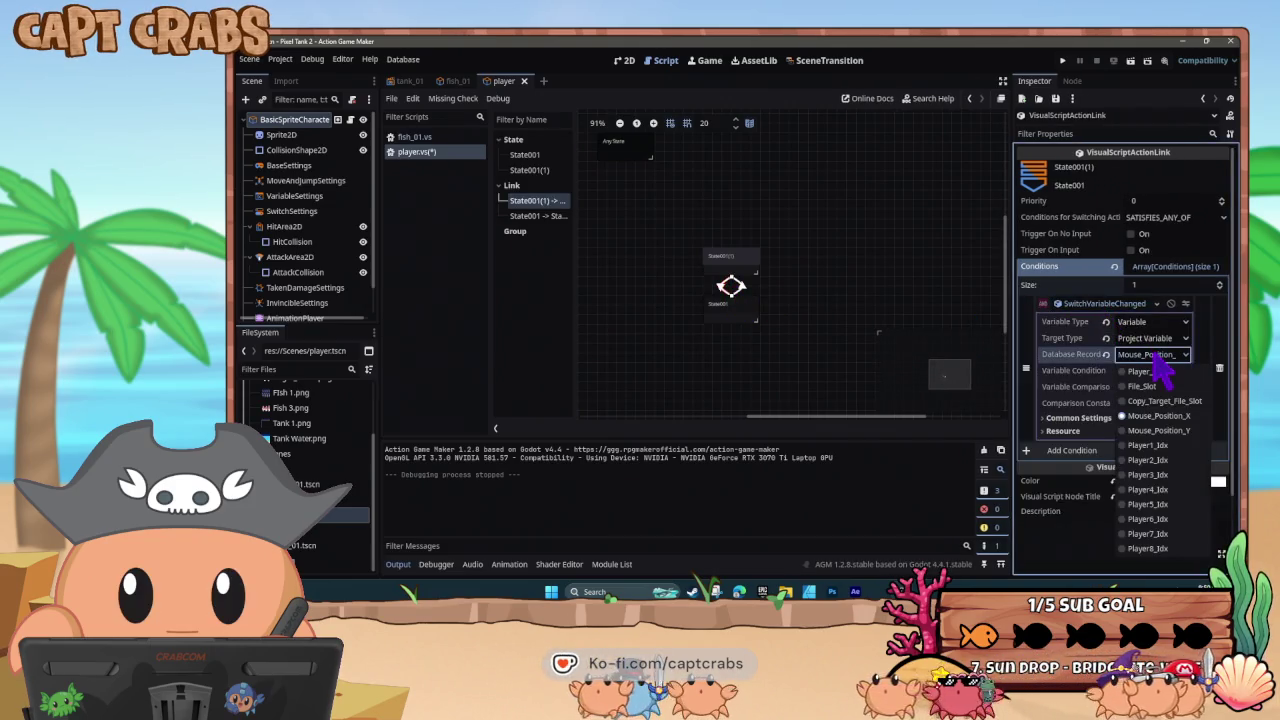
{"action": "left_click", "coordinate": [1154, 355]}
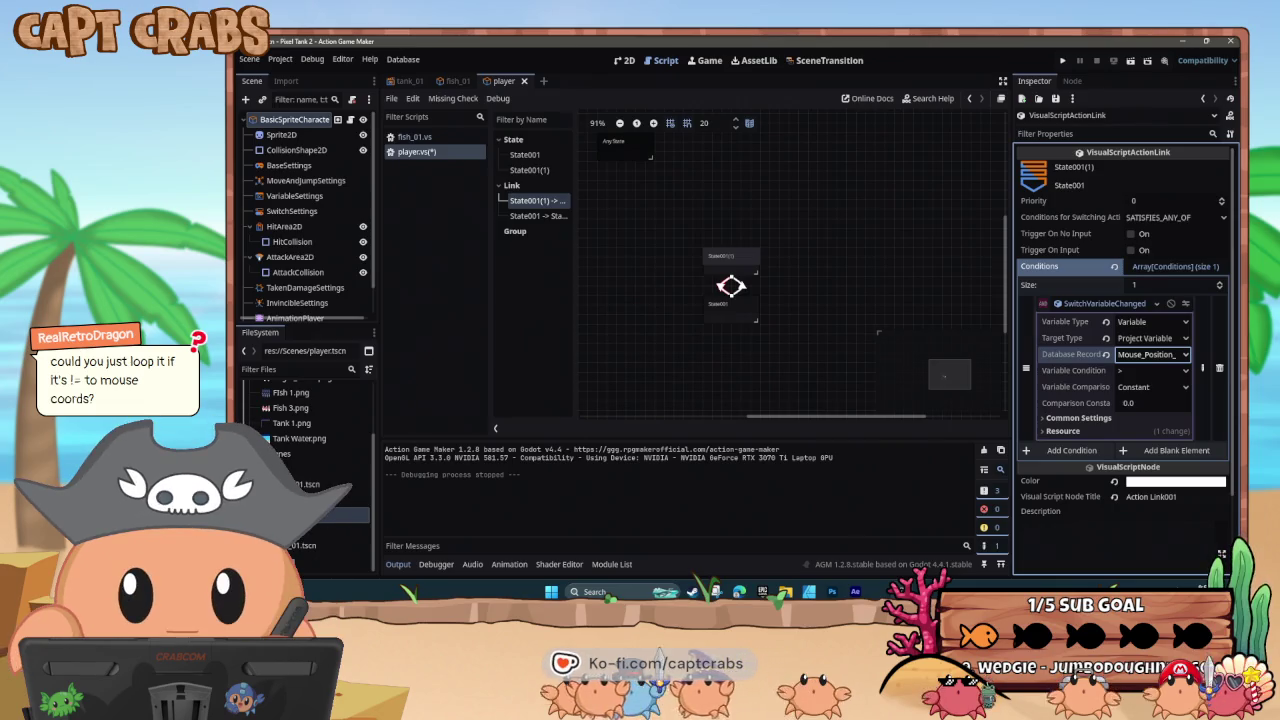
- Compare with the link's condition in Pixel Game Maker MV, confirm it, and return to Action Game Maker
{"action": "key", "text": "alt+Tab"}
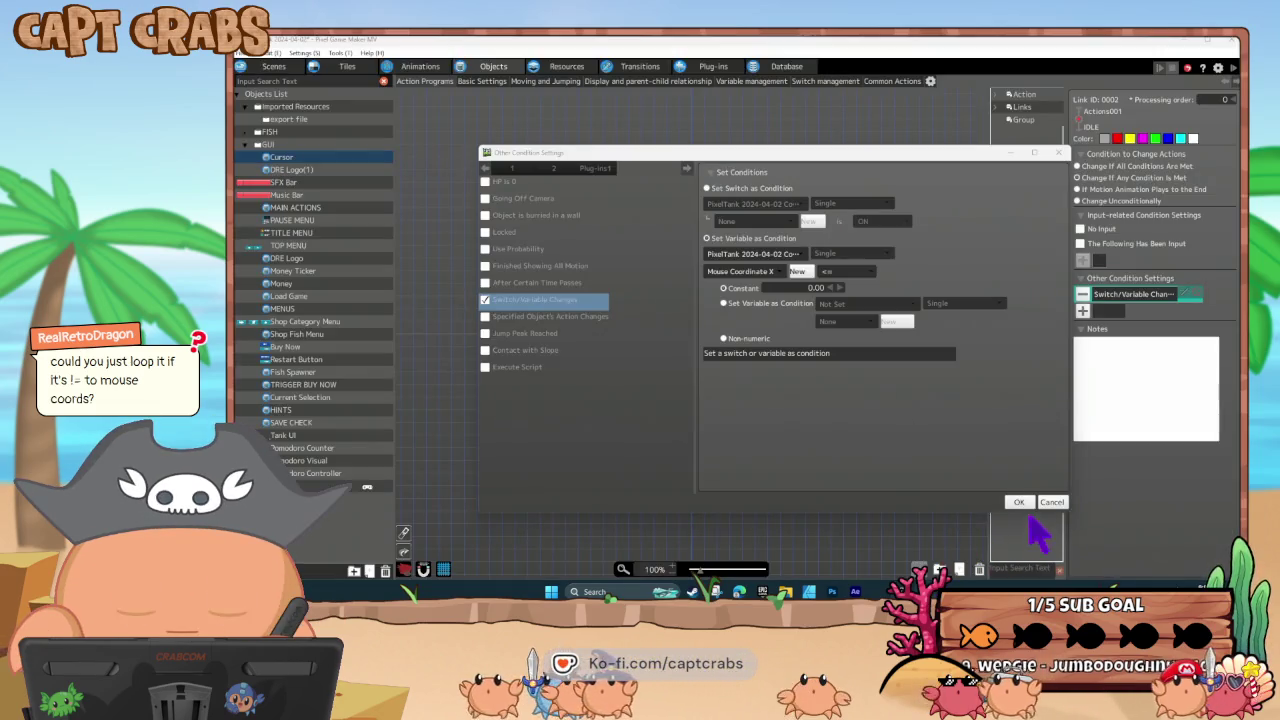
{"action": "left_click", "coordinate": [1027, 502]}
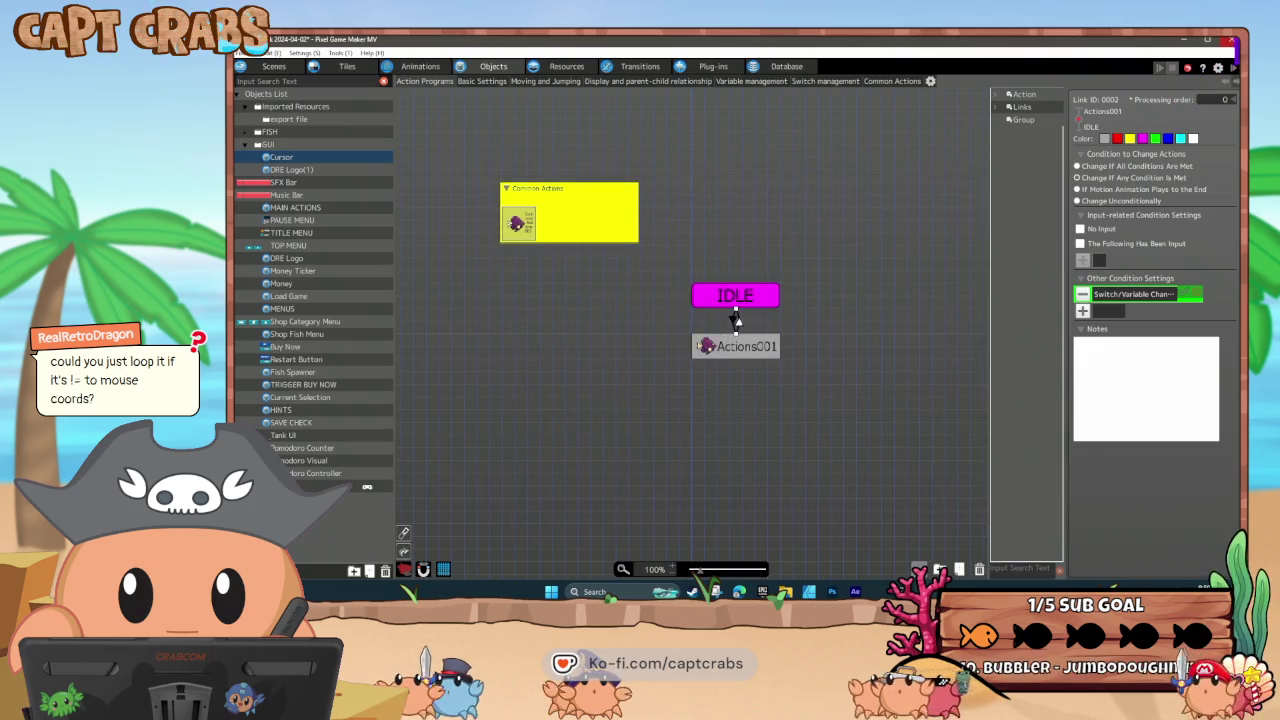
{"action": "double_click", "coordinate": [735, 318]}
{"action": "left_click", "coordinate": [772, 366]}
{"action": "key", "text": "alt+Tab"}
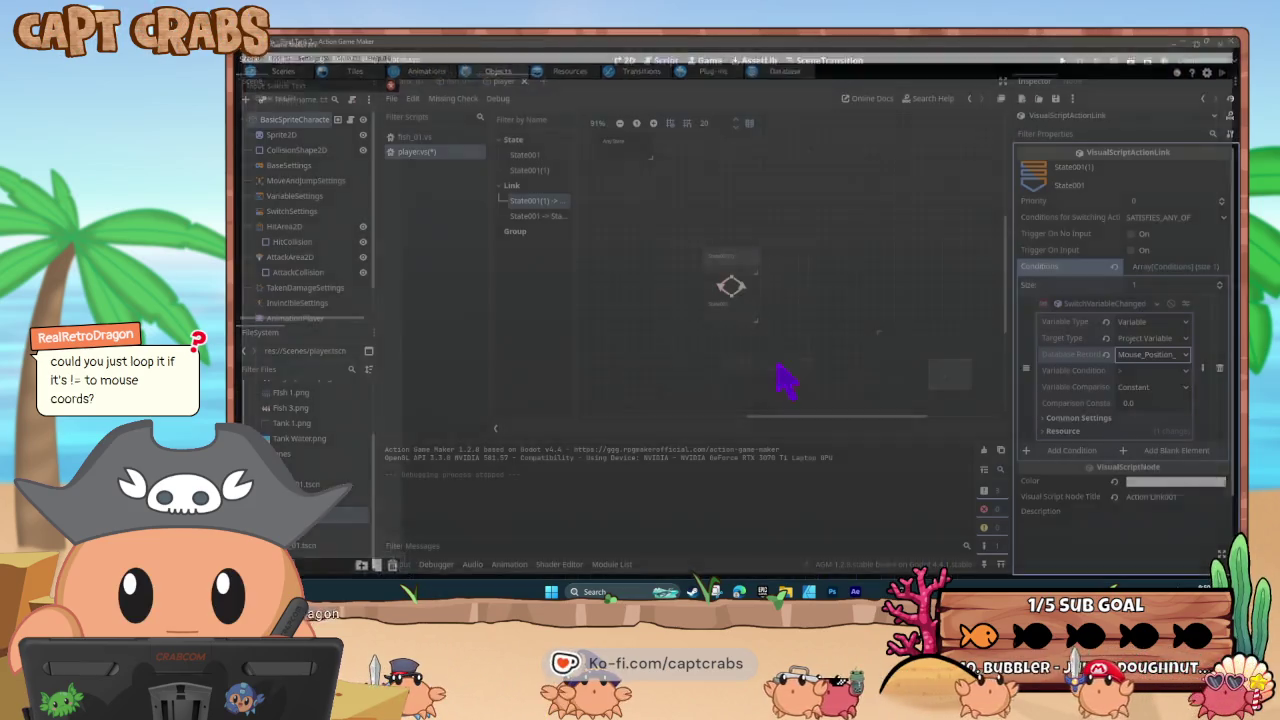
- Set the State001→State001(1) condition to != Other Variable, Myself, position_x
{"action": "left_click", "coordinate": [740, 285]}
{"action": "left_click", "coordinate": [1095, 305]}
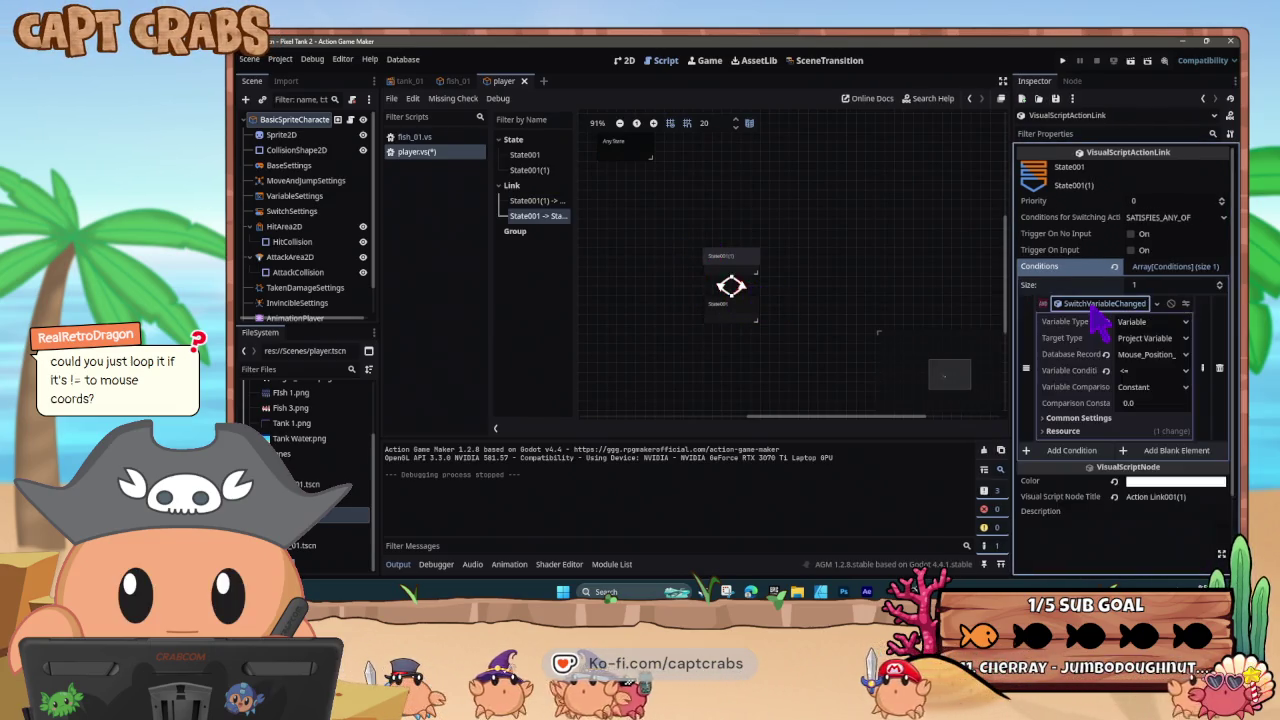
{"action": "left_click", "coordinate": [1152, 371]}
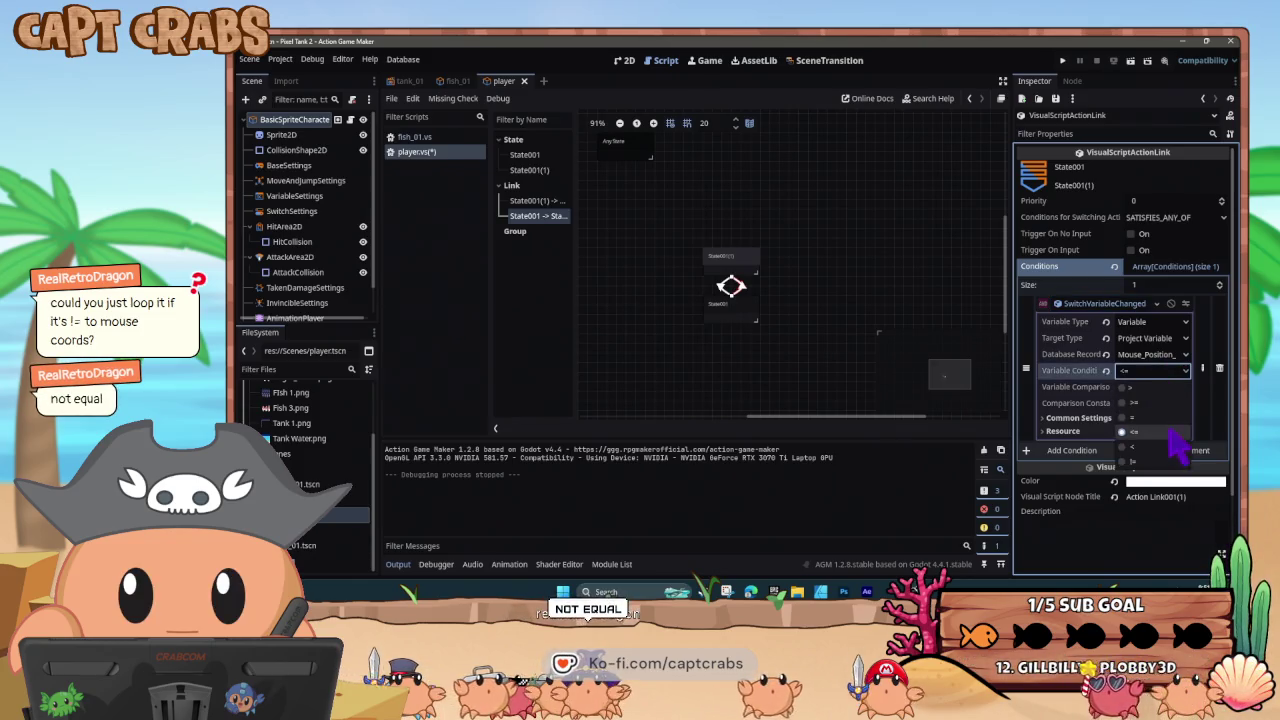
{"action": "left_click", "coordinate": [1158, 462]}
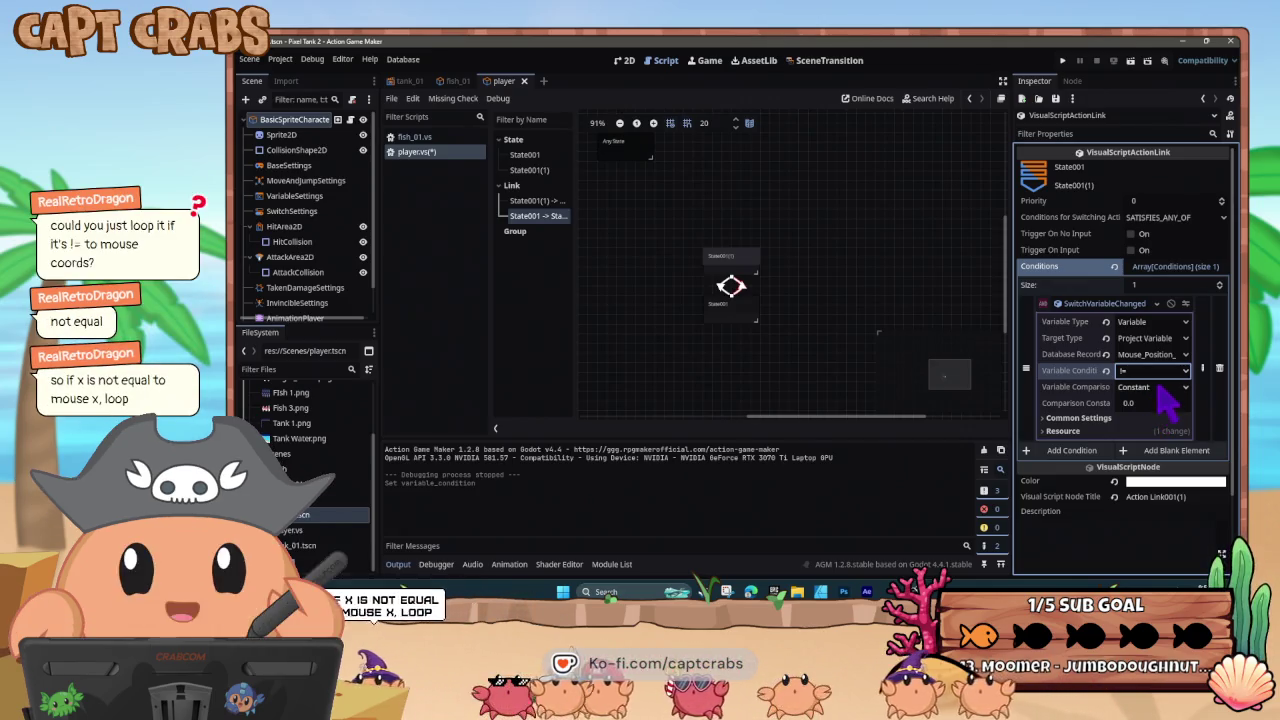
{"action": "left_click", "coordinate": [1150, 387]}
{"action": "left_click", "coordinate": [1160, 419]}
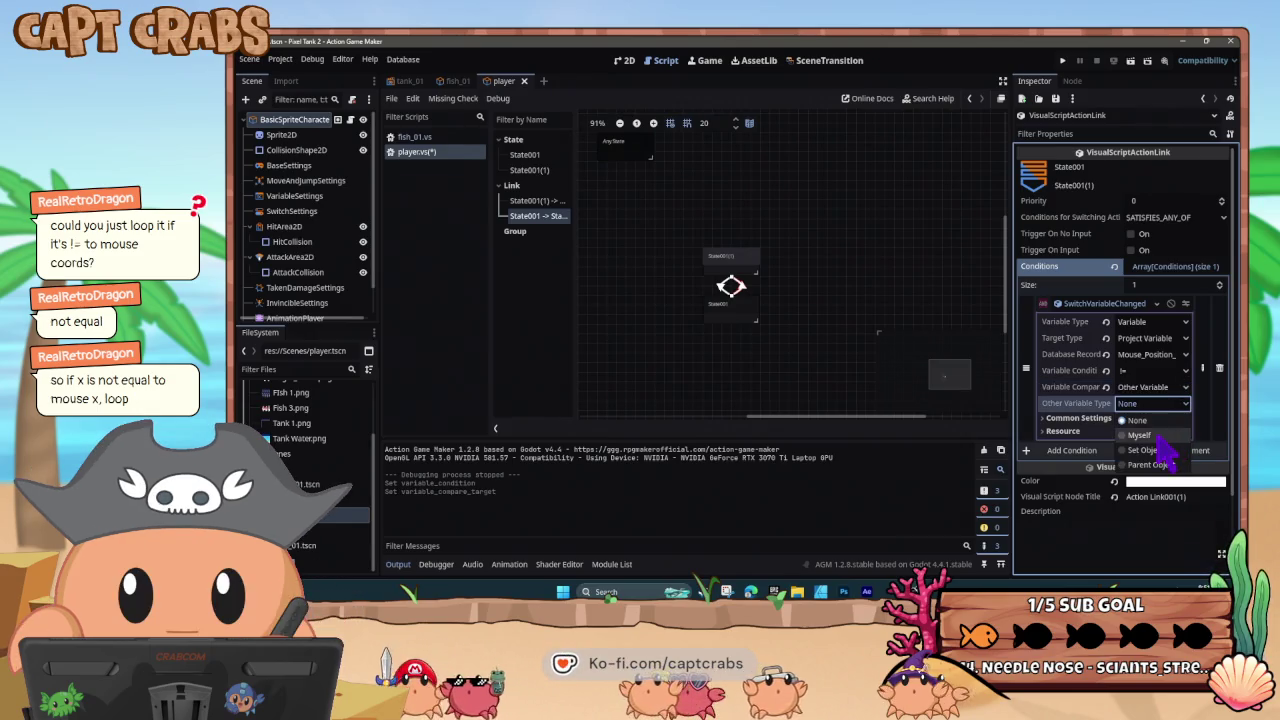
{"action": "left_click", "coordinate": [1157, 436]}
{"action": "left_click", "coordinate": [1155, 420]}
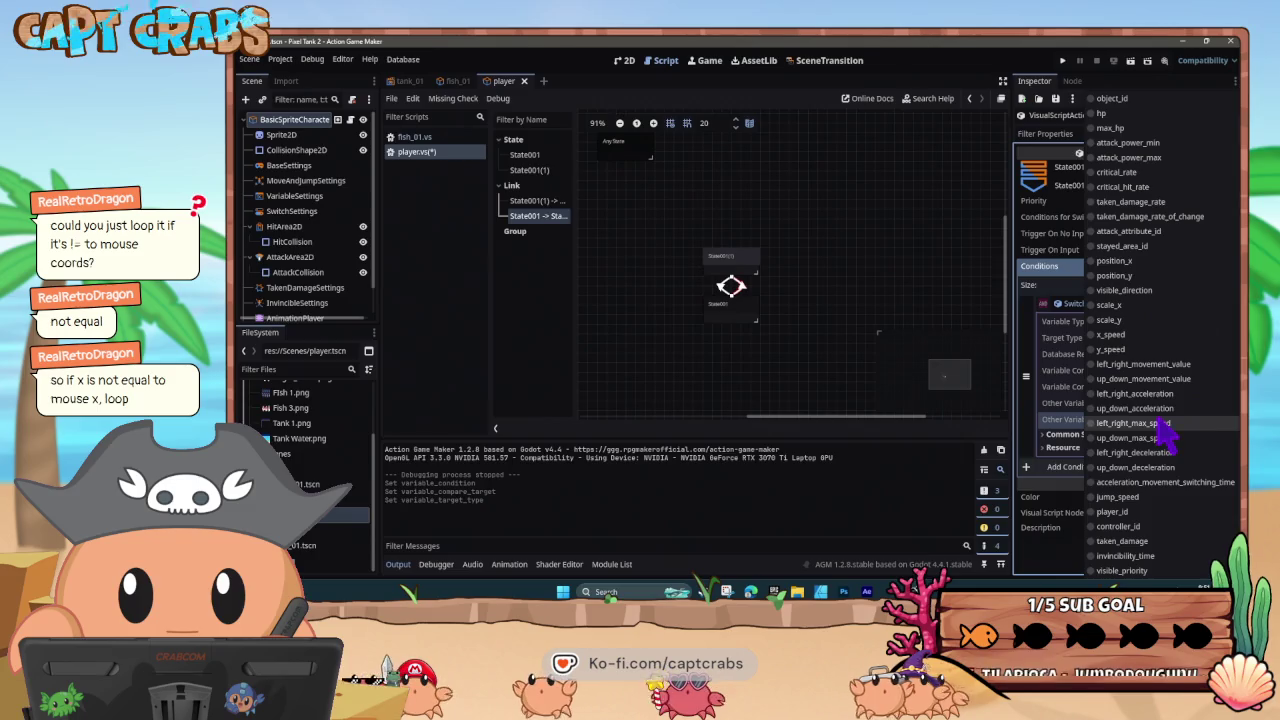
{"action": "left_click", "coordinate": [1115, 261]}
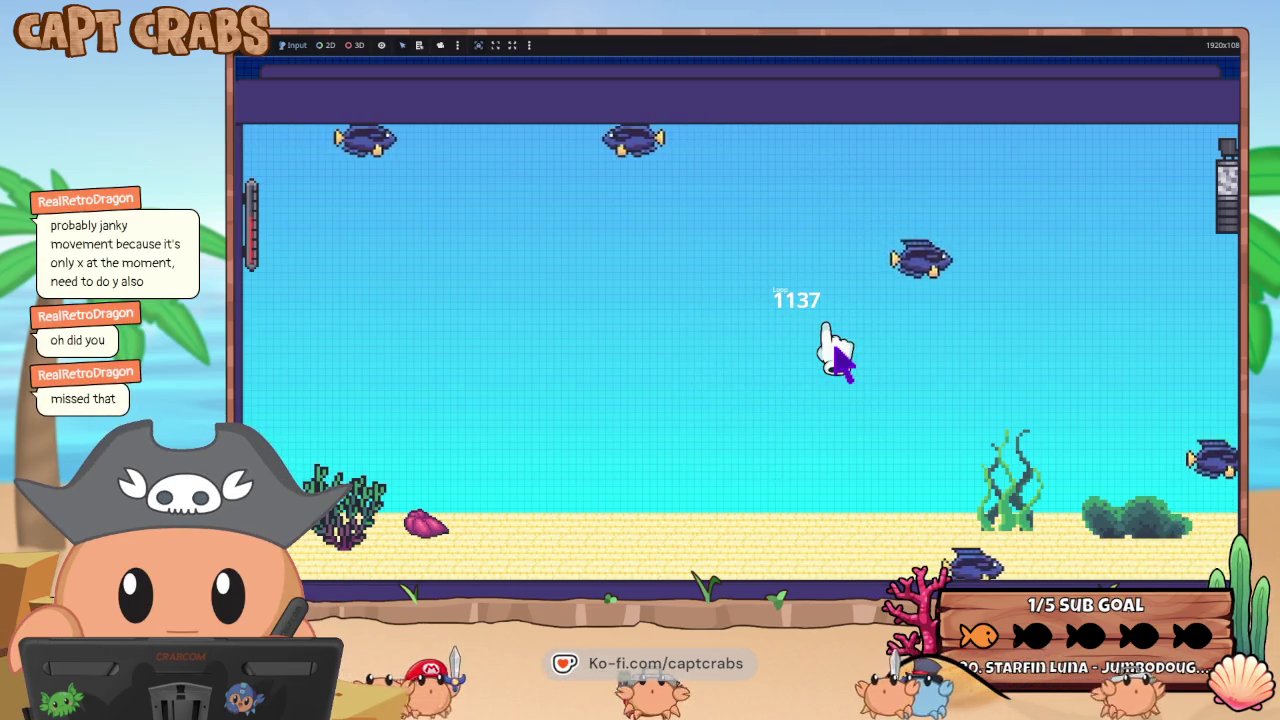
- Bring up the Start menu to get back to the editor after testing the game
{"action": "key", "text": "super"}
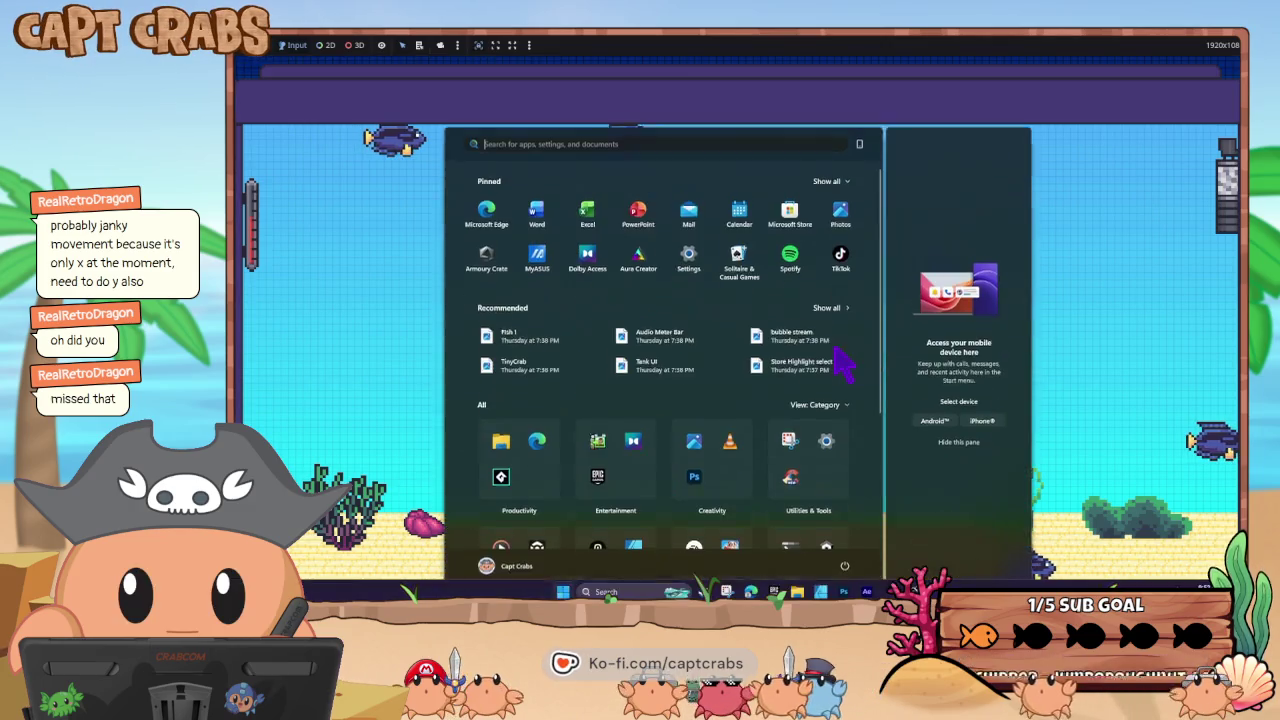
- Back in the editor, review State001's property-change actions assigning mouse X to position_x
{"action": "mouse_move", "coordinate": [880, 592]}
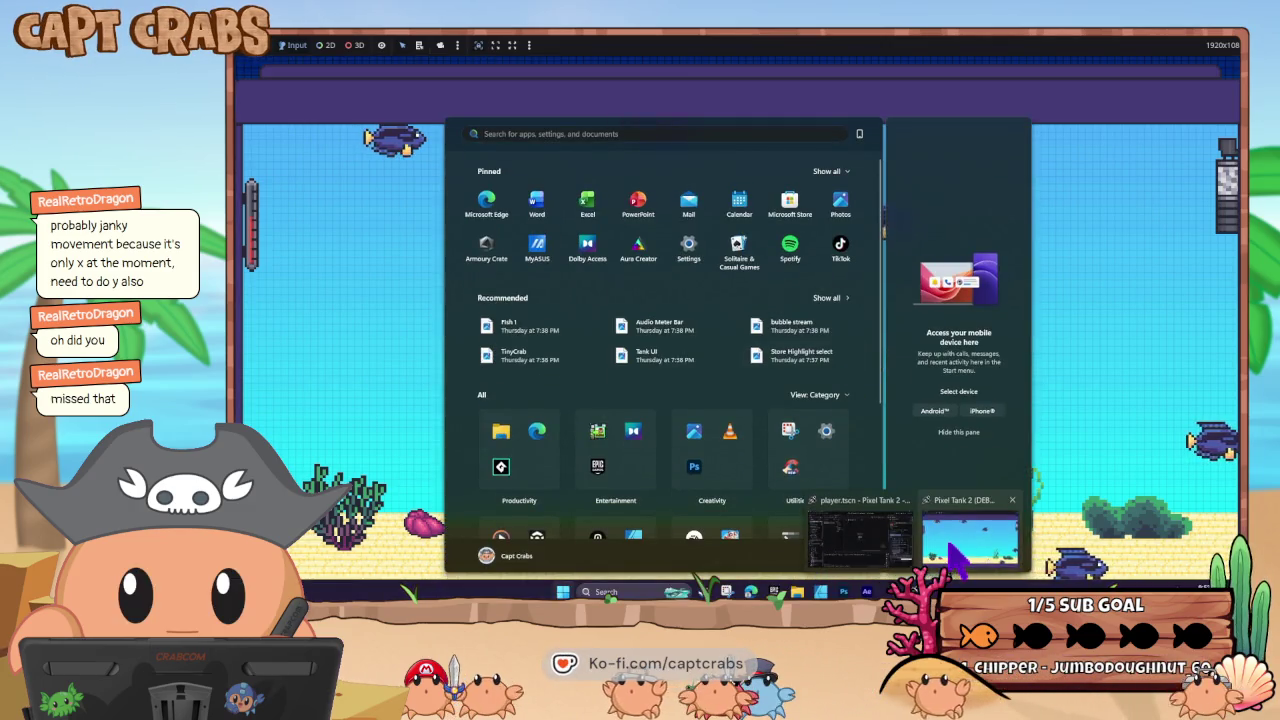
{"action": "left_click", "coordinate": [870, 530]}
{"action": "left_click", "coordinate": [752, 314]}
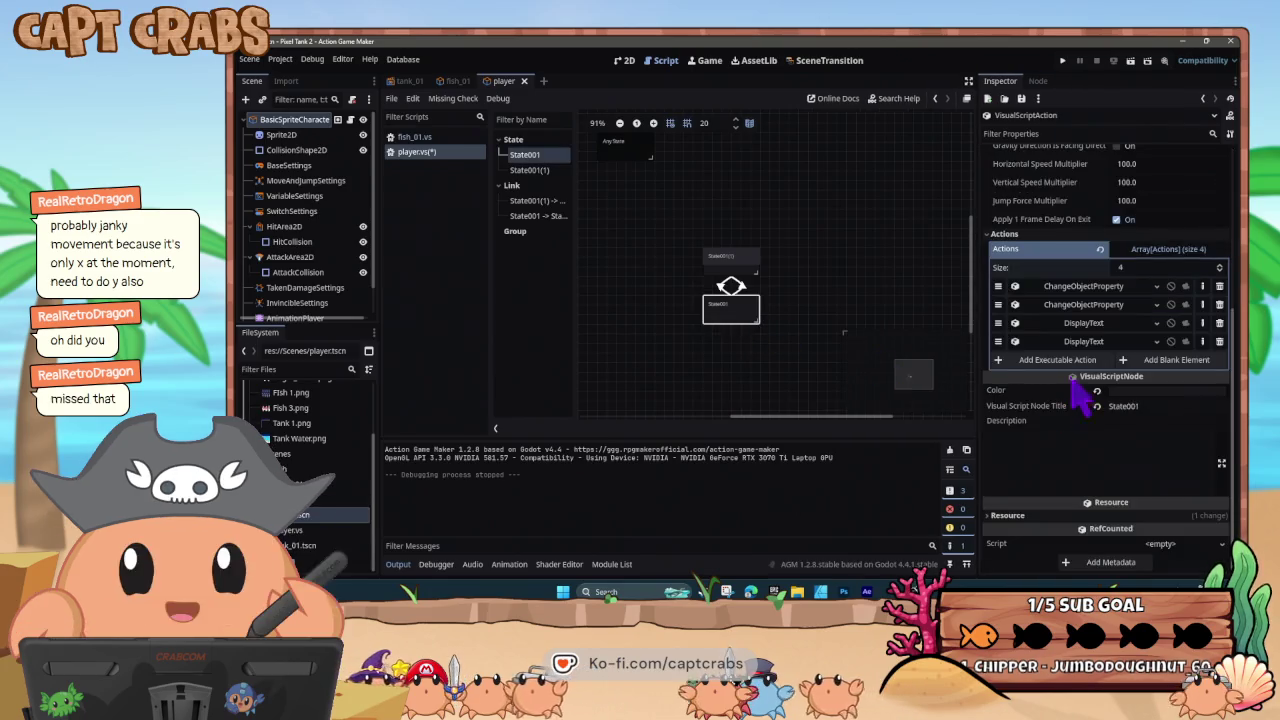
{"action": "left_click", "coordinate": [1081, 303]}
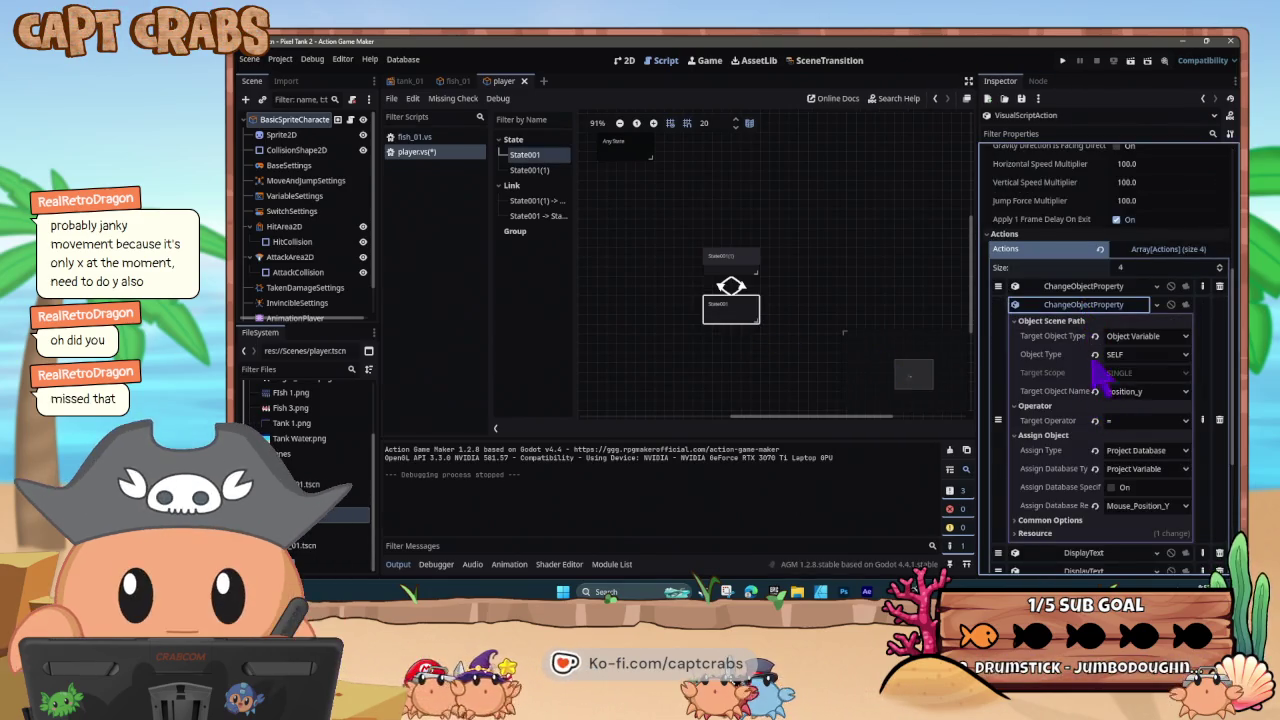
{"action": "left_click", "coordinate": [1083, 304]}
{"action": "left_click", "coordinate": [1083, 287]}
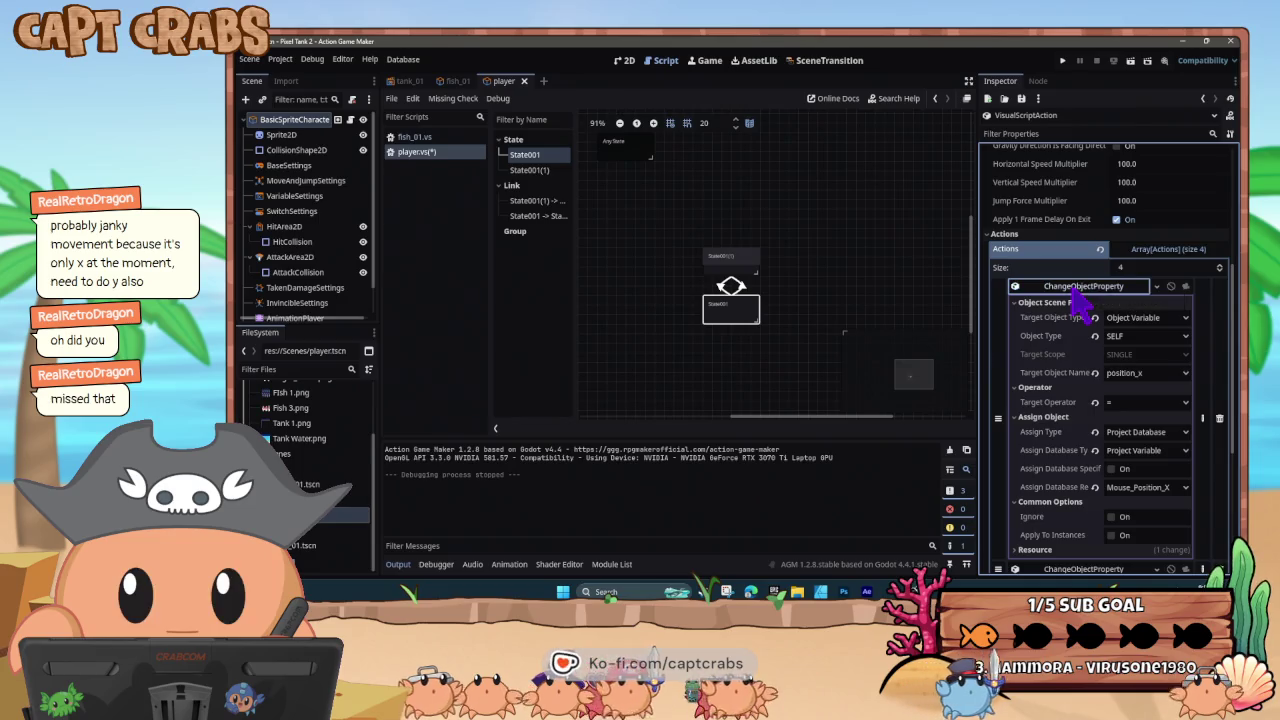
{"action": "left_click", "coordinate": [1074, 288]}
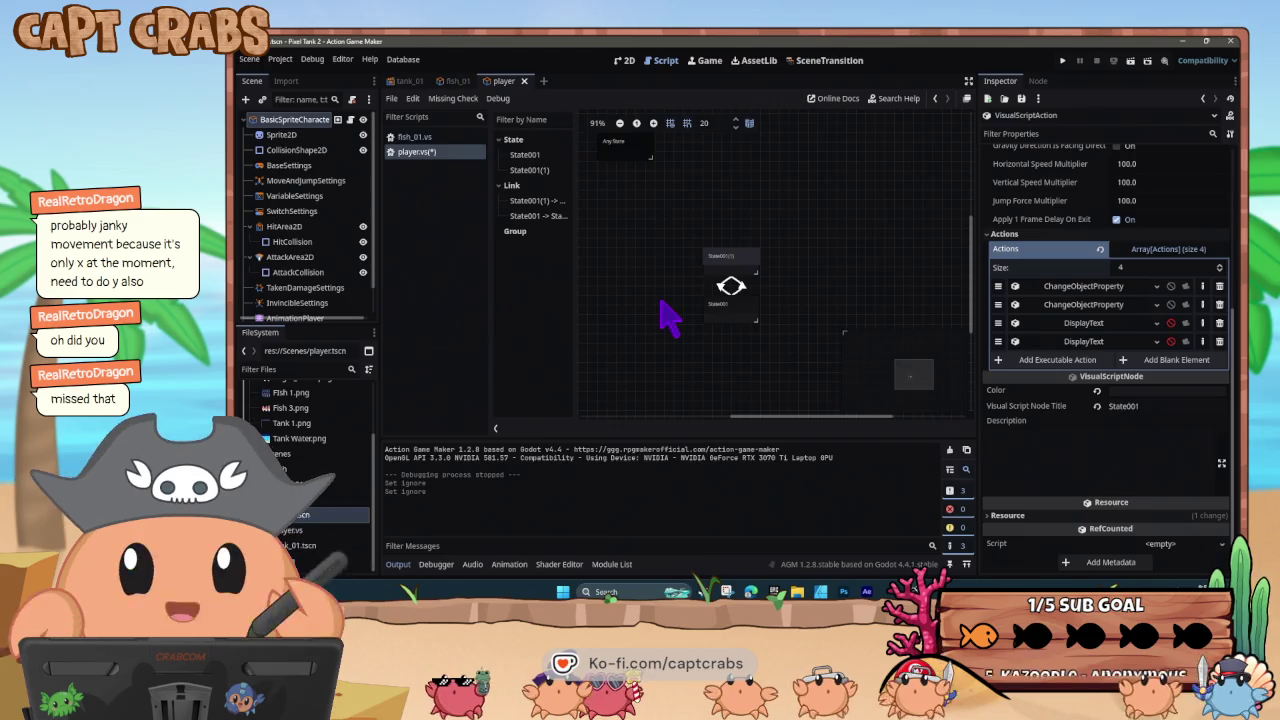
- Run the game with F5 and drag the glove cursor from the sand up through the water, leading a fish
{"action": "key", "text": "F5"}
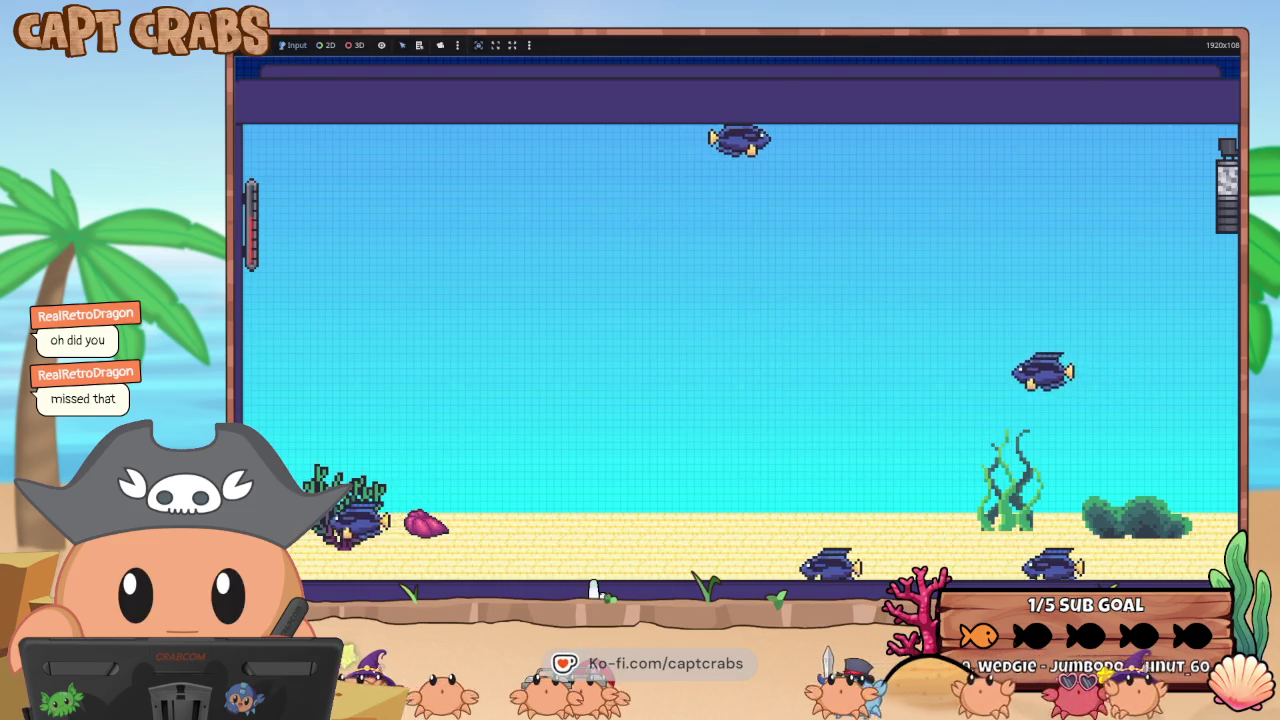
{"action": "left_click_drag", "start_coordinate": [578, 512], "coordinate": [740, 325]}
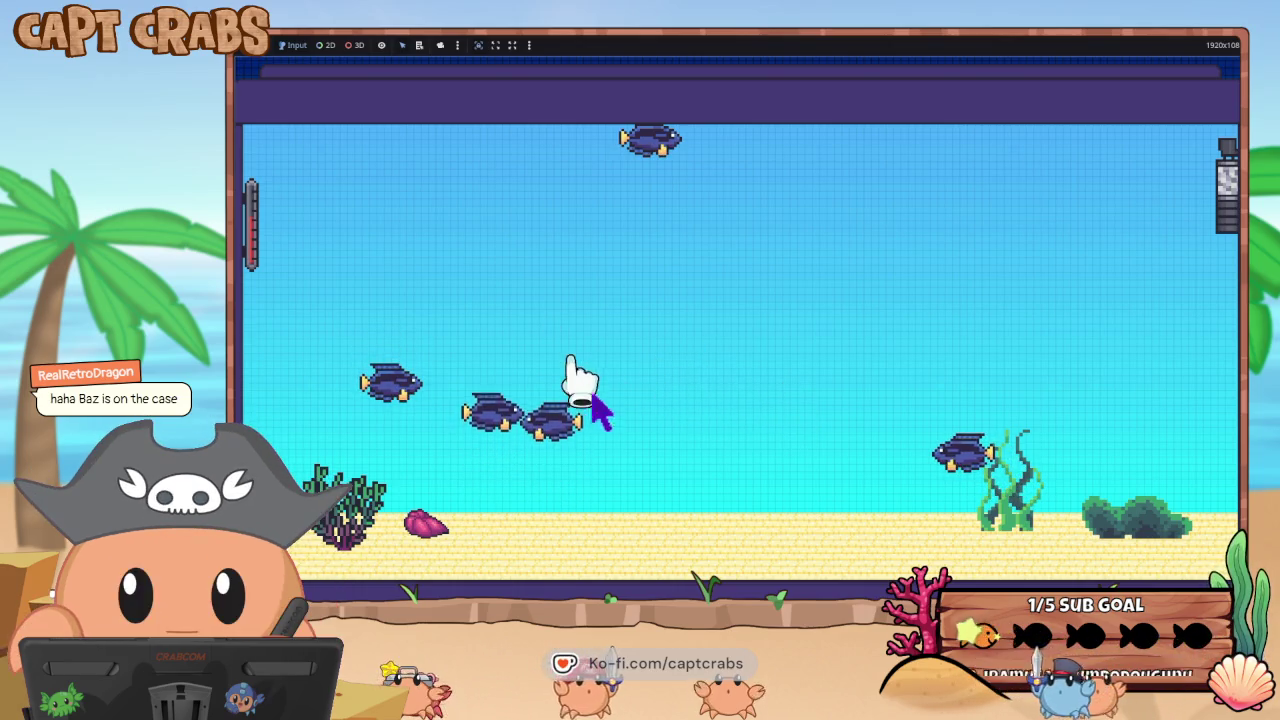
{"action": "mouse_move", "coordinate": [552, 440]}
{"action": "left_mouse_down"}
{"action": "mouse_move", "coordinate": [571, 434]}
{"action": "mouse_move", "coordinate": [611, 334]}
{"action": "mouse_move", "coordinate": [658, 285]}
{"action": "mouse_move", "coordinate": [783, 274]}
{"action": "mouse_move", "coordinate": [877, 357]}
{"action": "mouse_move", "coordinate": [725, 428]}
{"action": "mouse_move", "coordinate": [738, 378]}
{"action": "mouse_move", "coordinate": [719, 412]}
{"action": "mouse_move", "coordinate": [761, 412]}
{"action": "mouse_move", "coordinate": [676, 406]}
{"action": "mouse_move", "coordinate": [971, 403]}
{"action": "mouse_move", "coordinate": [920, 400]}
{"action": "mouse_move", "coordinate": [952, 378]}
{"action": "left_mouse_up"}
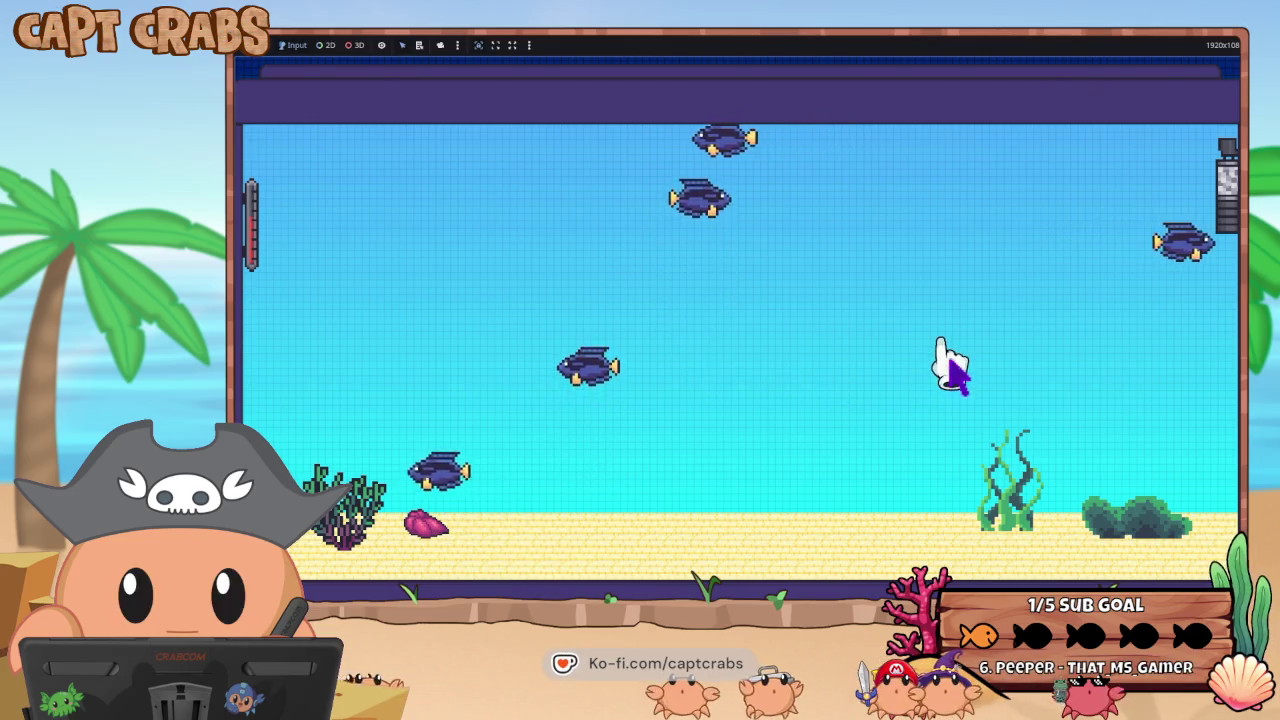
{"action": "key", "text": "super"}
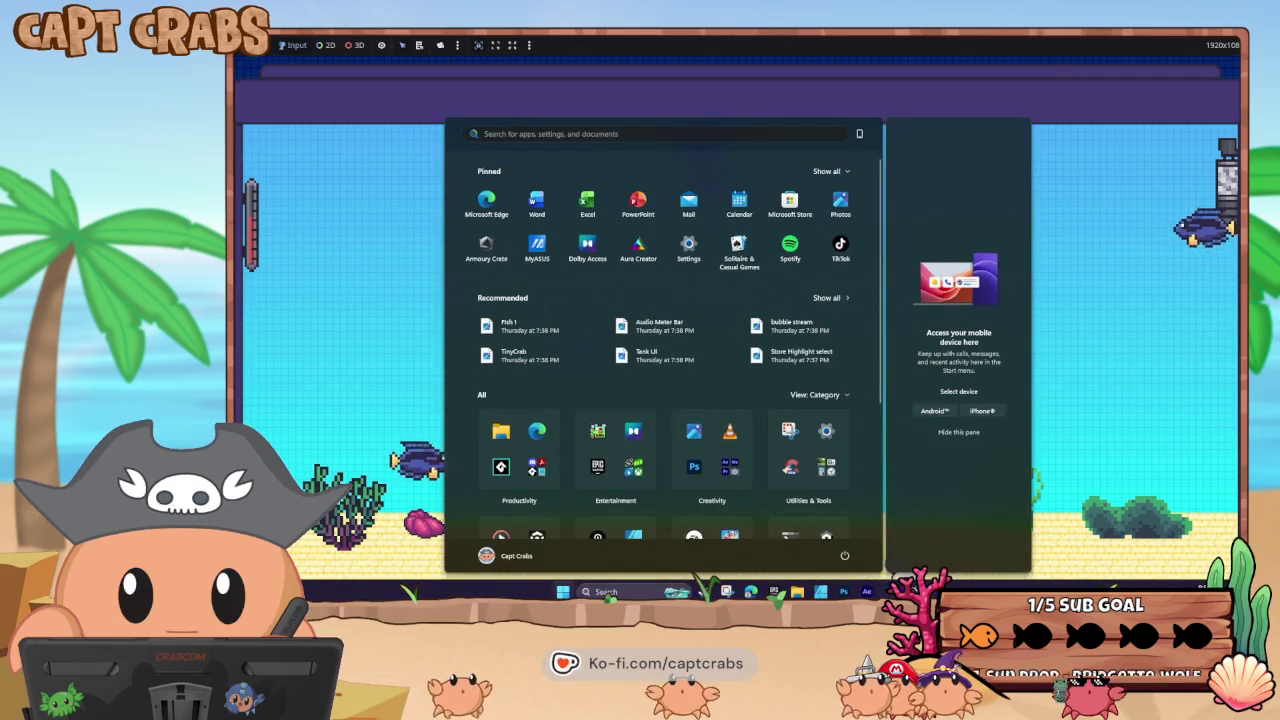
- Return to the editor, view the tank_01 scene in 2D, then go back to the player scene
{"action": "mouse_move", "coordinate": [866, 591]}
{"action": "left_click", "coordinate": [925, 540]}
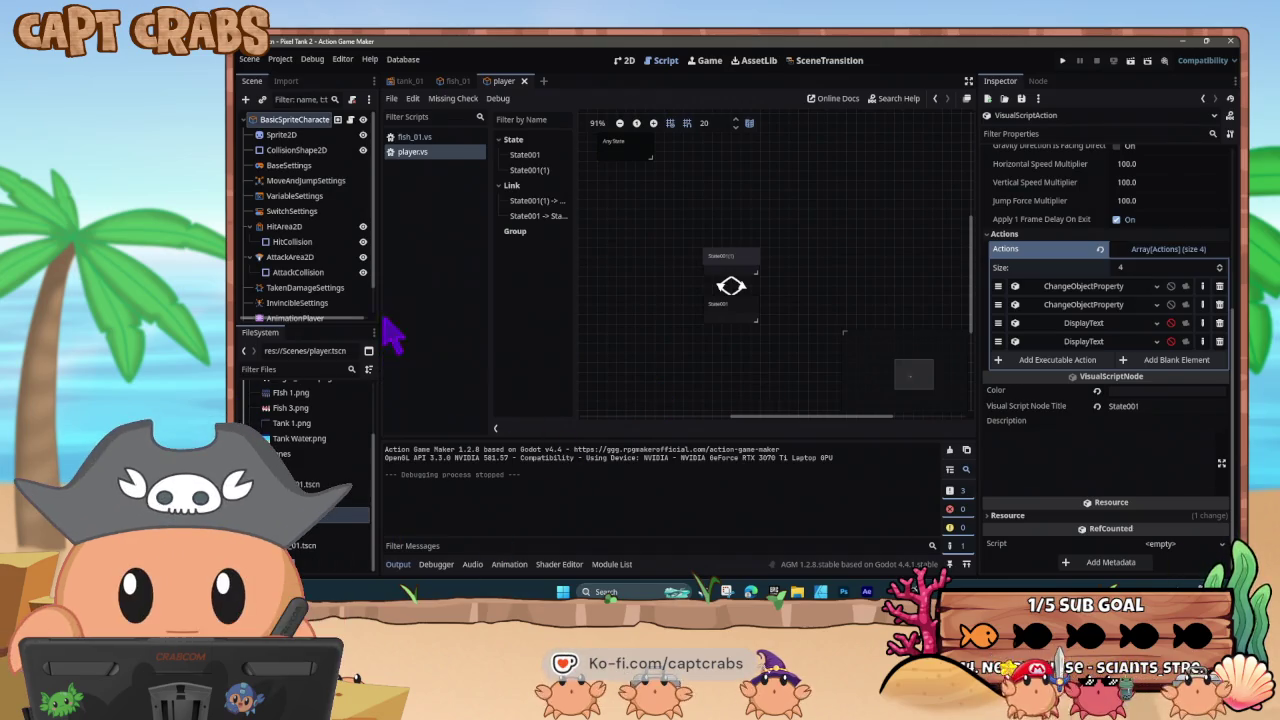
{"action": "left_click", "coordinate": [409, 81]}
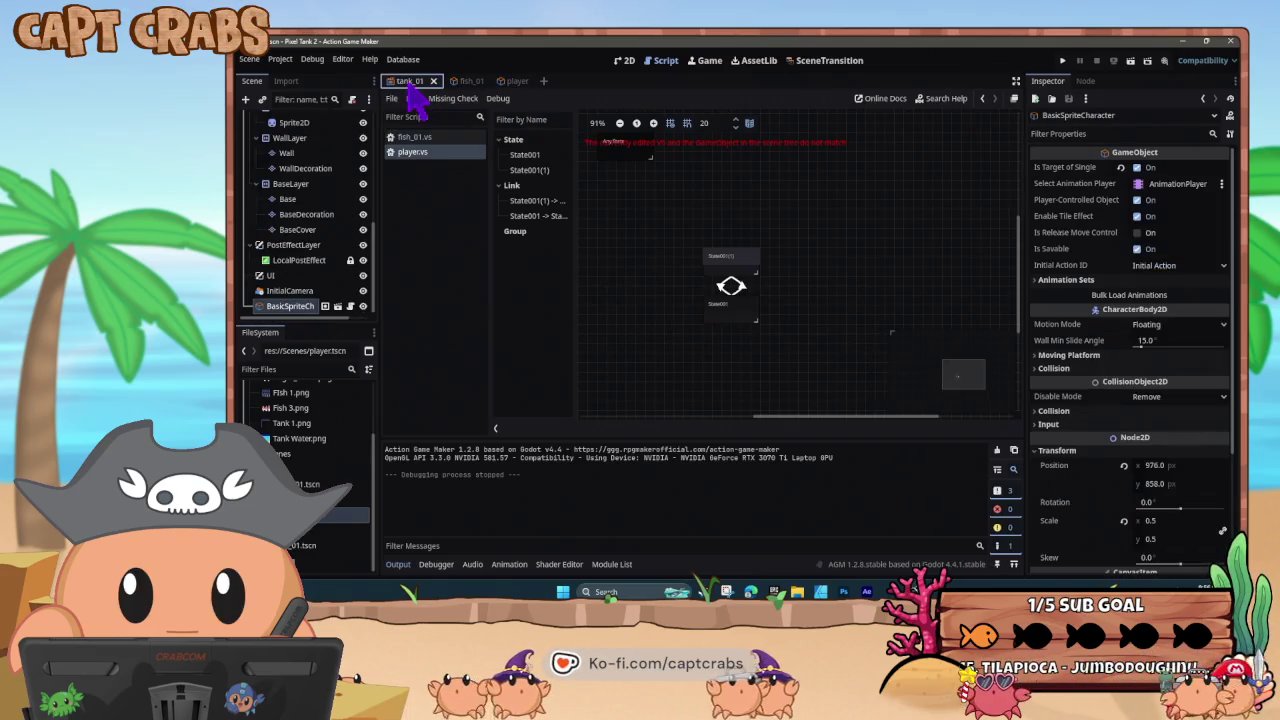
{"action": "left_click", "coordinate": [626, 63]}
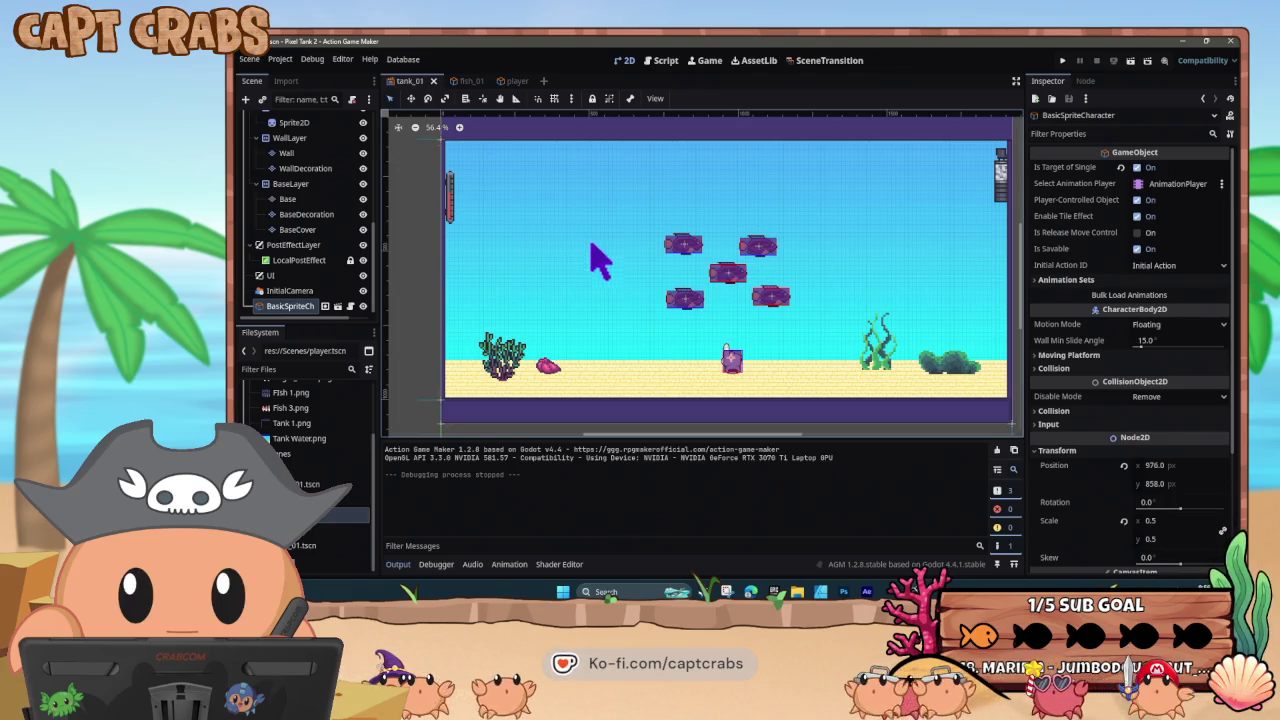
{"action": "left_click", "coordinate": [514, 82]}
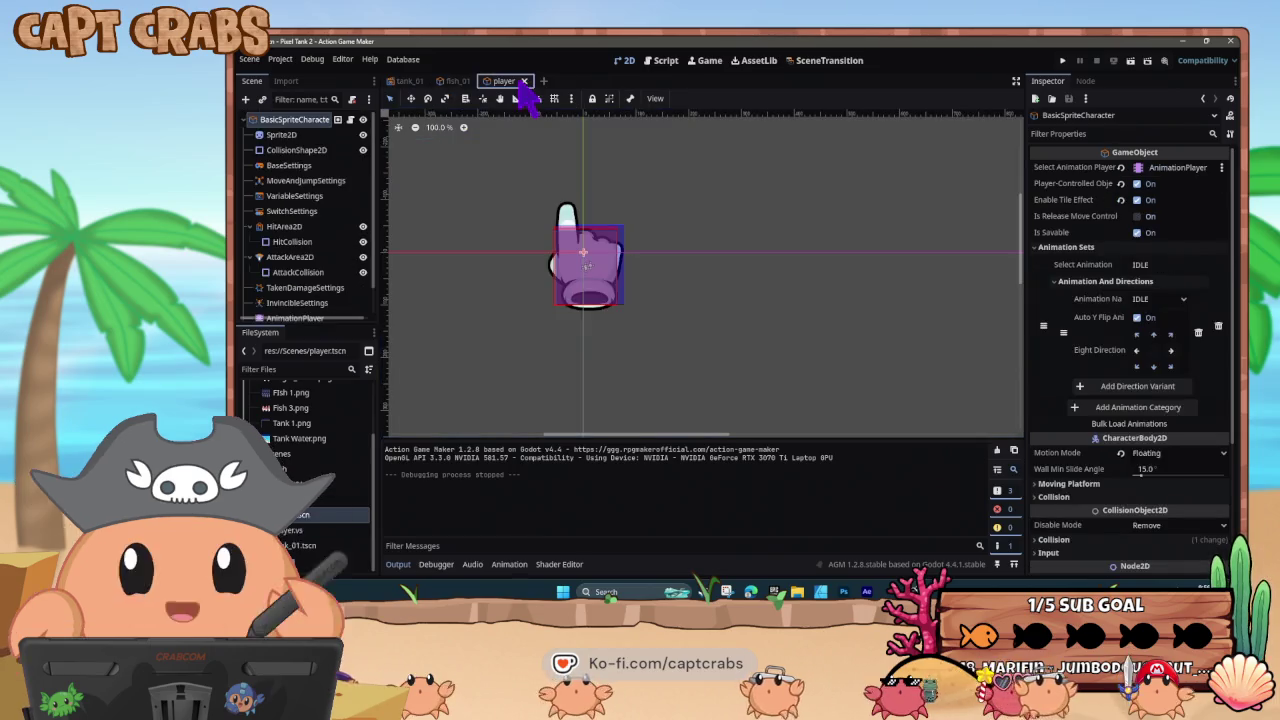
- Hide the player's CollisionShape2D node and save the player scene with Ctrl+S
{"action": "left_click", "coordinate": [318, 150]}
{"action": "left_click", "coordinate": [363, 150]}
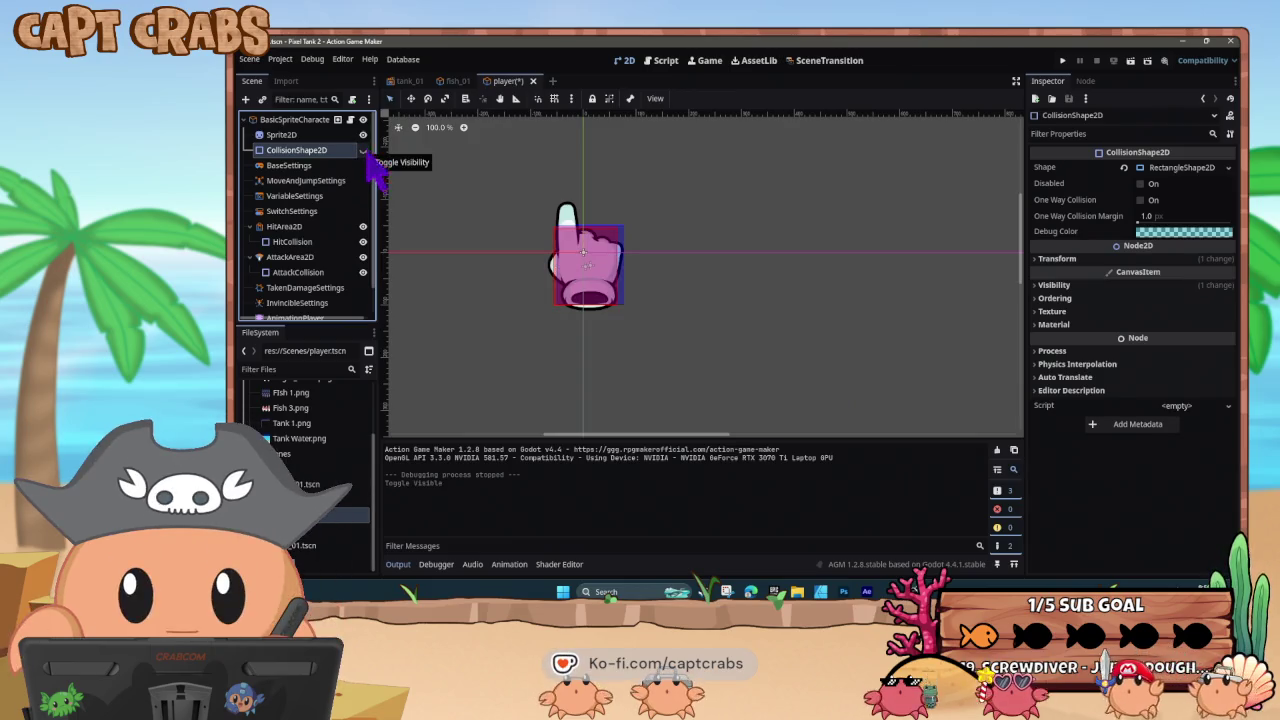
{"action": "key", "text": "ctrl+s"}
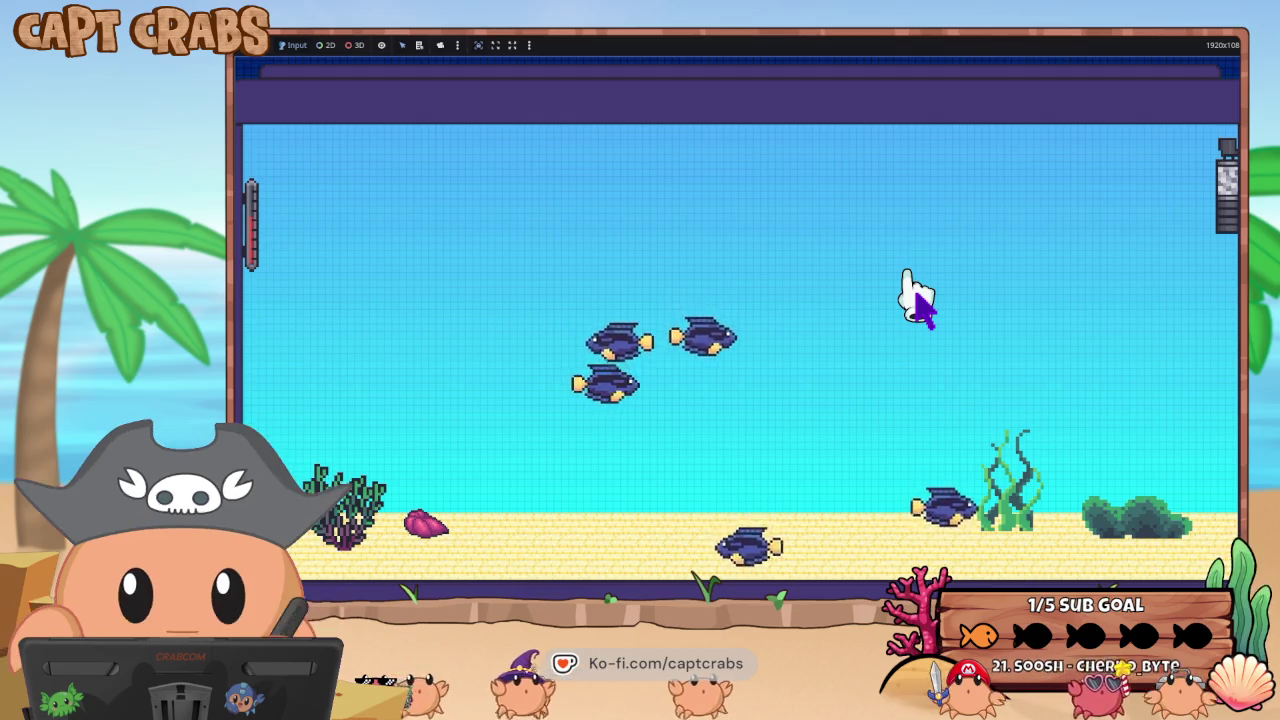
- Bring the Action Game Maker editor back in front of the running game and switch to the tank_01 scene
{"action": "key", "text": "super"}
{"action": "mouse_move", "coordinate": [866, 591]}
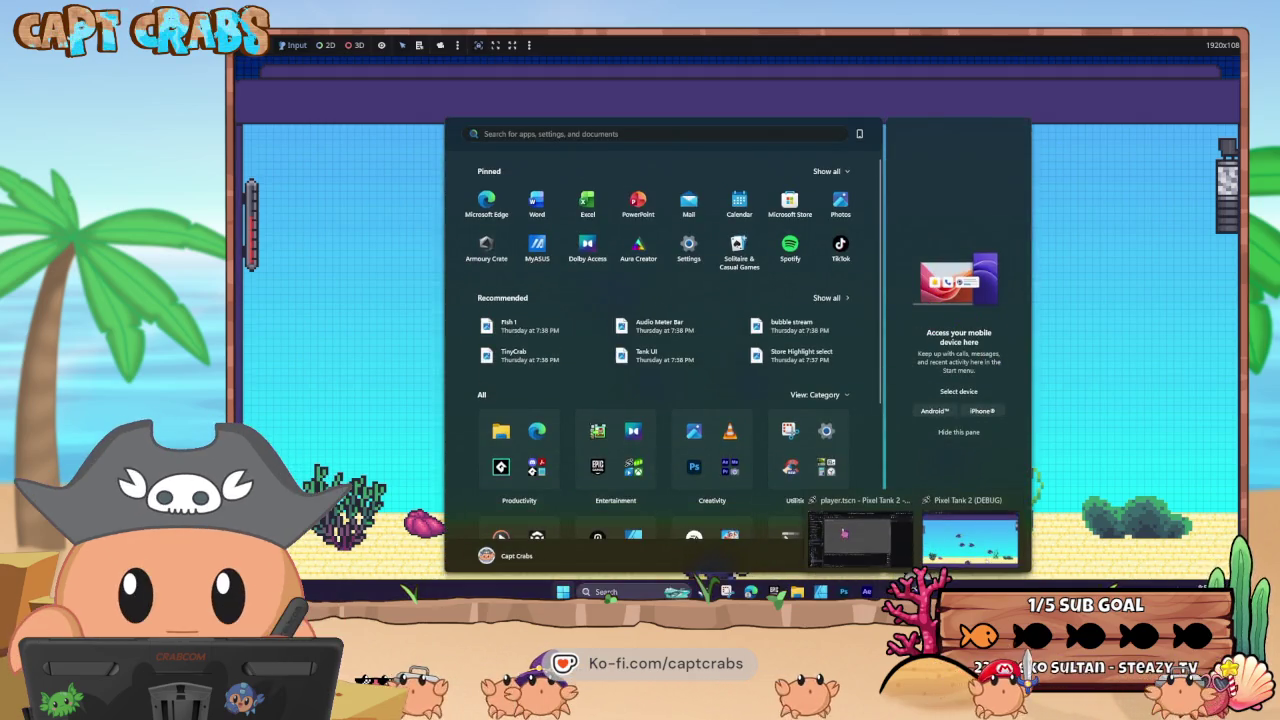
{"action": "left_click", "coordinate": [940, 532]}
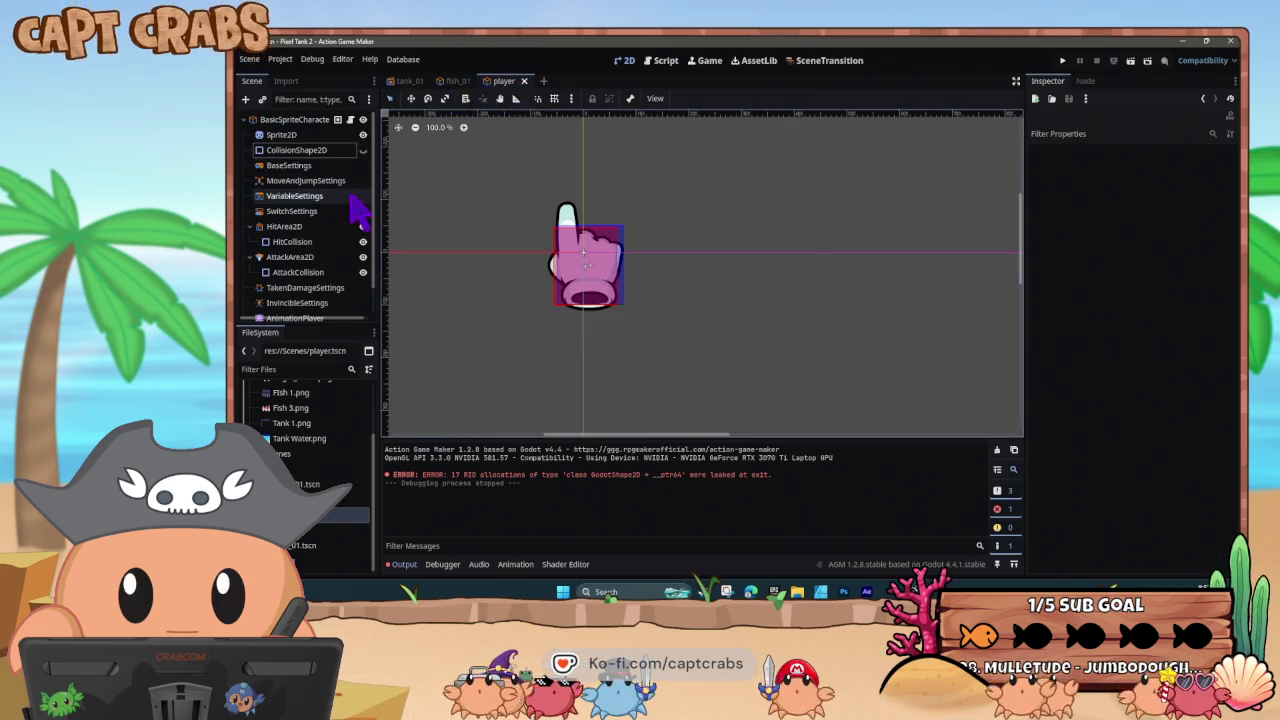
{"action": "left_click", "coordinate": [408, 80]}
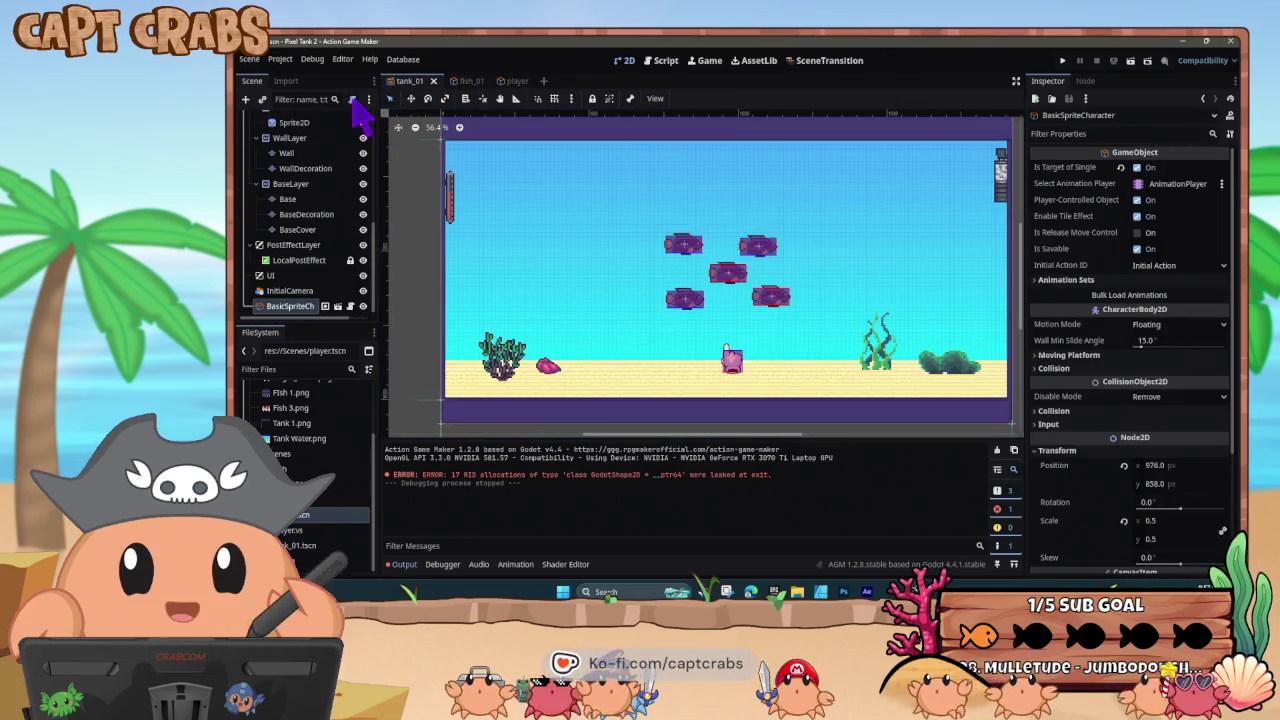
- Detach the script from BasicSpriteCharacter, save the tank_01 scene, and select the GameScene root
{"action": "left_click", "coordinate": [352, 99]}
{"action": "left_click", "coordinate": [352, 100]}
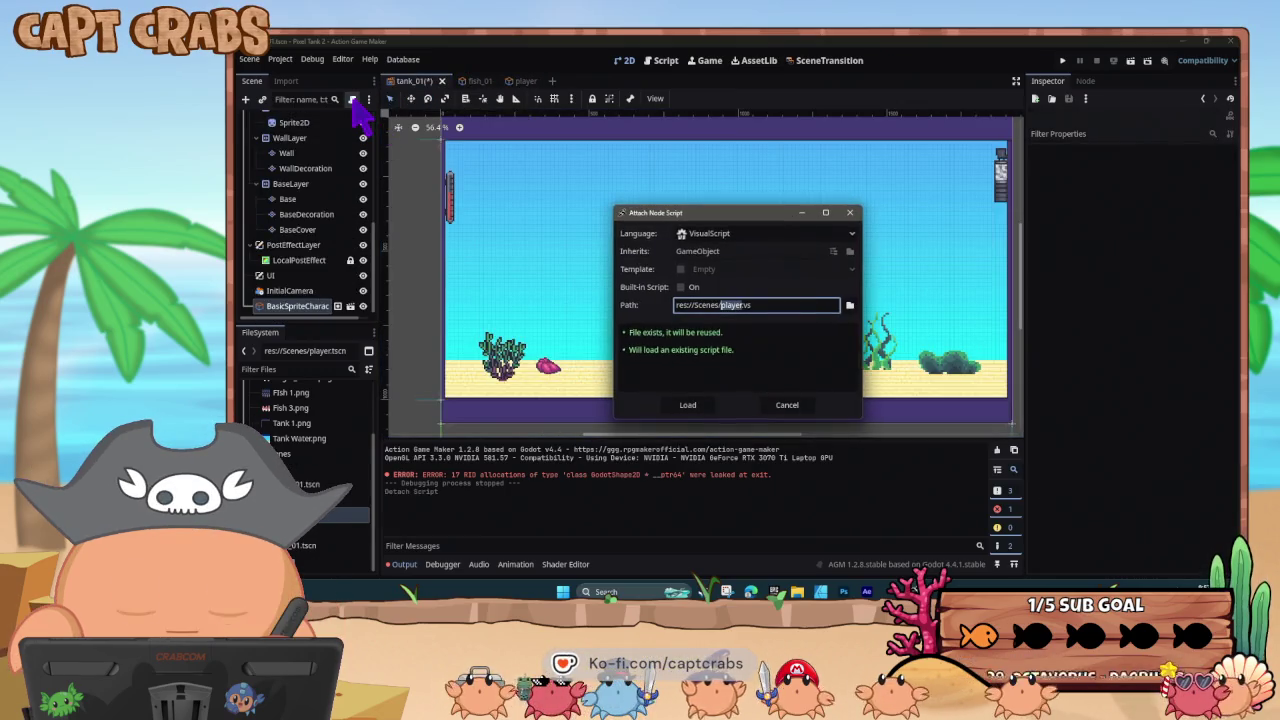
{"action": "left_click", "coordinate": [780, 405]}
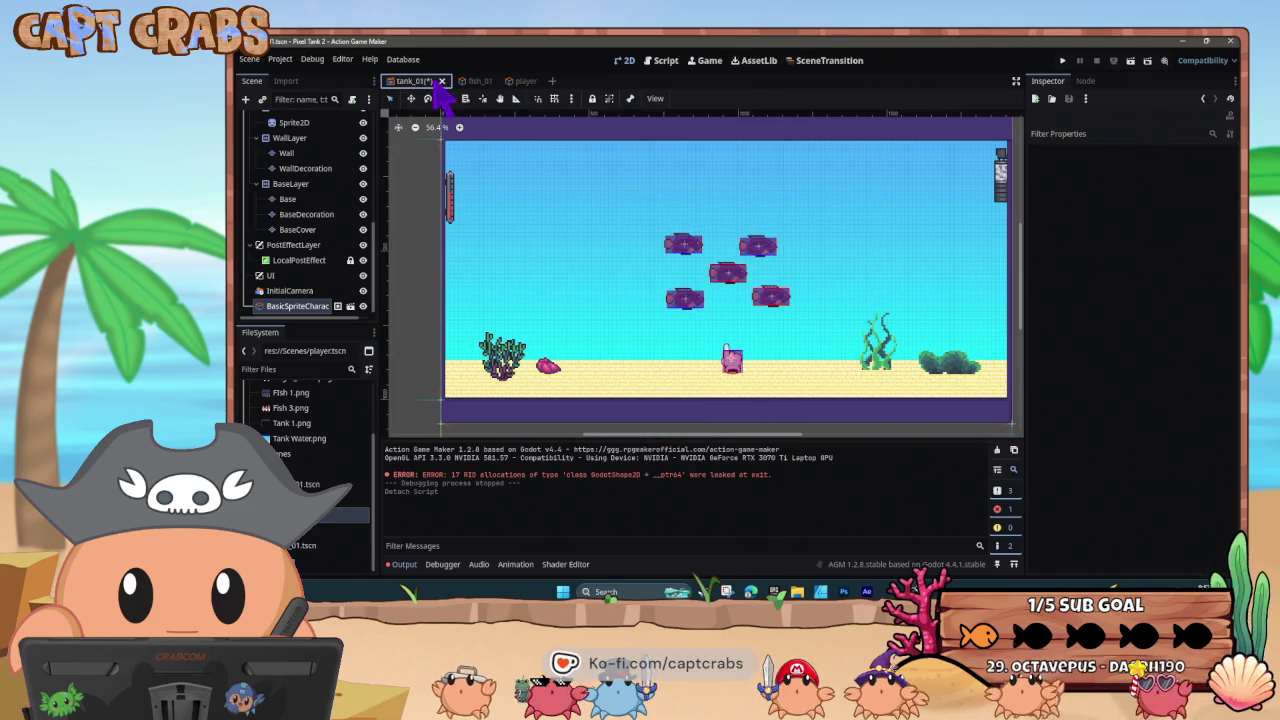
{"action": "key", "text": "ctrl+s"}
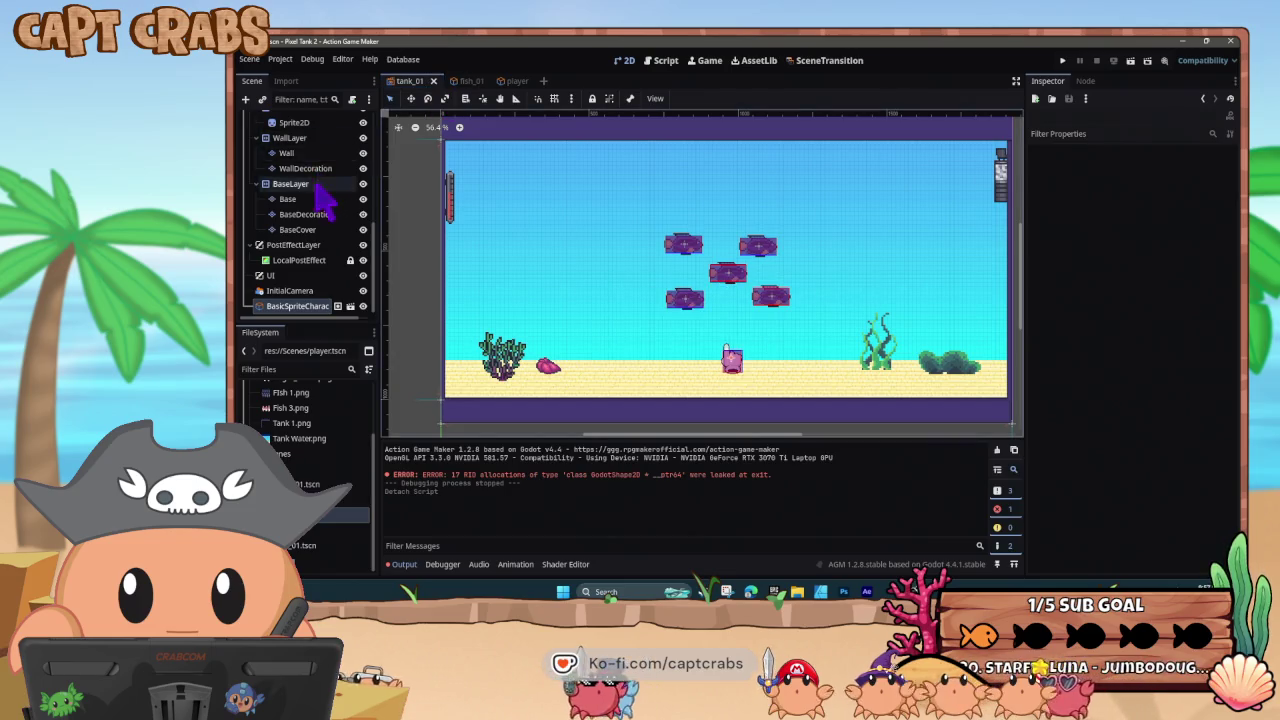
{"action": "scroll", "coordinate": [300, 200], "scroll_direction": "up", "scroll_amount": 10}
{"action": "left_click", "coordinate": [297, 119]}
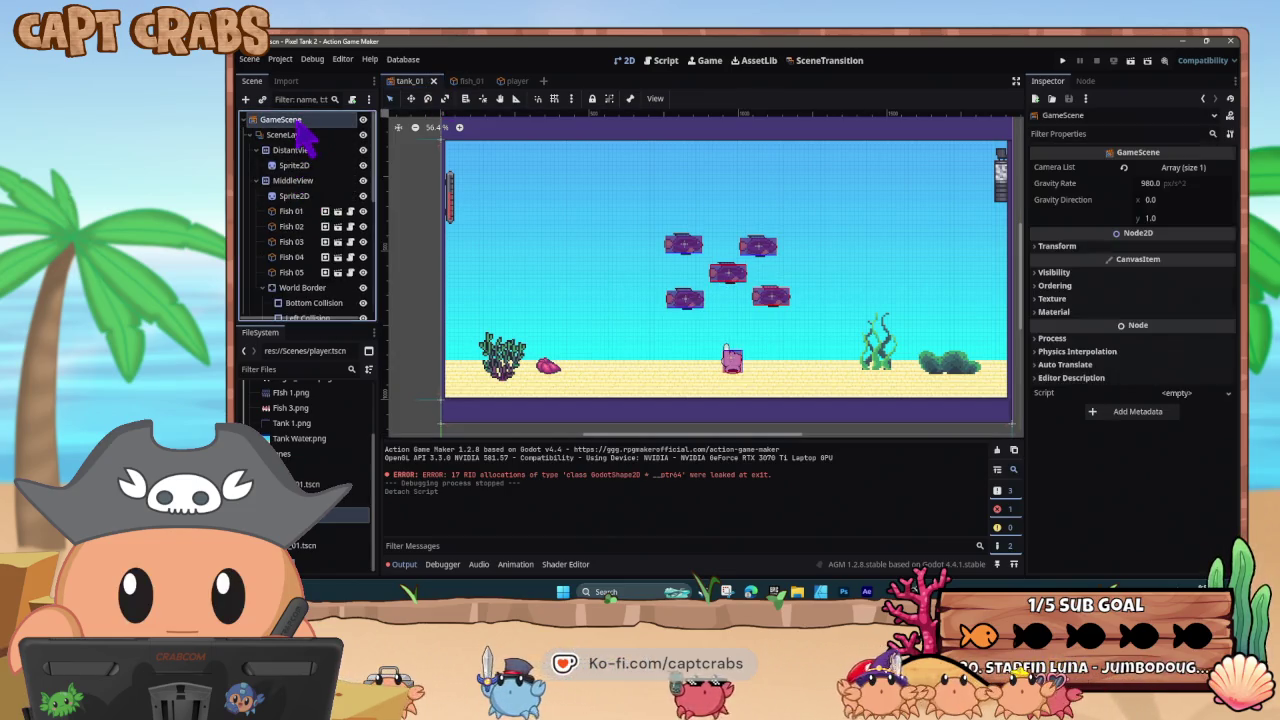
- Attach a new res://Scenes/tank_01.gd script to GameScene and select its 'extends GameScene' line
{"action": "left_click", "coordinate": [353, 100]}
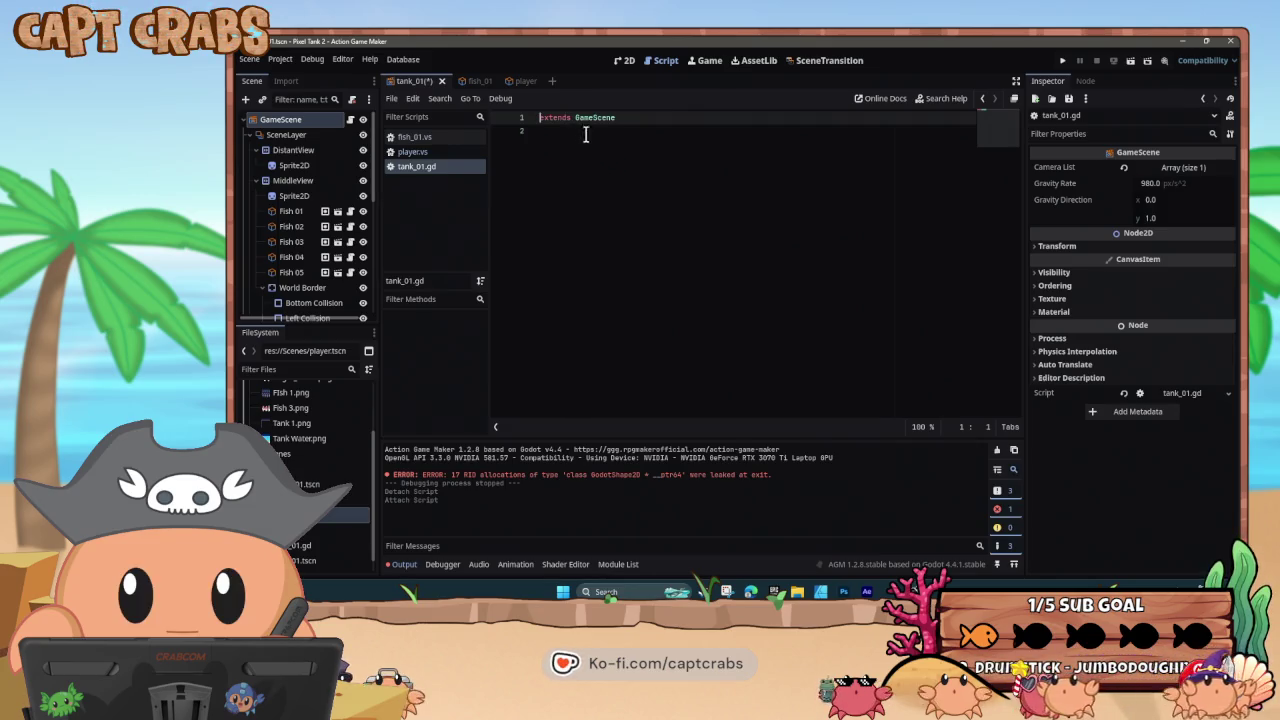
{"action": "triple_click", "coordinate": [547, 120]}
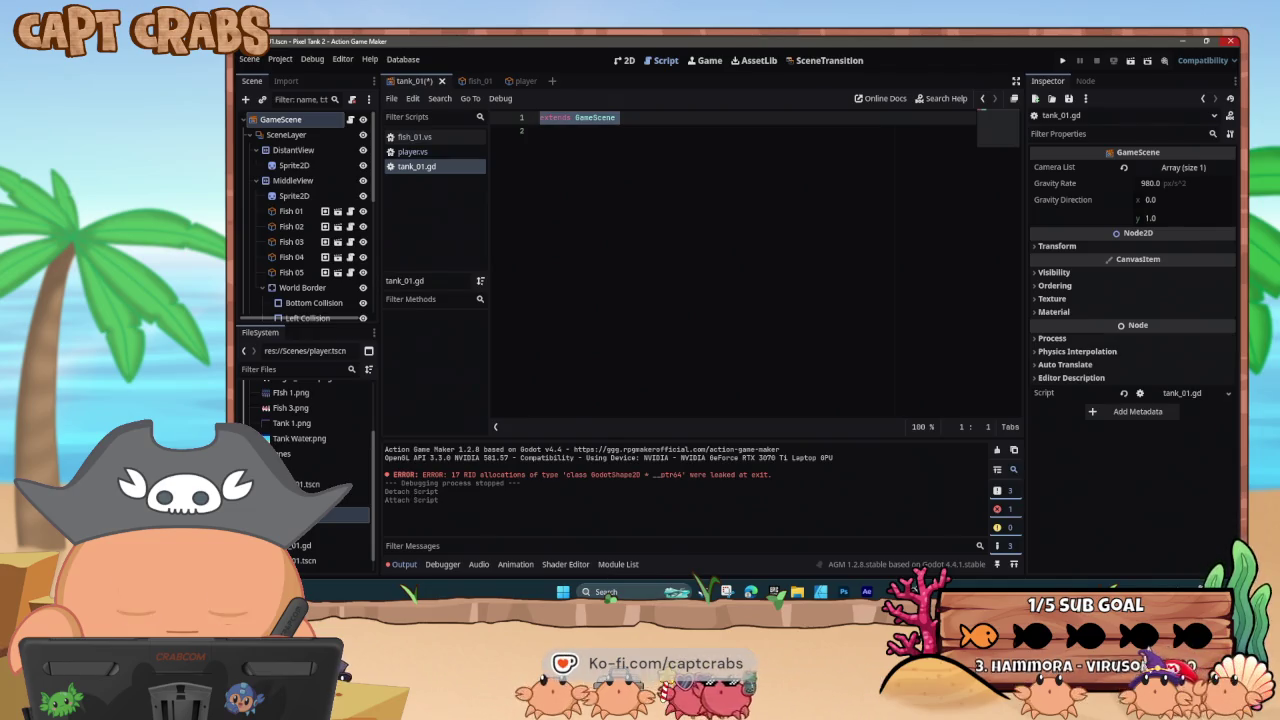
- Replace 'extends GameScene' with func _ready() calling Input.set_mouse_mode(Input.MOUSE_MODE_HIDDEN), then run it with F5
{"action": "key", "text": "BackSpace"}
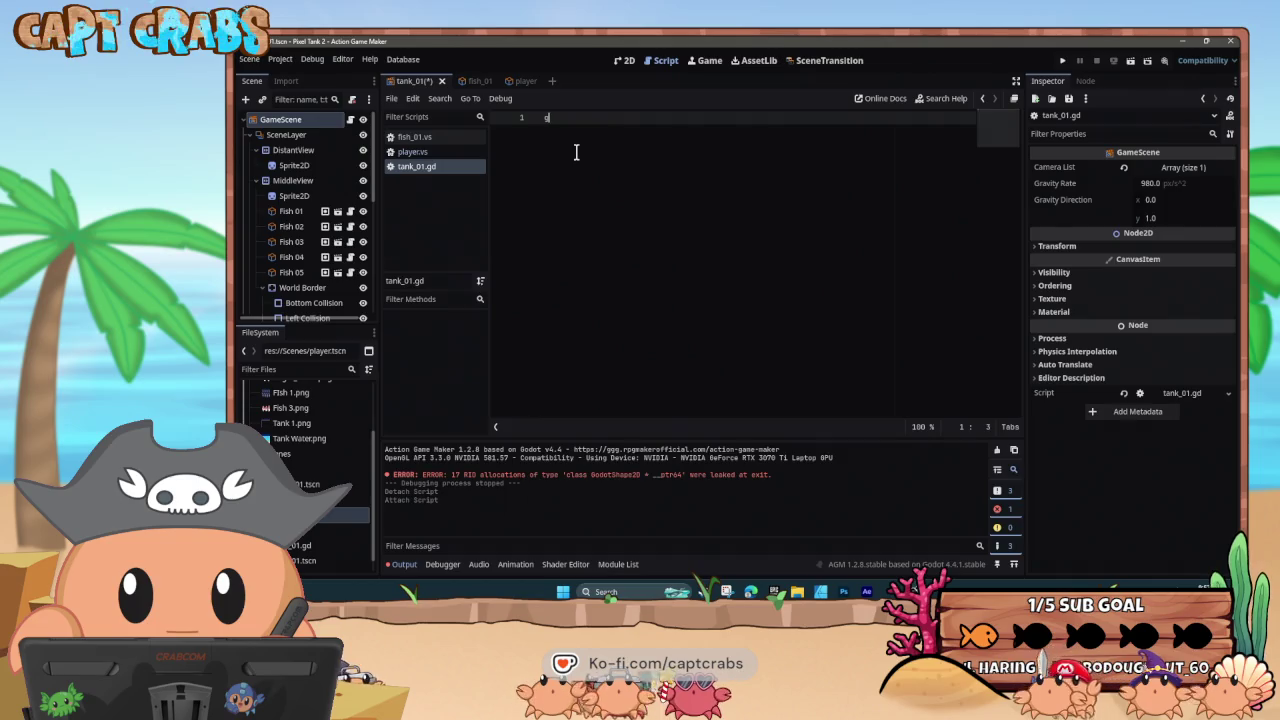
{"action": "type", "text": "nc _"}
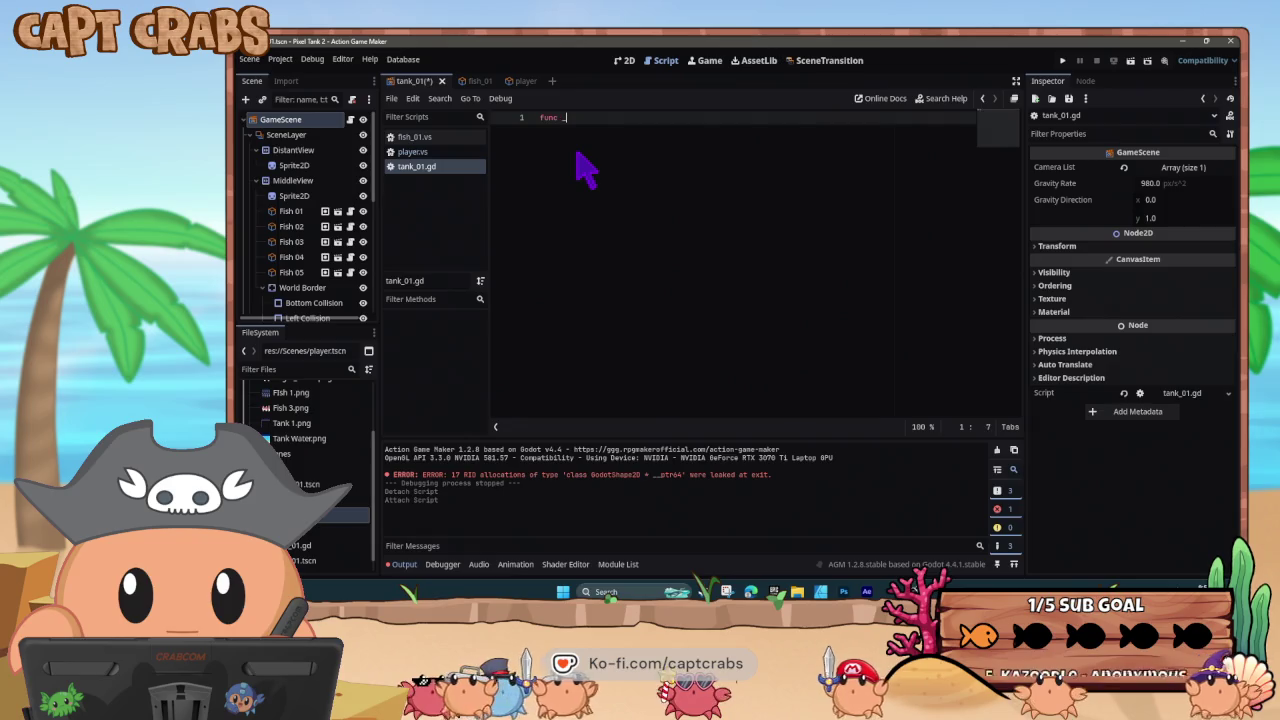
{"action": "type", "text": "ready() -"}
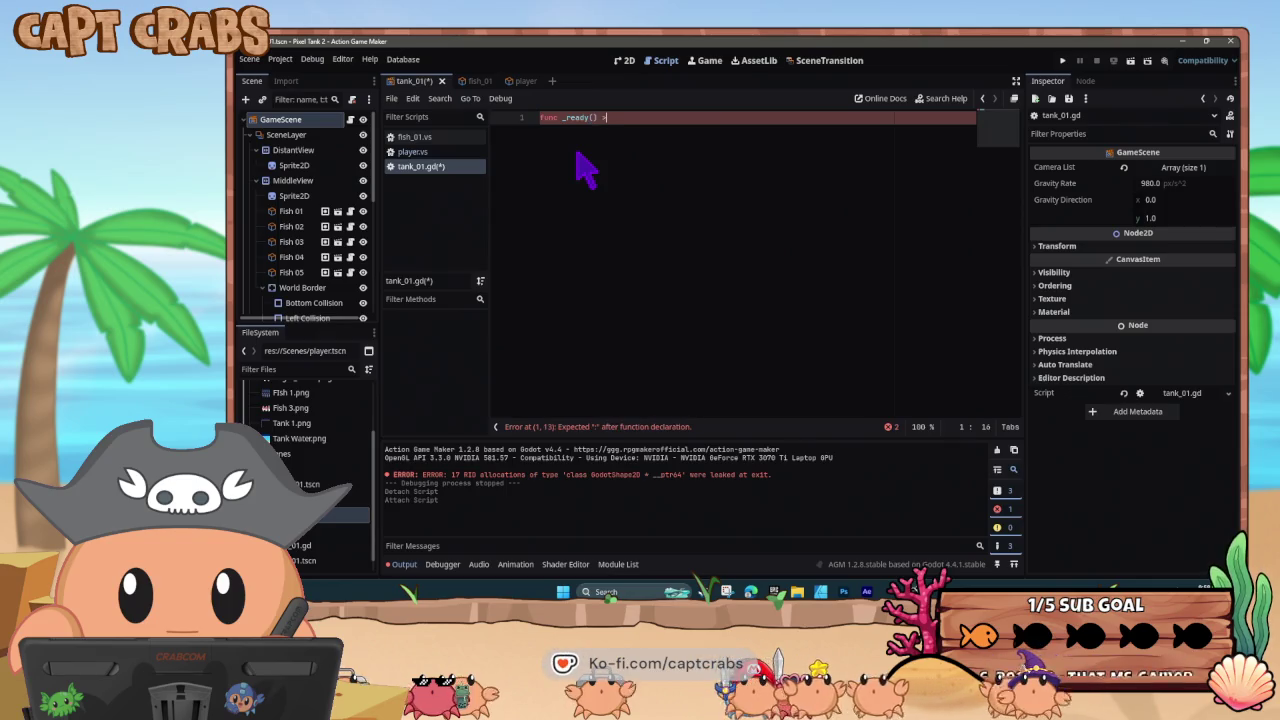
{"action": "key", "text": "BackSpace"}
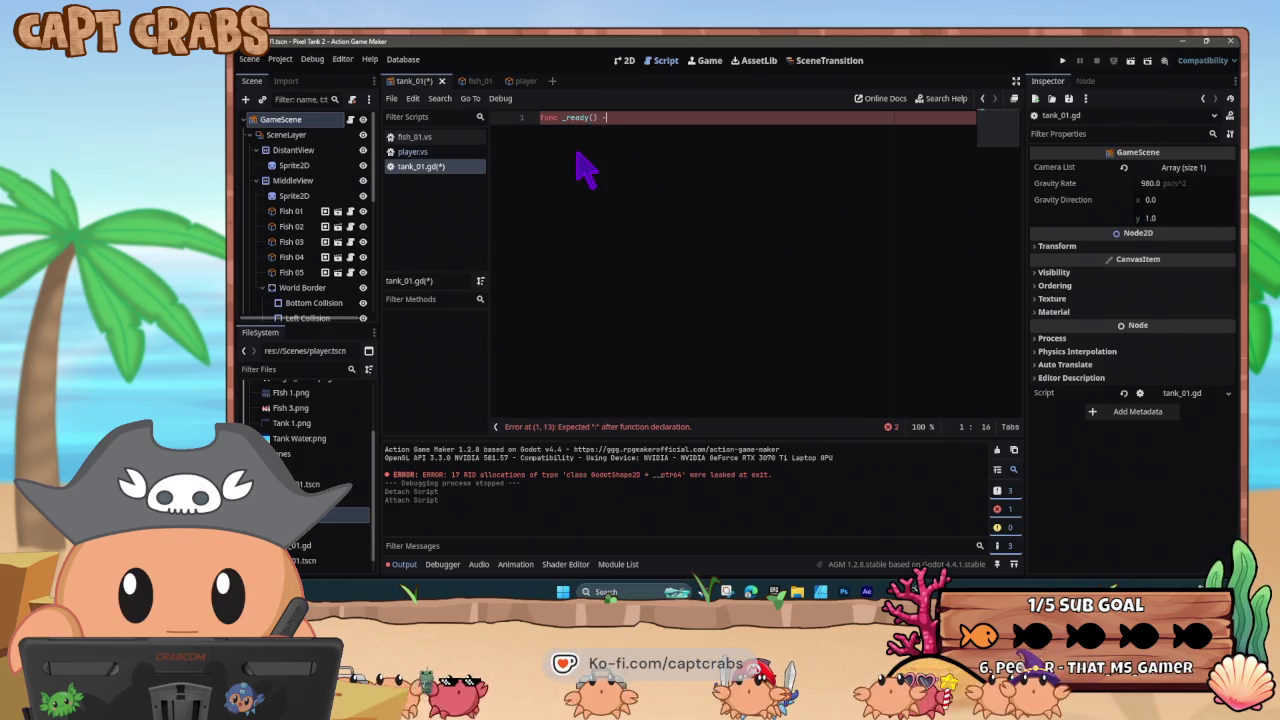
{"action": "type", "text": "> void:"}
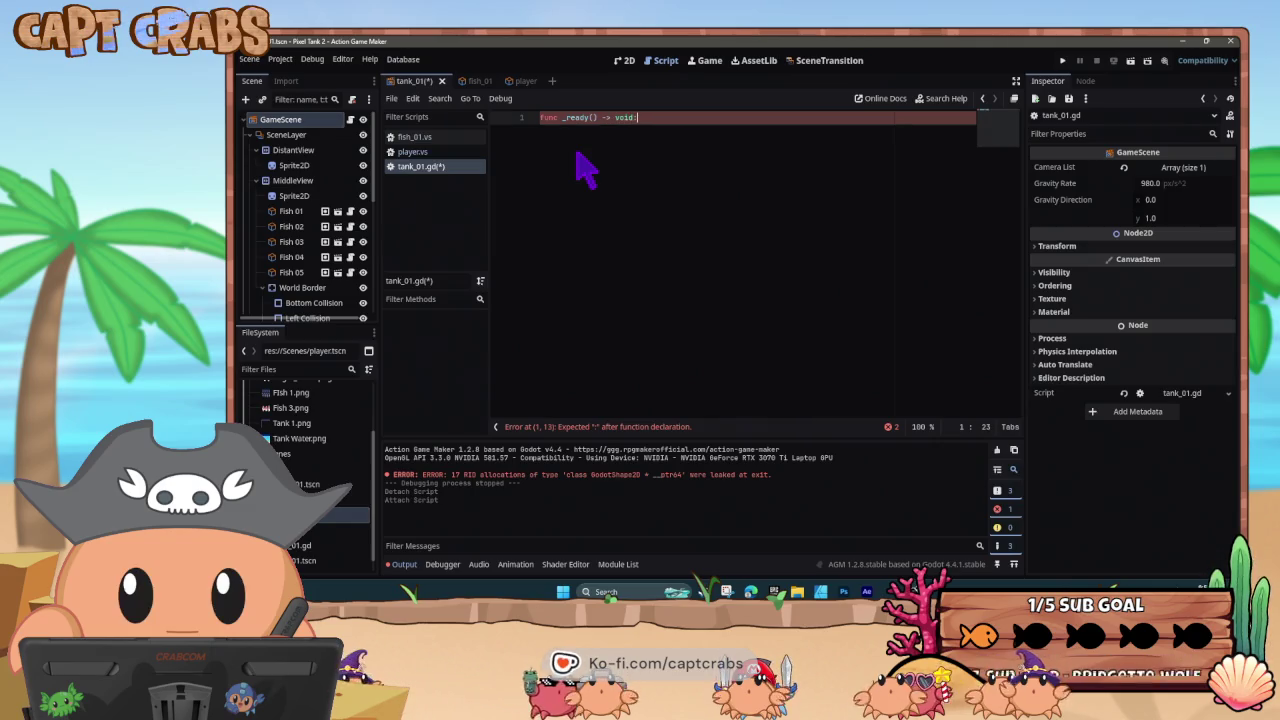
{"action": "key", "text": "Return"}
{"action": "type", "text": "Input.se"}
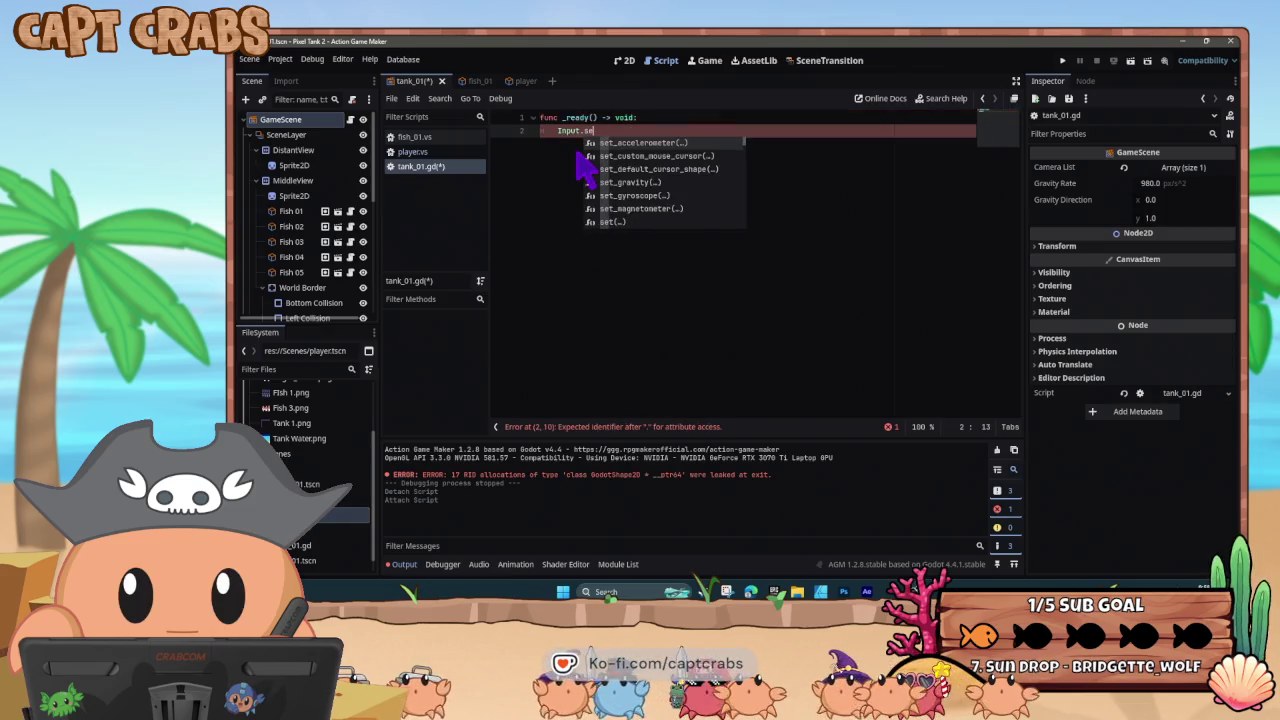
{"action": "type", "text": "t_mouse_mod"}
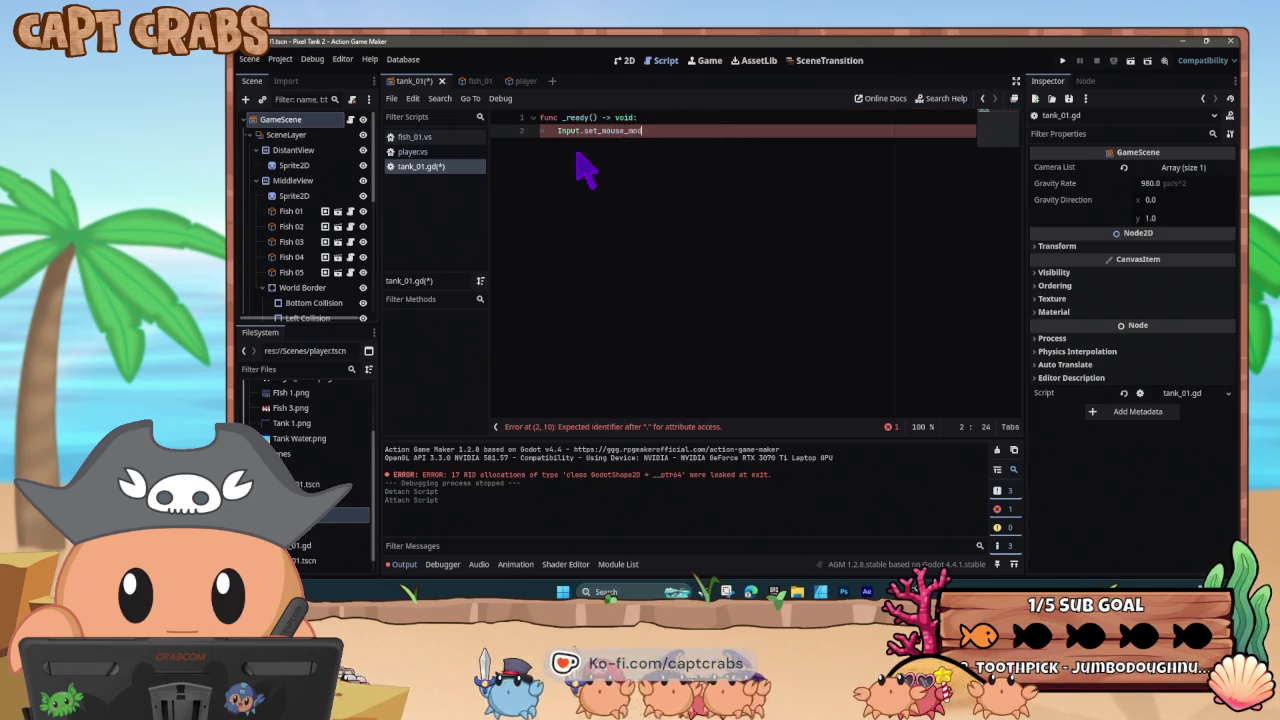
{"action": "type", "text": "e(Inpu"}
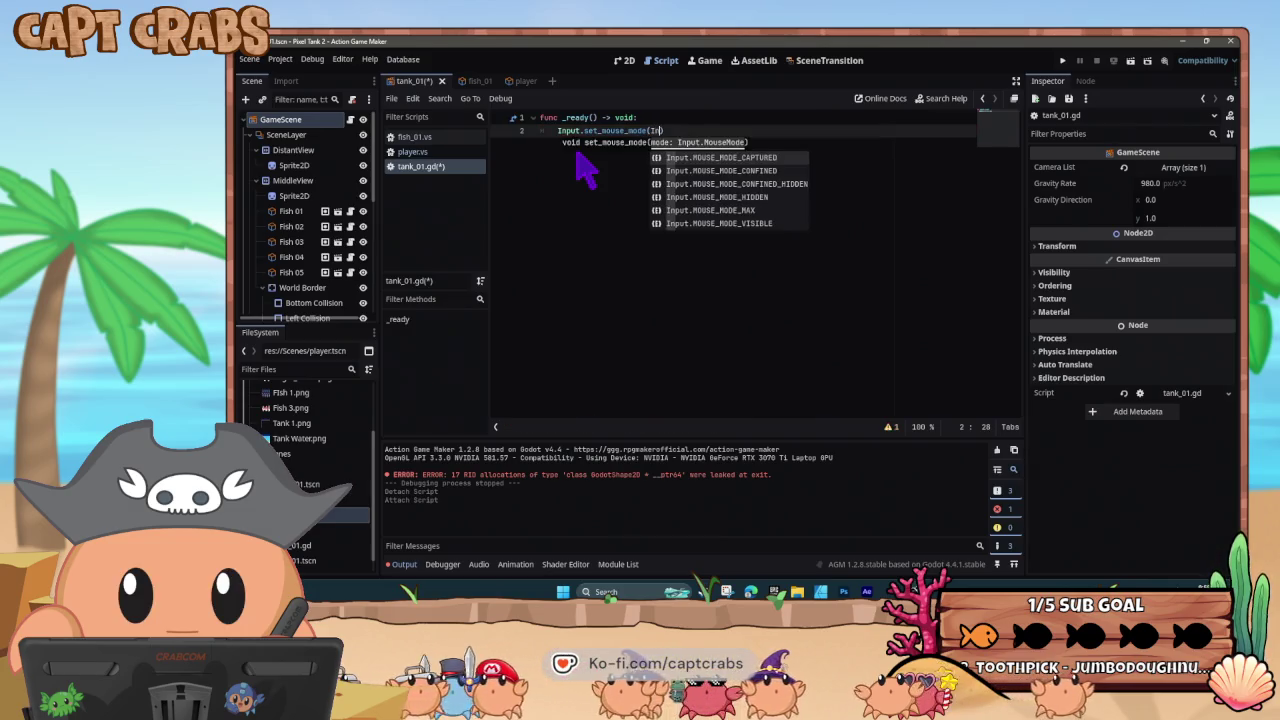
{"action": "type", "text": "t."}
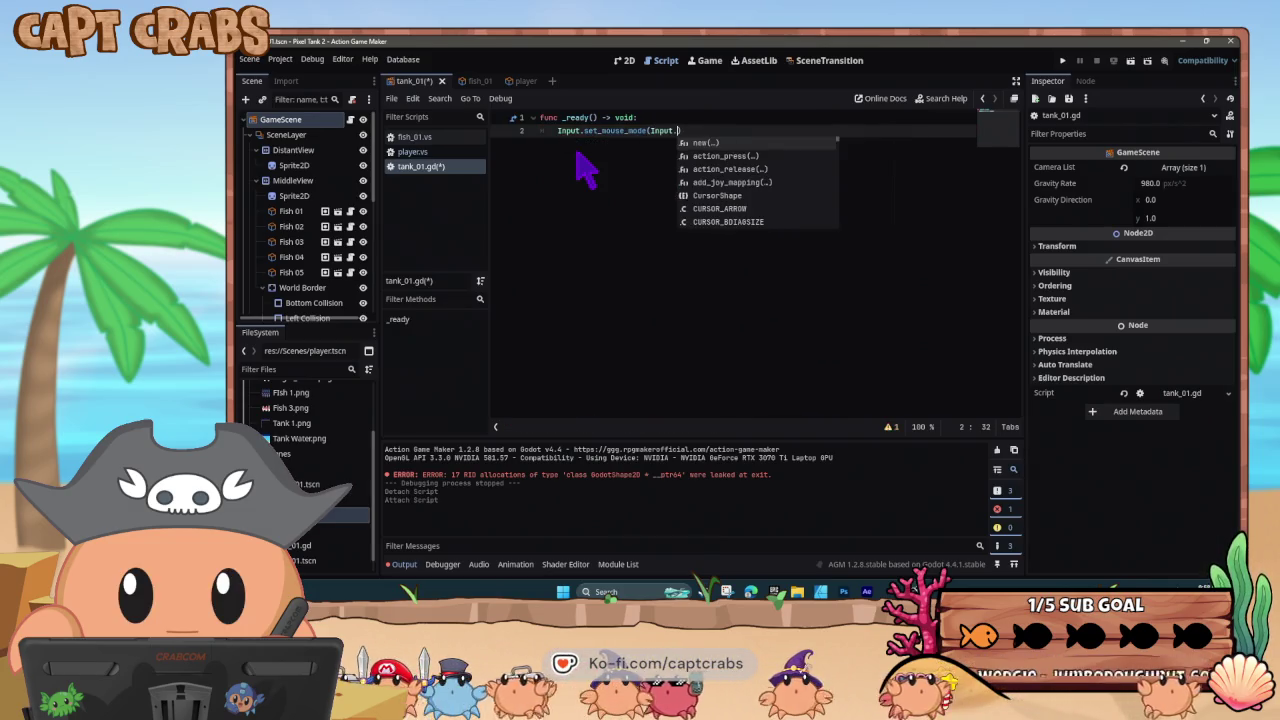
{"action": "type", "text": "MOUSE_M"}
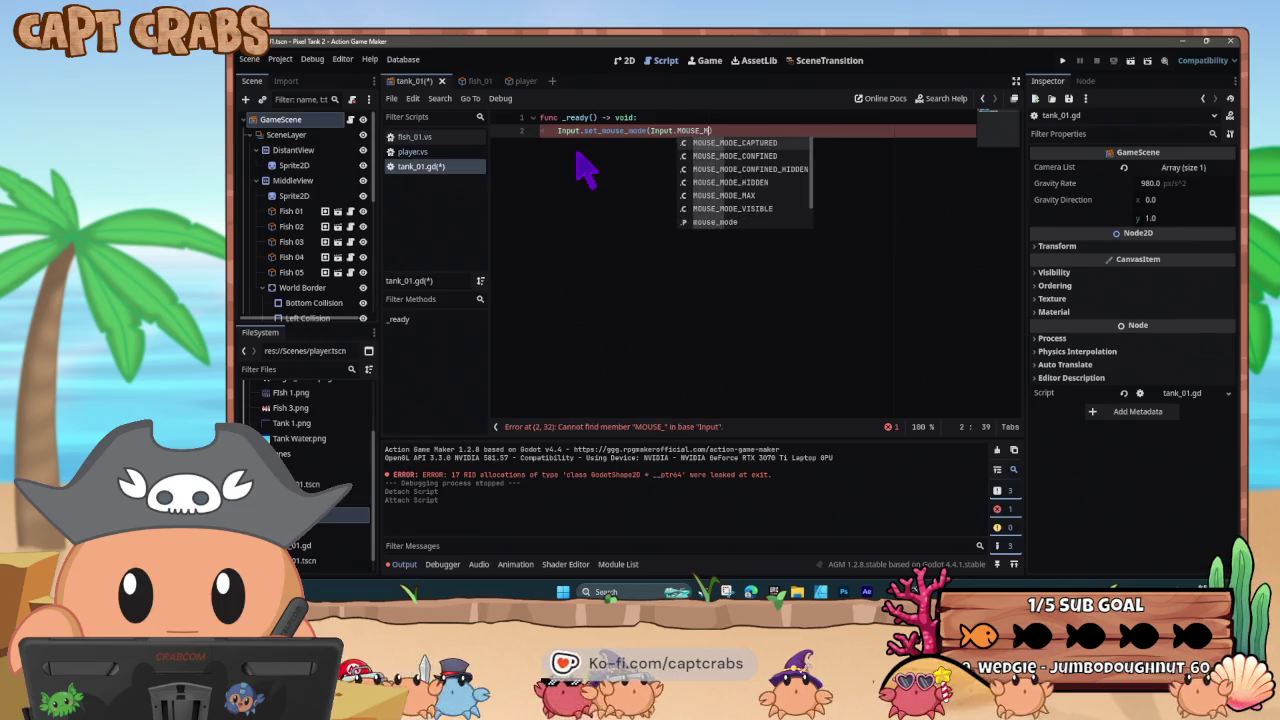
{"action": "type", "text": "ODE_"}
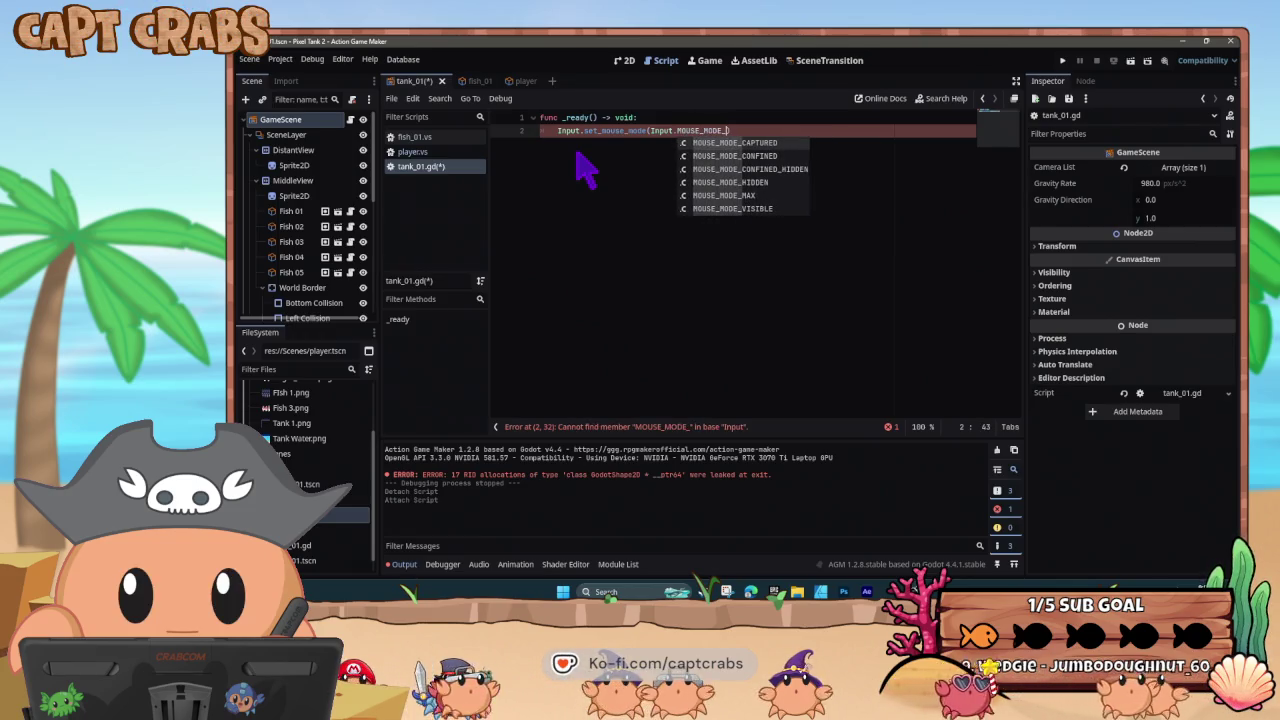
{"action": "type", "text": "HIDDEN"}
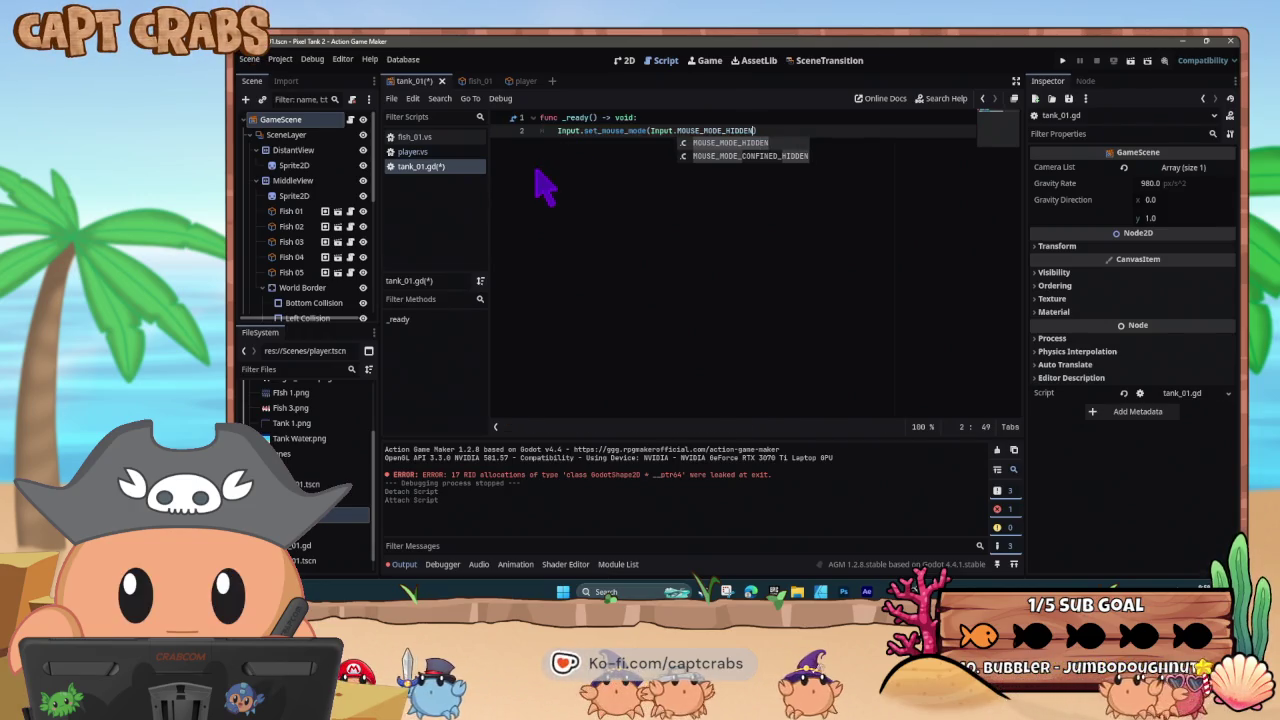
{"action": "type", "text": ")"}
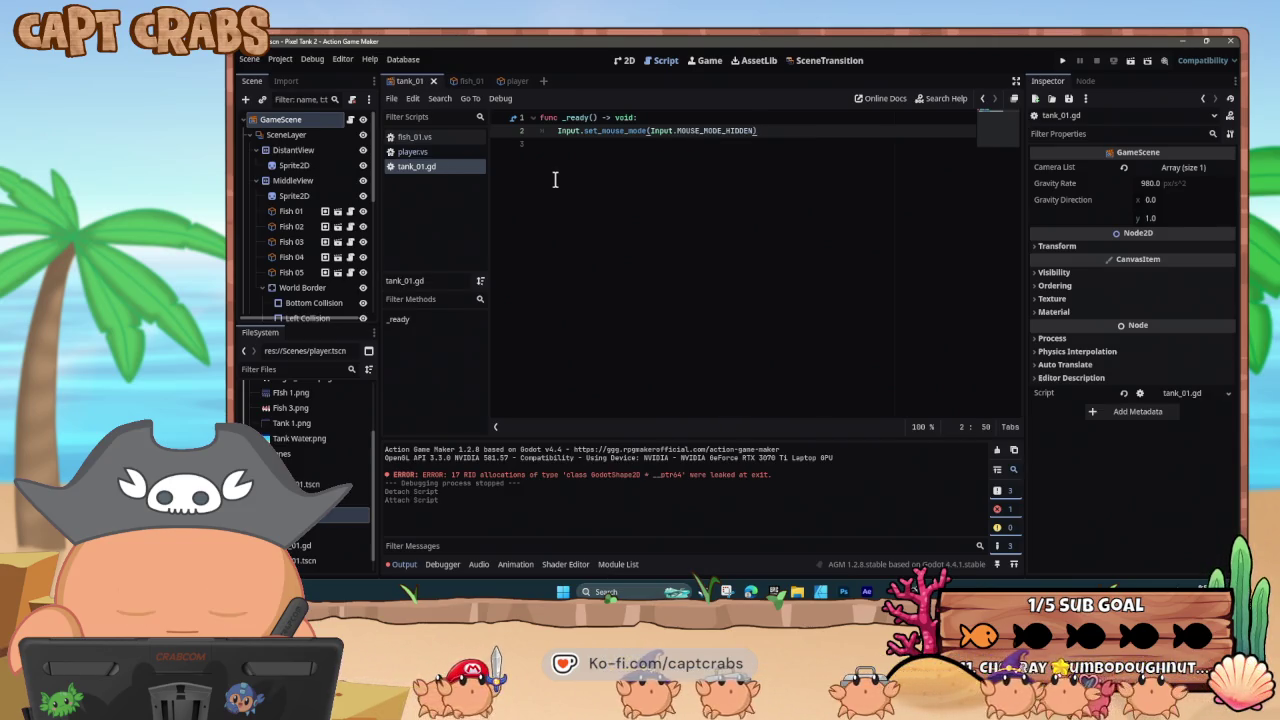
{"action": "key", "text": "F5"}
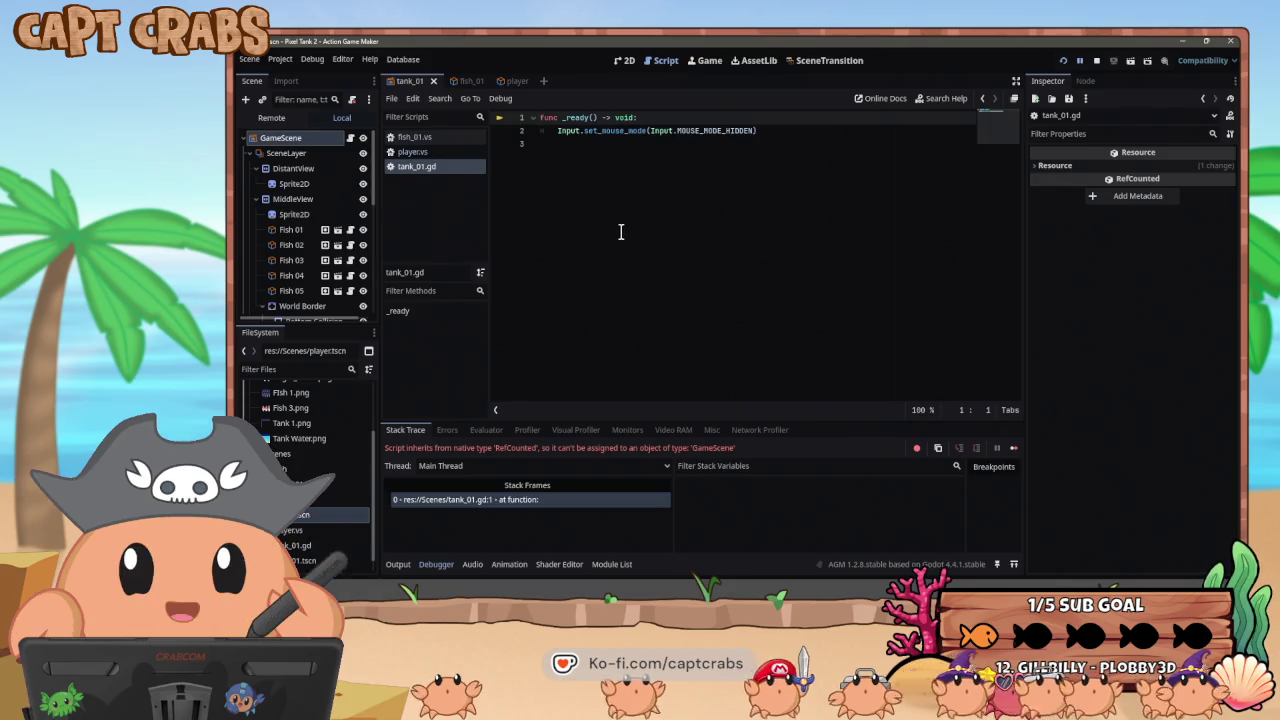
- Run the aquarium game again, then switch over to the Pixel Chip XL font page in the browser
{"action": "left_click", "coordinate": [620, 232]}
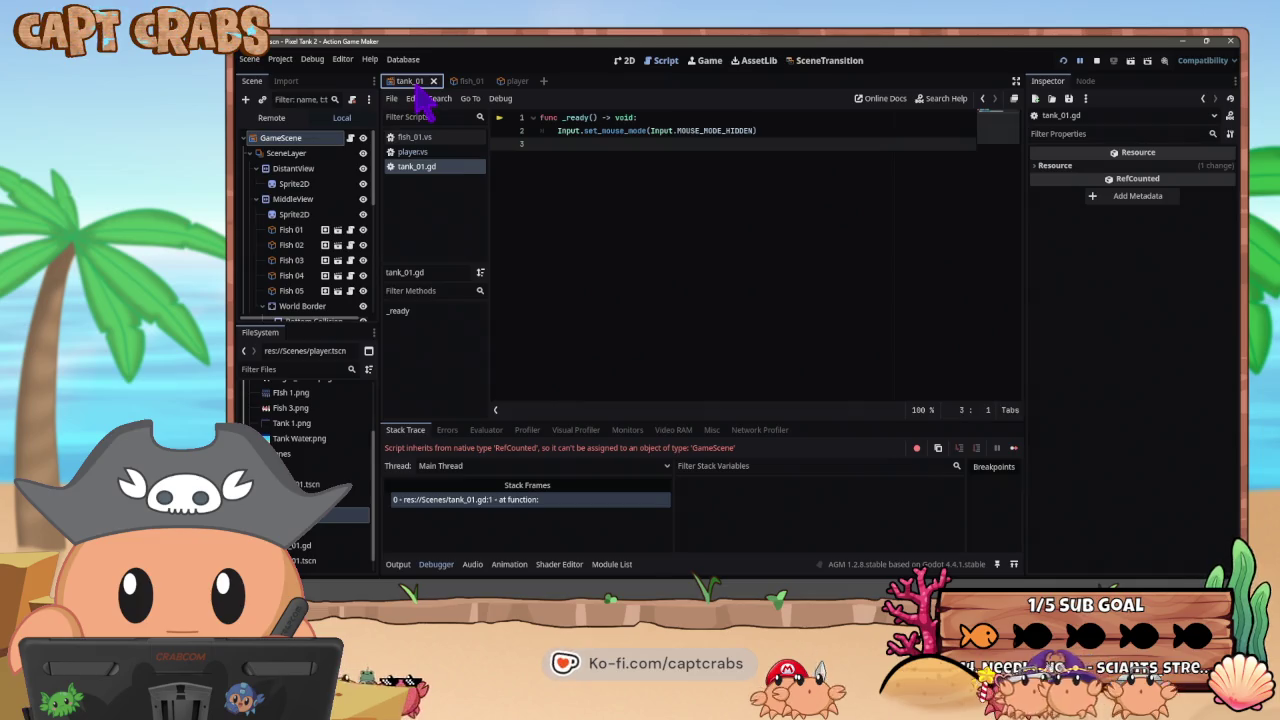
{"action": "key", "text": "F5"}
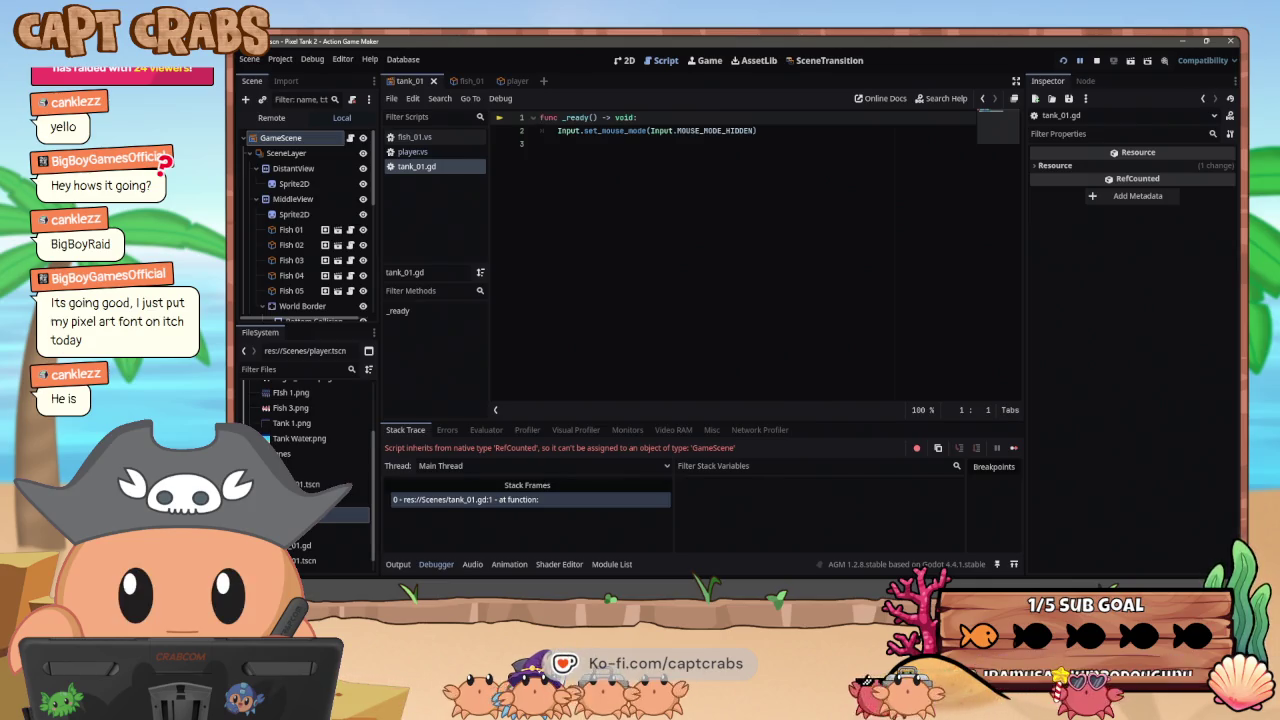
{"action": "left_click", "coordinate": [558, 157]}
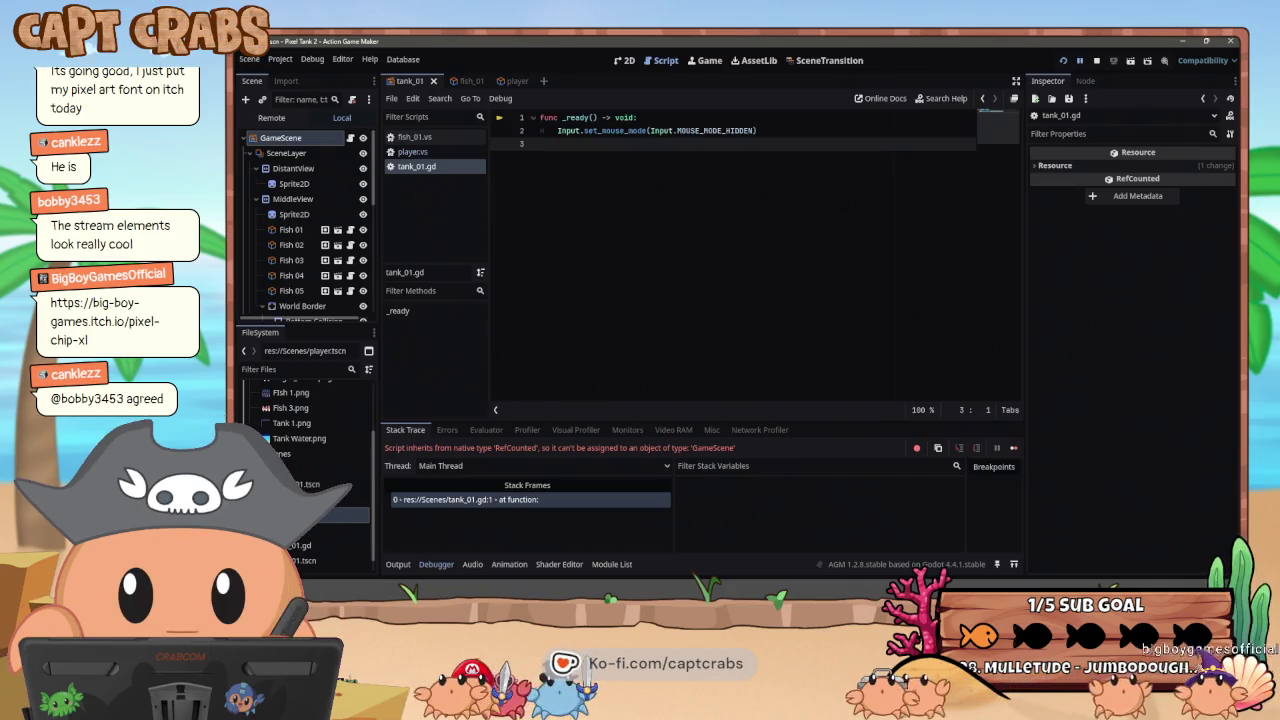
{"action": "key", "text": "alt+Tab"}
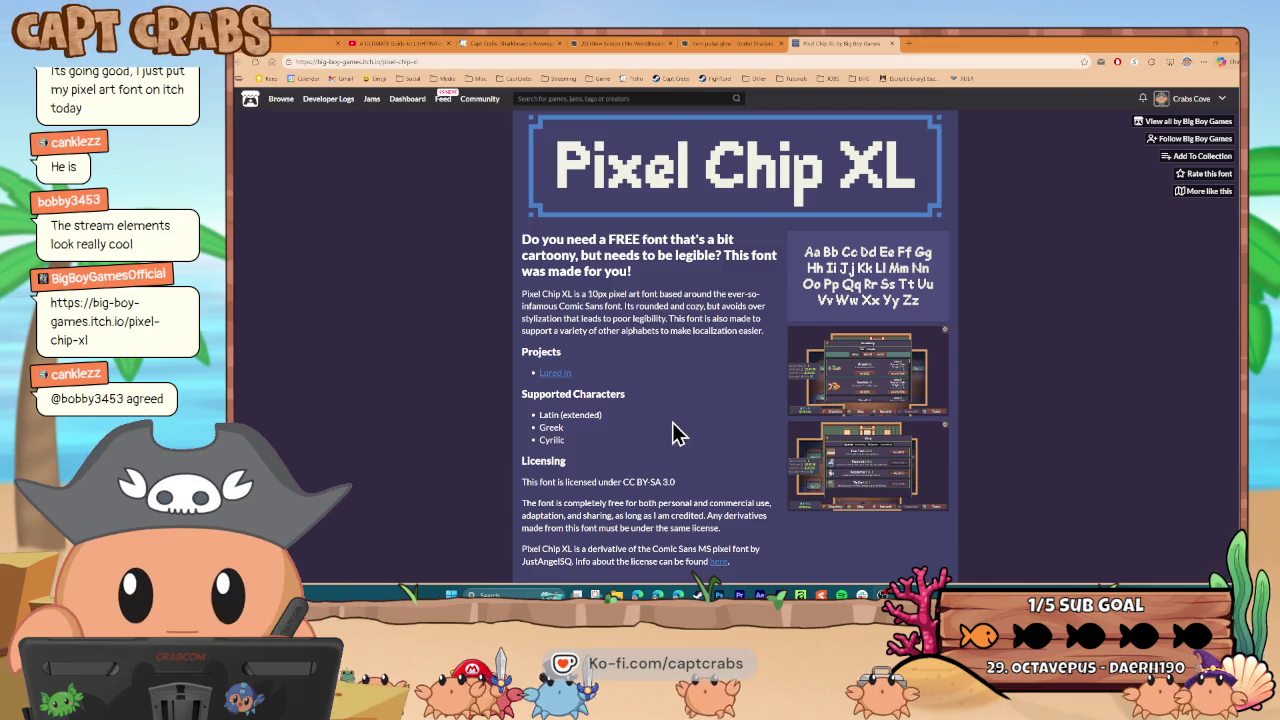
- Scroll the Pixel Chip XL itch.io page down to Download and back, then return to the editor
{"action": "scroll", "coordinate": [645, 435], "scroll_direction": "down", "scroll_amount": 3}
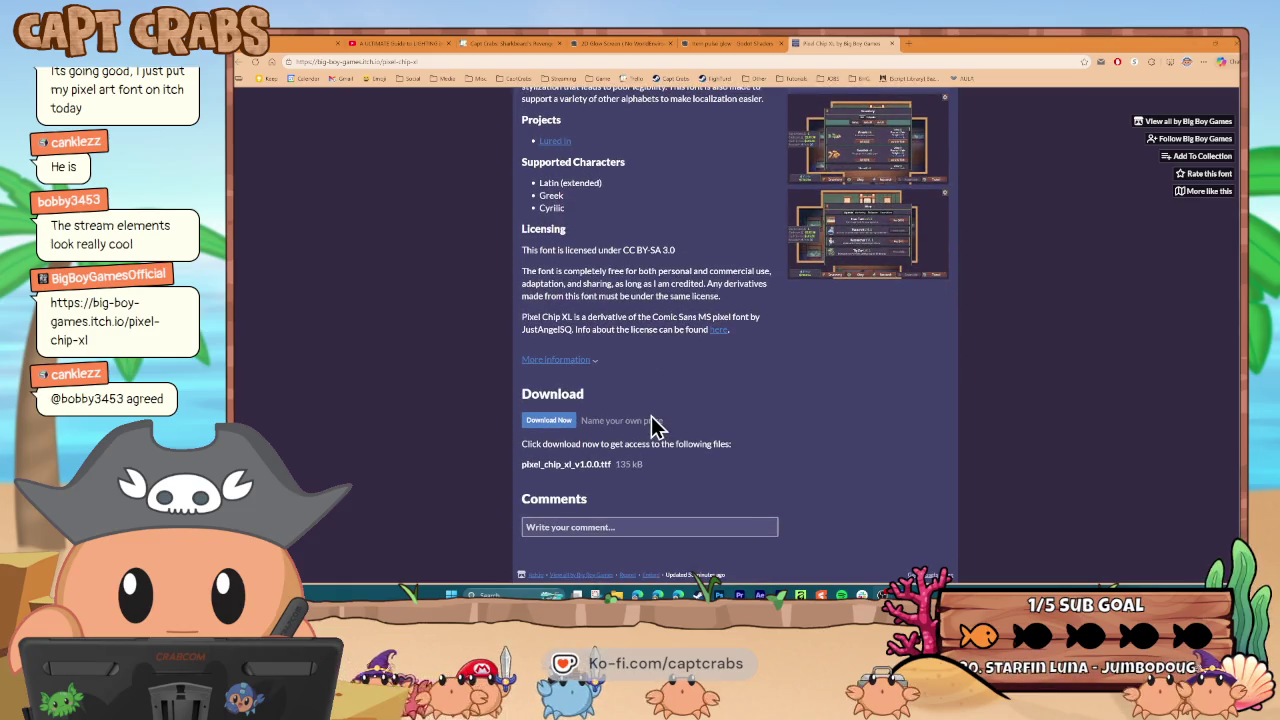
{"action": "scroll", "coordinate": [650, 425], "scroll_direction": "up", "scroll_amount": 3}
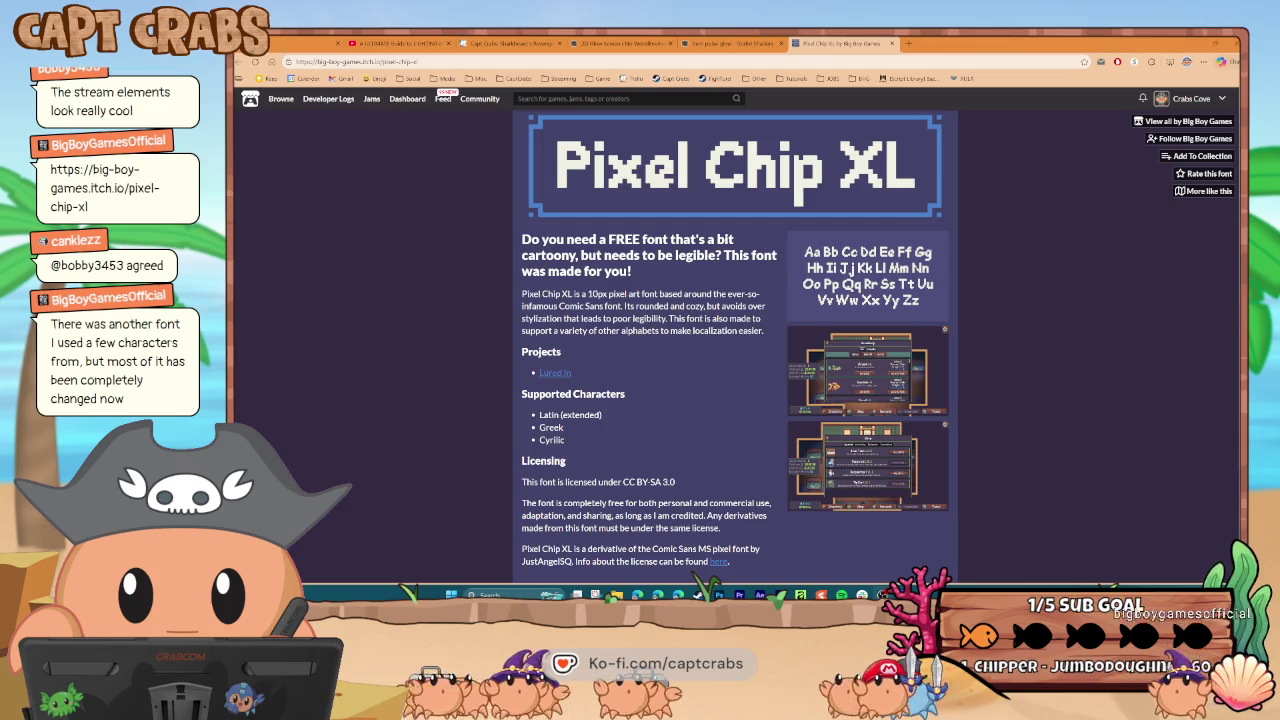
{"action": "key", "text": "alt+Tab"}
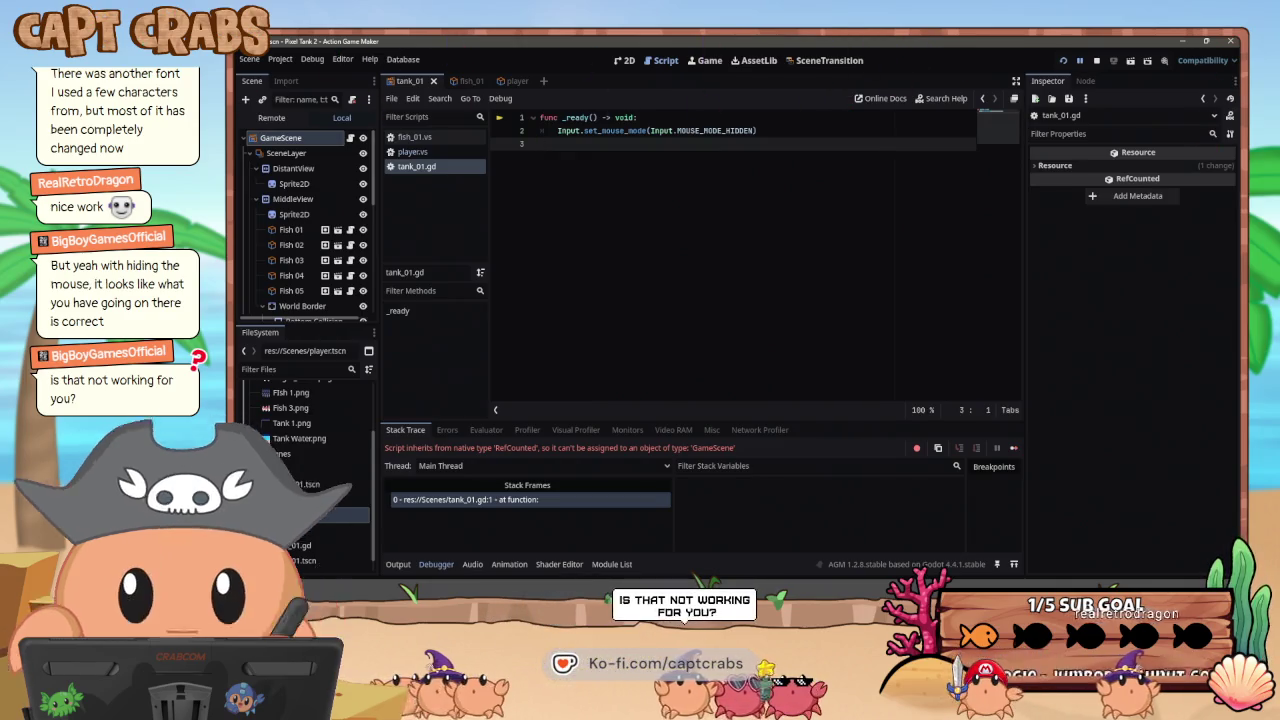
{"action": "left_click_drag", "start_coordinate": [586, 149], "coordinate": [519, 113]}
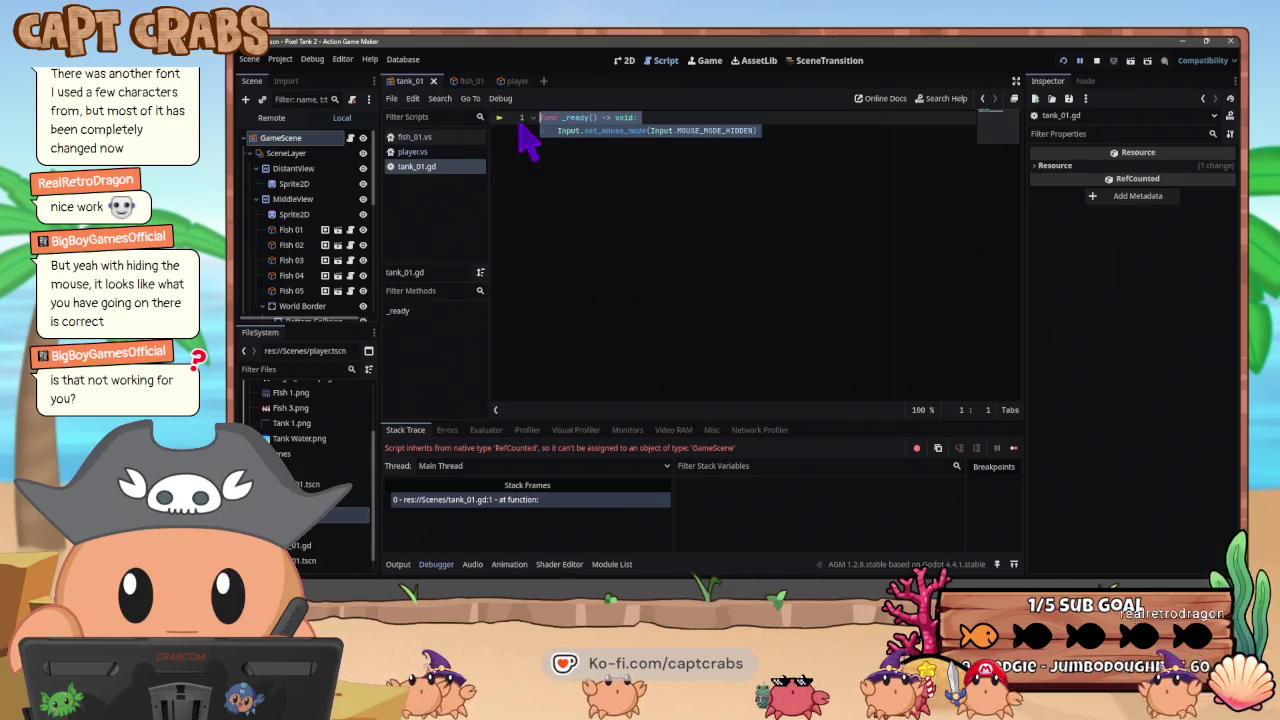
{"action": "left_click", "coordinate": [568, 161]}
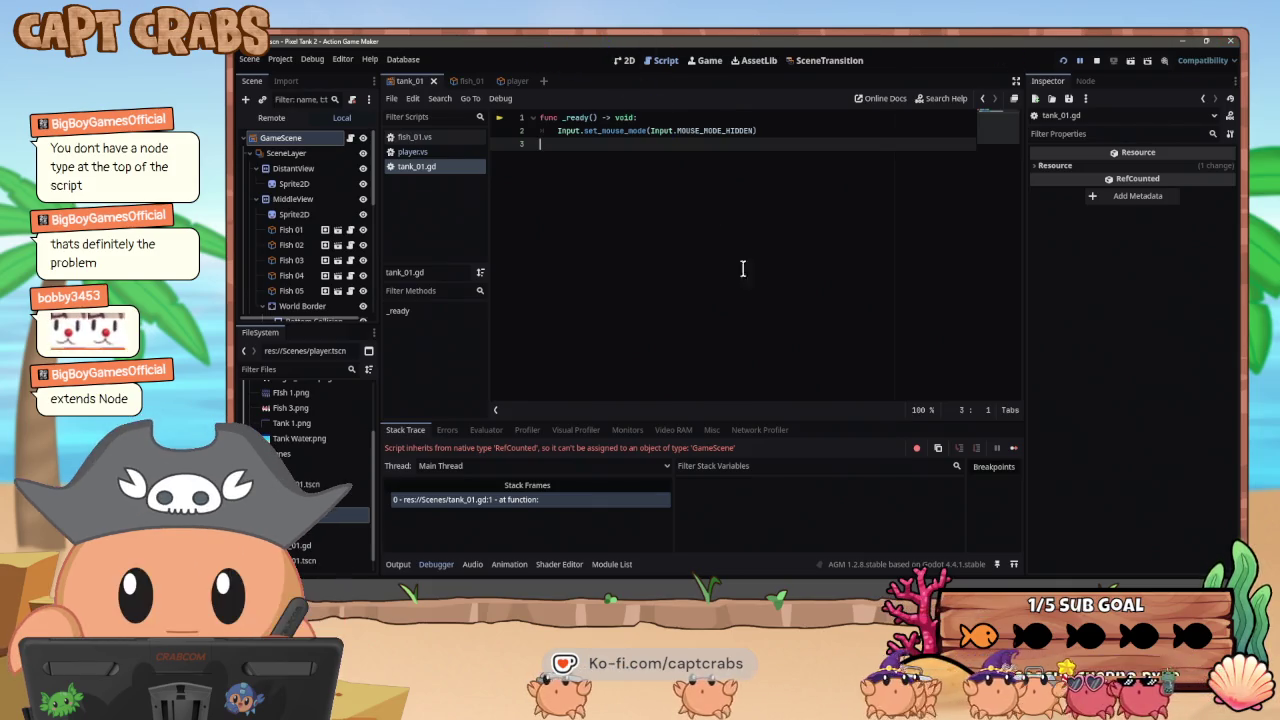
{"action": "left_click", "coordinate": [533, 118]}
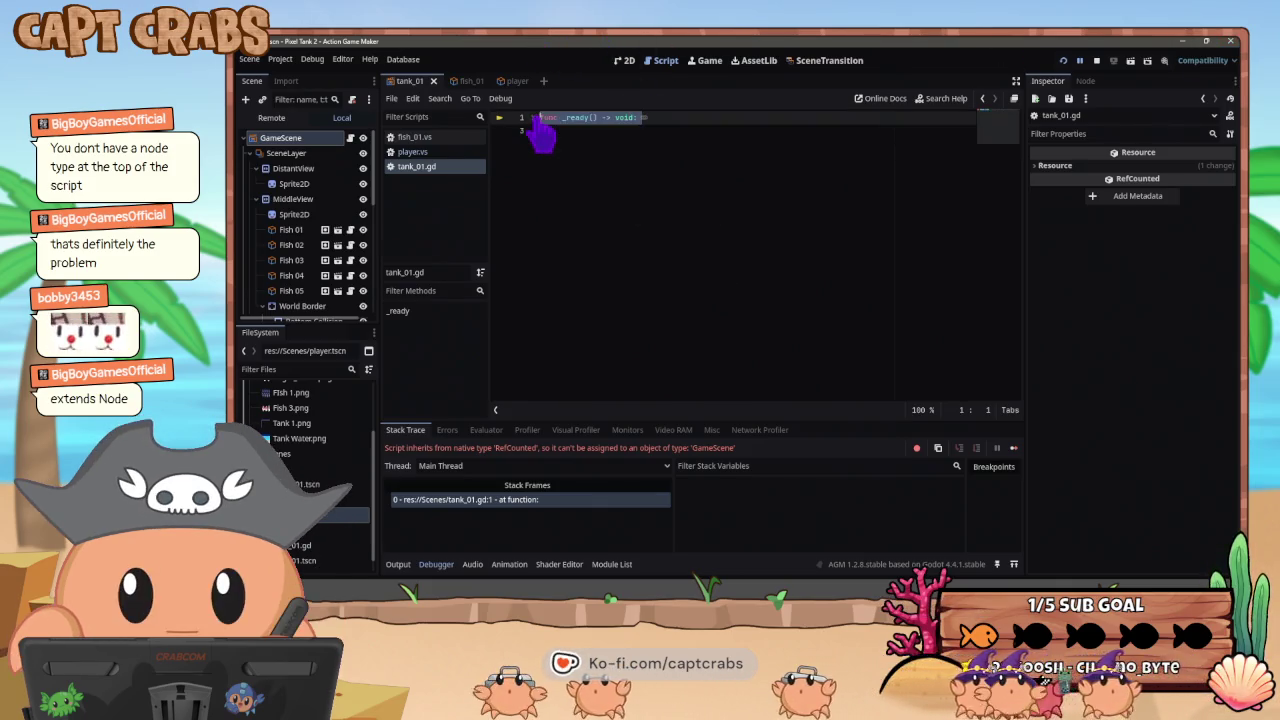
{"action": "left_click", "coordinate": [530, 118]}
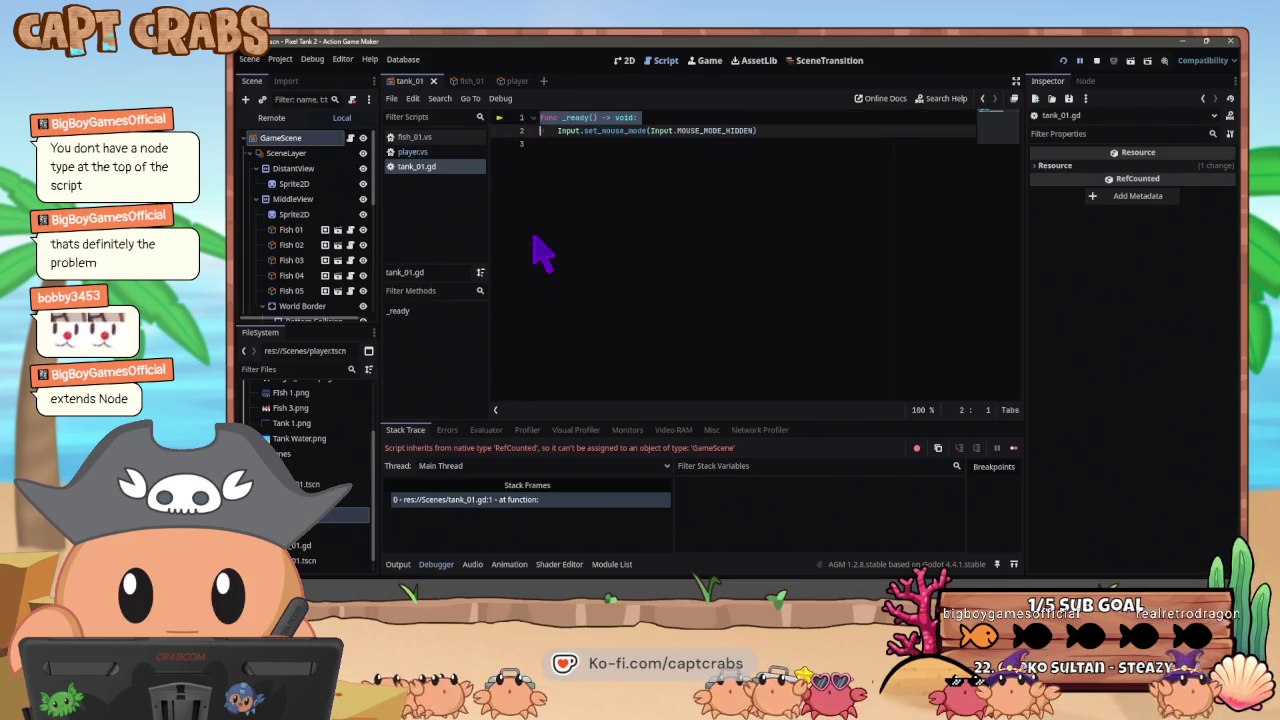
{"action": "key", "text": "Up"}
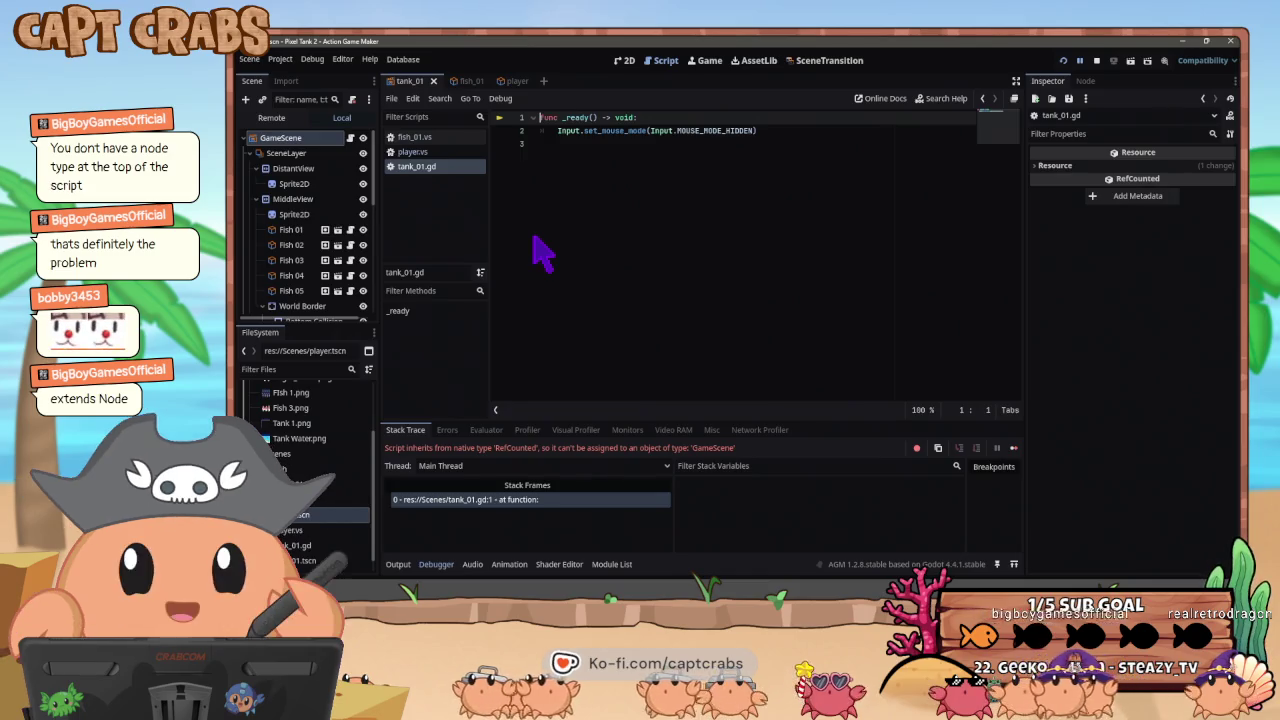
- Add 'extends Node' as line 1 above _ready using autocomplete, then run the game with F5
{"action": "key", "text": "Return"}
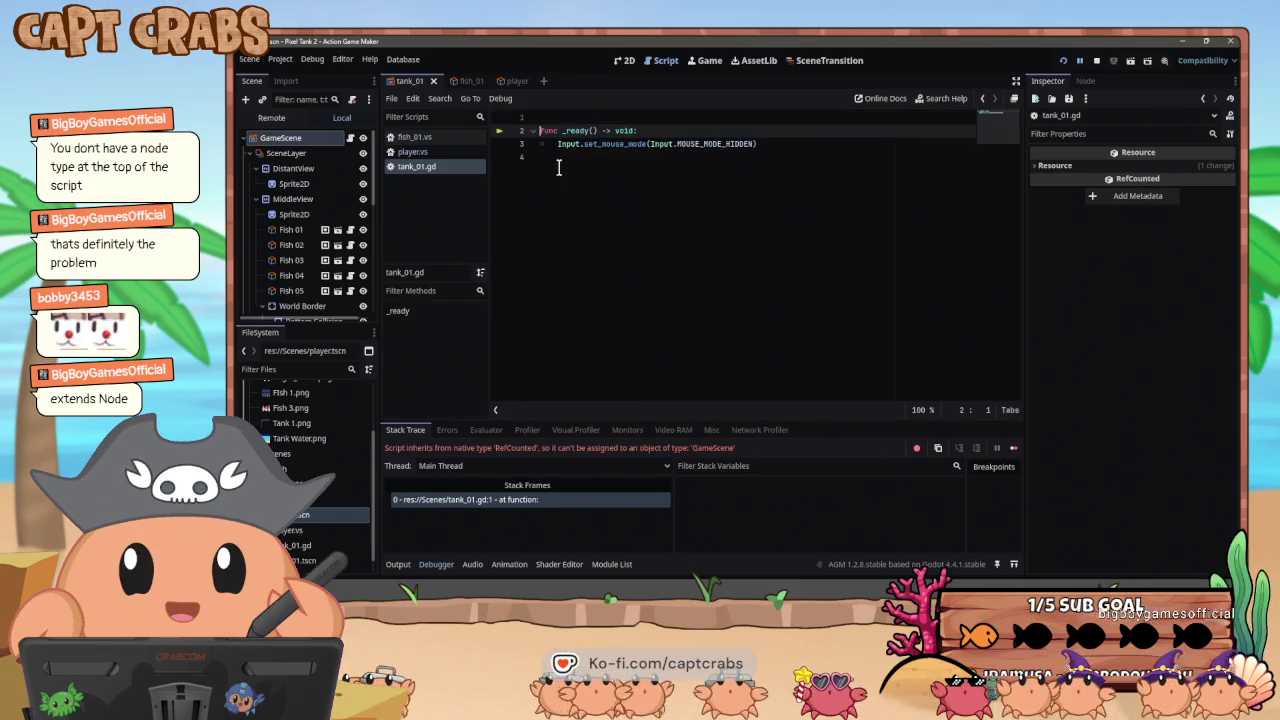
{"action": "left_click", "coordinate": [566, 114]}
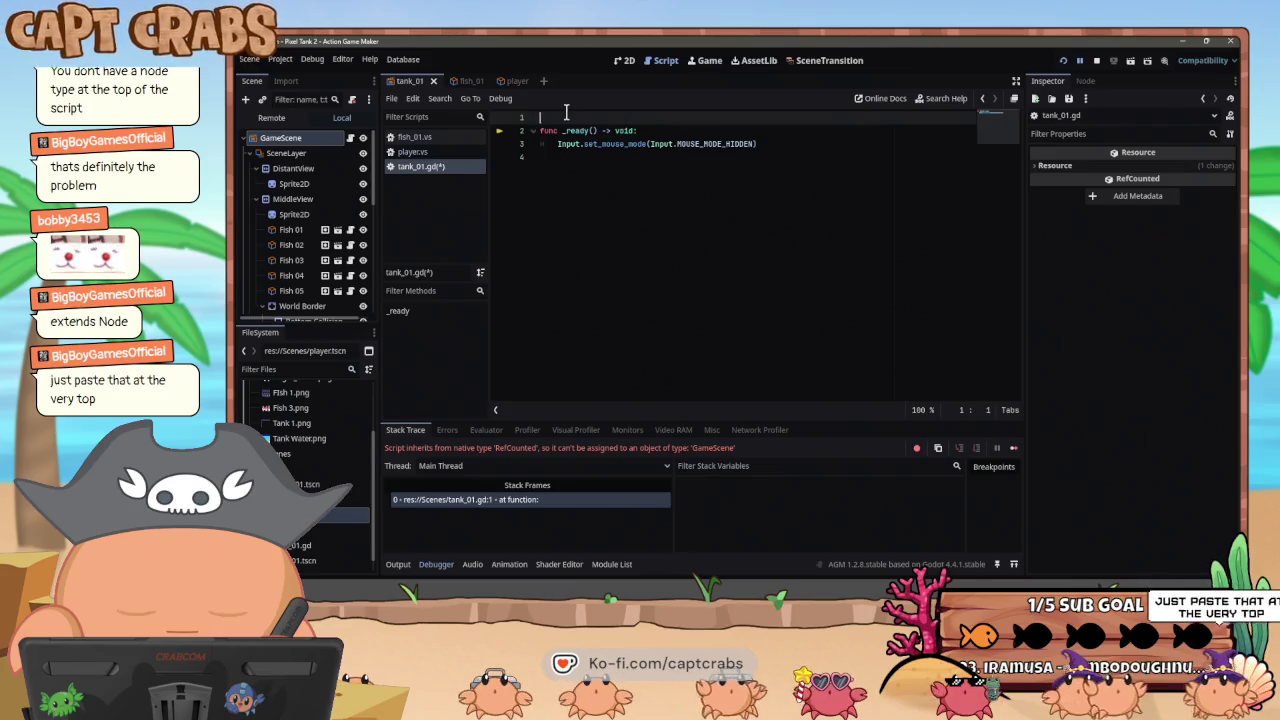
{"action": "type", "text": "ehex"}
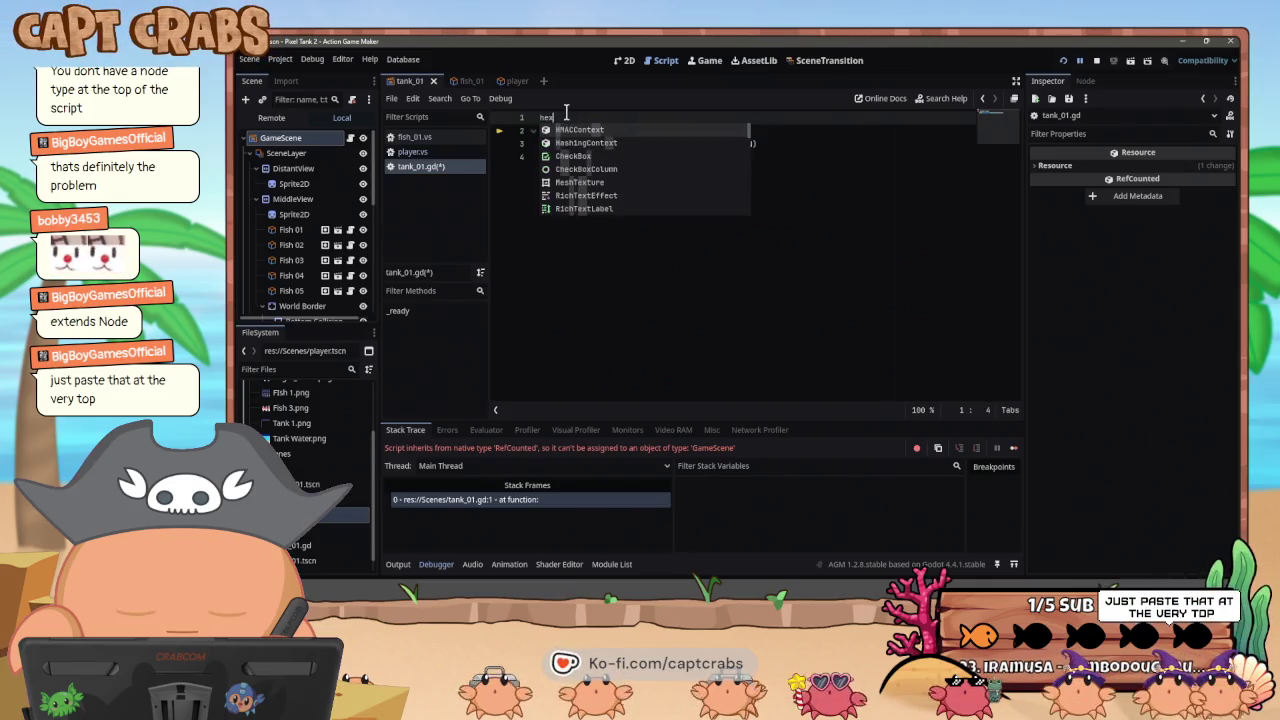
{"action": "key", "text": "BackSpace"}
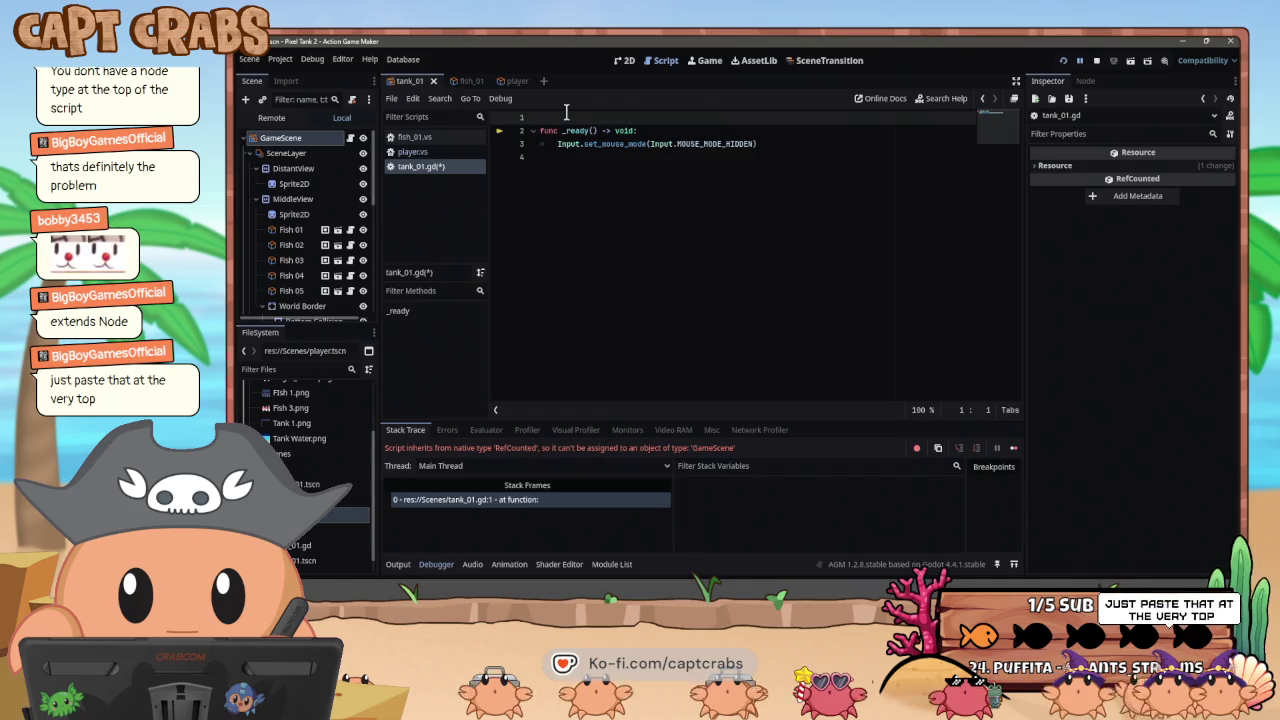
{"action": "type", "text": "extends node"}
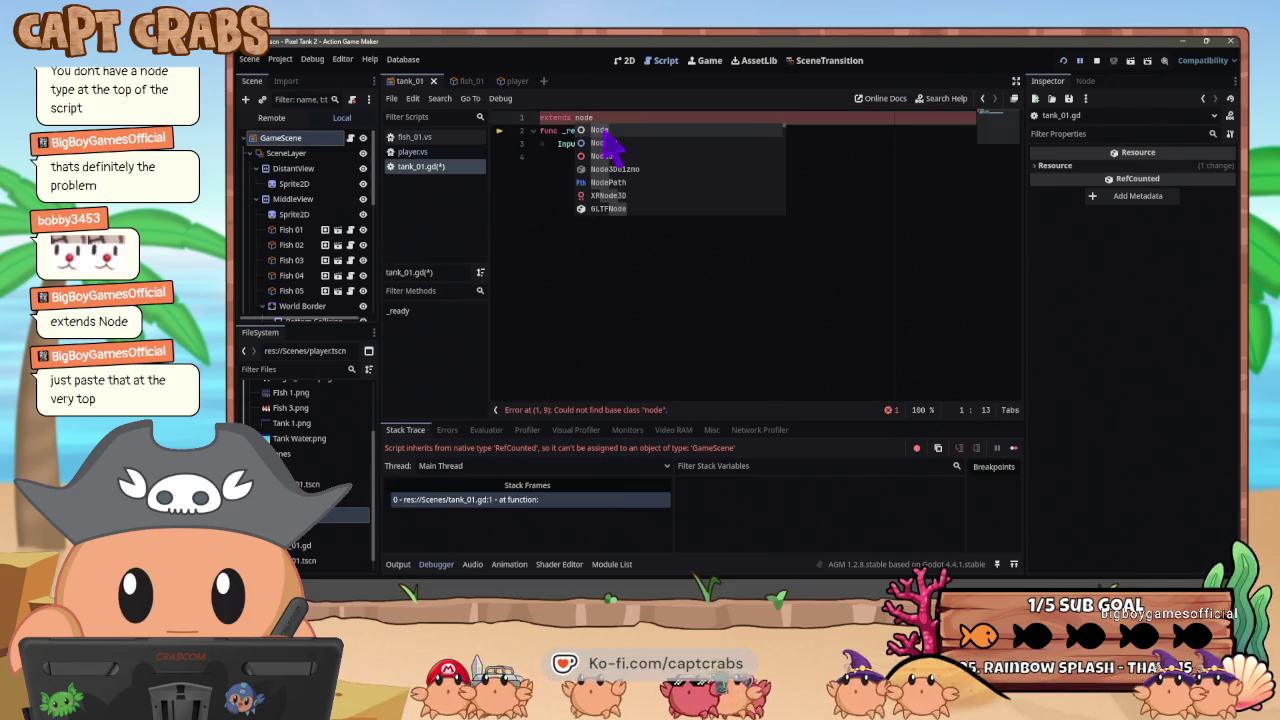
{"action": "left_click", "coordinate": [640, 131]}
{"action": "left_click", "coordinate": [687, 216]}
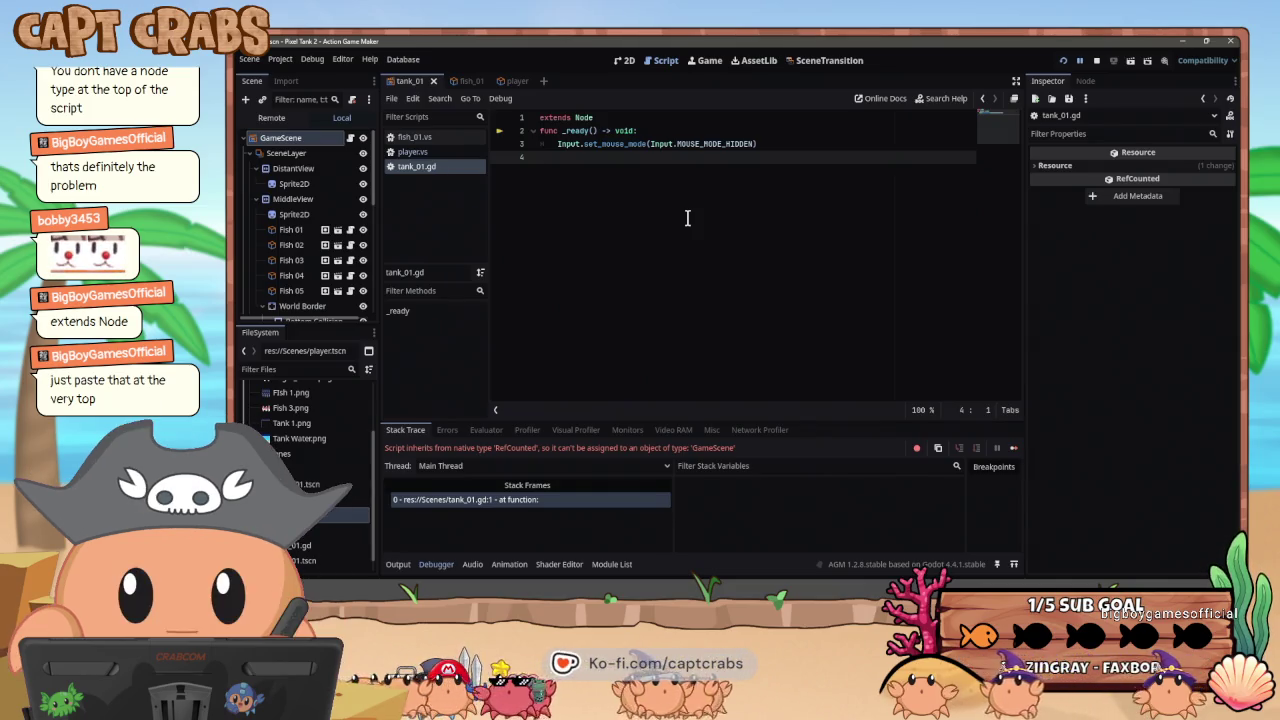
{"action": "key", "text": "F5"}
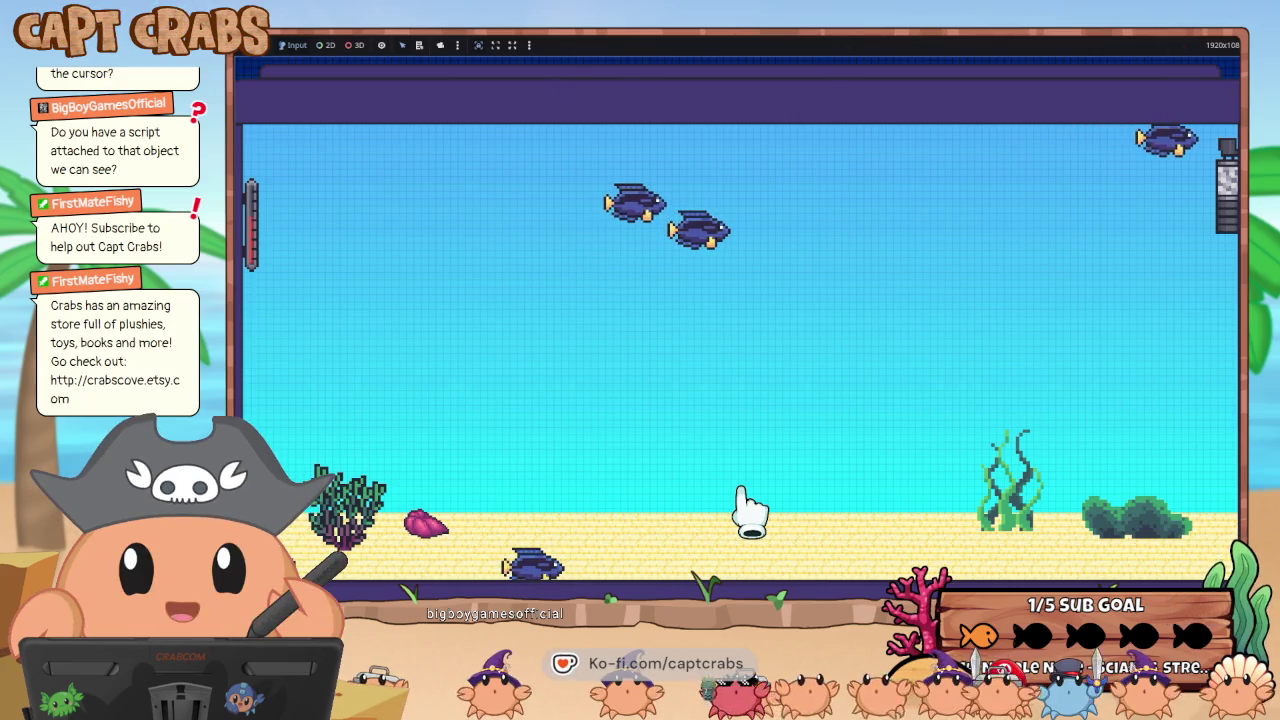
- Leave the running aquarium game and close its window with Alt+F4
{"action": "key", "text": "super"}
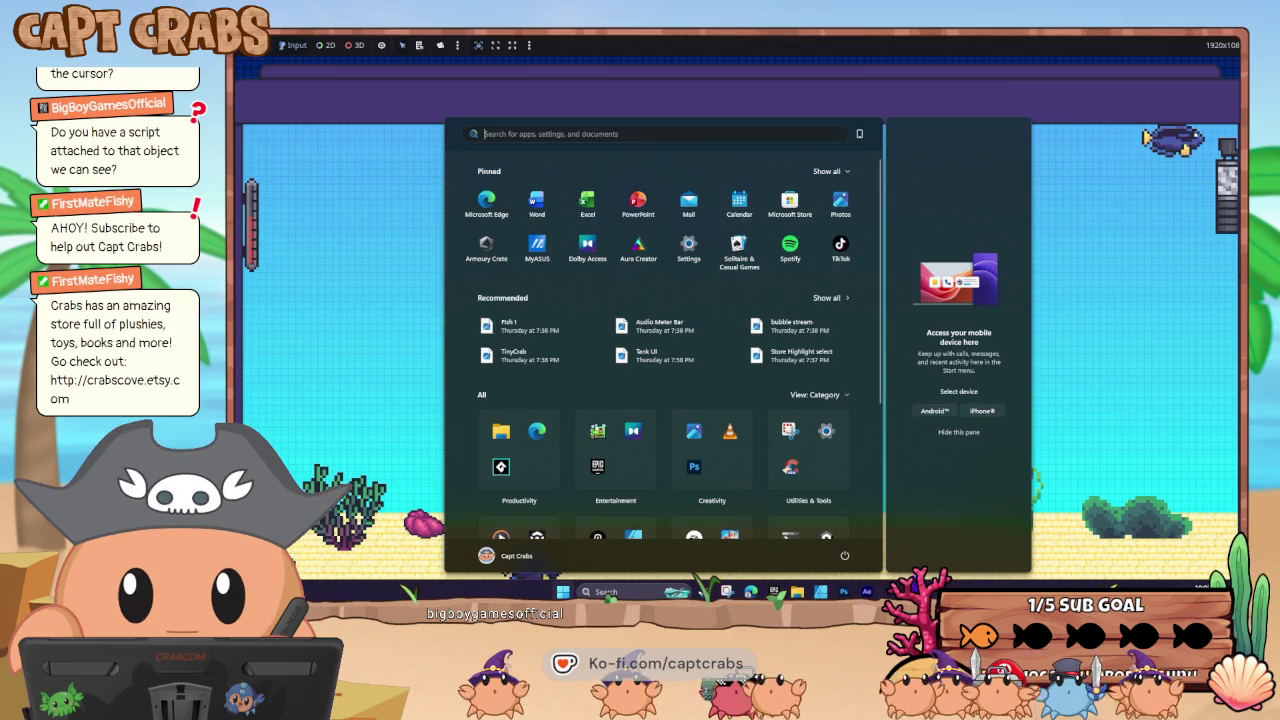
{"action": "key", "text": "alt+F4"}
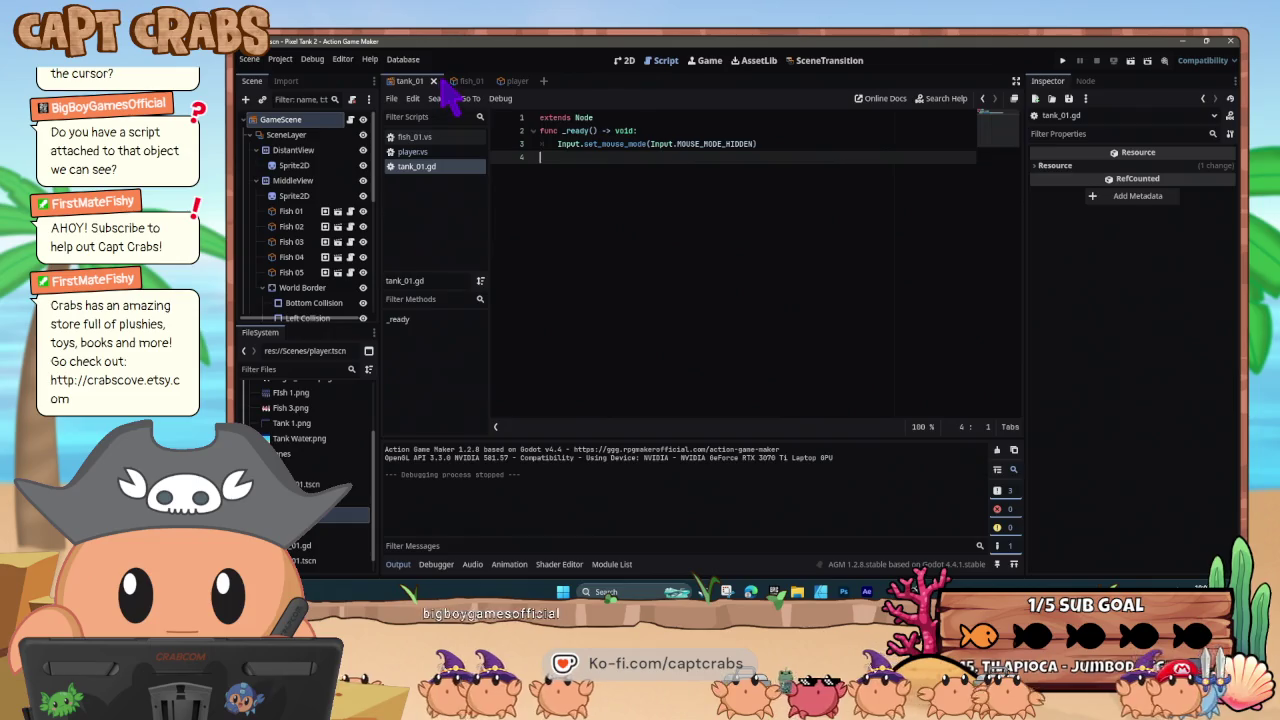
{"action": "left_click", "coordinate": [625, 62]}
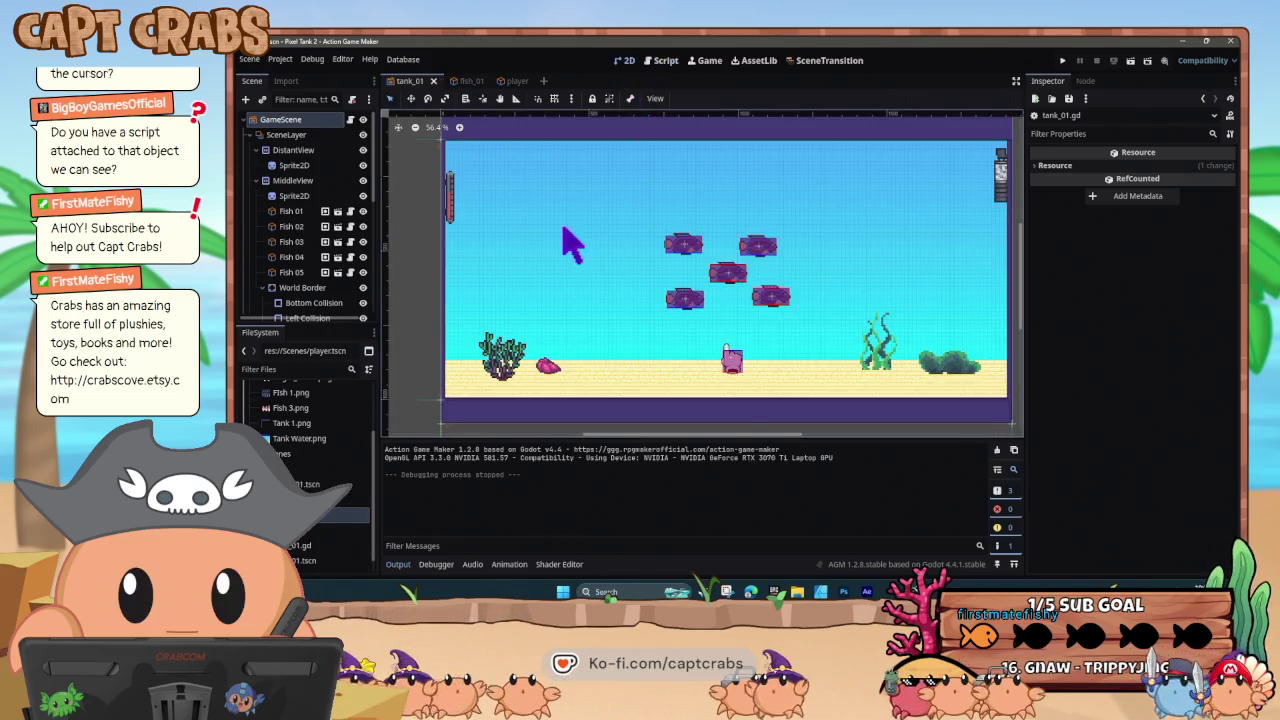
{"action": "left_click", "coordinate": [510, 81]}
{"action": "left_click_drag", "start_coordinate": [606, 272], "coordinate": [651, 288]}
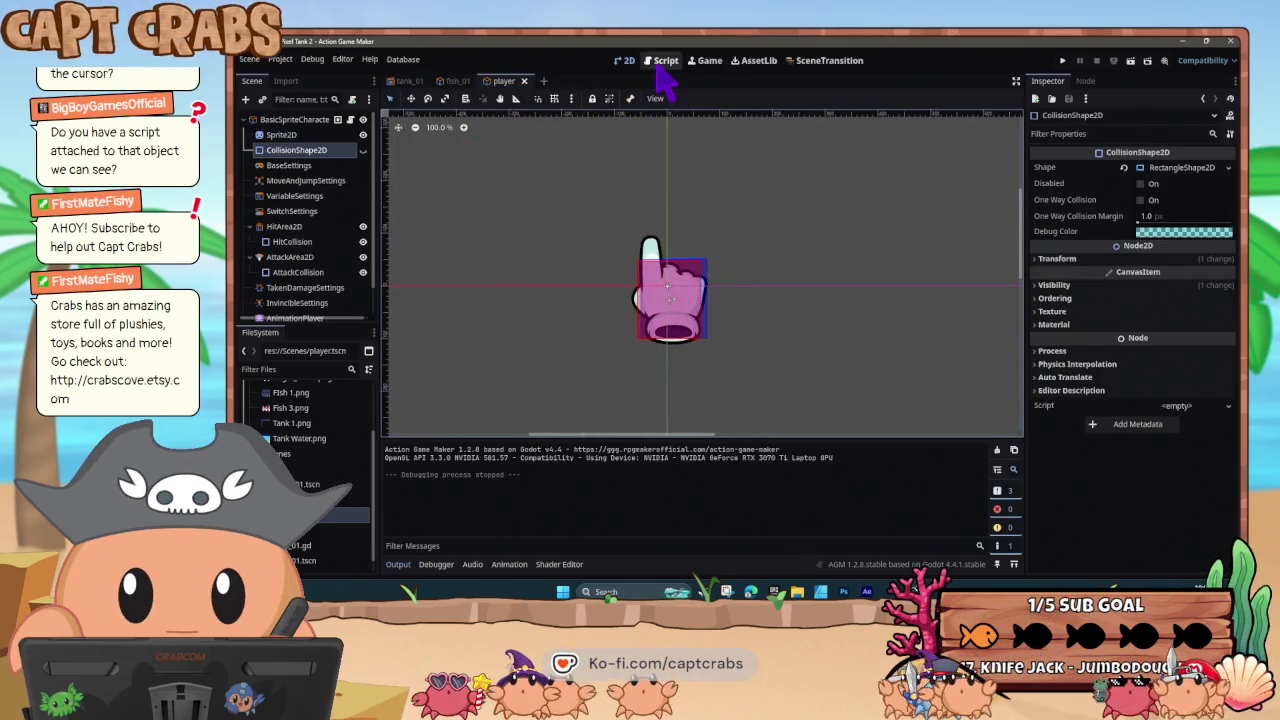
{"action": "left_click", "coordinate": [660, 60]}
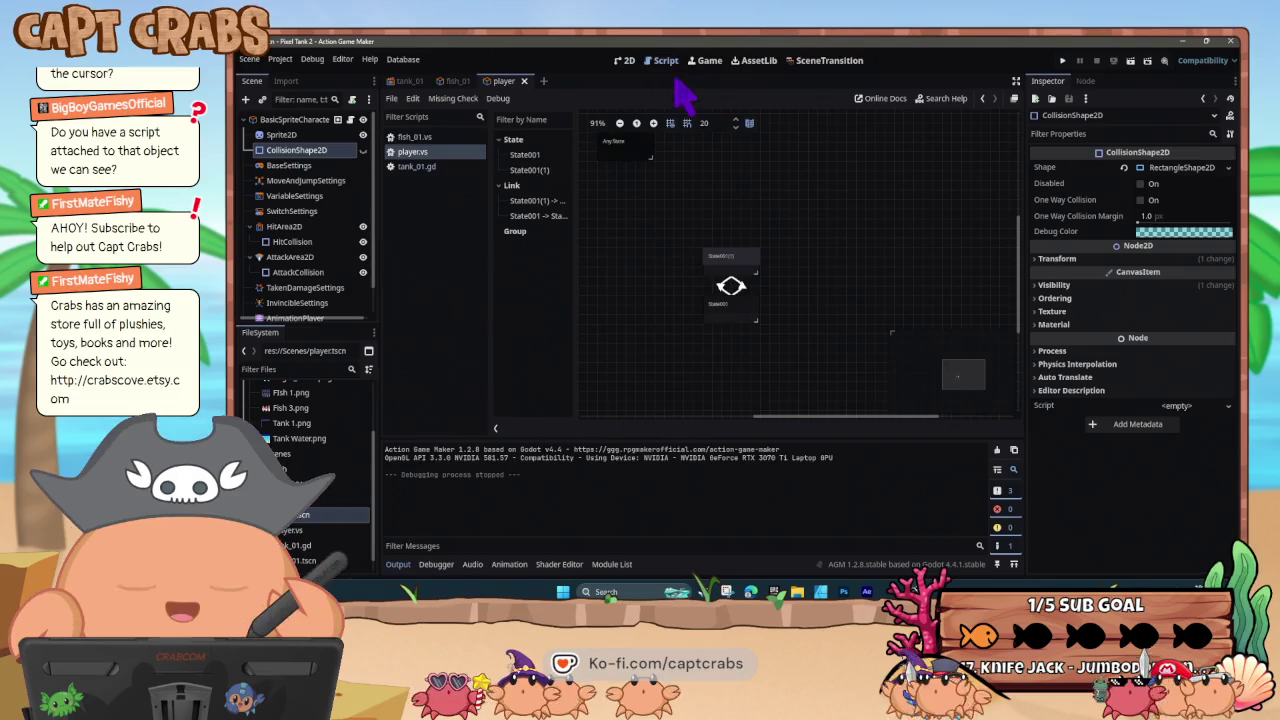
{"action": "left_click", "coordinate": [745, 283]}
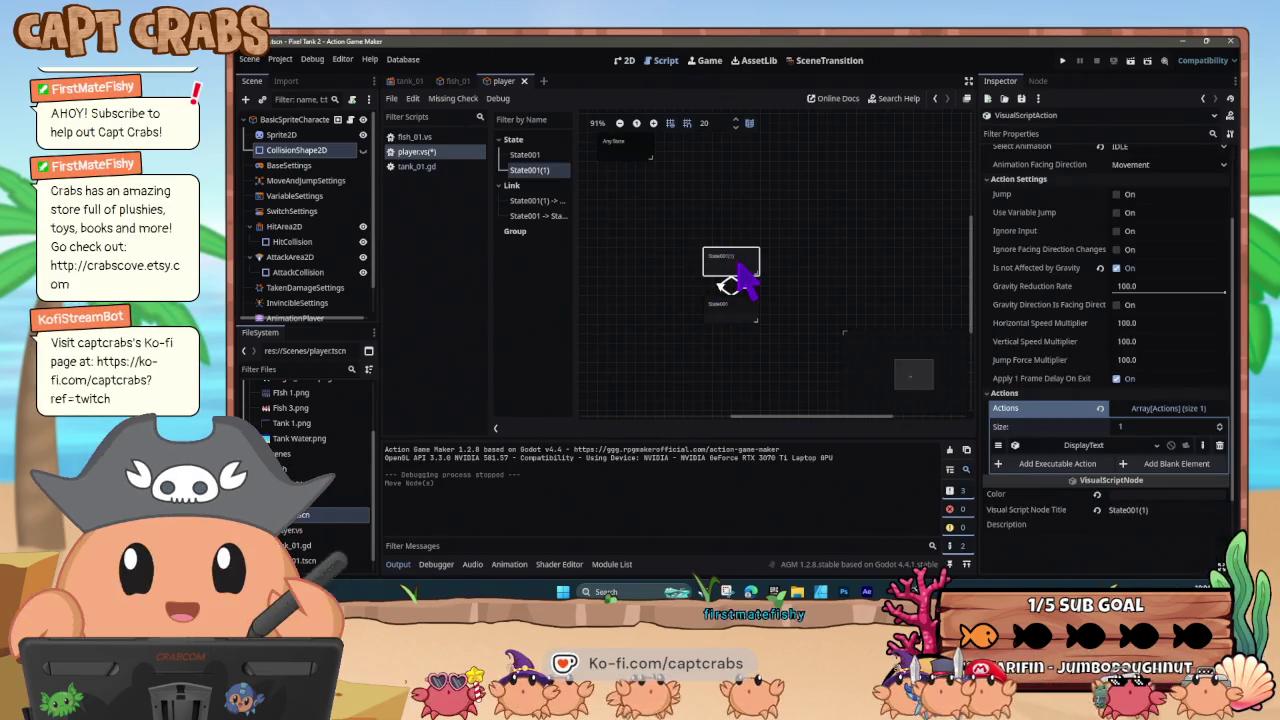
{"action": "scroll", "coordinate": [1066, 366], "scroll_direction": "down", "scroll_amount": 3}
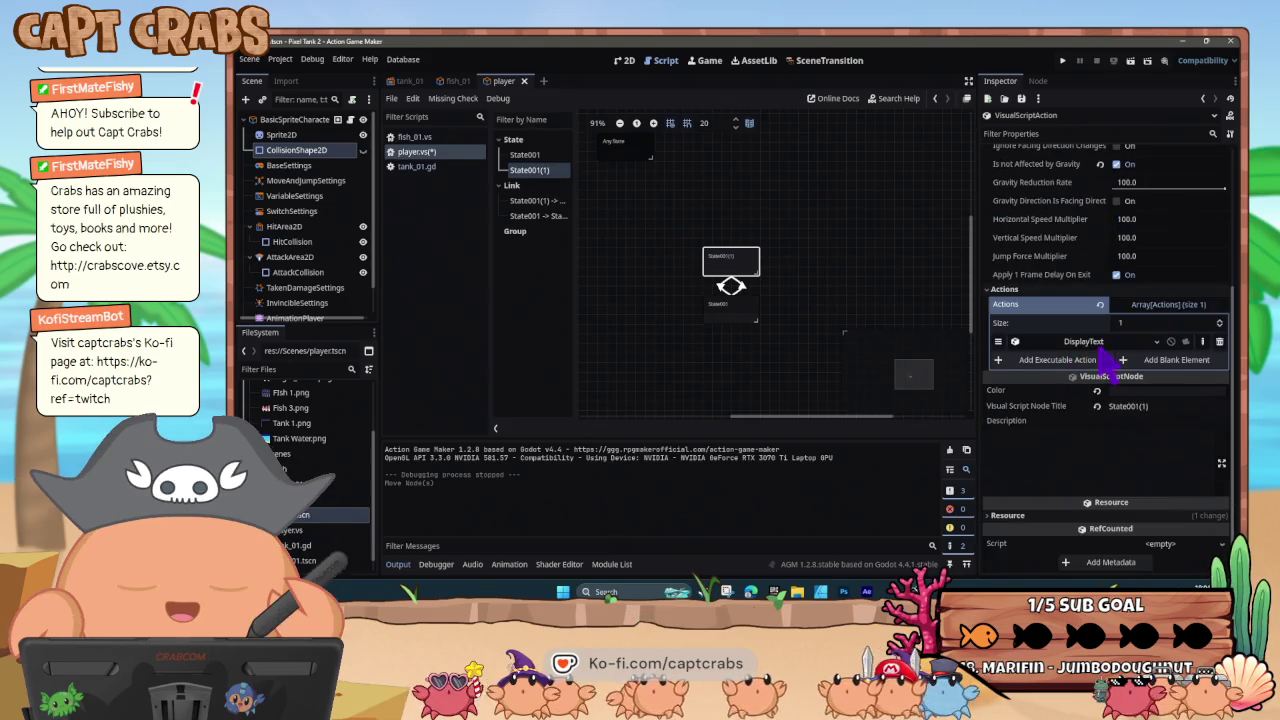
{"action": "left_click", "coordinate": [747, 317]}
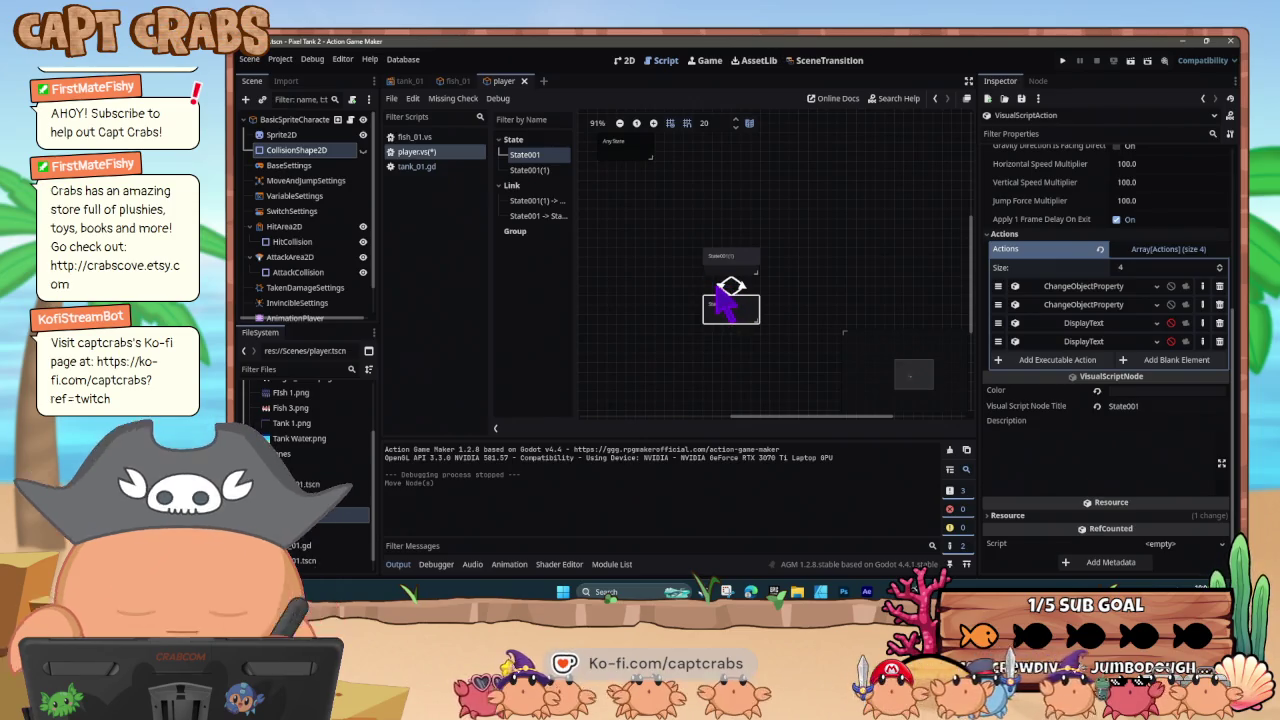
{"action": "left_click", "coordinate": [727, 283]}
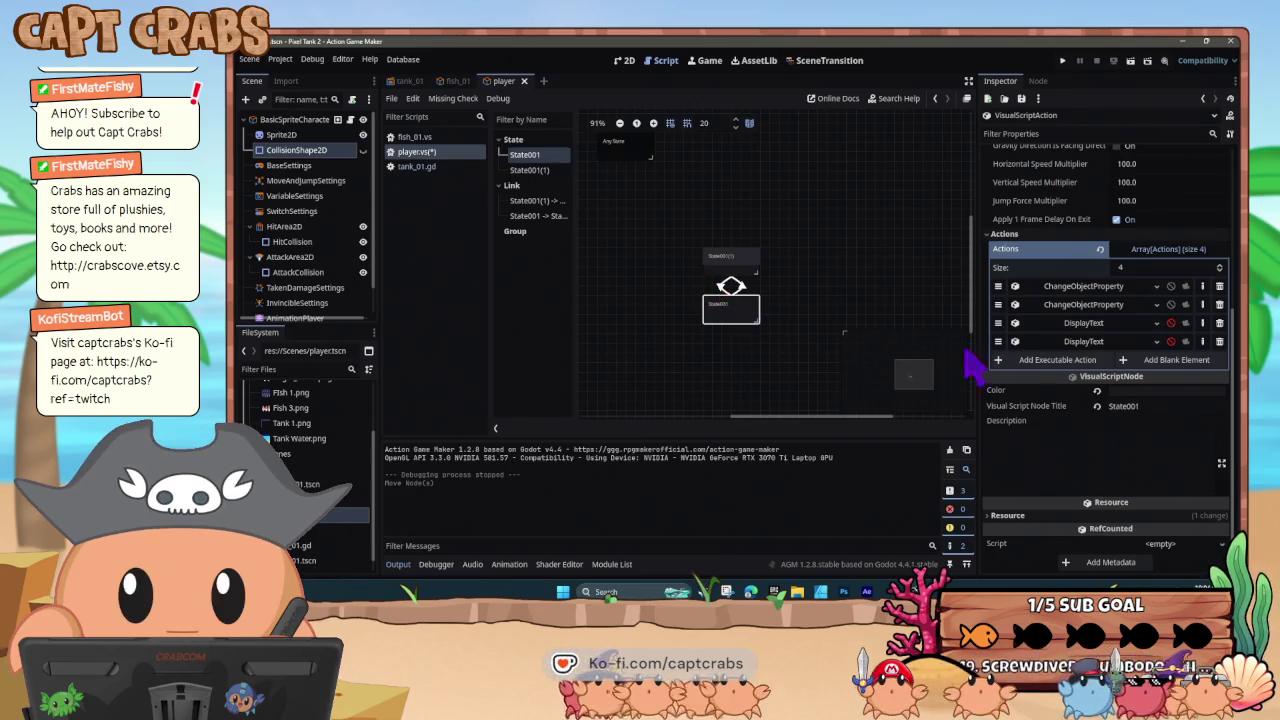
{"action": "left_click", "coordinate": [1060, 287]}
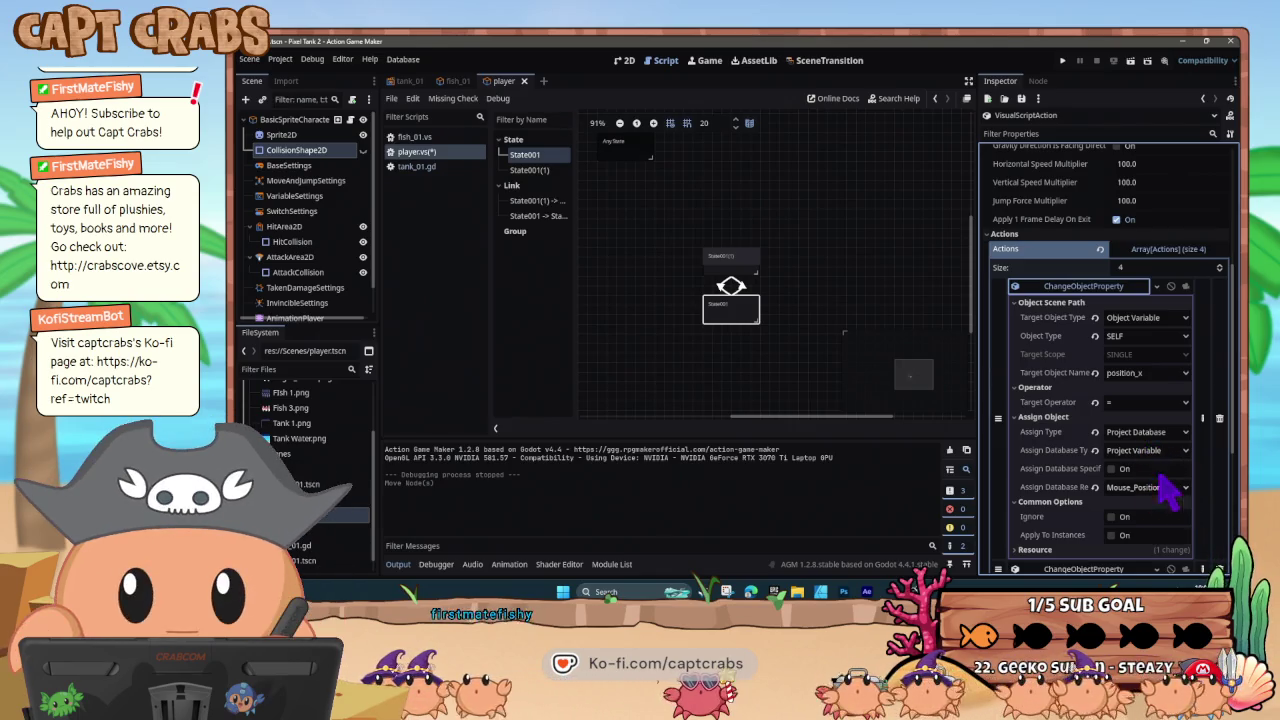
{"action": "left_click", "coordinate": [1078, 291]}
{"action": "left_click", "coordinate": [1088, 304]}
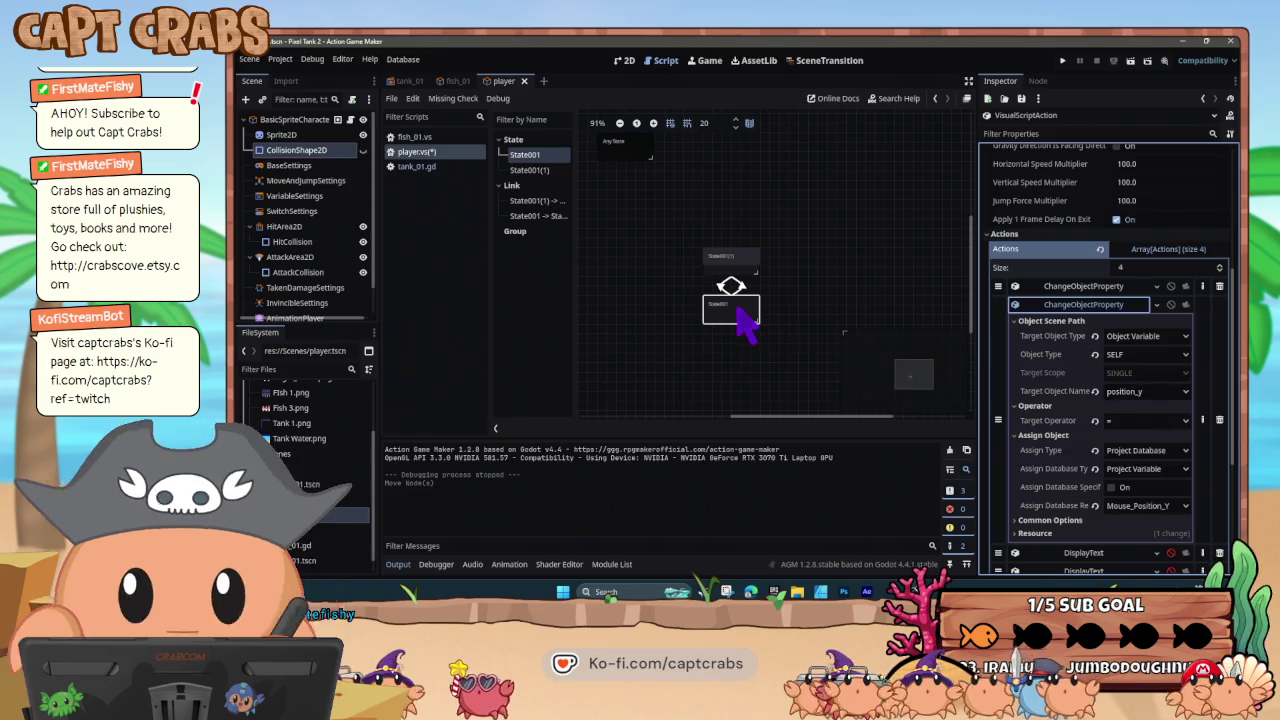
{"action": "left_click", "coordinate": [1083, 304]}
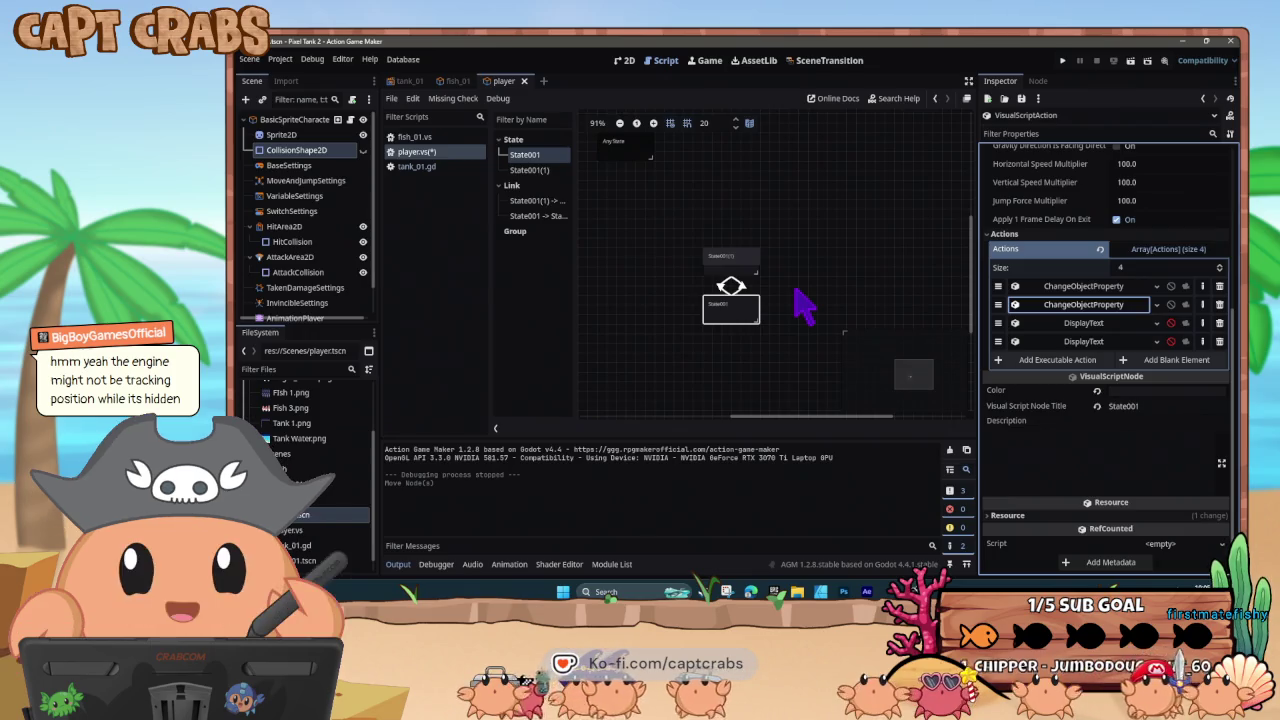
{"action": "left_click", "coordinate": [410, 81]}
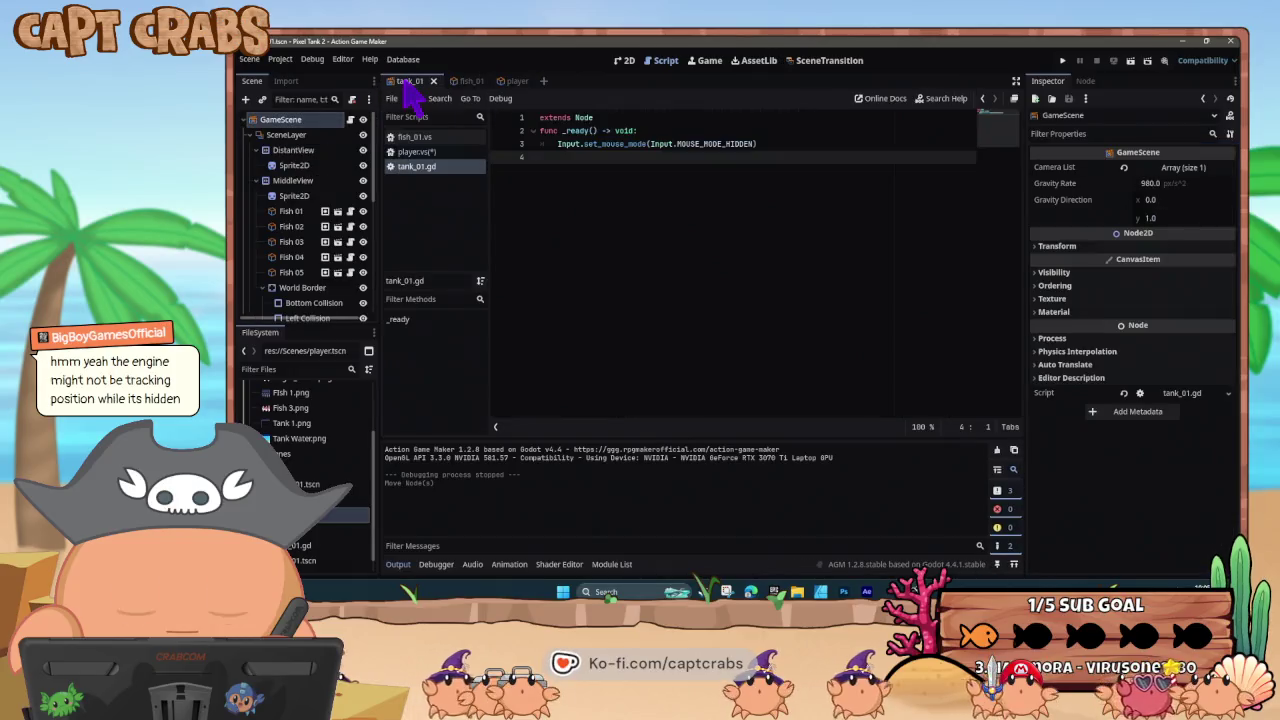
- Erase the junk text on line 4 of tank_01.gd
{"action": "left_click", "coordinate": [540, 118]}
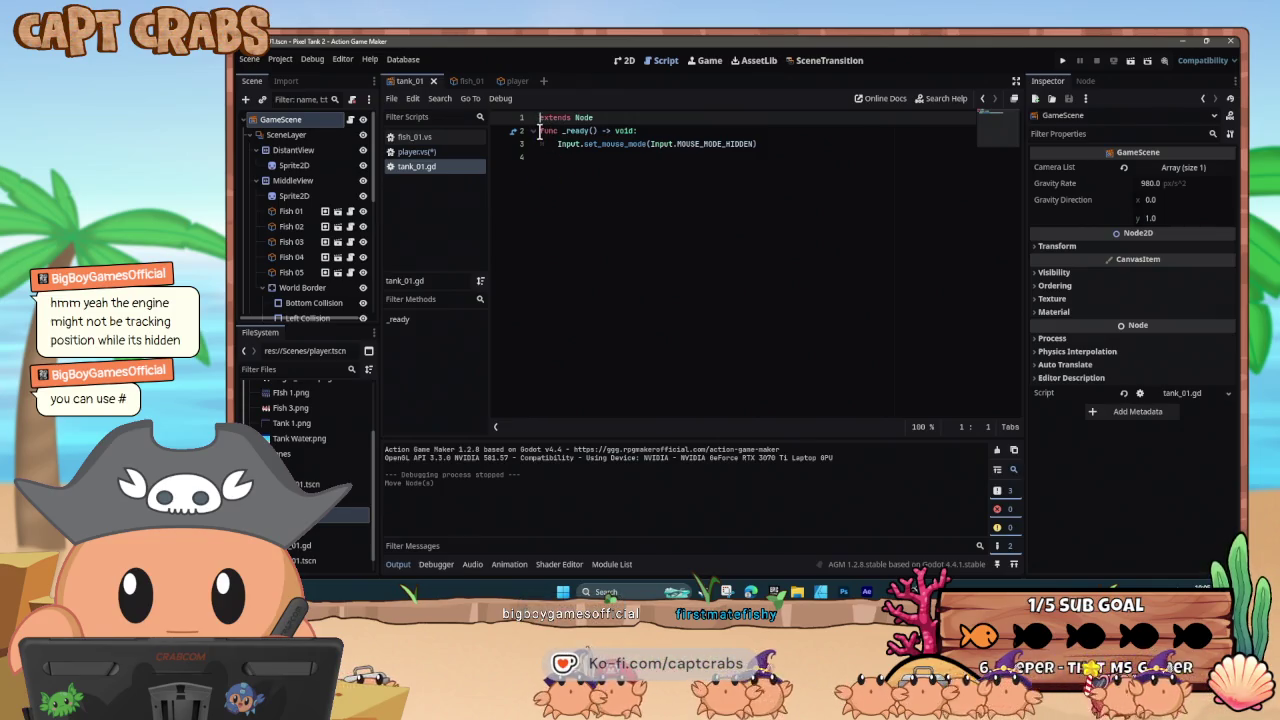
{"action": "left_click", "coordinate": [540, 131]}
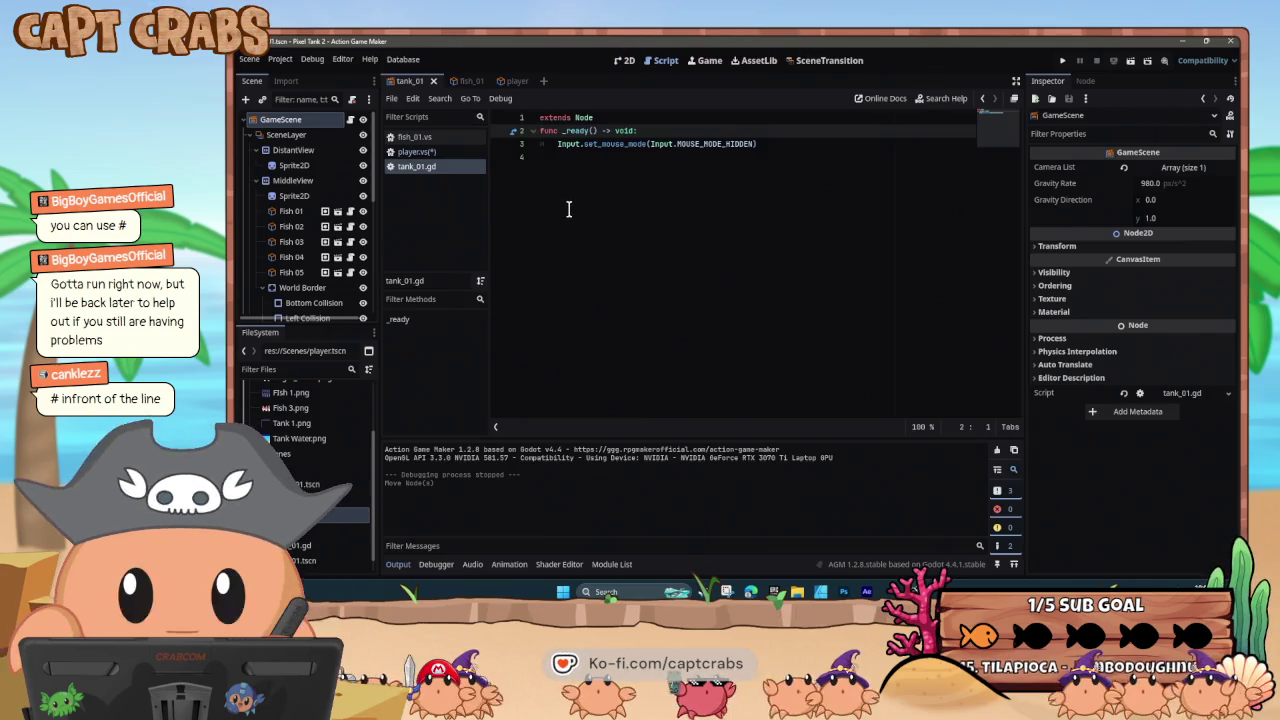
{"action": "left_click", "coordinate": [542, 117]}
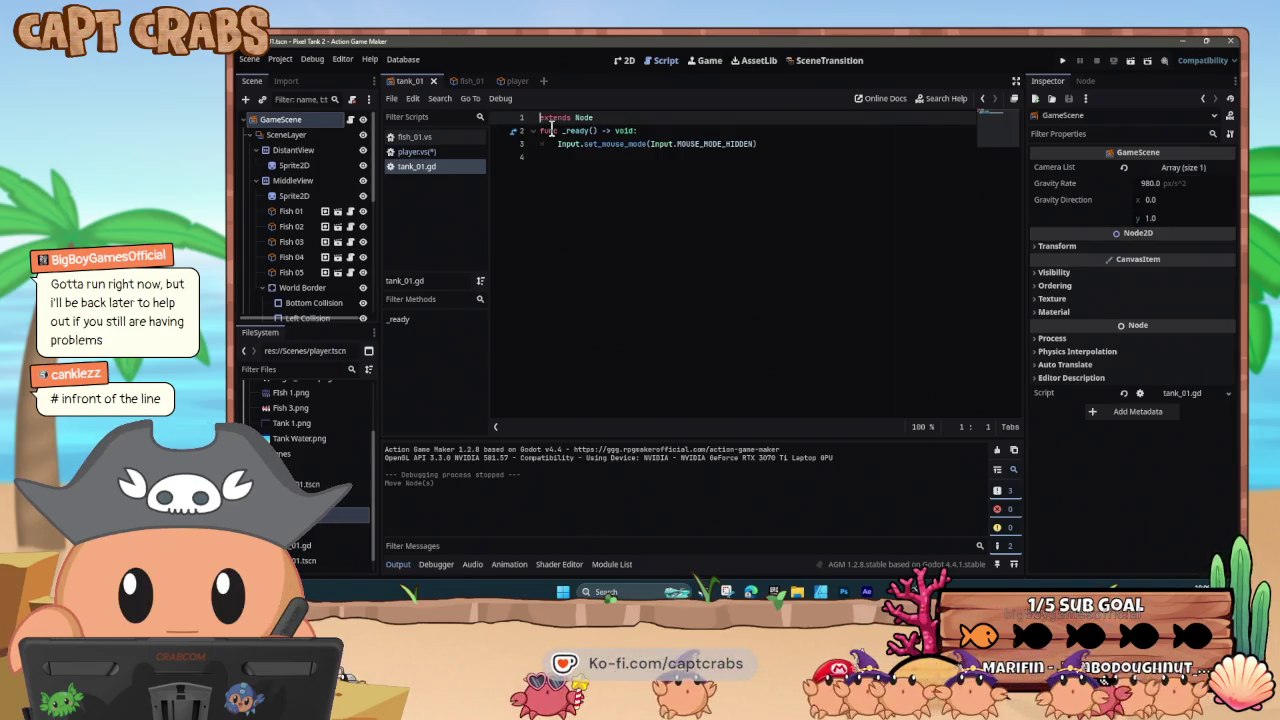
{"action": "left_click", "coordinate": [547, 167]}
{"action": "type", "text": "pkl;kl"}
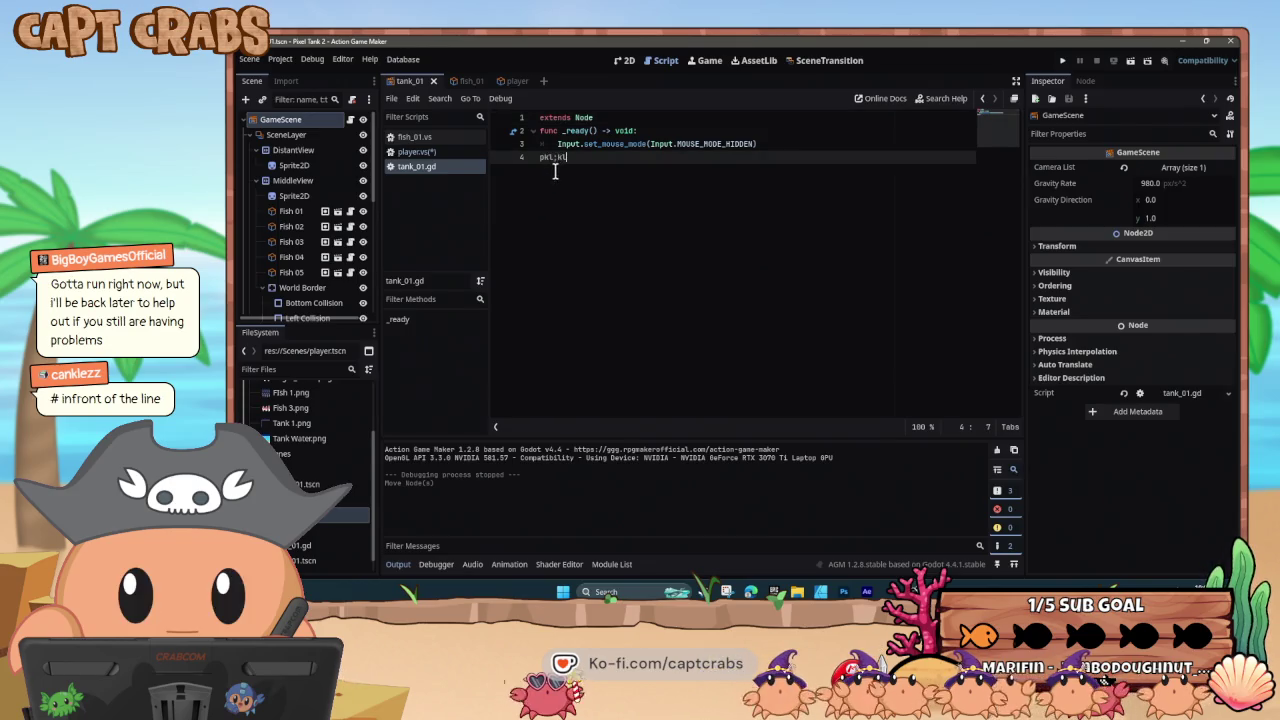
{"action": "key", "text": "BackSpace"}
{"action": "key", "text": "BackSpace"}
{"action": "key", "text": "BackSpace"}
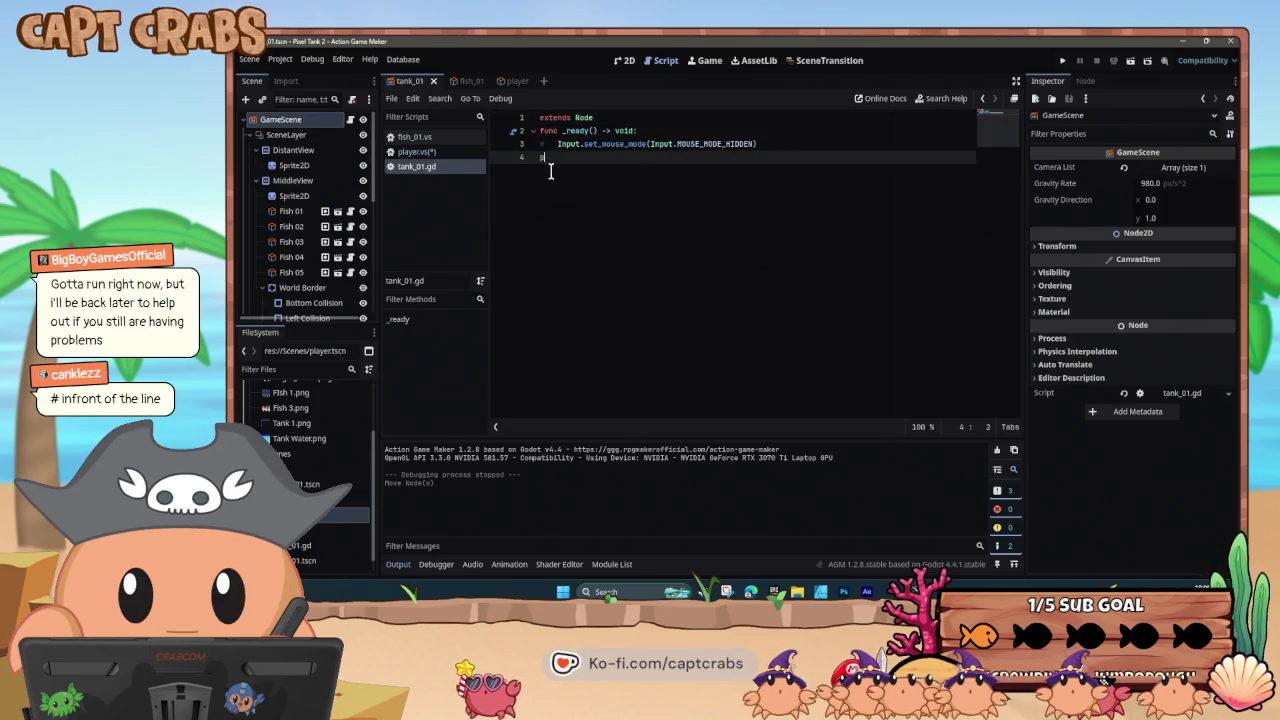
- Insert a blank first line above 'extends Node' and start typing a comment marker in it
{"action": "left_click", "coordinate": [537, 136]}
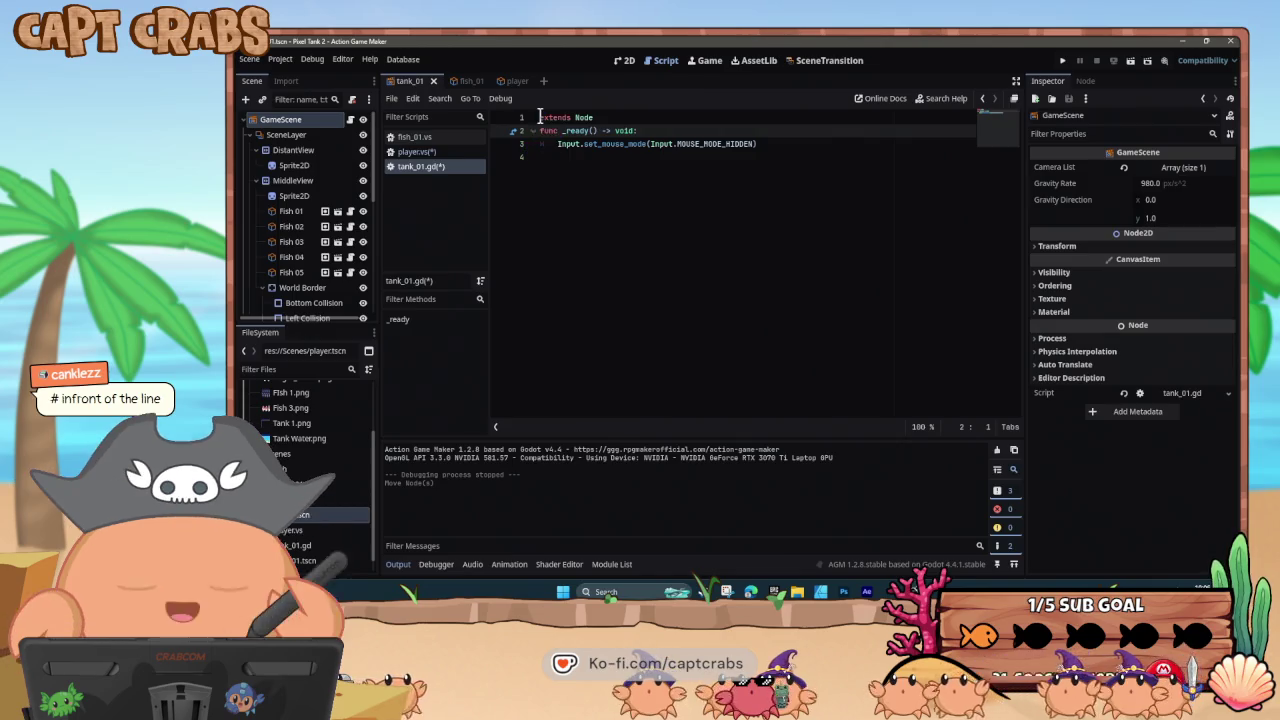
{"action": "key", "text": "Up"}
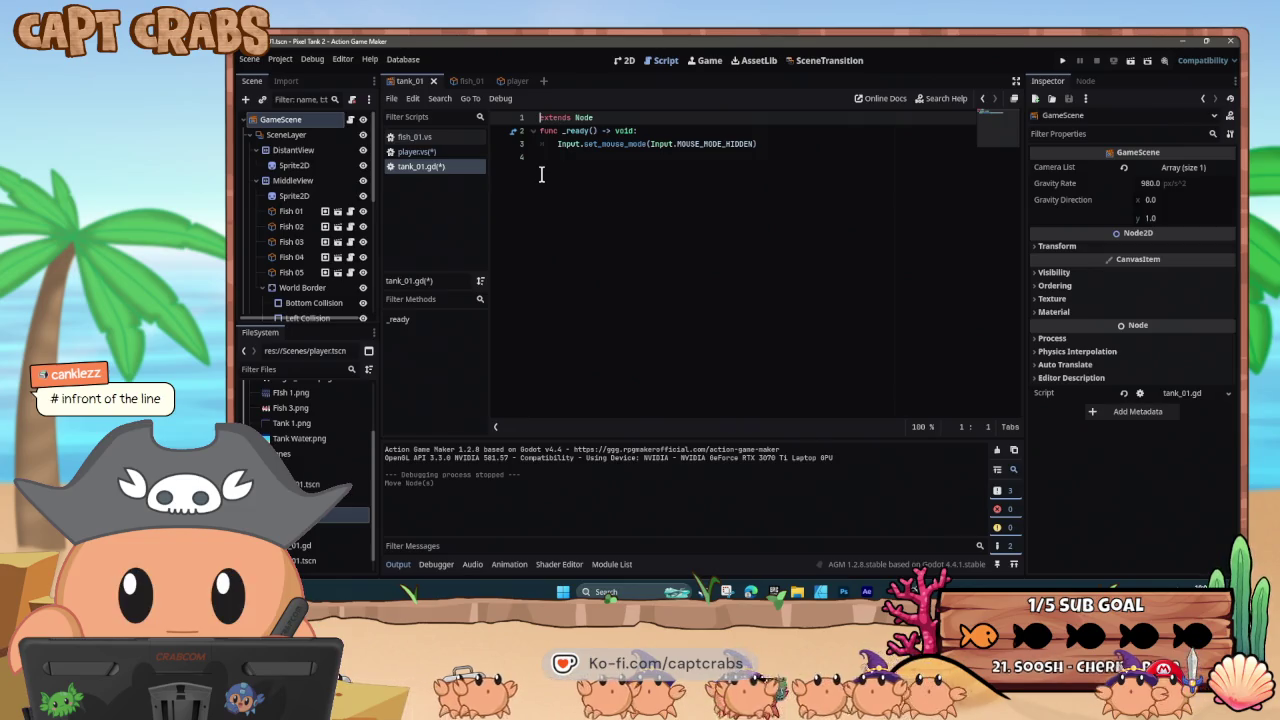
{"action": "key", "text": "Return"}
{"action": "key", "text": "Up"}
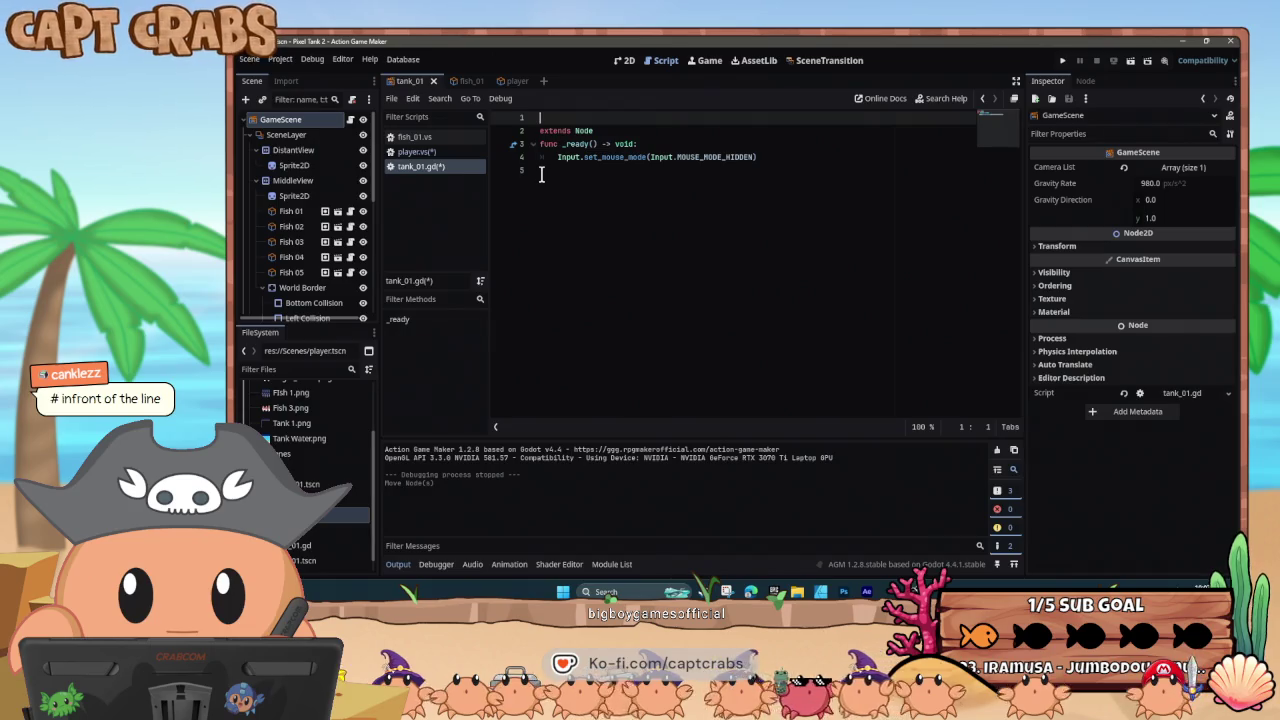
{"action": "type", "text": "##"}
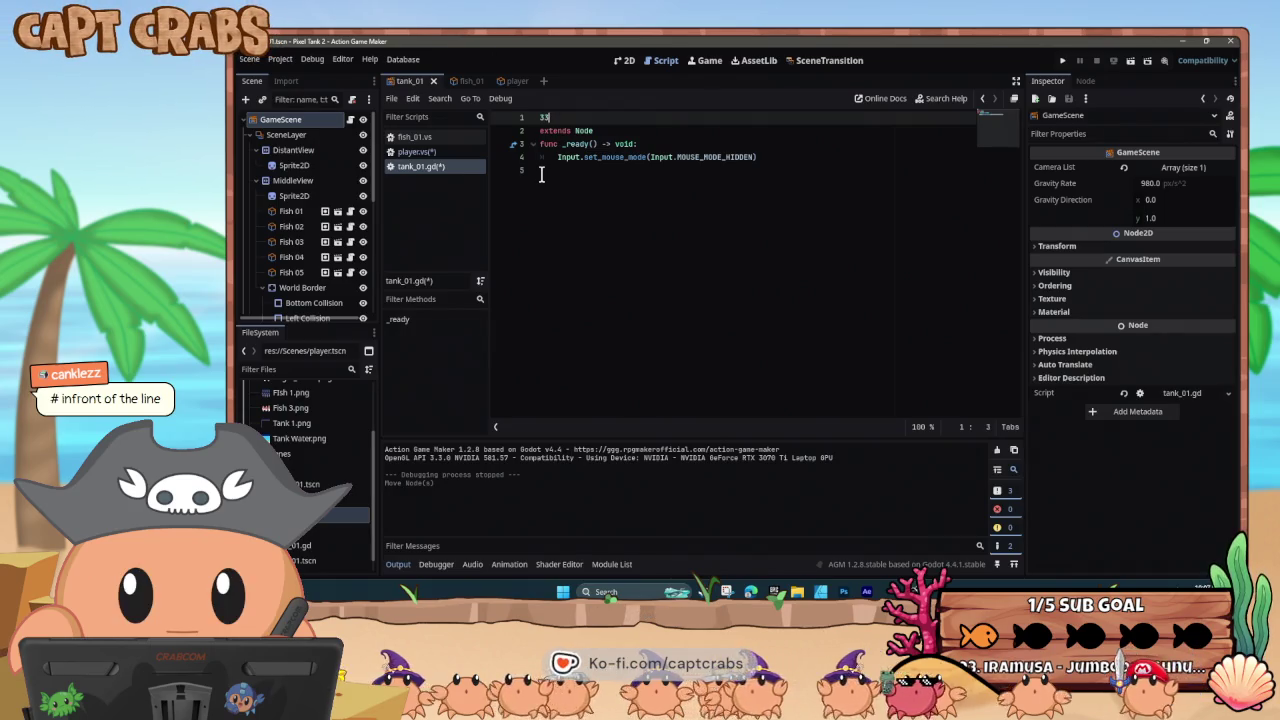
{"action": "key", "text": "BackSpace"}
{"action": "key", "text": "BackSpace"}
{"action": "key", "text": "BackSpace"}
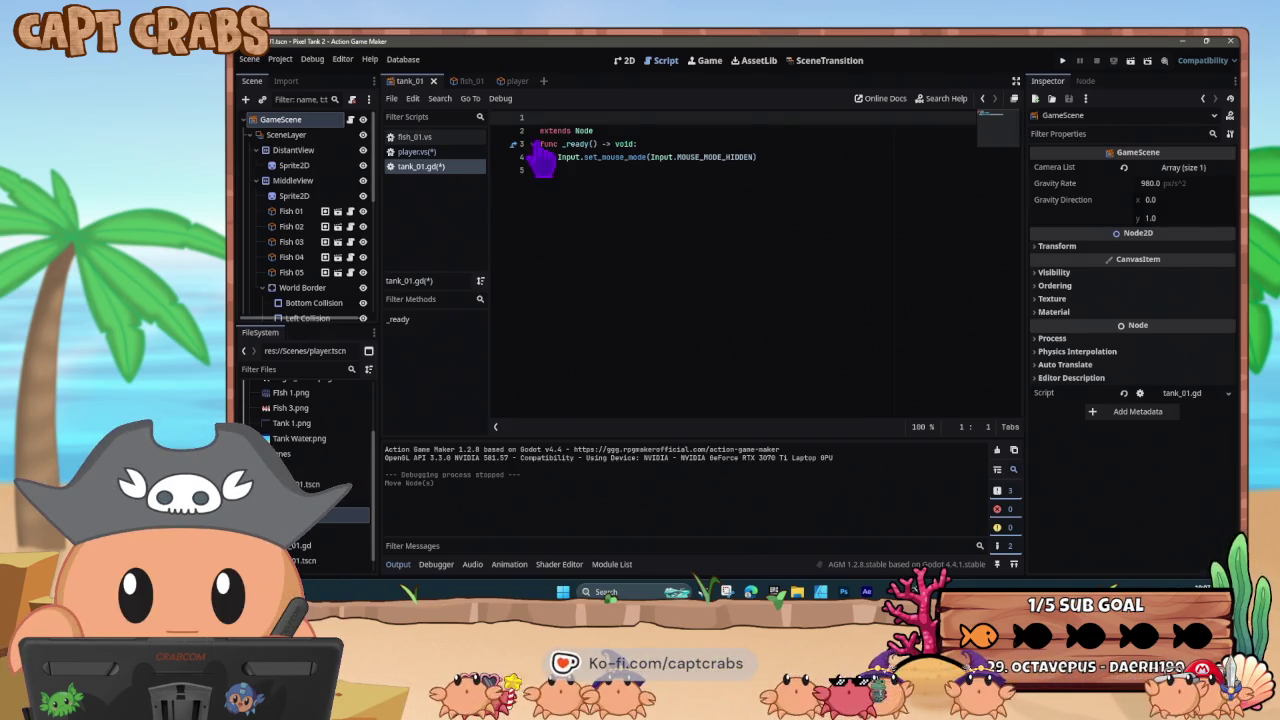
{"action": "left_click", "coordinate": [545, 131]}
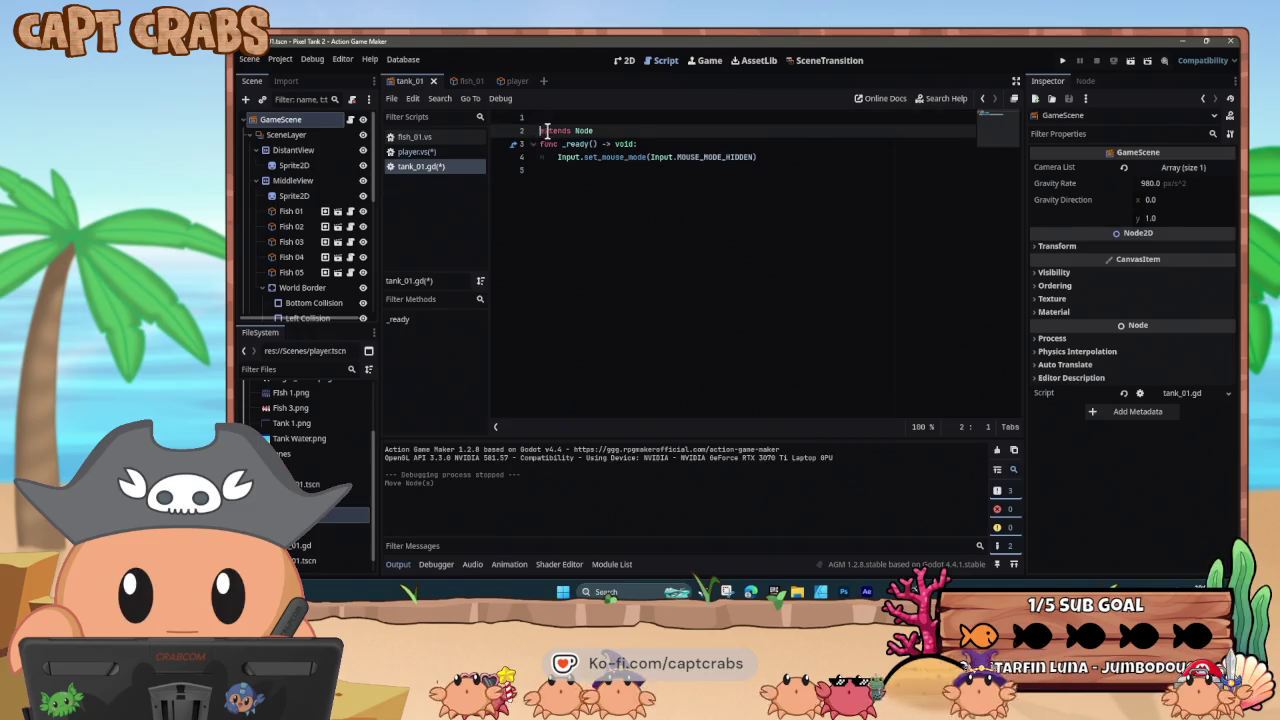
{"action": "type", "text": "uiuiu"}
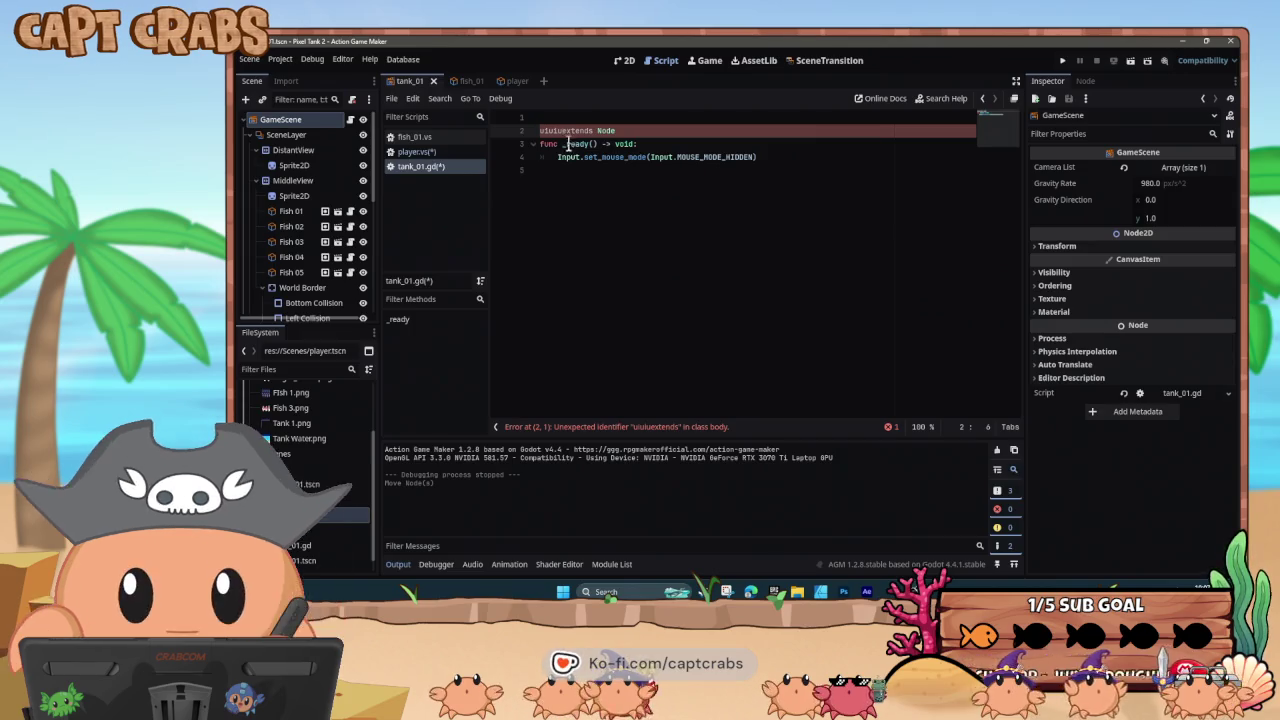
{"action": "key", "text": "BackSpace"}
{"action": "key", "text": "BackSpace"}
{"action": "key", "text": "BackSpace"}
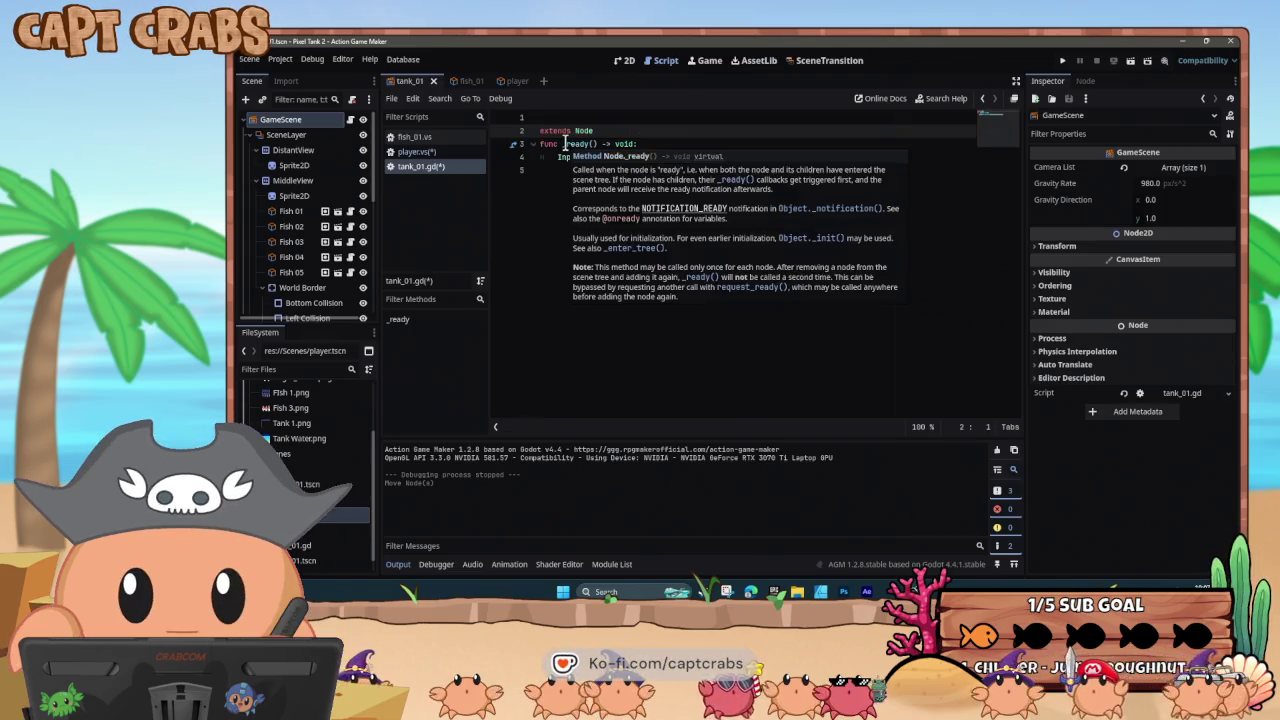
{"action": "key", "text": "Left"}
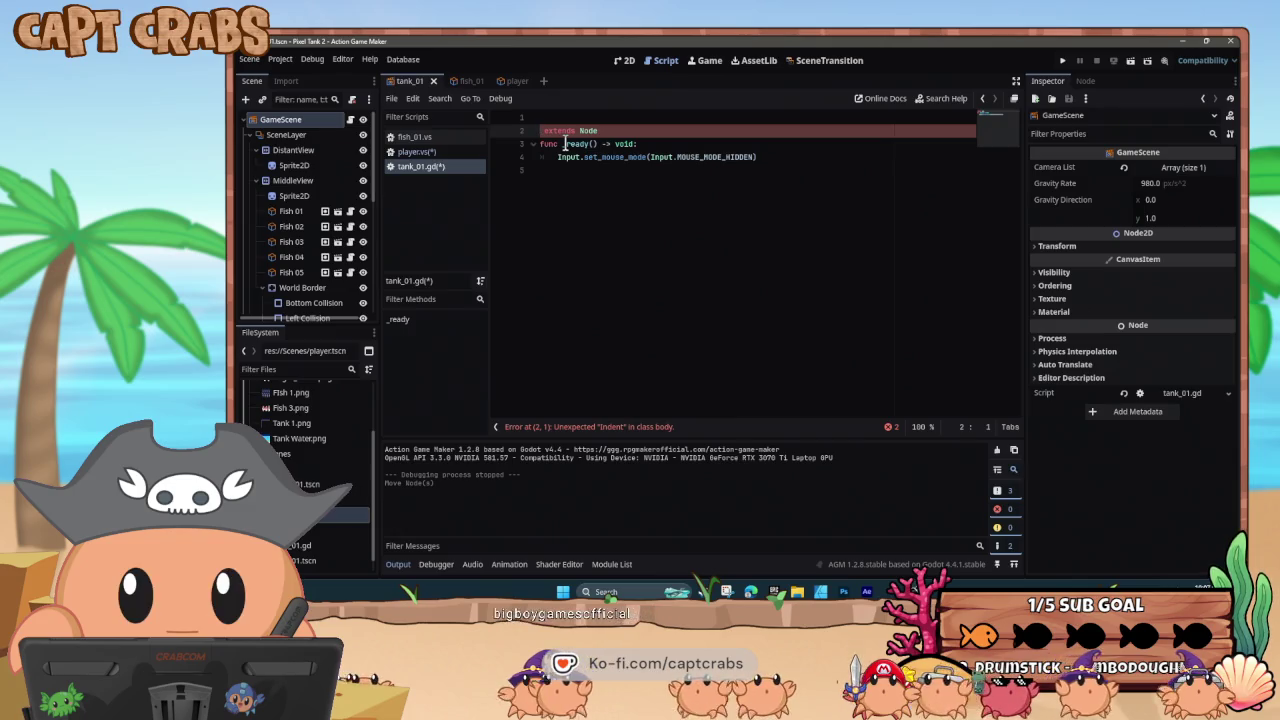
{"action": "key", "text": "Delete"}
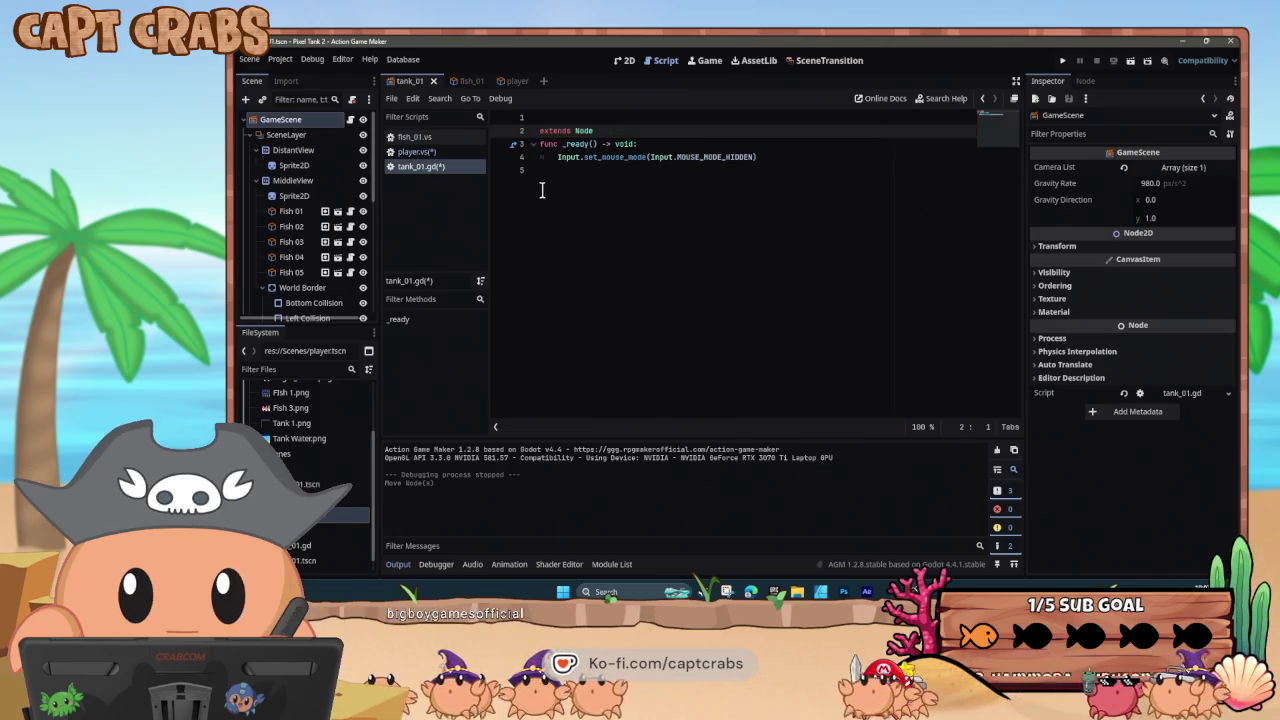
{"action": "left_click", "coordinate": [541, 190]}
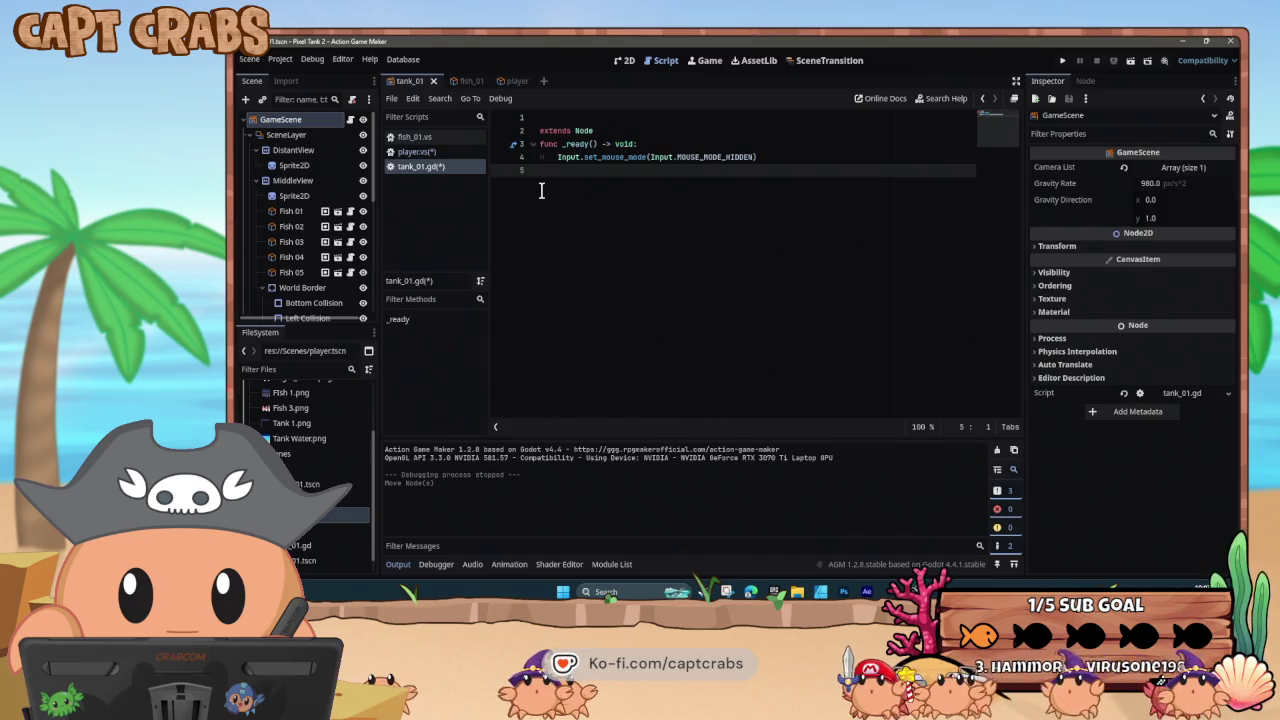
{"action": "left_click", "coordinate": [541, 131]}
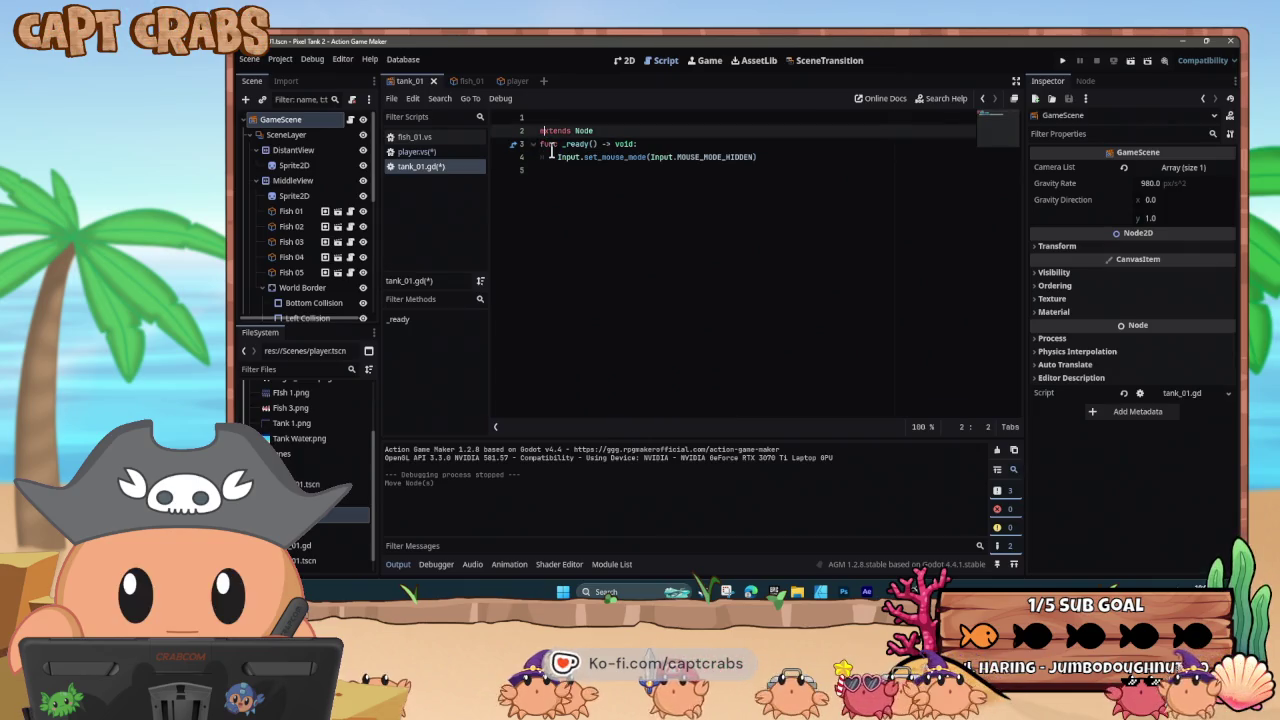
{"action": "key", "text": "Left"}
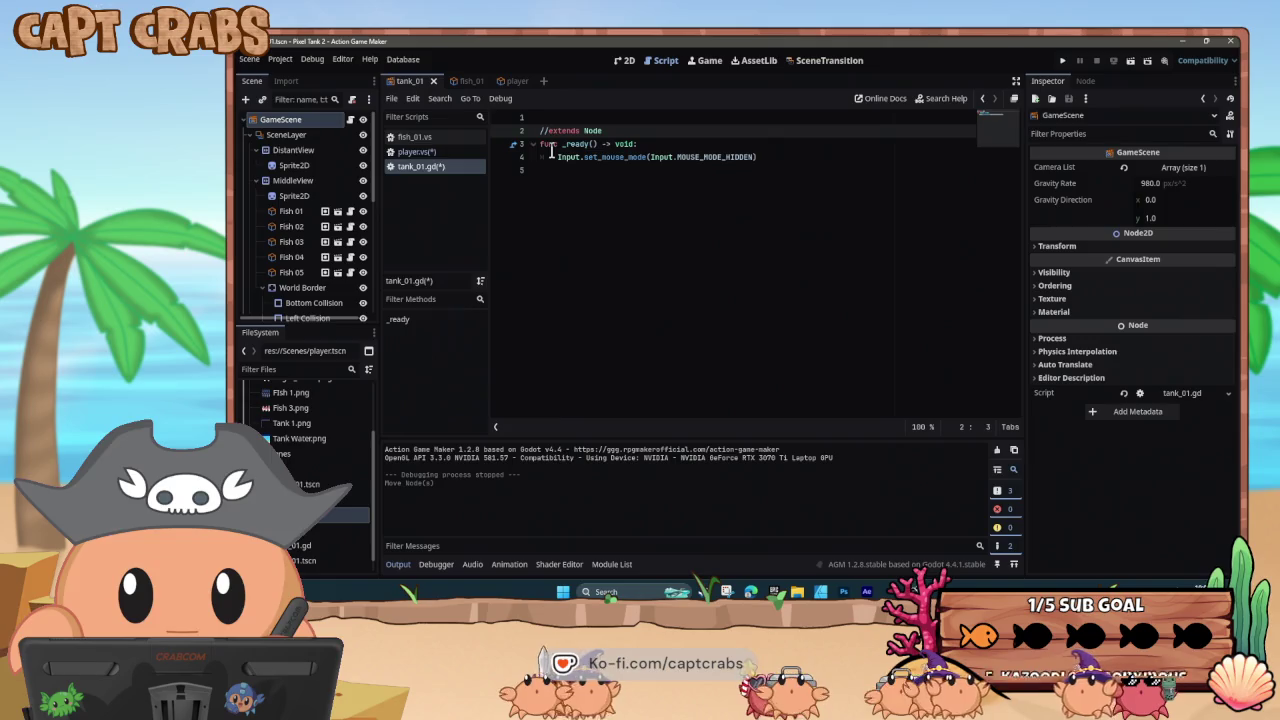
{"action": "key", "text": "BackSpace"}
{"action": "key", "text": "BackSpace"}
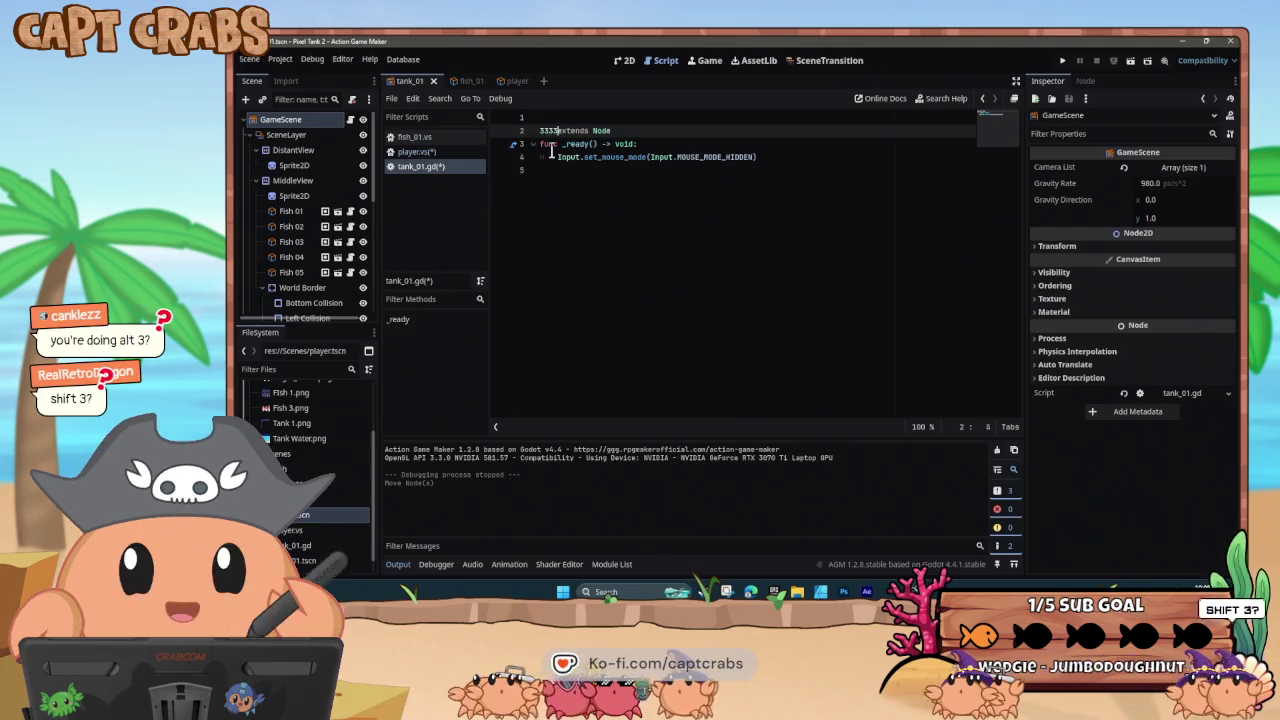
- Comment out the extends Node, _ready and mouse-hiding lines with '#', then save and run with F5
{"action": "type", "text": "333"}
{"action": "key", "text": "BackSpace"}
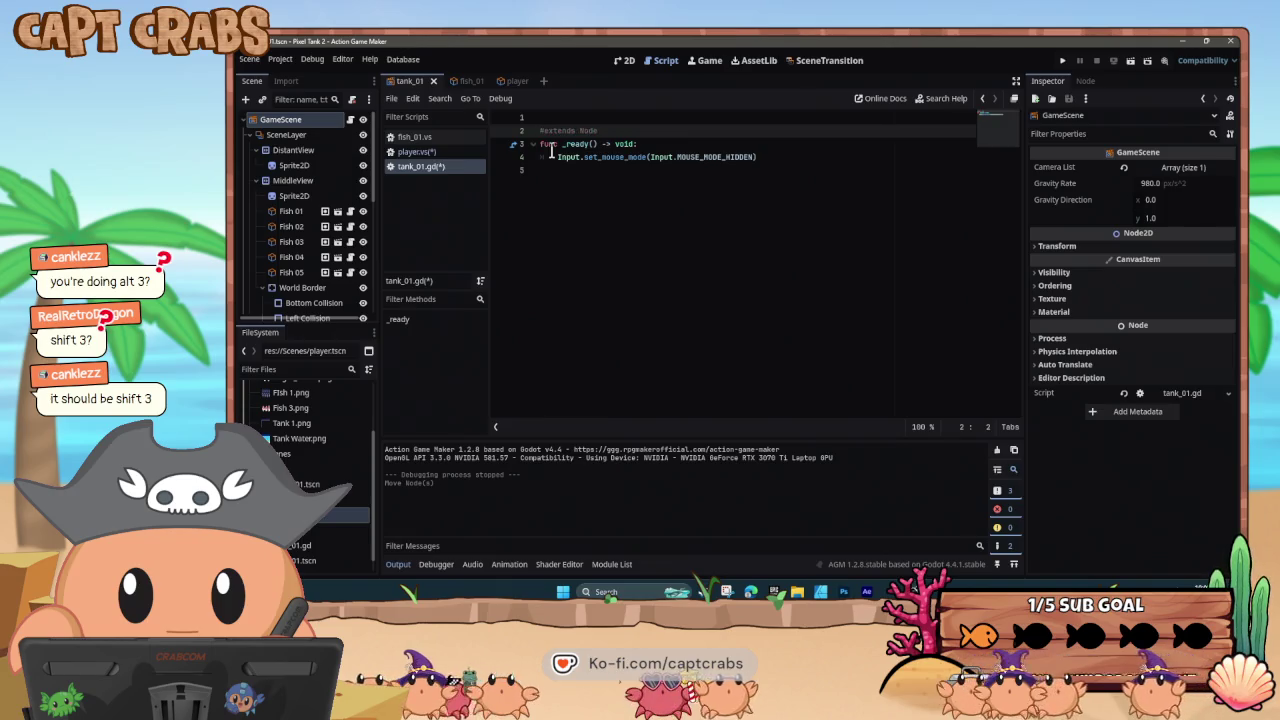
{"action": "left_click", "coordinate": [548, 146]}
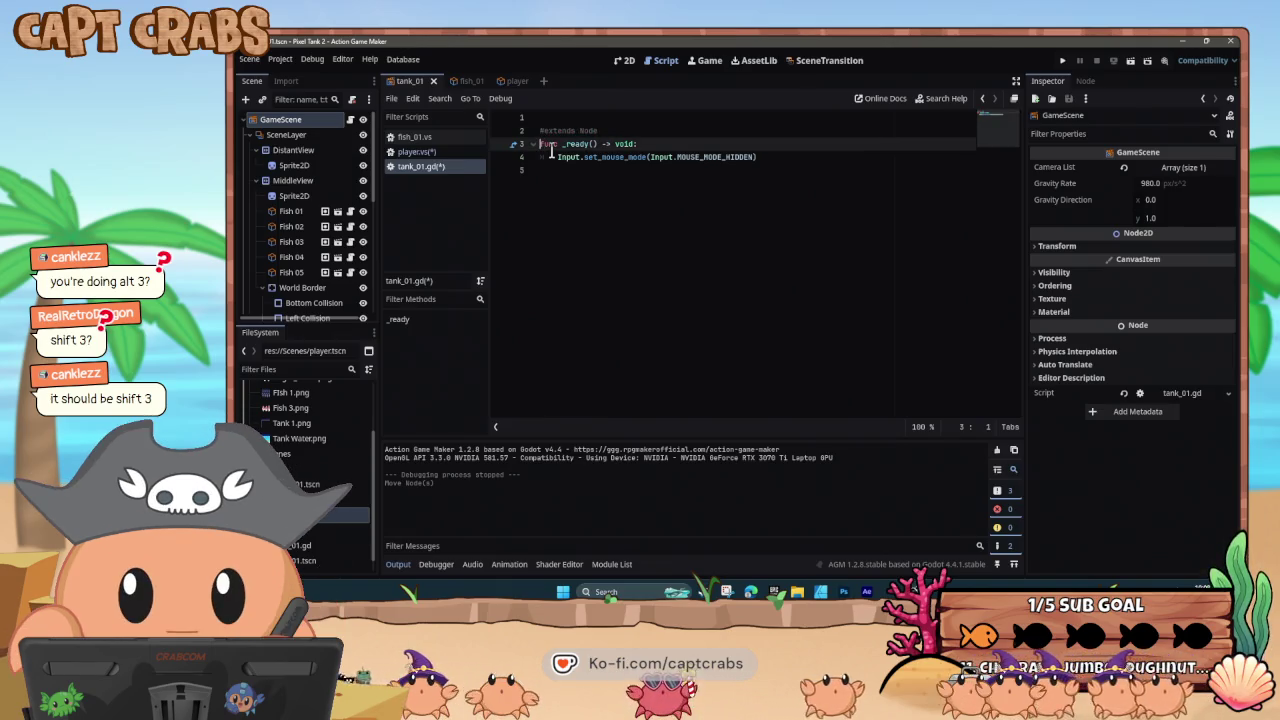
{"action": "key", "text": "Down"}
{"action": "type", "text": "#"}
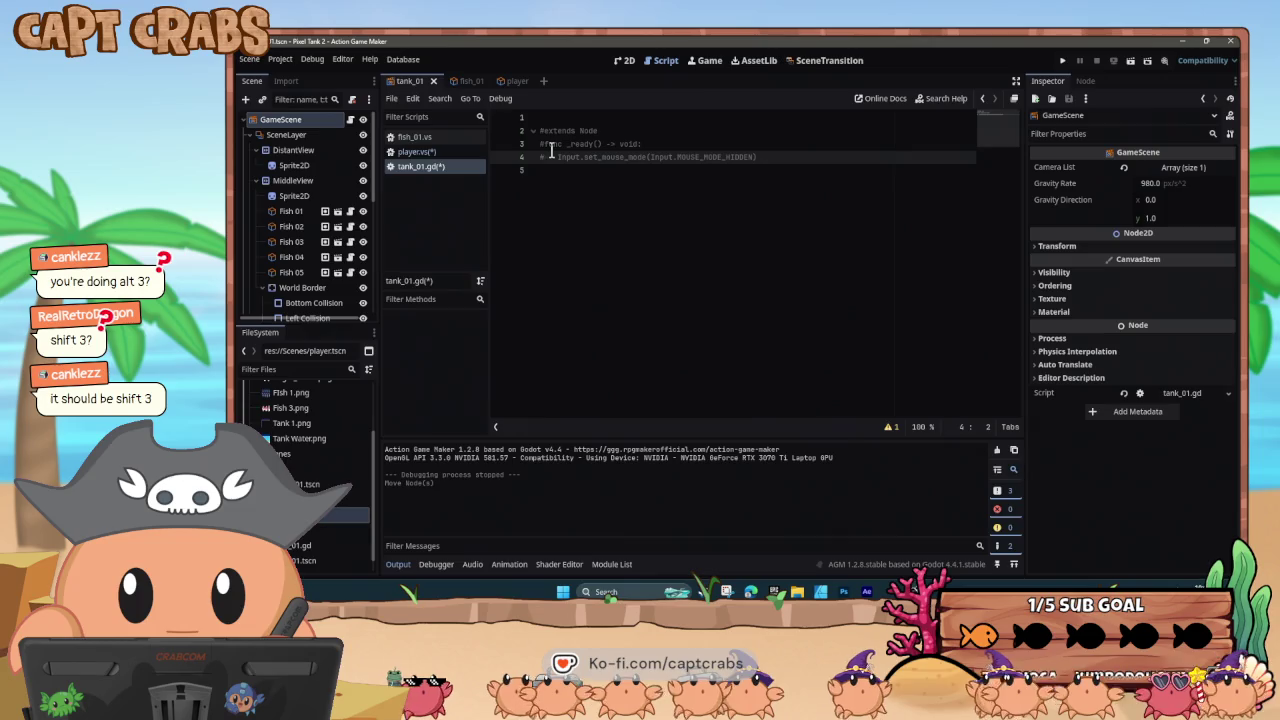
{"action": "key", "text": "alt+s"}
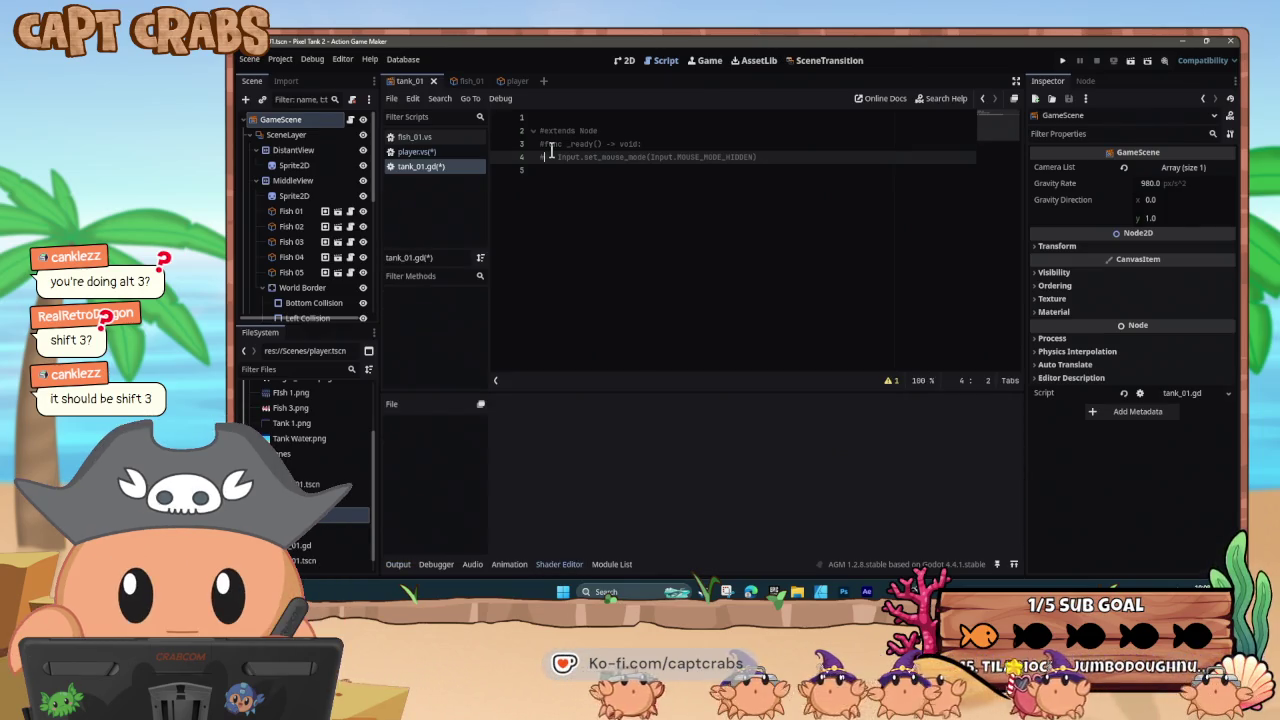
{"action": "key", "text": "F5"}
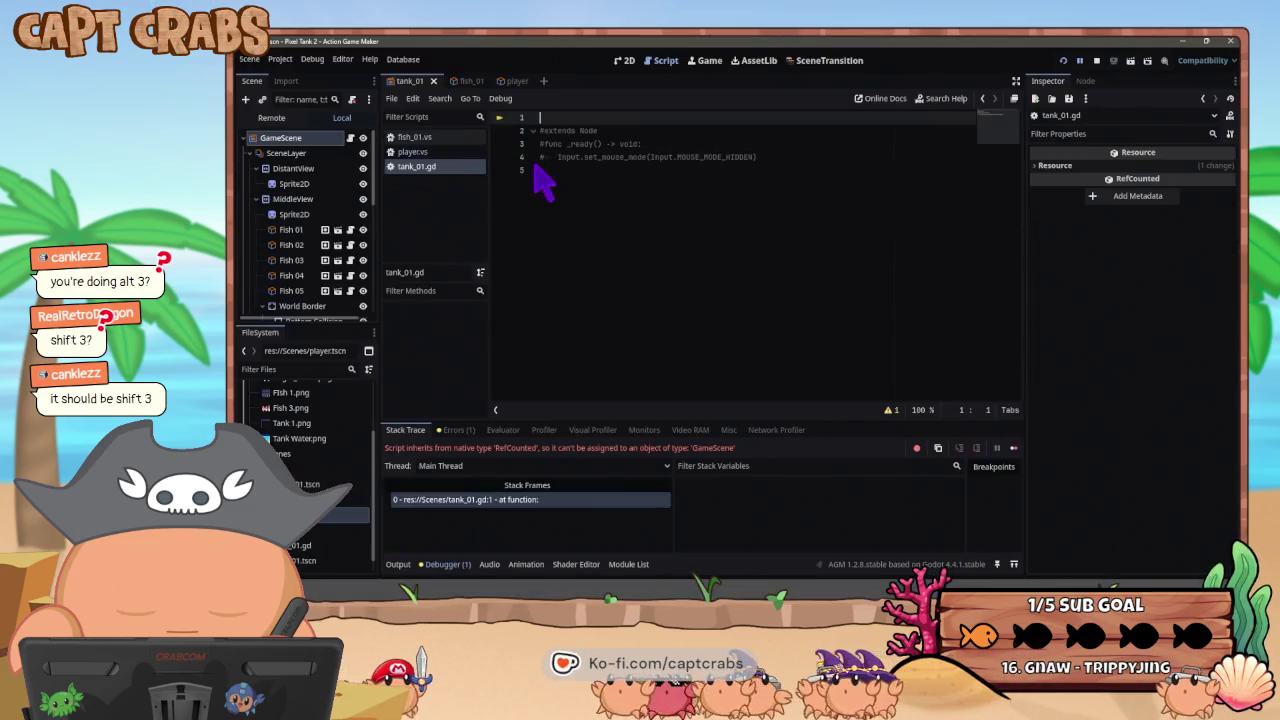
- Uncomment the extends Node line in the tank_01 script and save it
{"action": "left_click", "coordinate": [563, 183]}
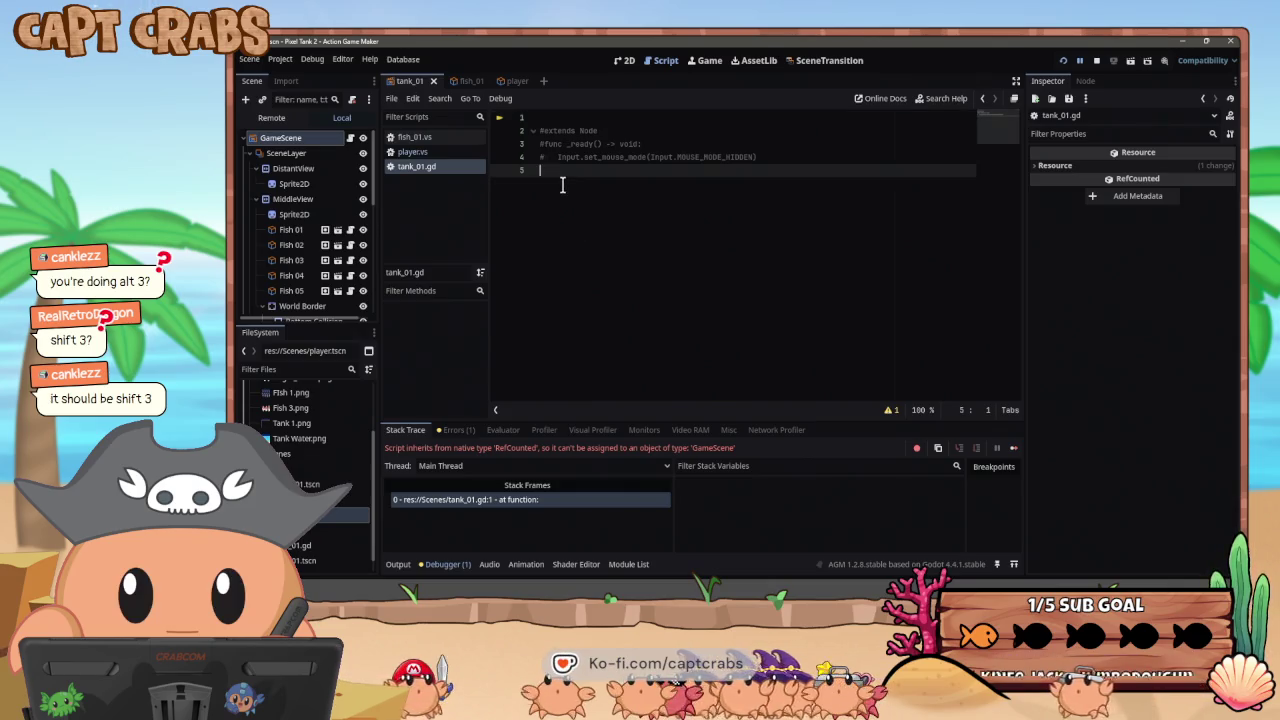
{"action": "left_click", "coordinate": [540, 131]}
{"action": "key", "text": "ctrl+k"}
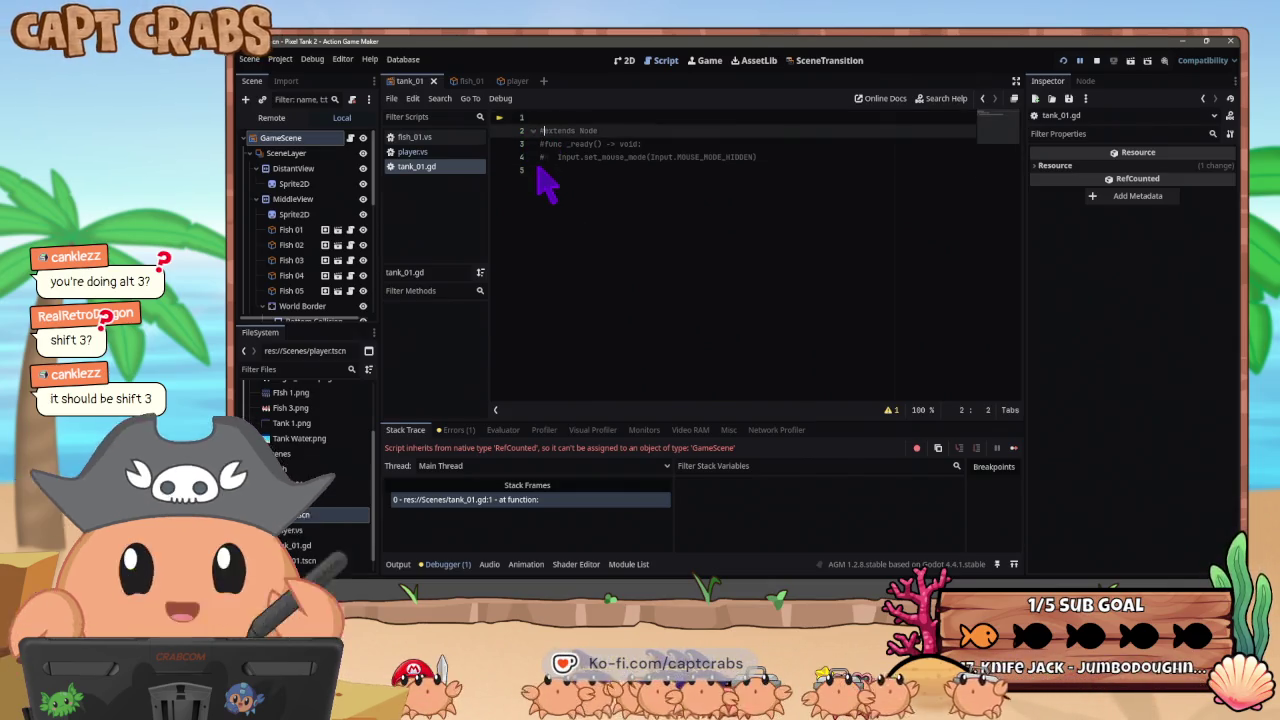
{"action": "left_click", "coordinate": [555, 188]}
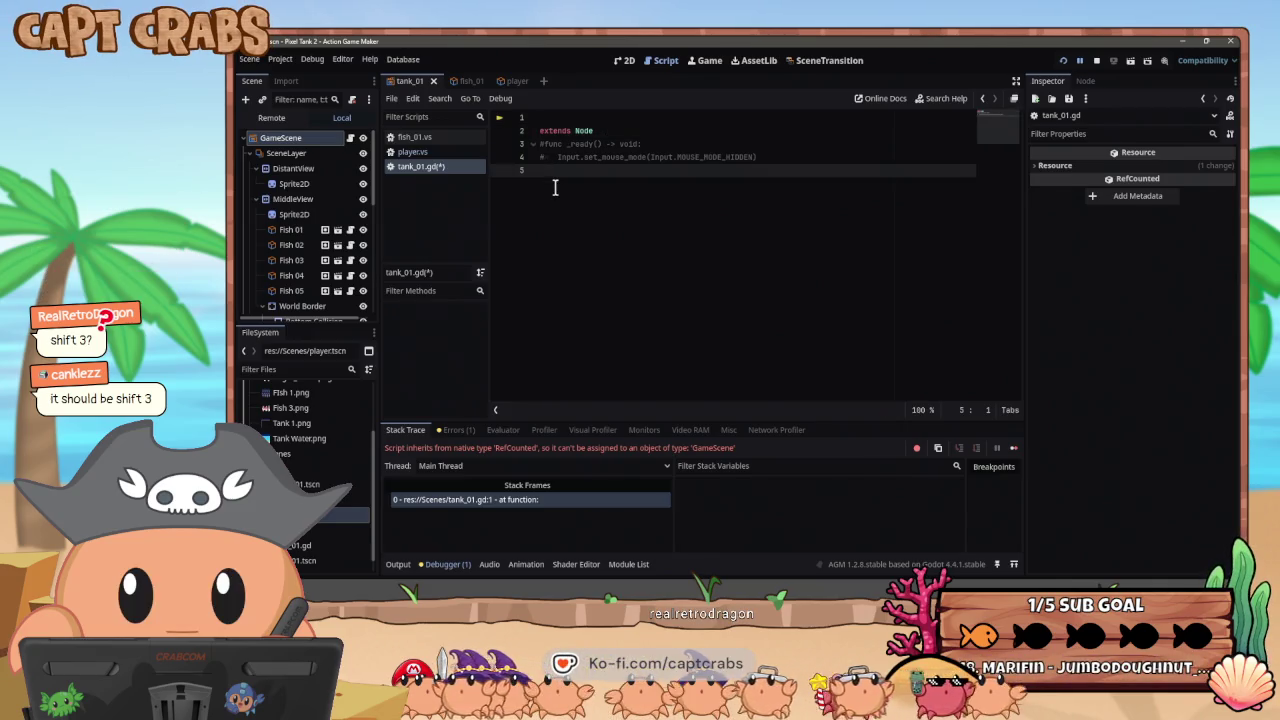
{"action": "key", "text": "ctrl+s"}
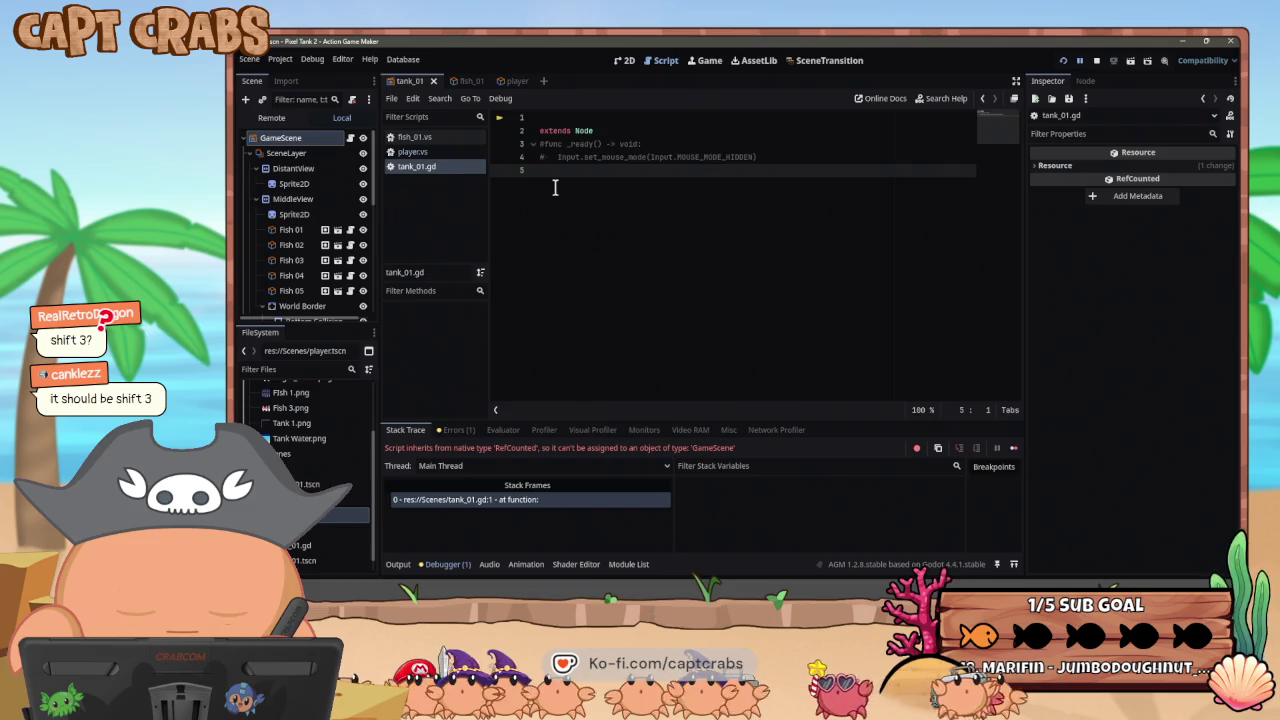
- Test-run the aquarium, then return to the editor's player visual script
{"action": "key", "text": "F5"}
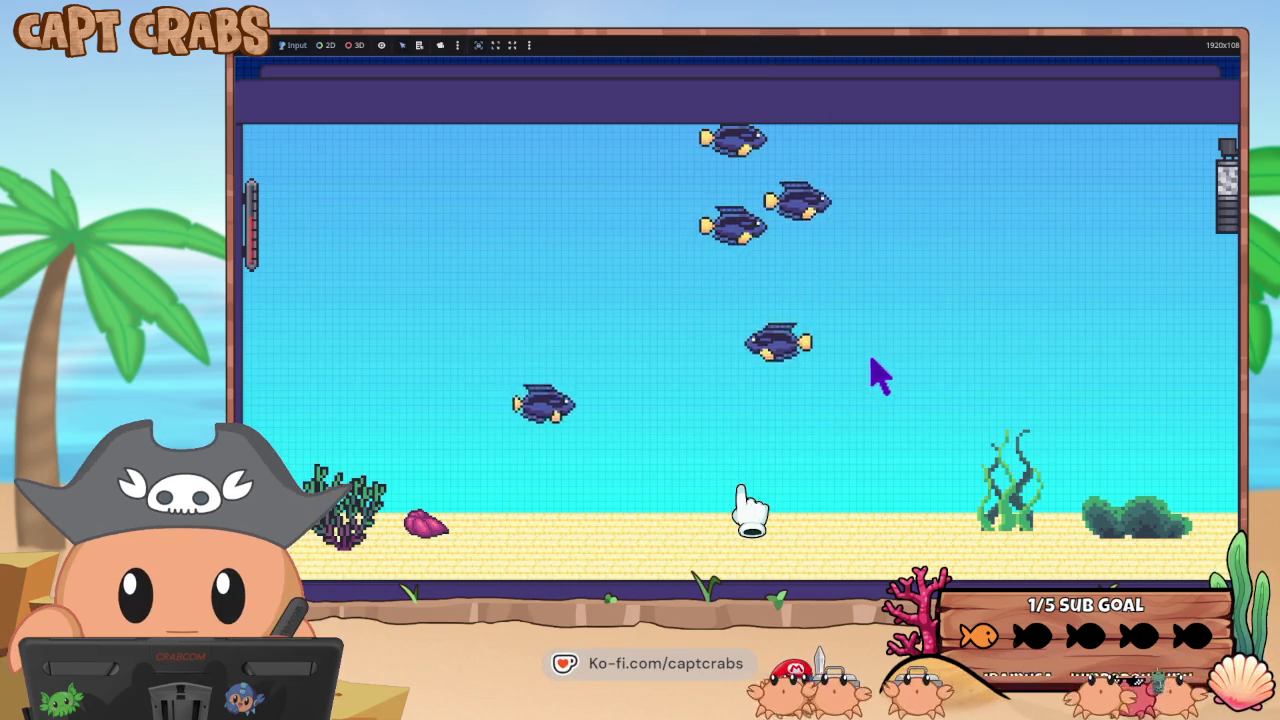
{"action": "key", "text": "super"}
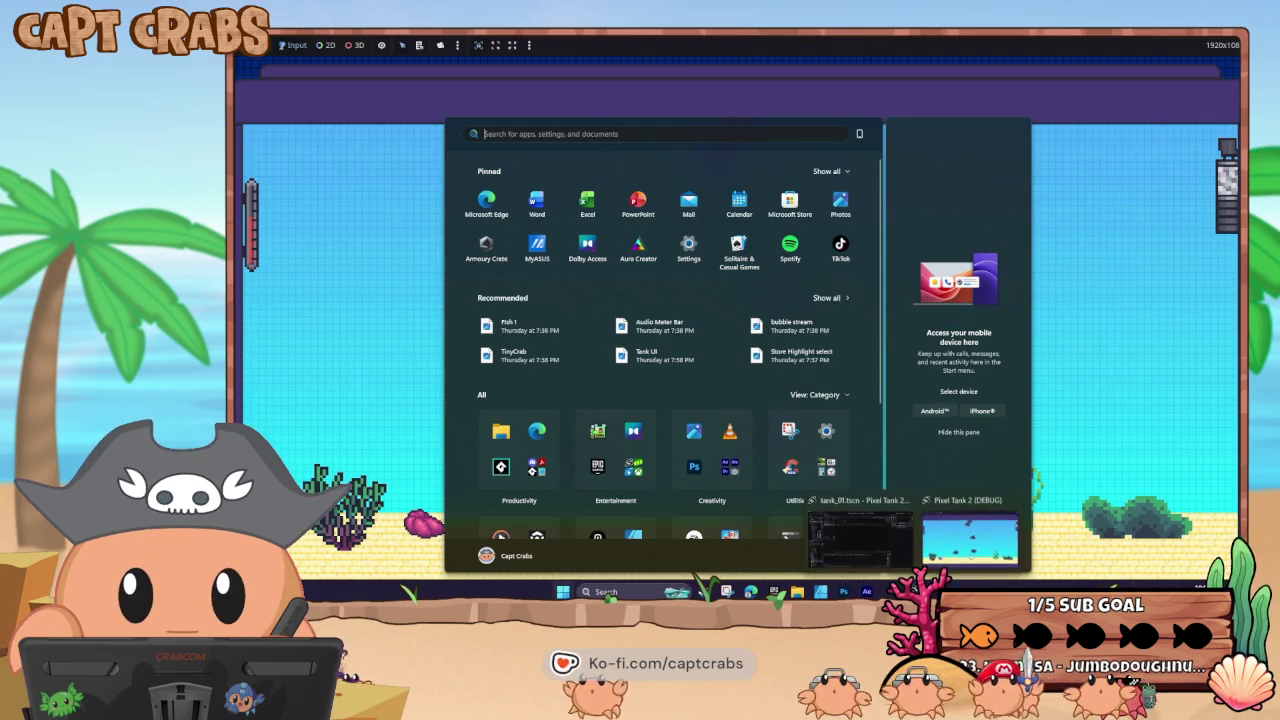
{"action": "left_click", "coordinate": [940, 510]}
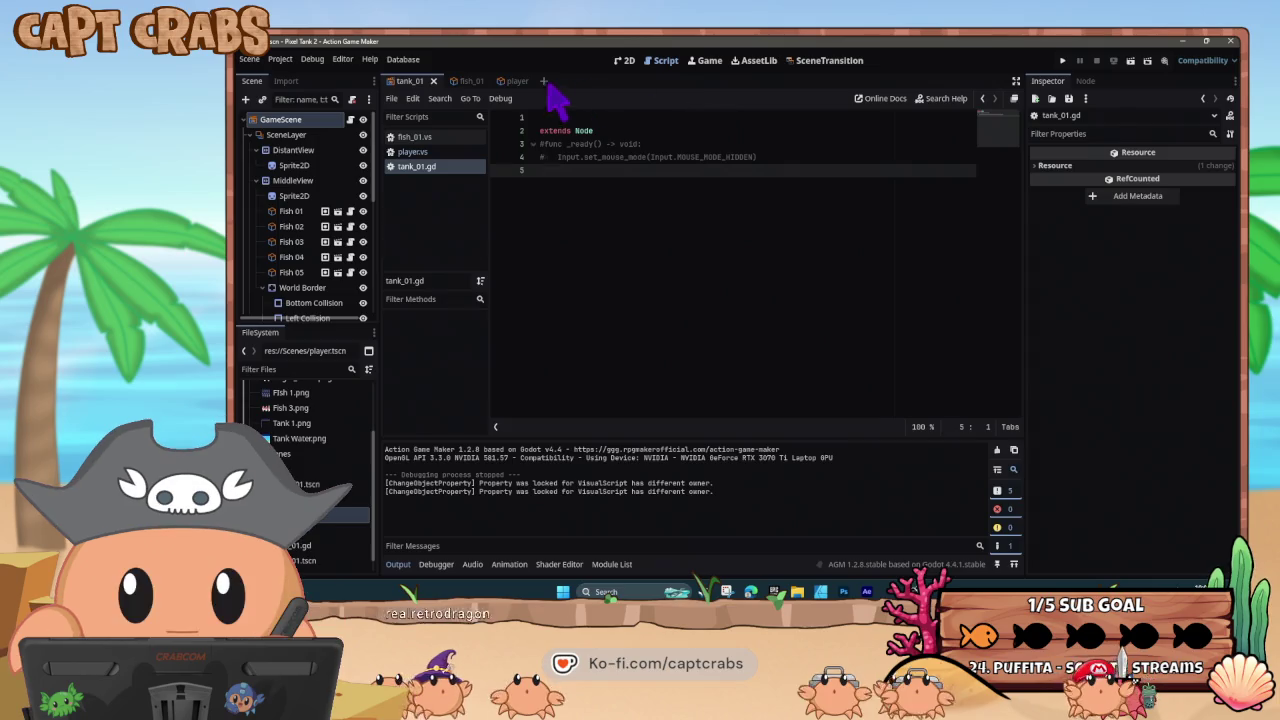
{"action": "left_click", "coordinate": [512, 82]}
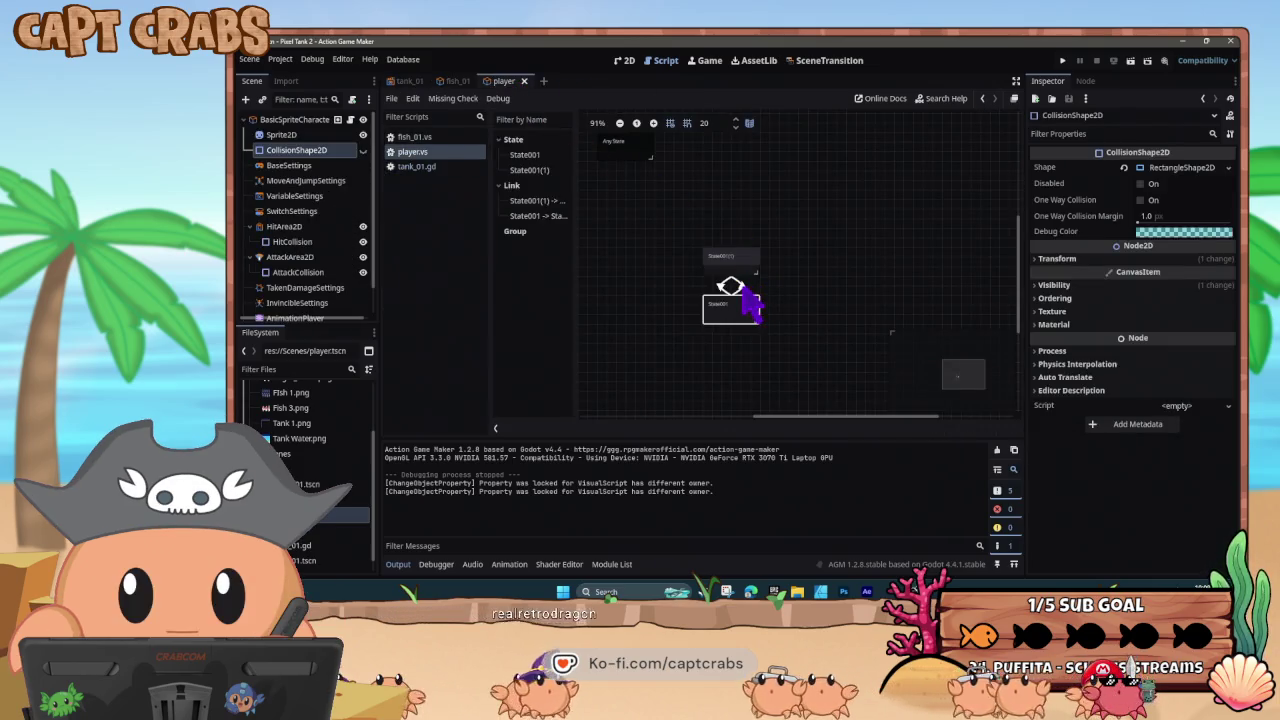
- Inspect the player graph link's switch-variable condition
{"action": "left_click", "coordinate": [741, 284]}
{"action": "left_click", "coordinate": [1100, 303]}
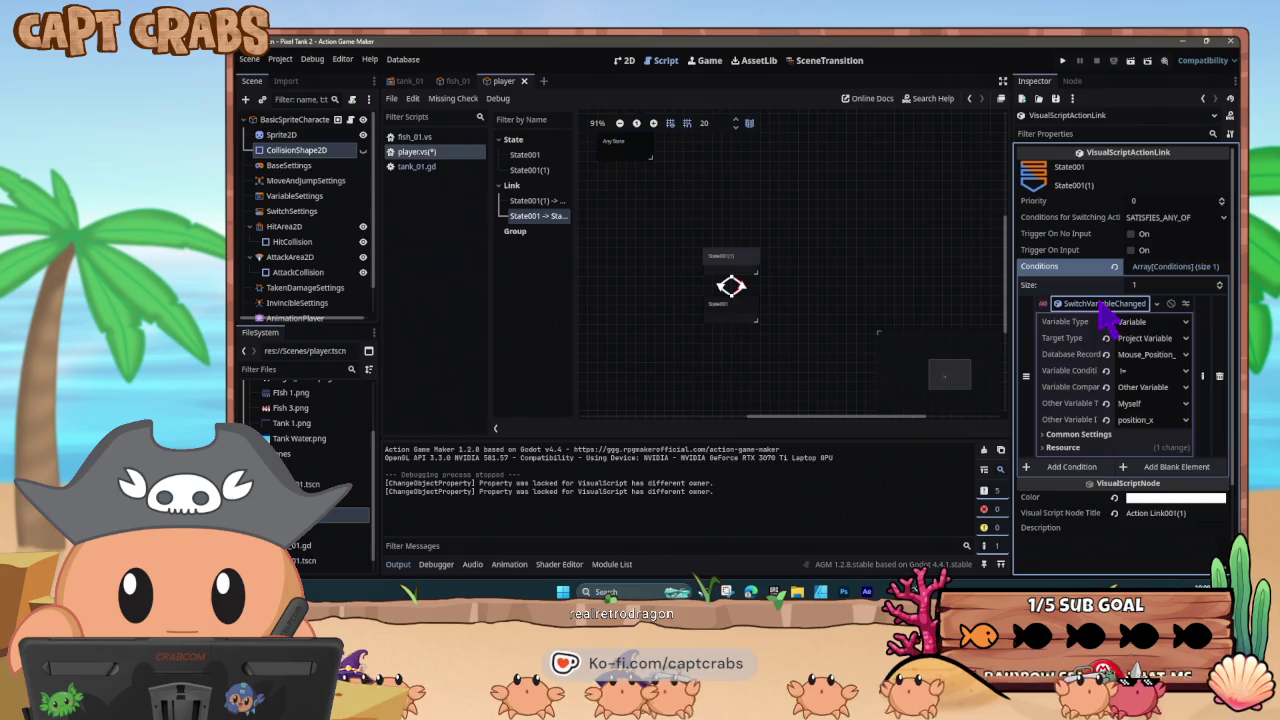
{"action": "left_click", "coordinate": [1103, 306]}
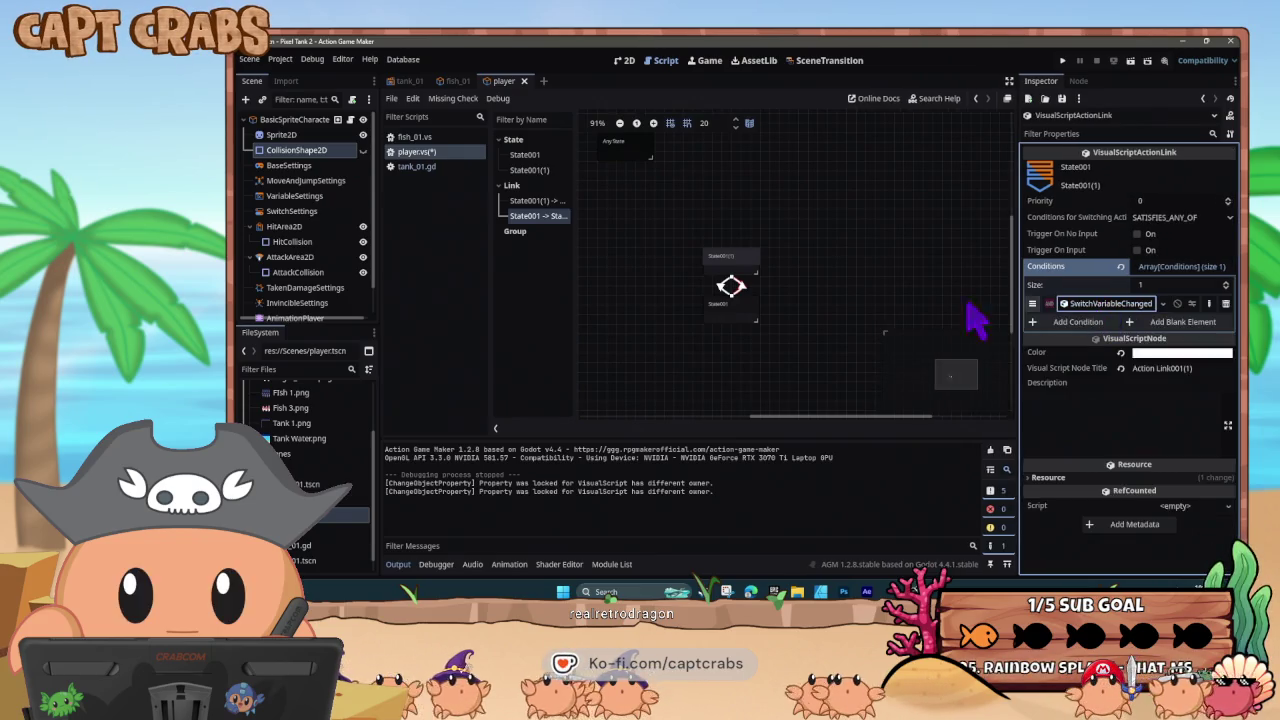
- Disable both DisplayText actions in State001, save the player script, and run the game
{"action": "left_click", "coordinate": [730, 305]}
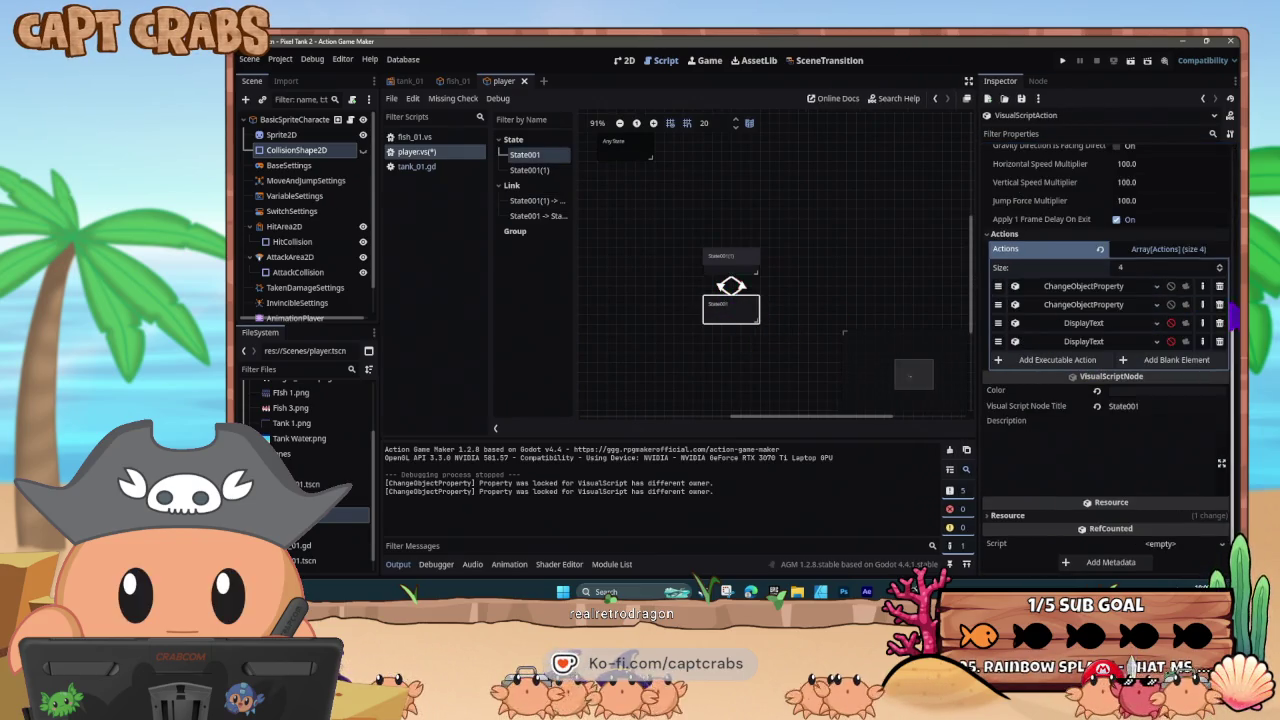
{"action": "left_click", "coordinate": [1171, 322]}
{"action": "left_click", "coordinate": [1171, 341]}
{"action": "left_click", "coordinate": [785, 330]}
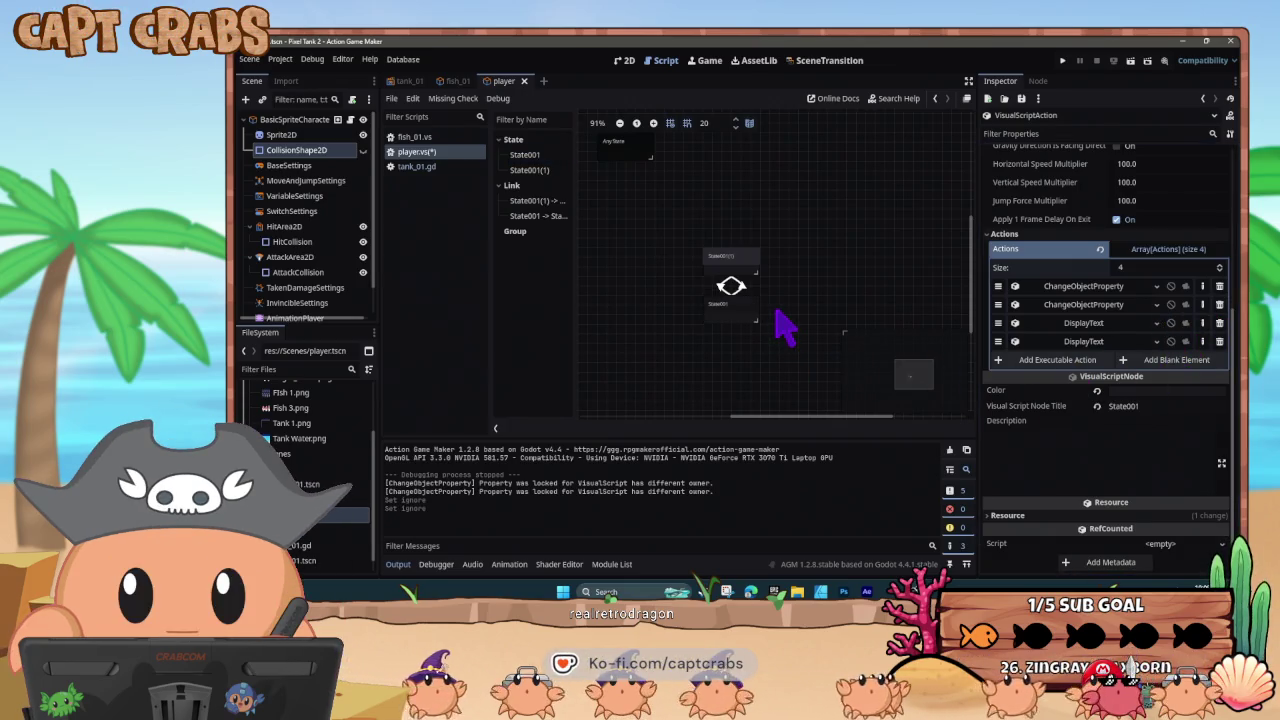
{"action": "key", "text": "ctrl+s"}
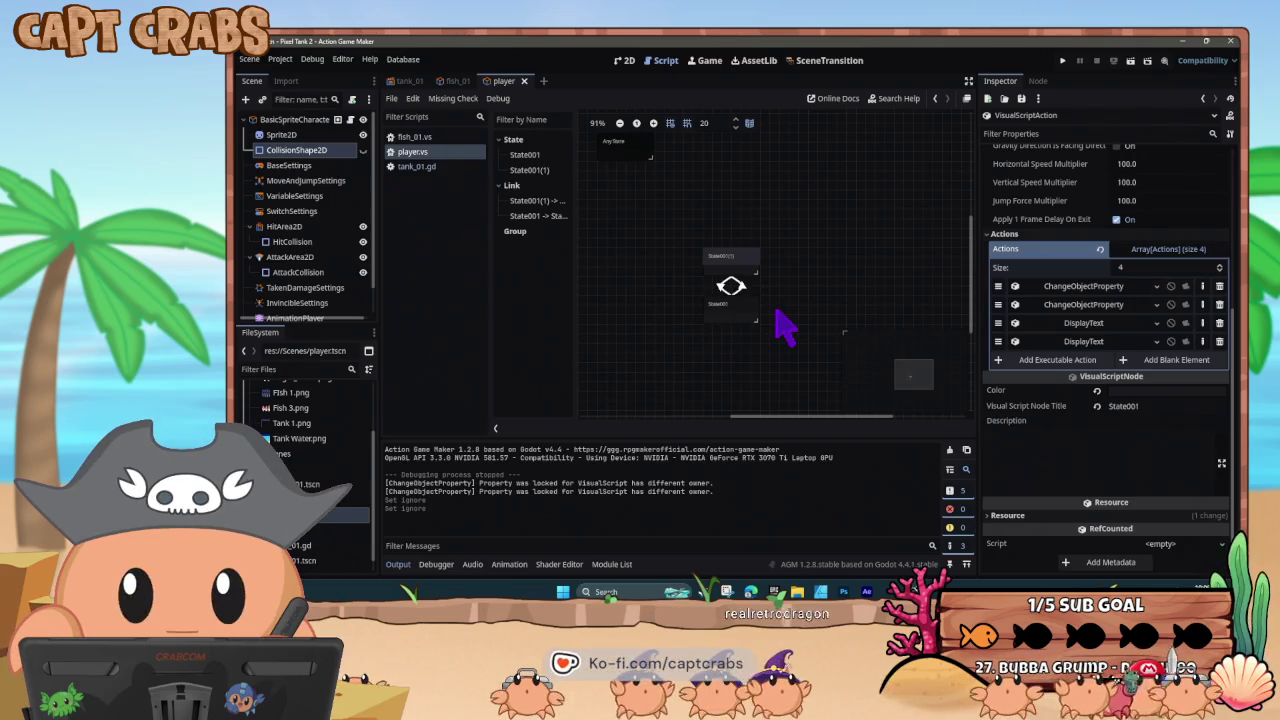
{"action": "key", "text": "F5"}
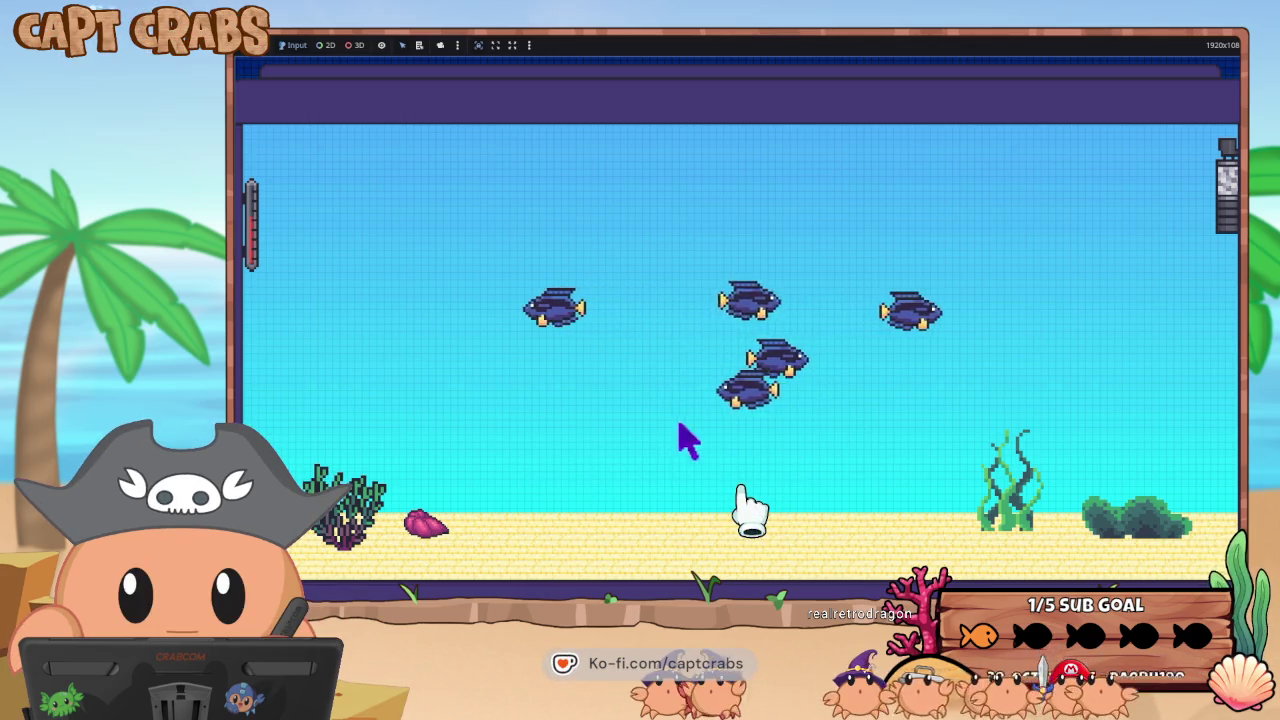
- Switch away from the running aquarium game window using the Start menu and Win+D
{"action": "key", "text": "super"}
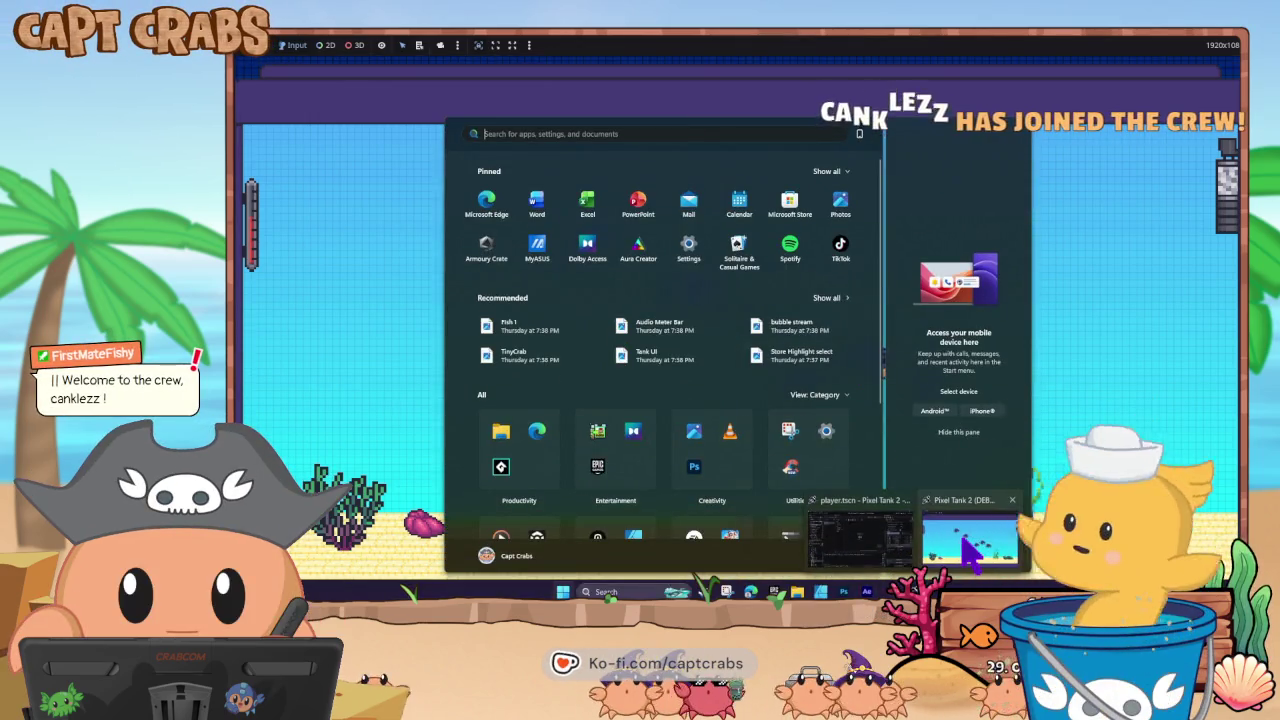
{"action": "key", "text": "super+d"}
{"action": "key", "text": "super+d"}
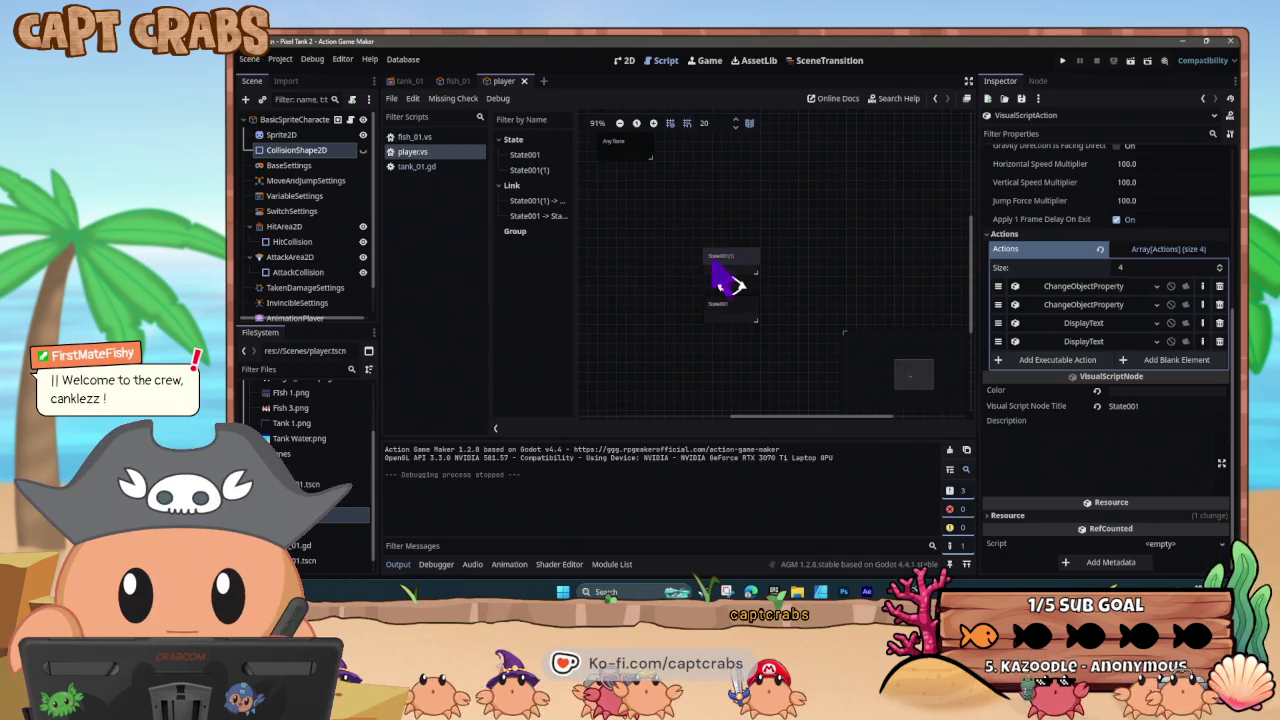
- Expand Action Link001's condition checking mouse position > 0.0, then open Project Settings
{"action": "left_click", "coordinate": [728, 288]}
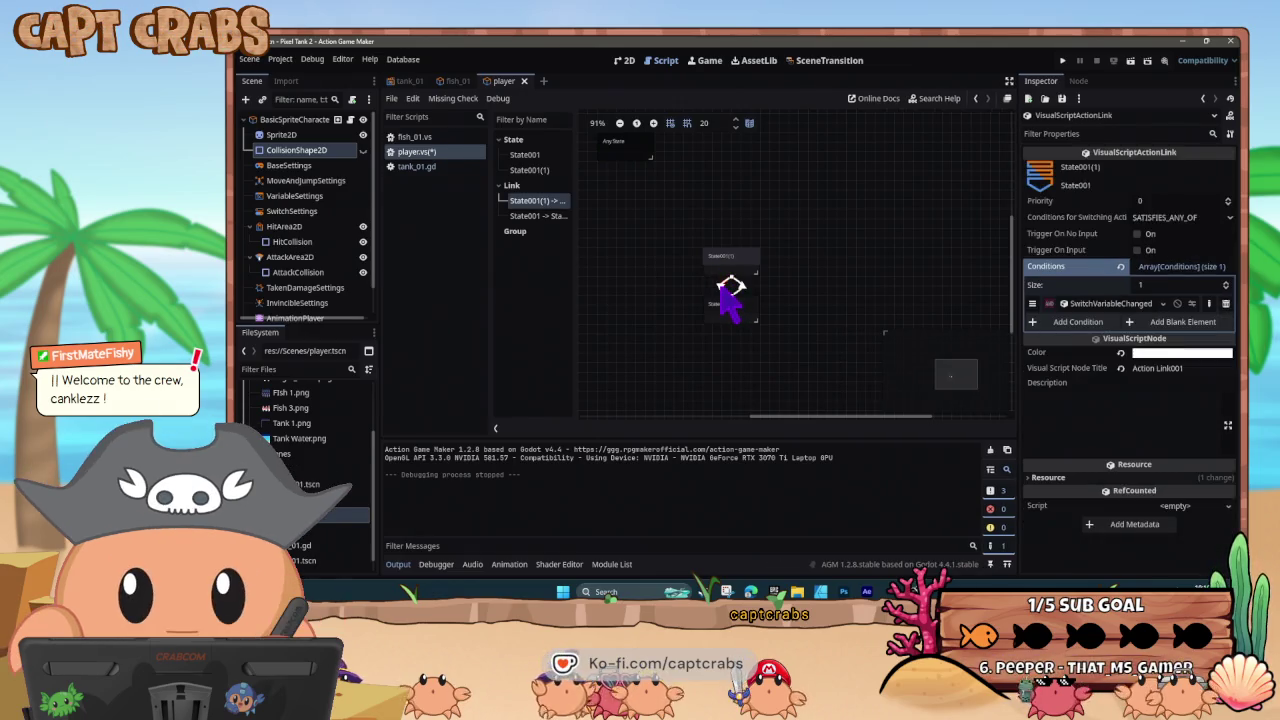
{"action": "left_click", "coordinate": [1120, 304]}
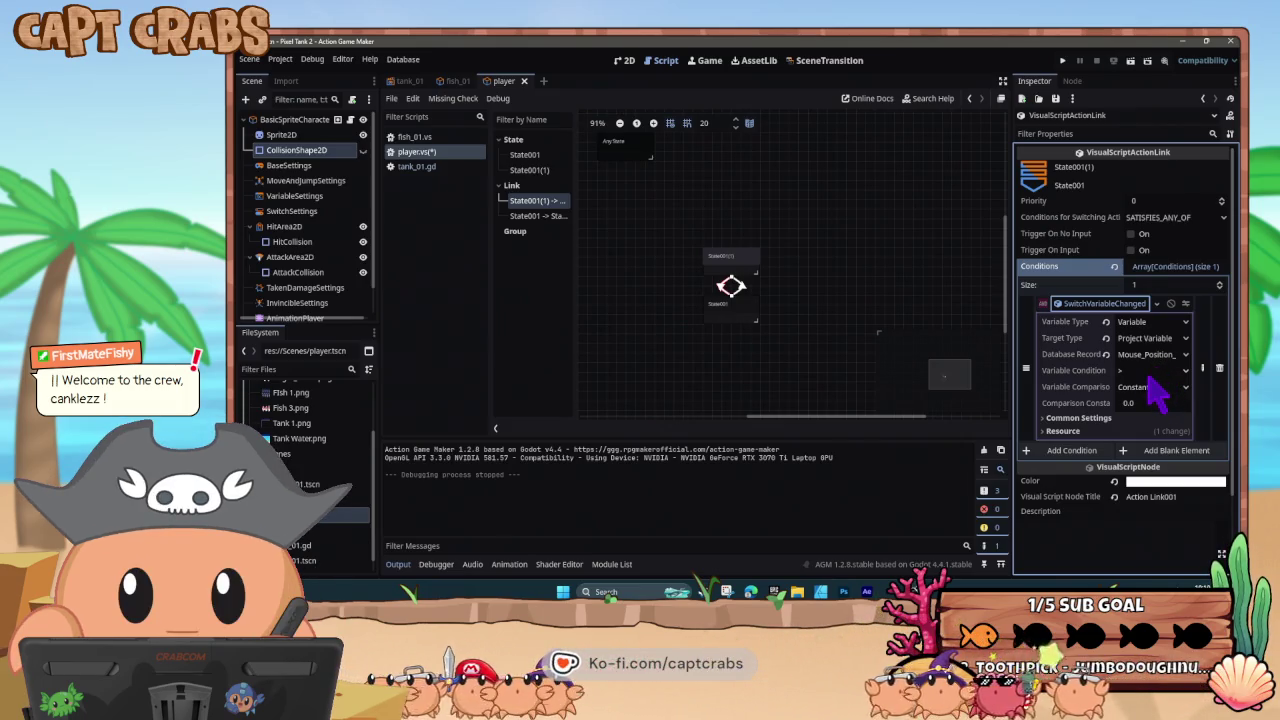
{"action": "left_click", "coordinate": [669, 306]}
{"action": "left_click", "coordinate": [281, 60]}
{"action": "left_click", "coordinate": [300, 78]}
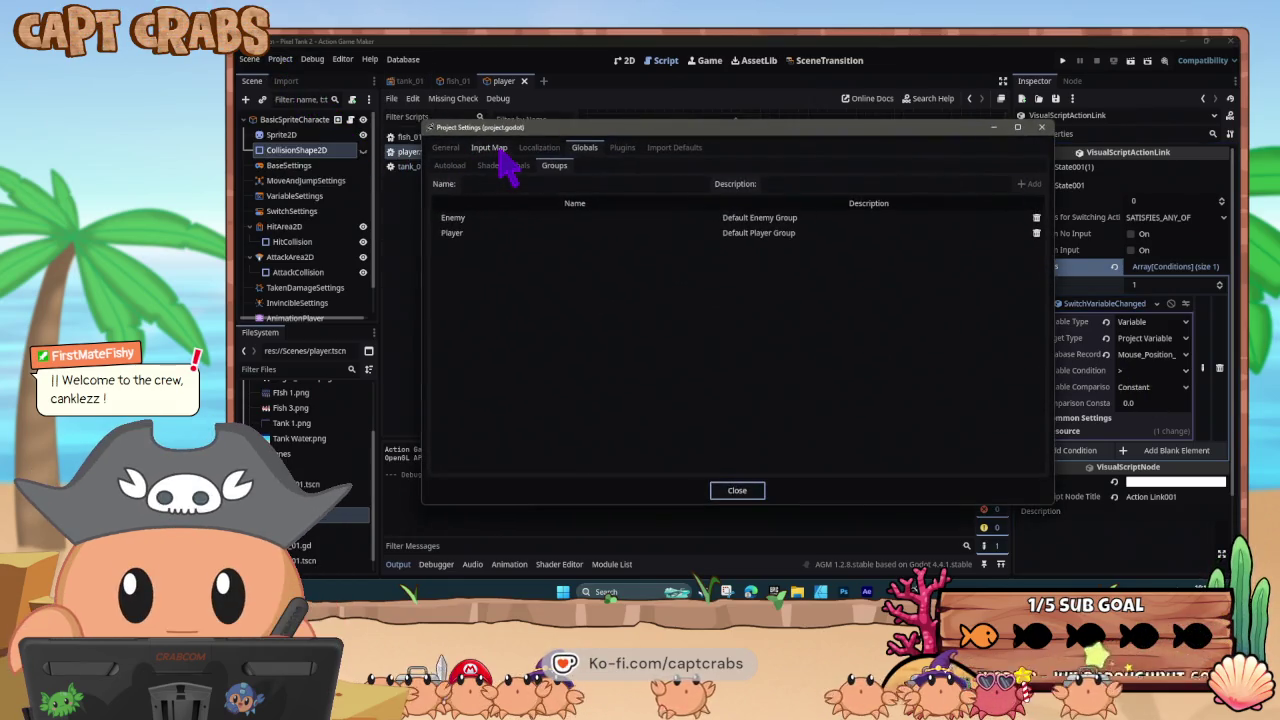
- Uncheck Emulate Touch From Mouse in General project settings and close the dialog
{"action": "left_click", "coordinate": [442, 149]}
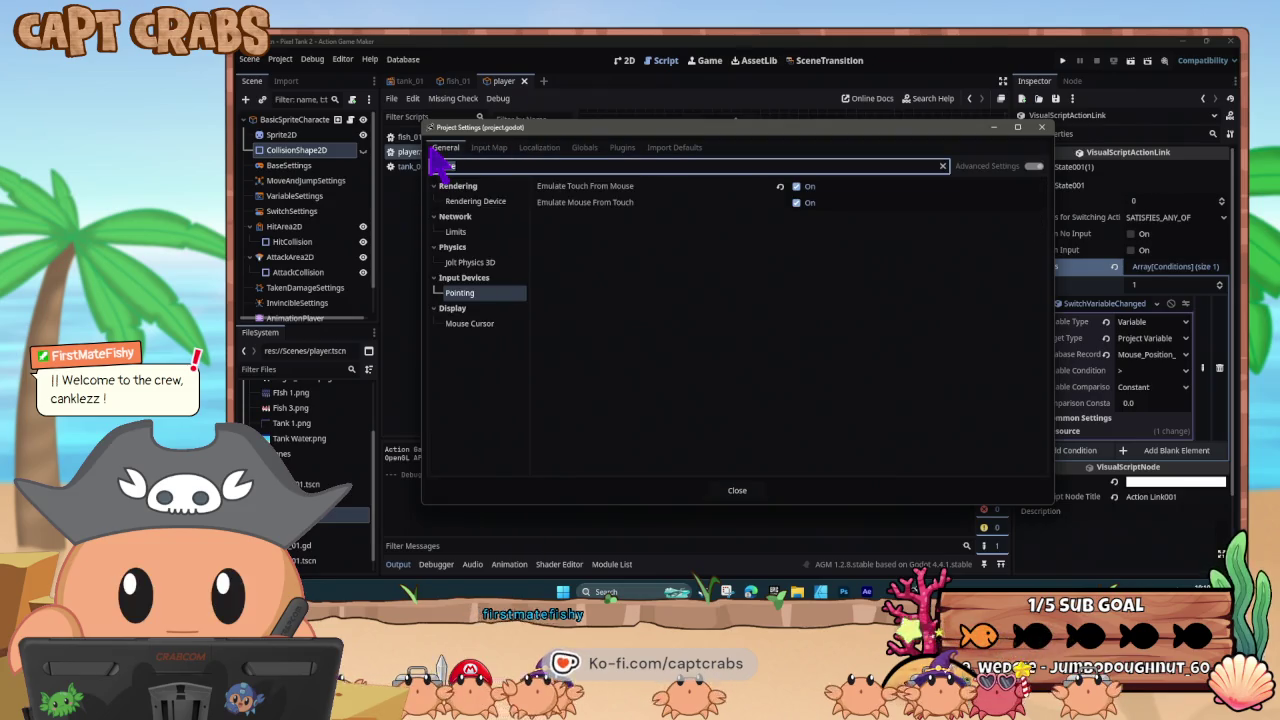
{"action": "left_click", "coordinate": [797, 187]}
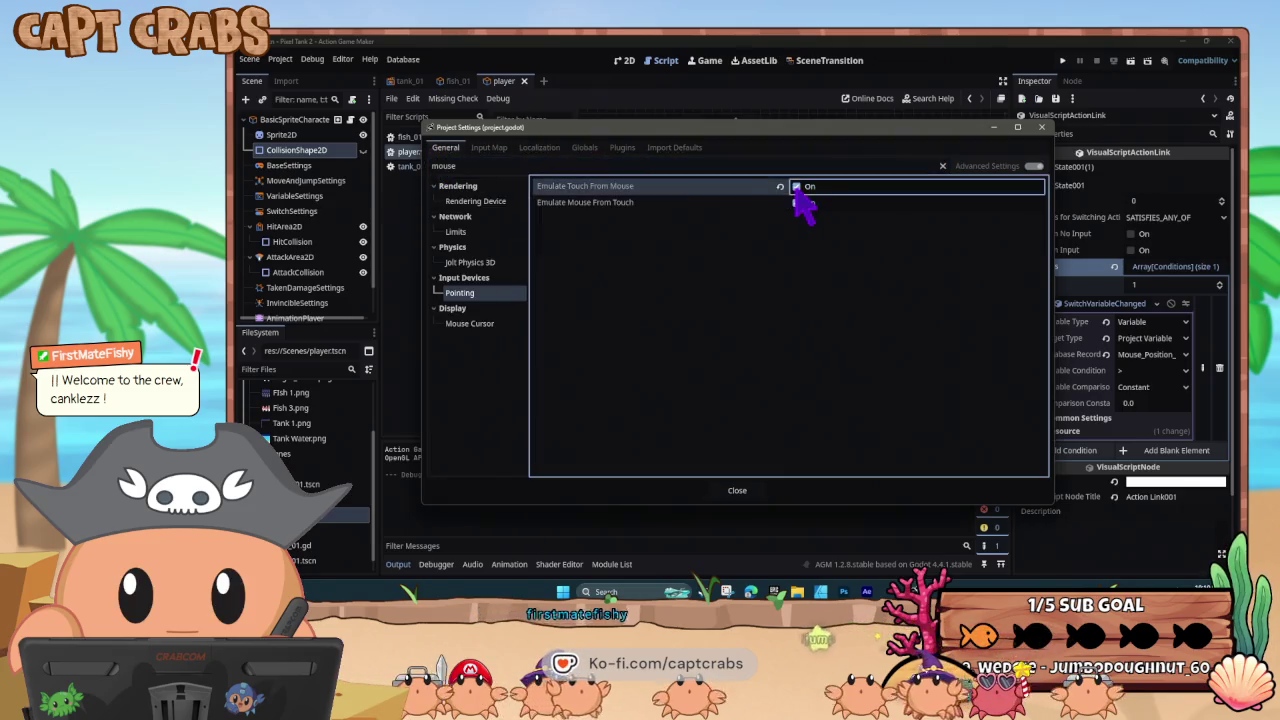
{"action": "left_click", "coordinate": [730, 490]}
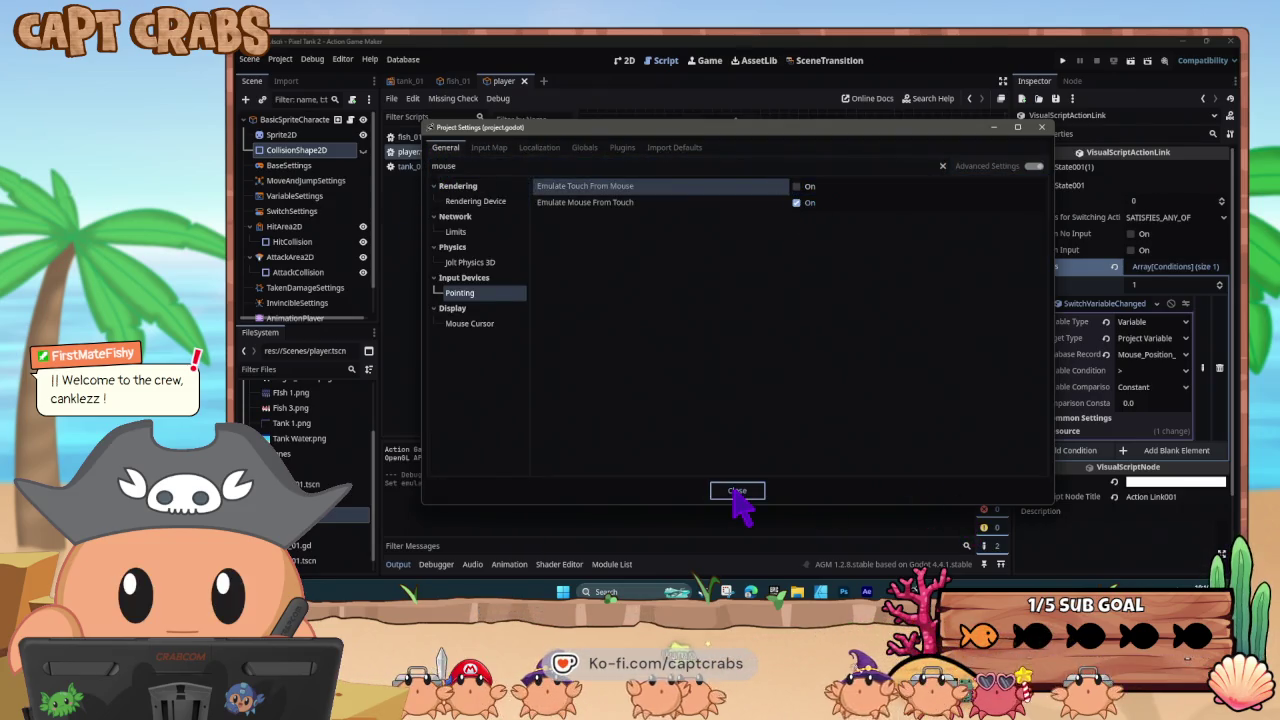
{"action": "left_click", "coordinate": [471, 328]}
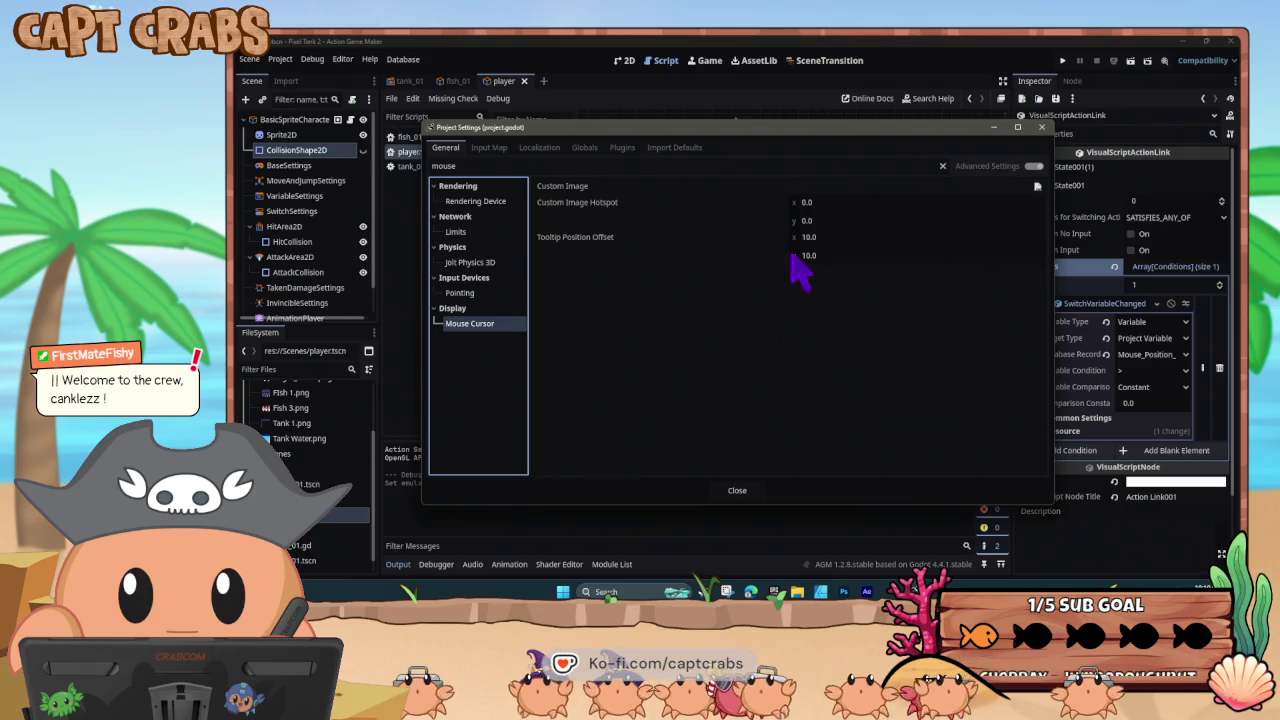
{"action": "left_click", "coordinate": [1034, 167]}
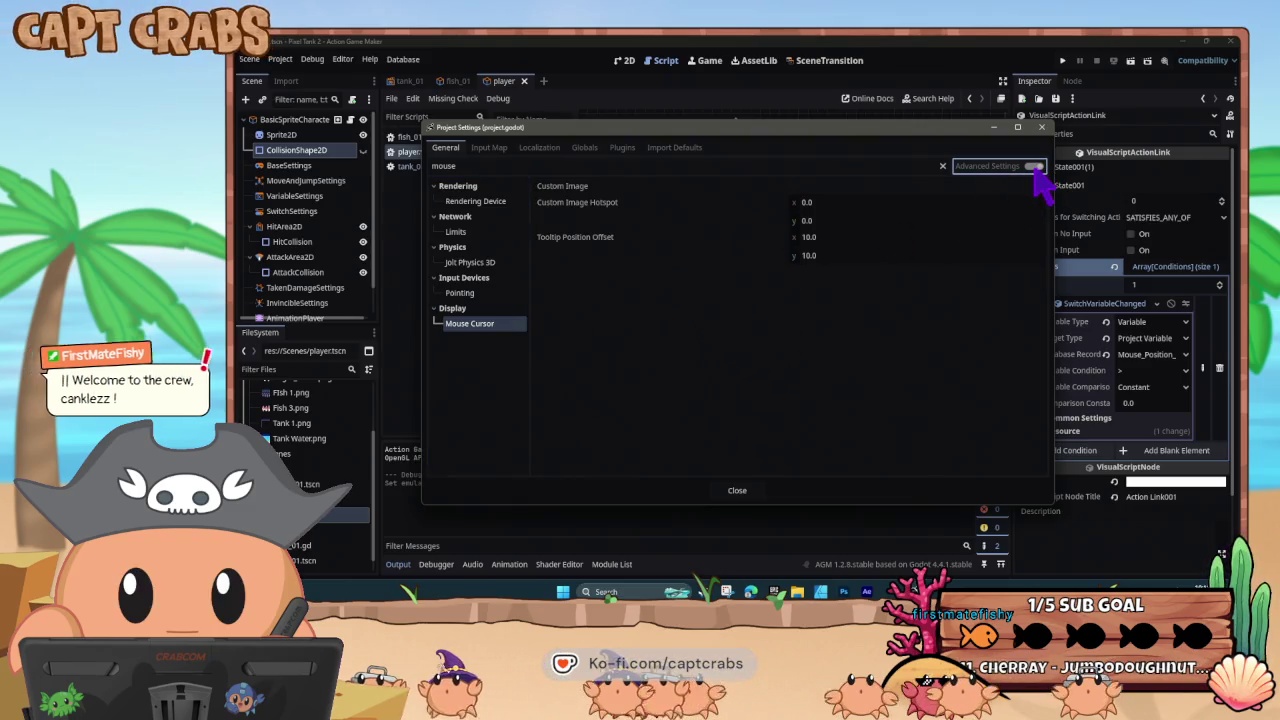
{"action": "left_click", "coordinate": [688, 300]}
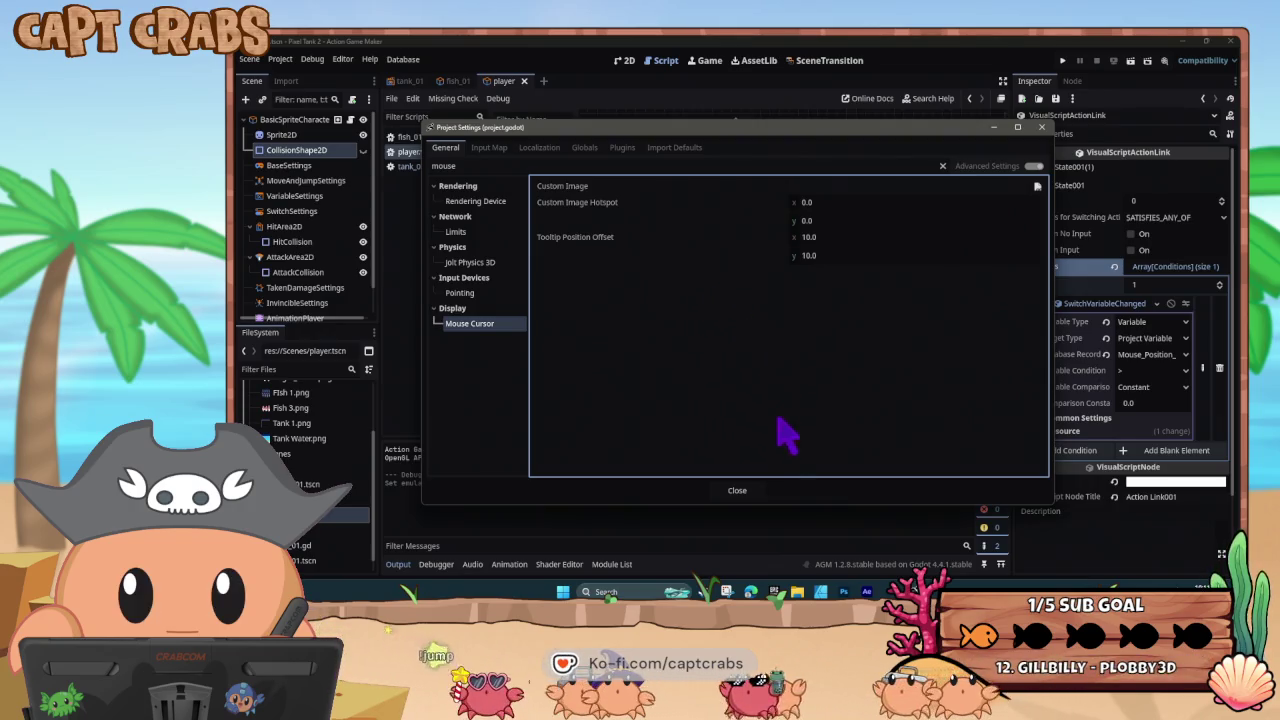
{"action": "left_click", "coordinate": [752, 491]}
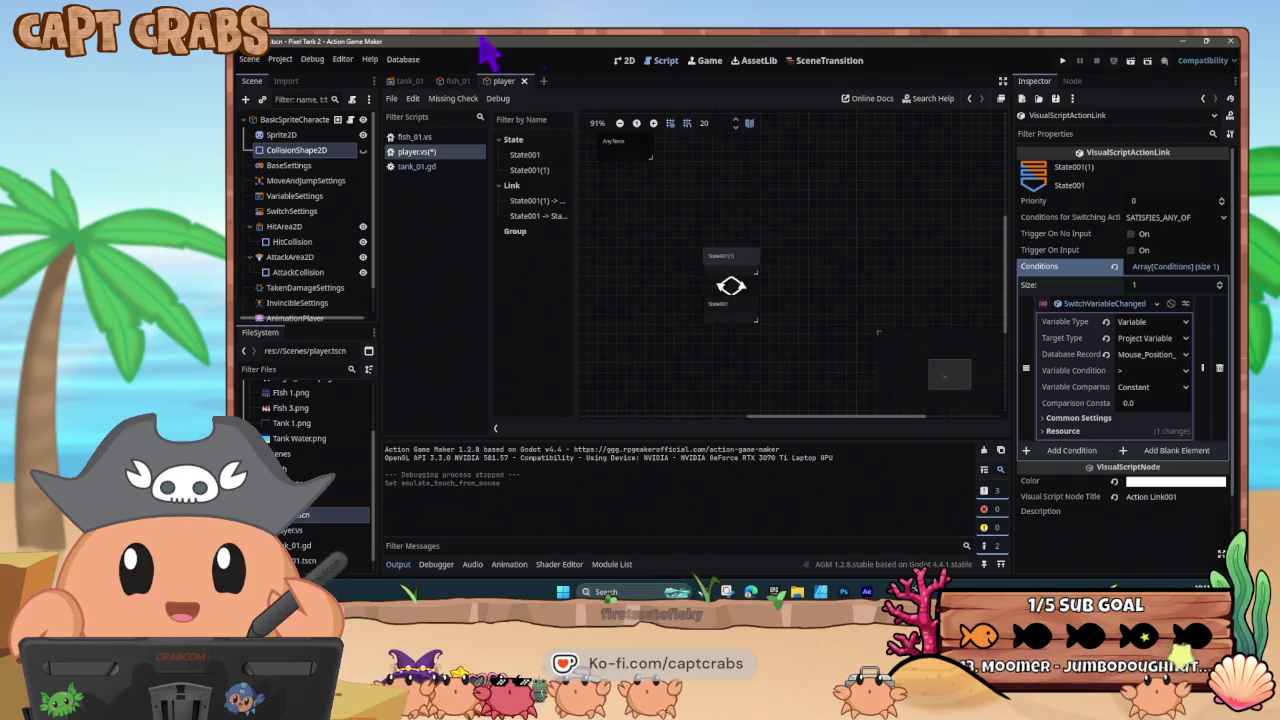
- Reopen Project Settings to verify the change, then select State001 in the graph
{"action": "left_click", "coordinate": [280, 59]}
{"action": "left_click", "coordinate": [295, 76]}
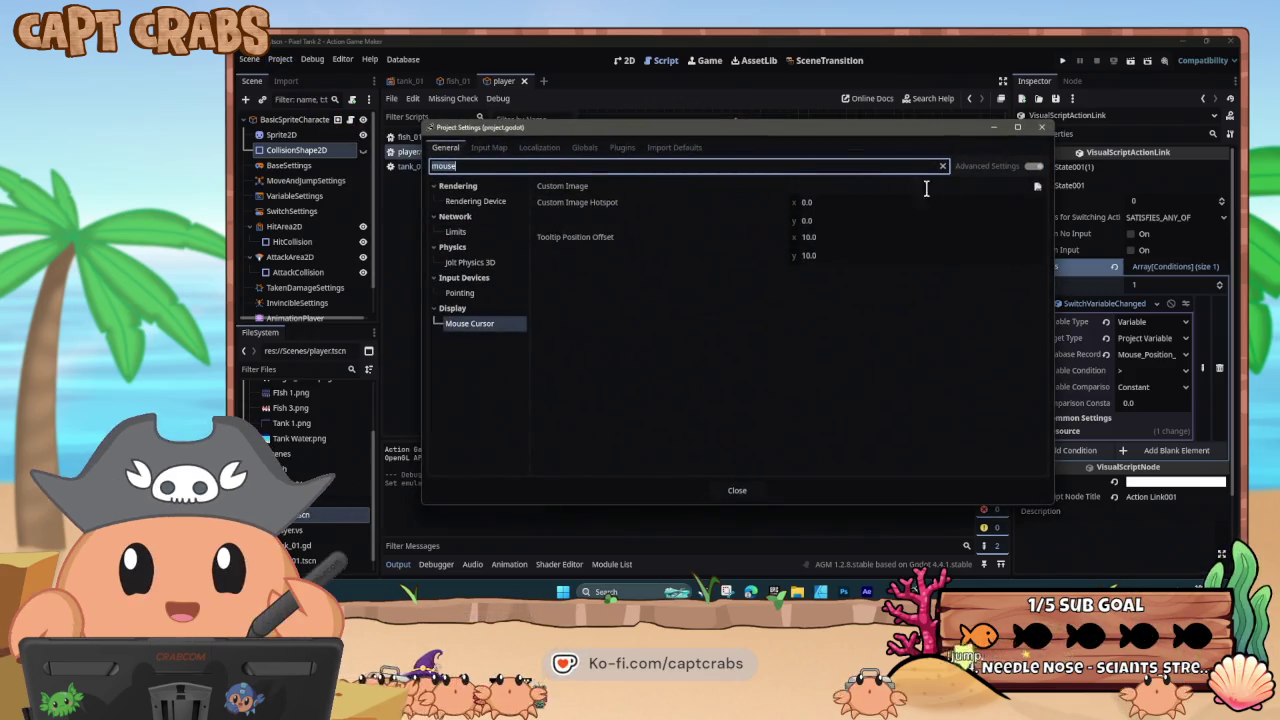
{"action": "left_click", "coordinate": [735, 494]}
{"action": "left_click", "coordinate": [737, 491]}
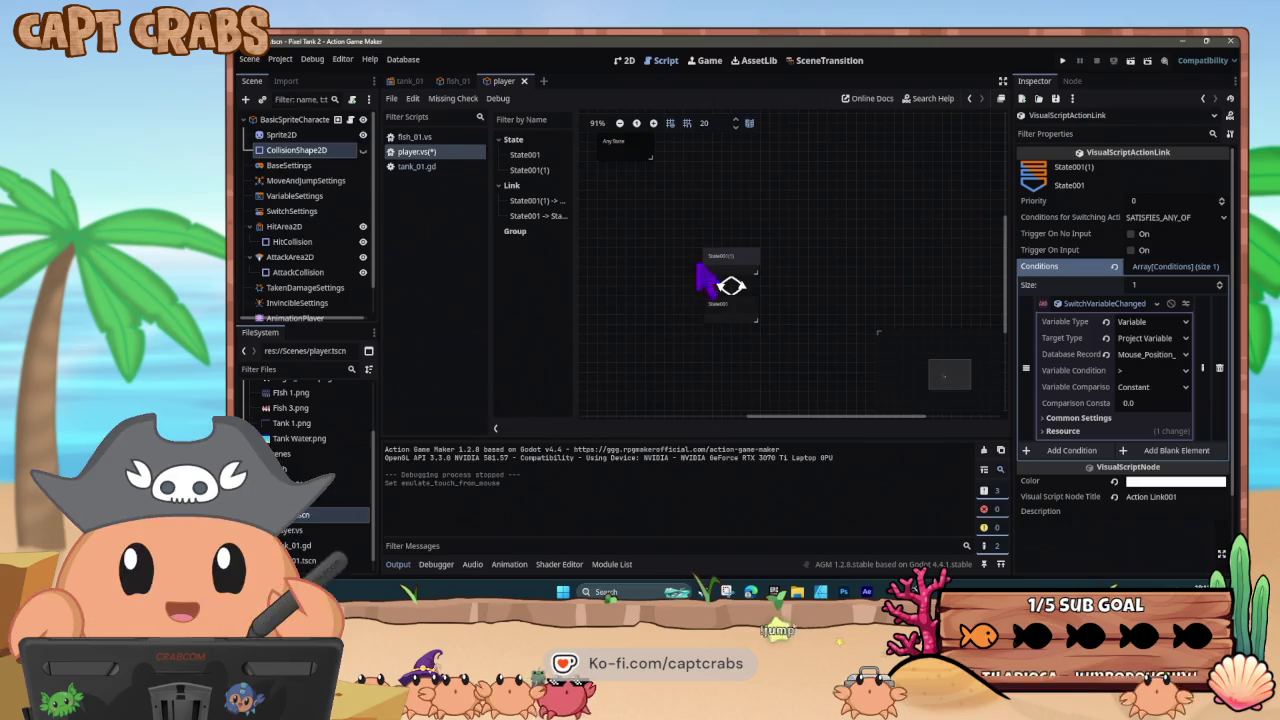
{"action": "left_click", "coordinate": [731, 312]}
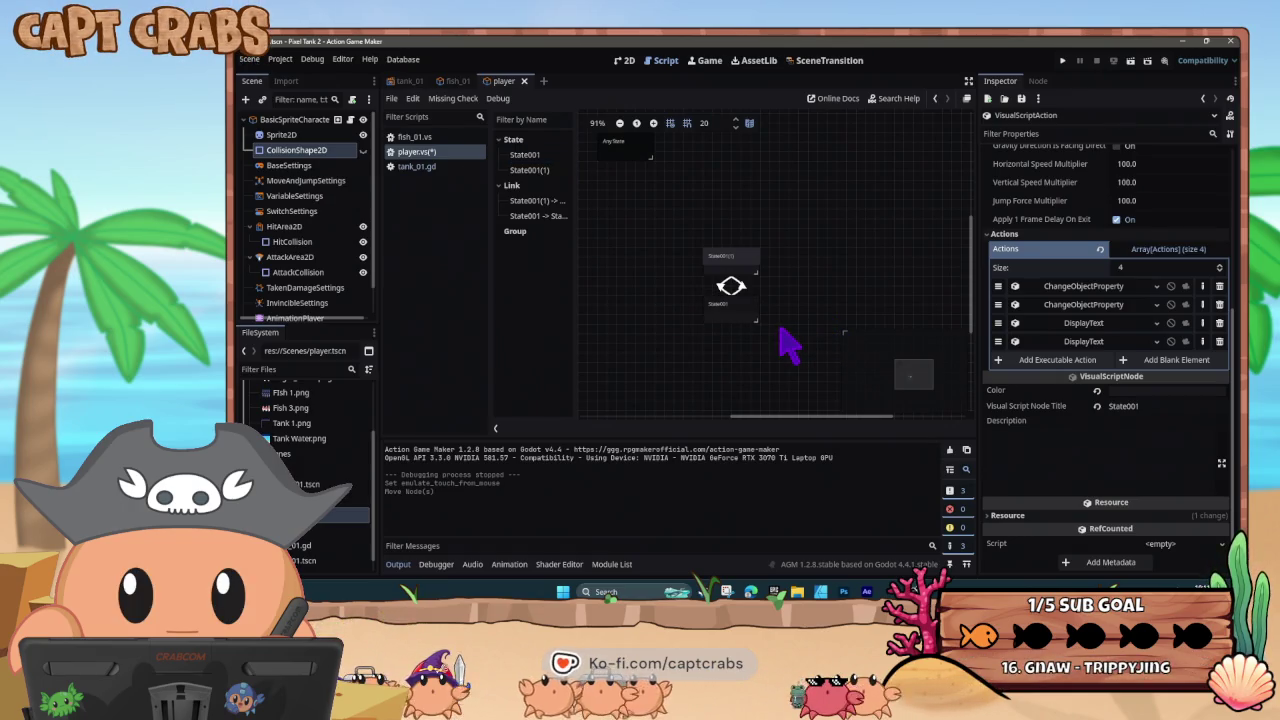
- Run the aquarium again, then return to the editor and select State001(1)
{"action": "key", "text": "F5"}
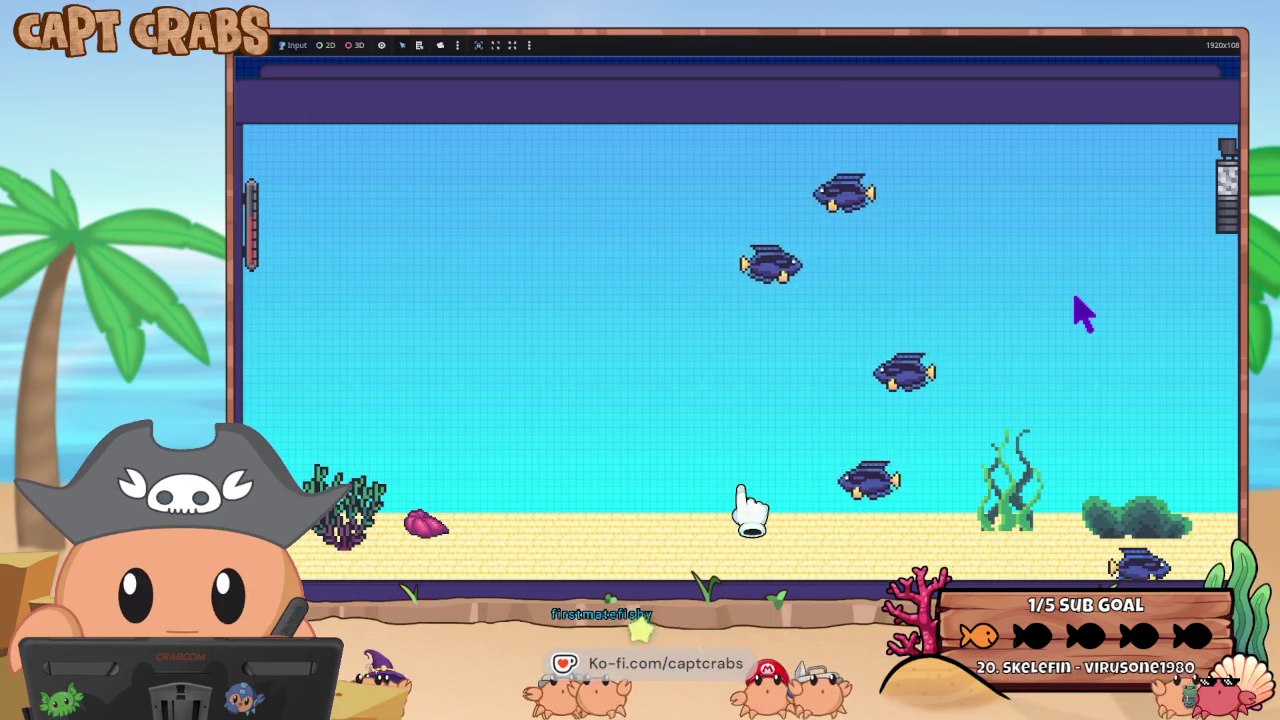
{"action": "key", "text": "super"}
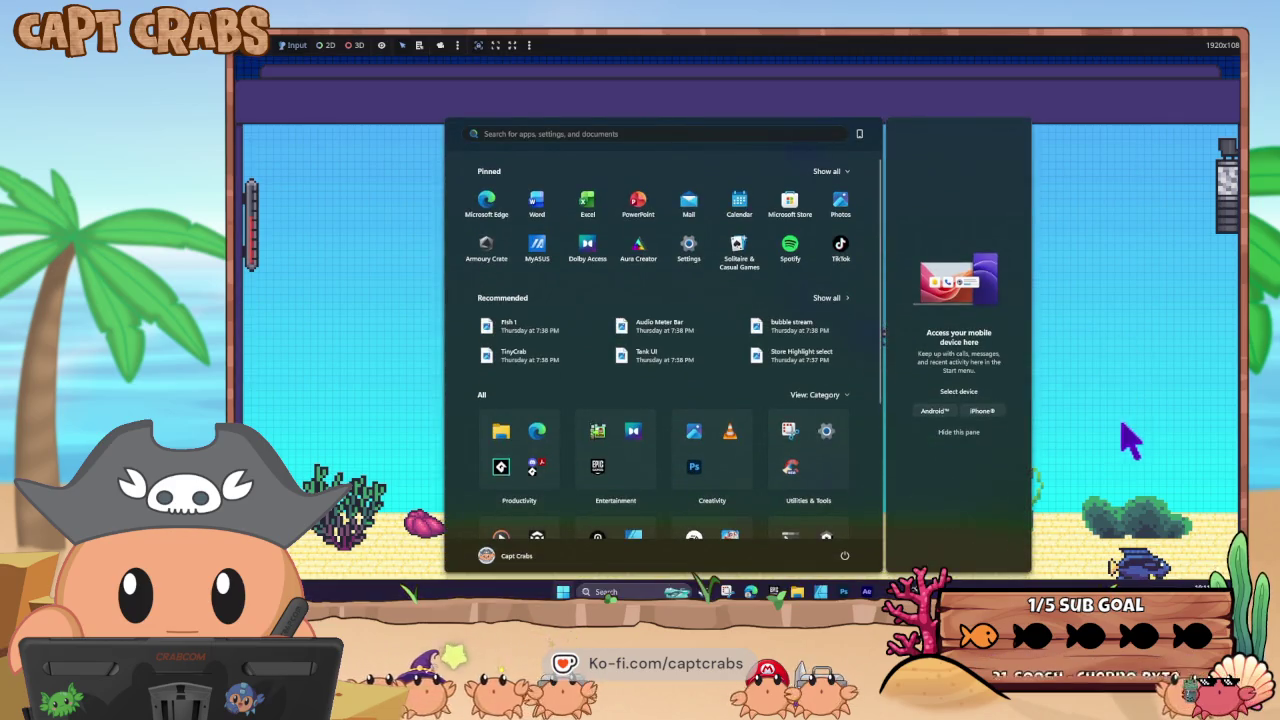
{"action": "mouse_move", "coordinate": [866, 591]}
{"action": "left_click", "coordinate": [897, 515]}
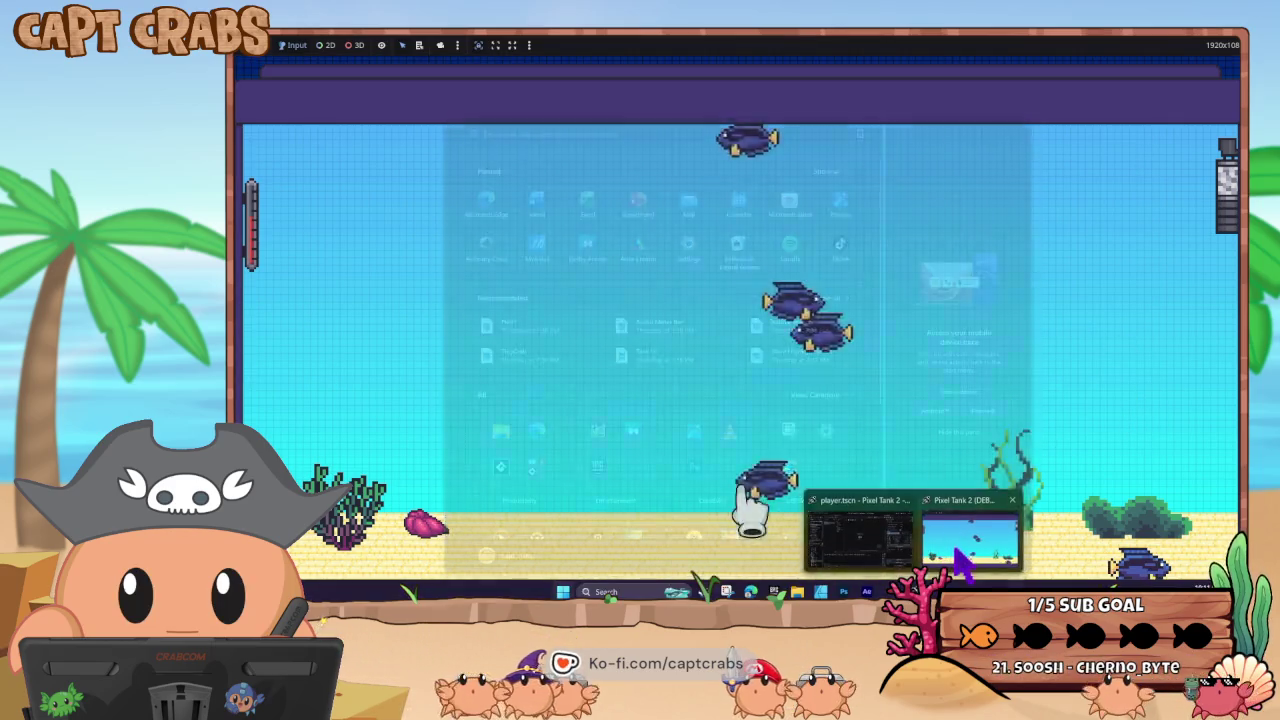
{"action": "left_click", "coordinate": [722, 262]}
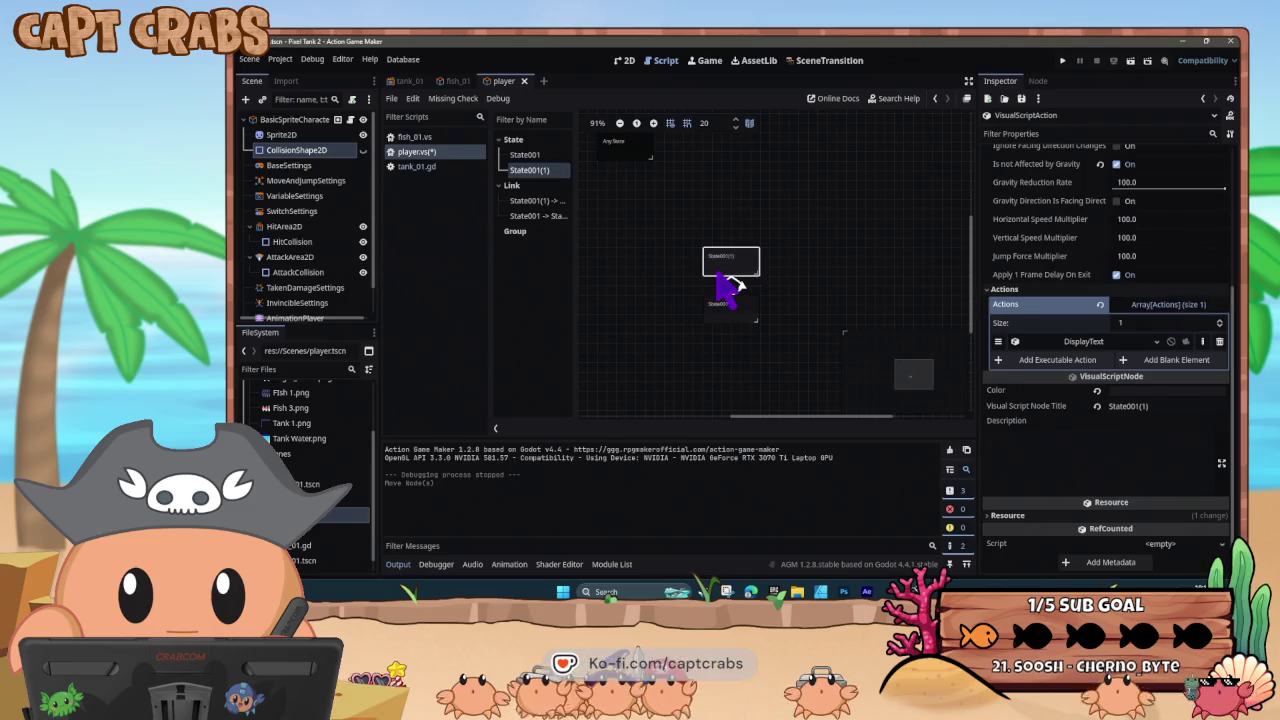
- Review State001(1)'s DisplayText action text and layout settings
{"action": "left_click", "coordinate": [1110, 342]}
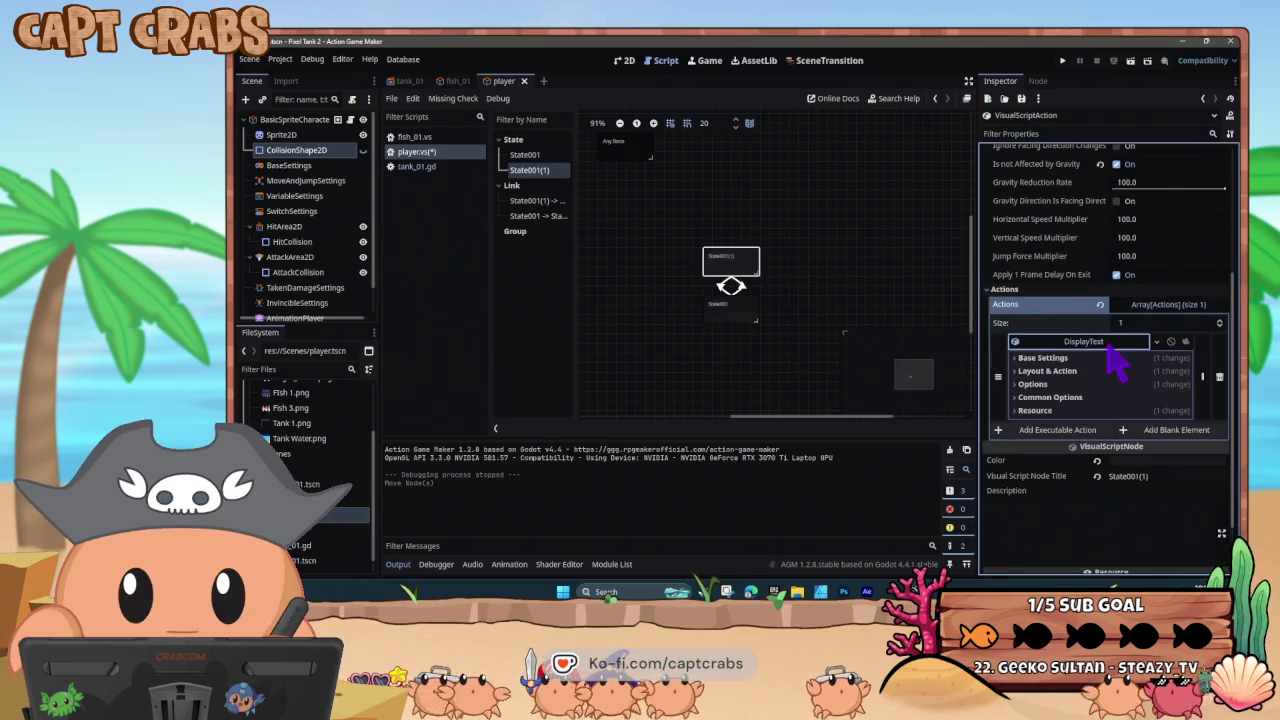
{"action": "left_click", "coordinate": [1108, 344]}
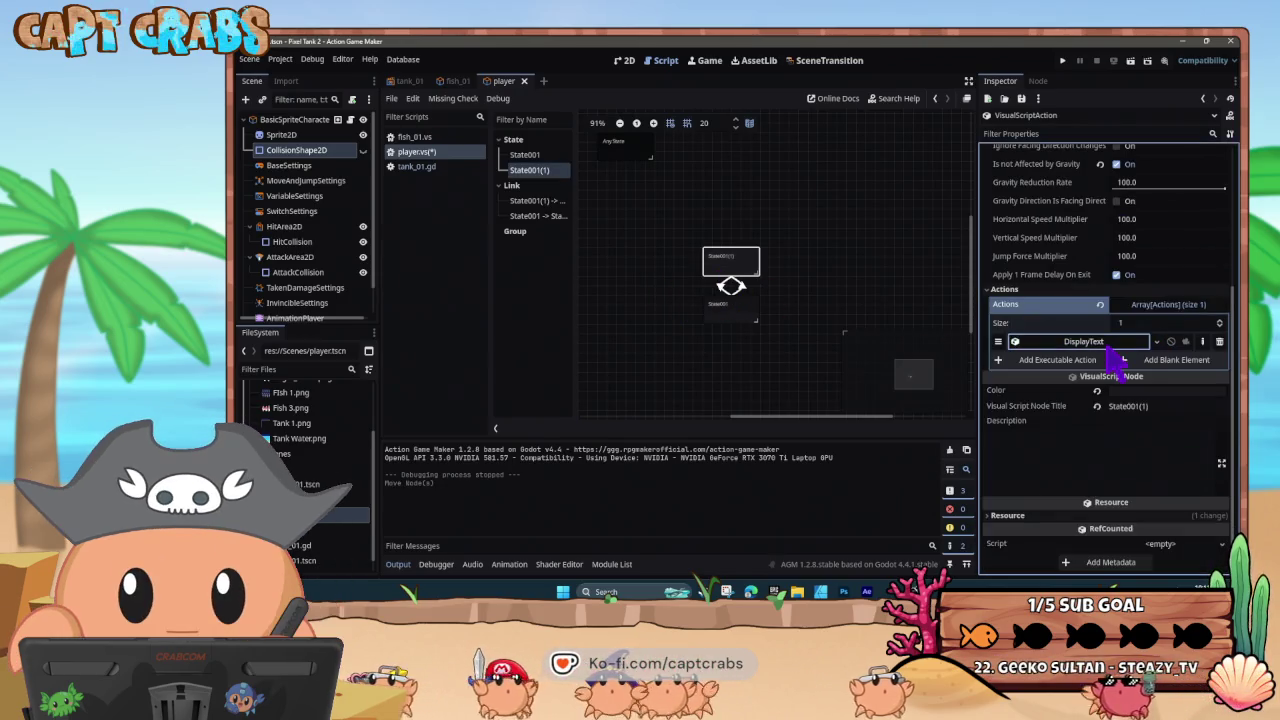
{"action": "right_click", "coordinate": [731, 257]}
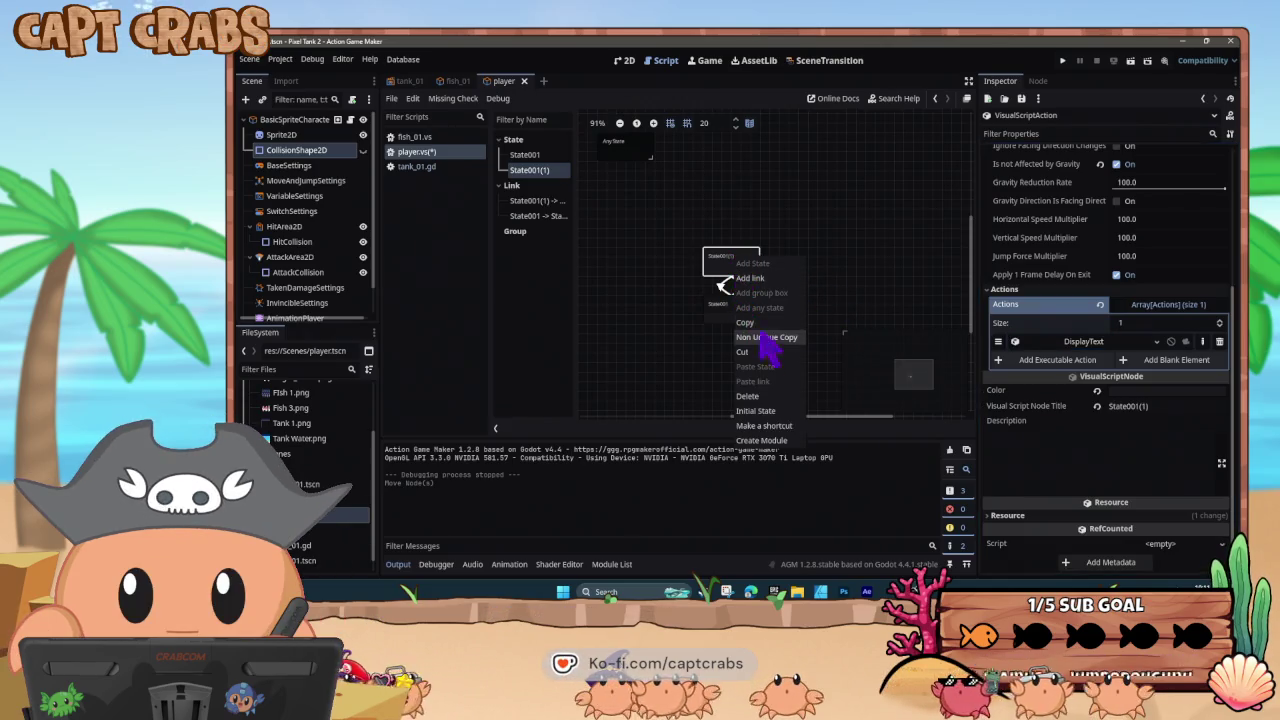
{"action": "left_click", "coordinate": [1066, 340]}
{"action": "left_click", "coordinate": [1067, 342]}
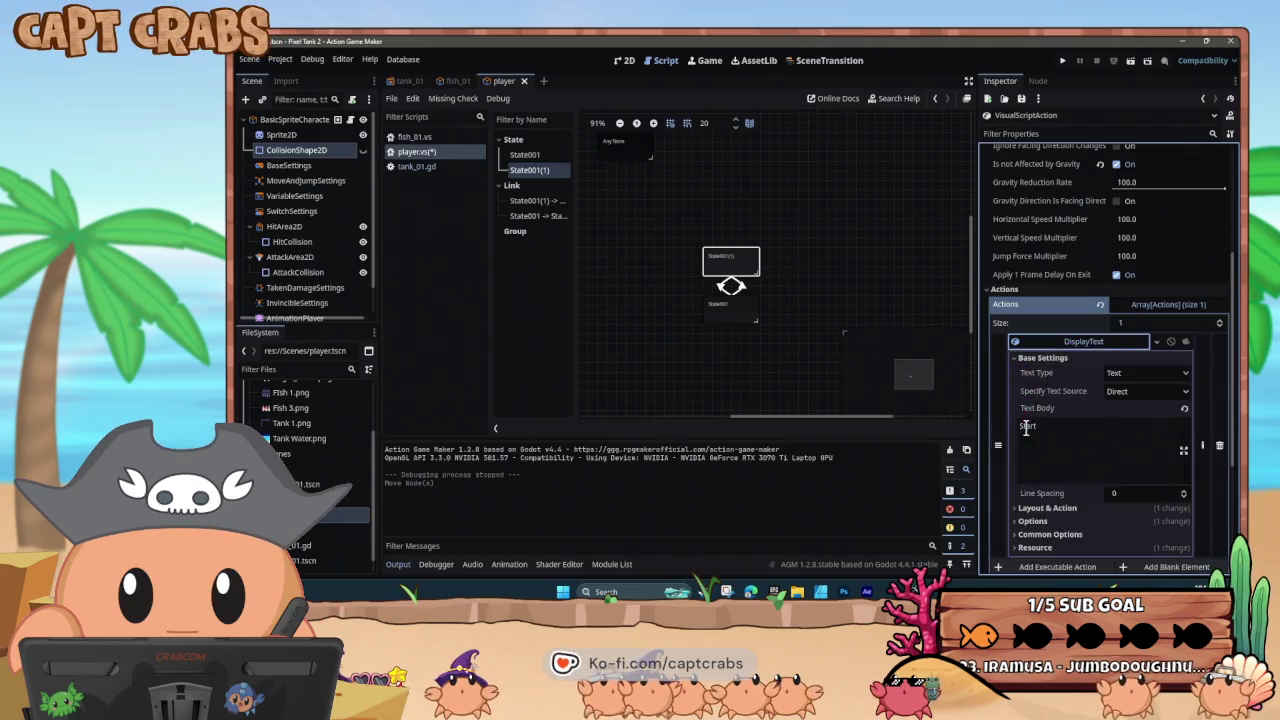
{"action": "left_click", "coordinate": [1016, 358]}
{"action": "left_click", "coordinate": [1013, 371]}
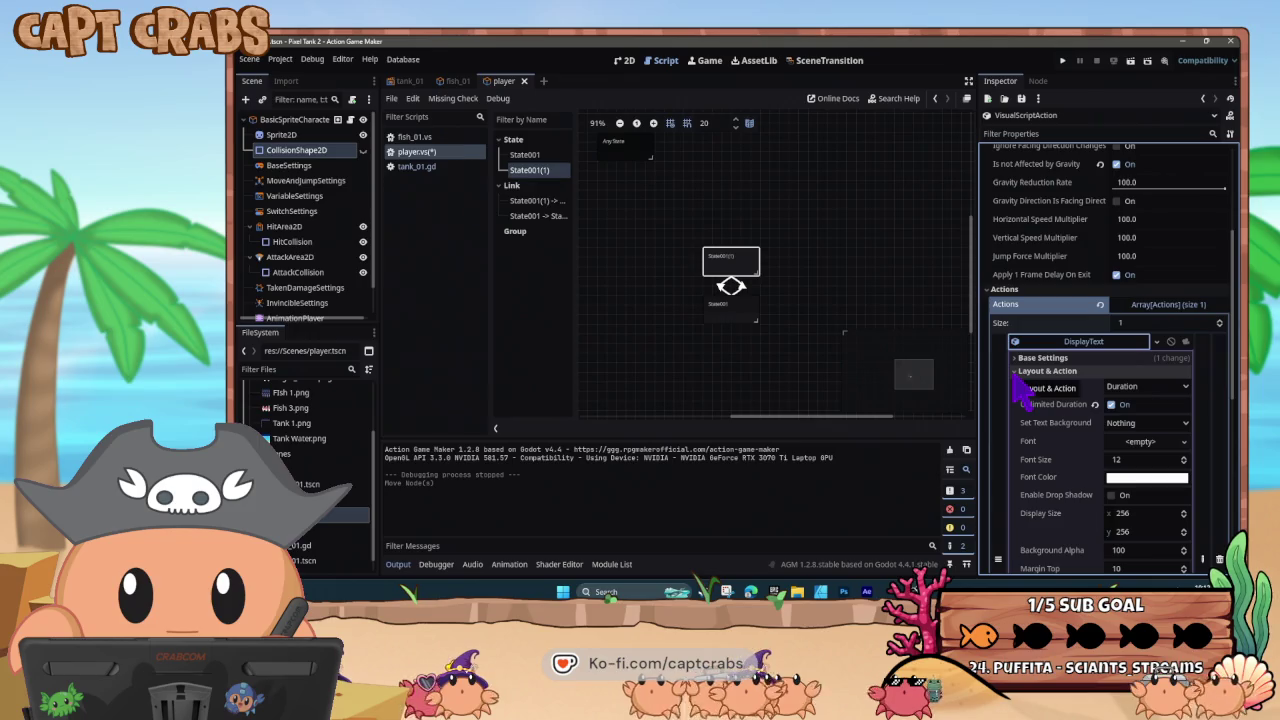
{"action": "left_click", "coordinate": [1014, 372]}
- Review the DisplayText action settings in State001
{"action": "left_click", "coordinate": [745, 314]}
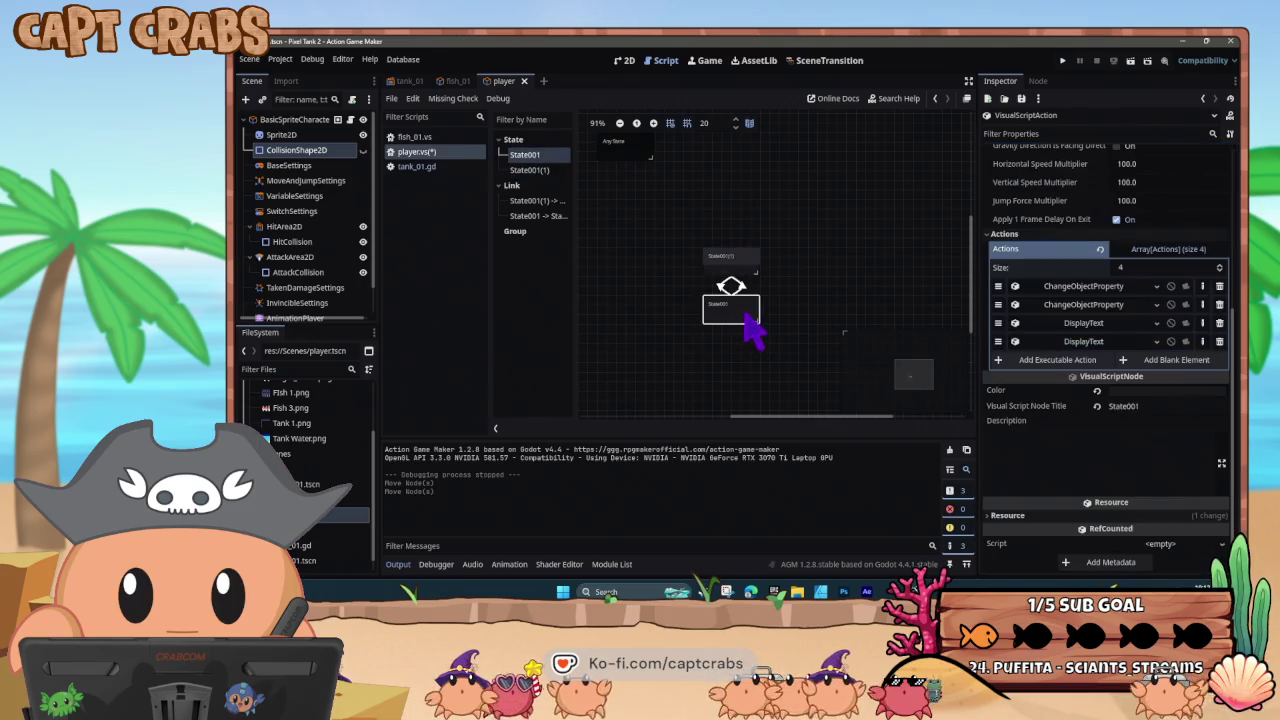
{"action": "left_click", "coordinate": [1075, 323]}
{"action": "left_click", "coordinate": [1078, 330]}
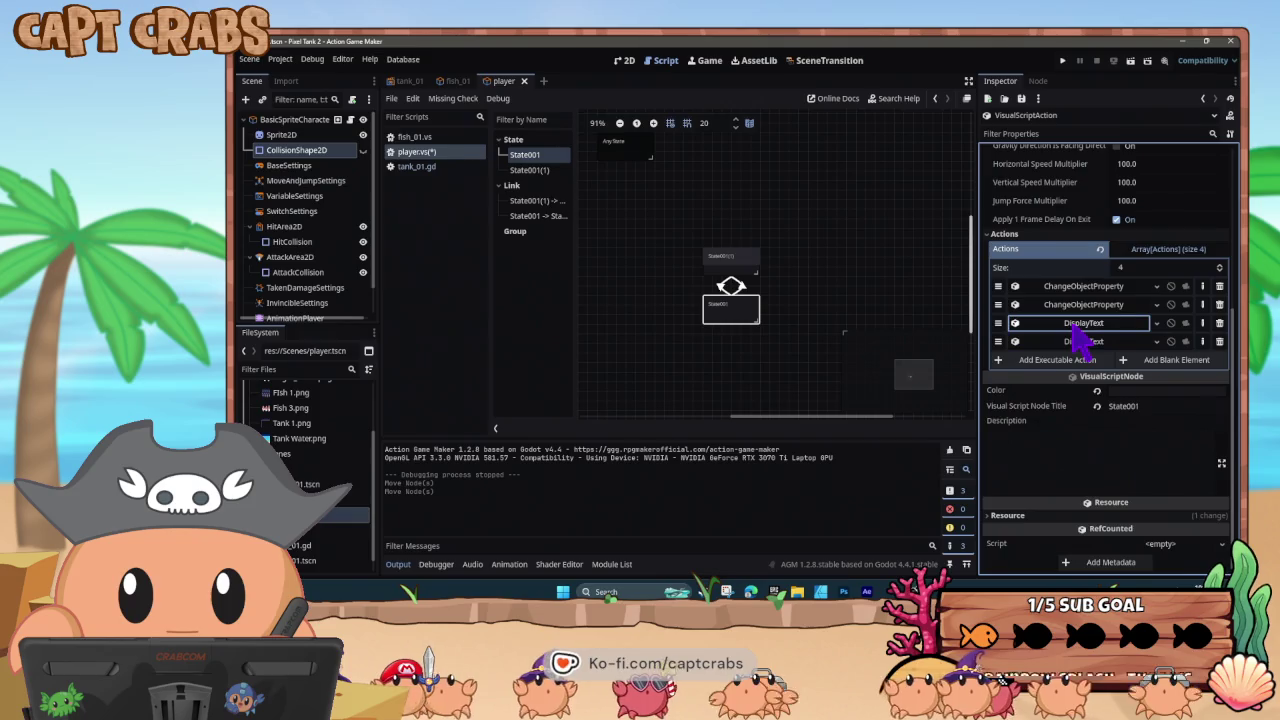
{"action": "left_click", "coordinate": [1082, 330]}
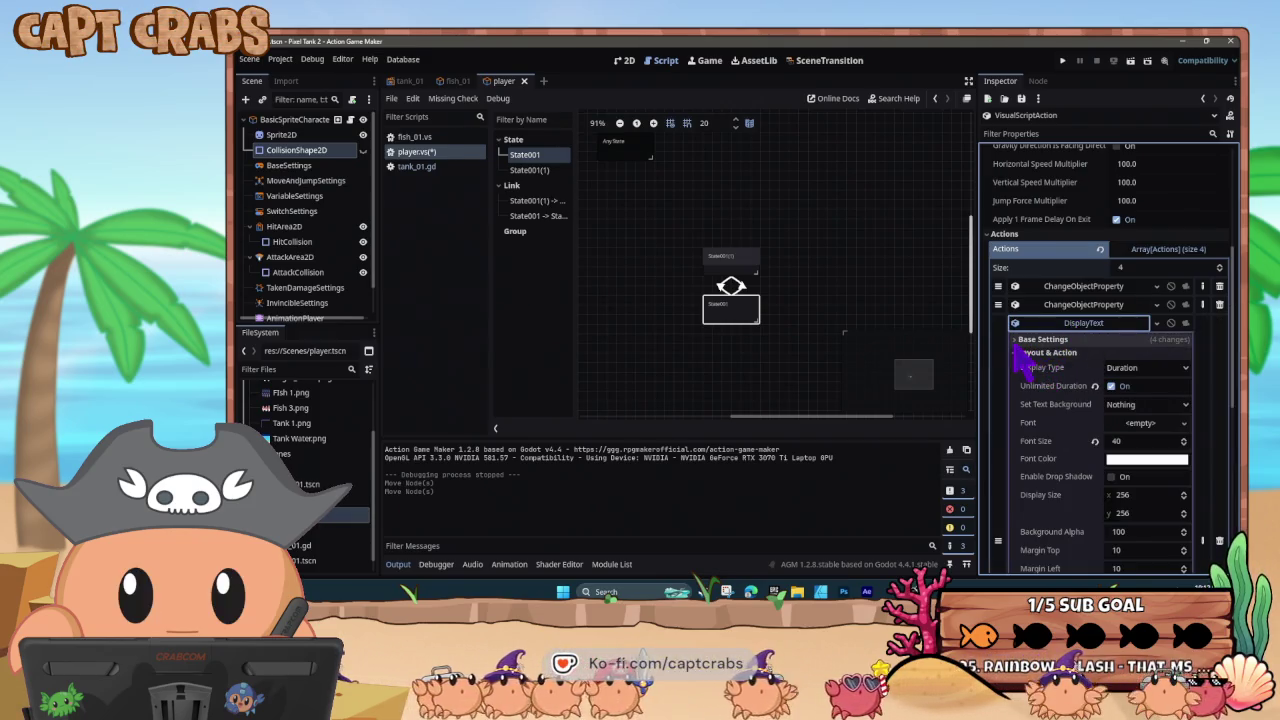
{"action": "left_click", "coordinate": [1018, 340]}
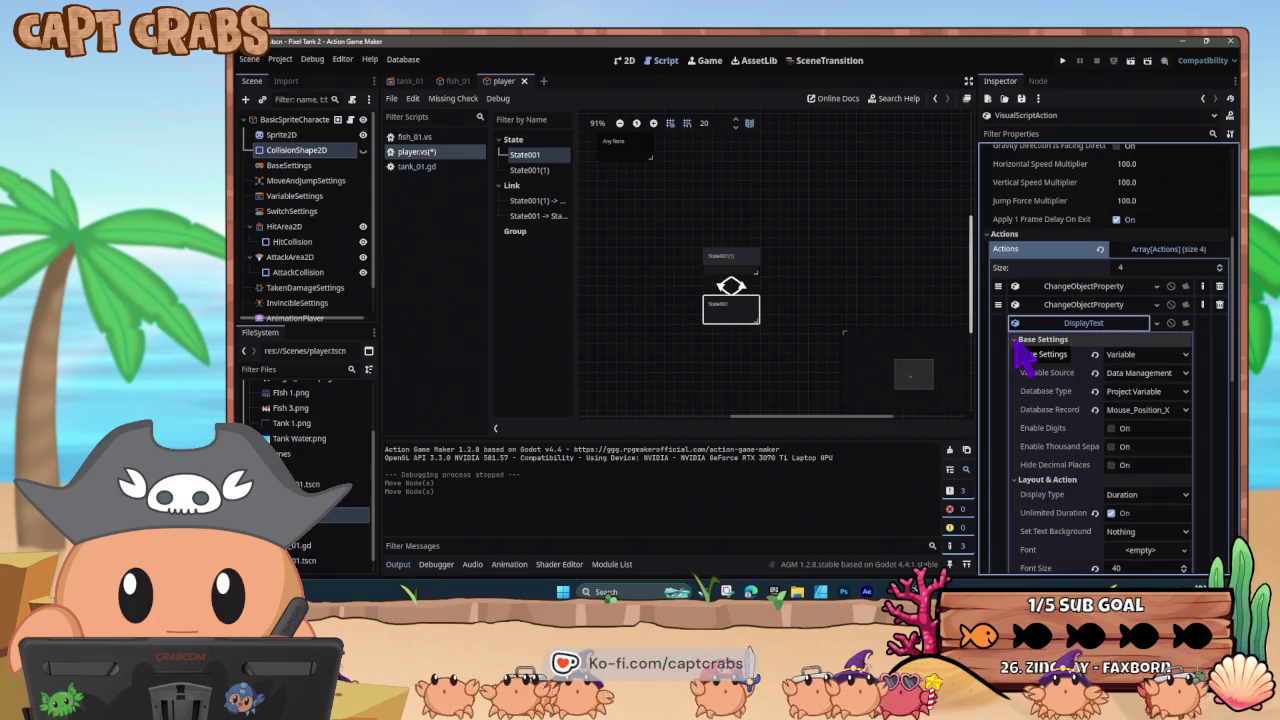
{"action": "left_click", "coordinate": [1018, 341]}
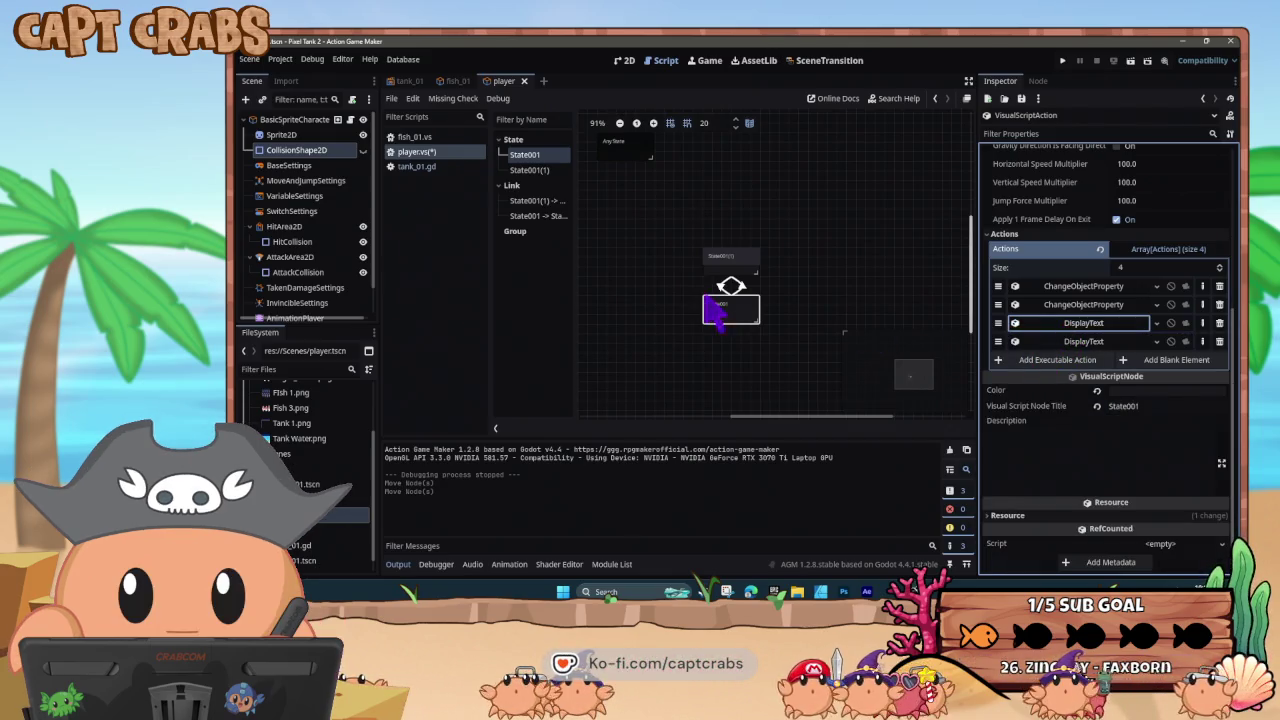
- Make State001(1) the initial state and launch the game
{"action": "left_click", "coordinate": [731, 262]}
{"action": "right_click", "coordinate": [734, 266]}
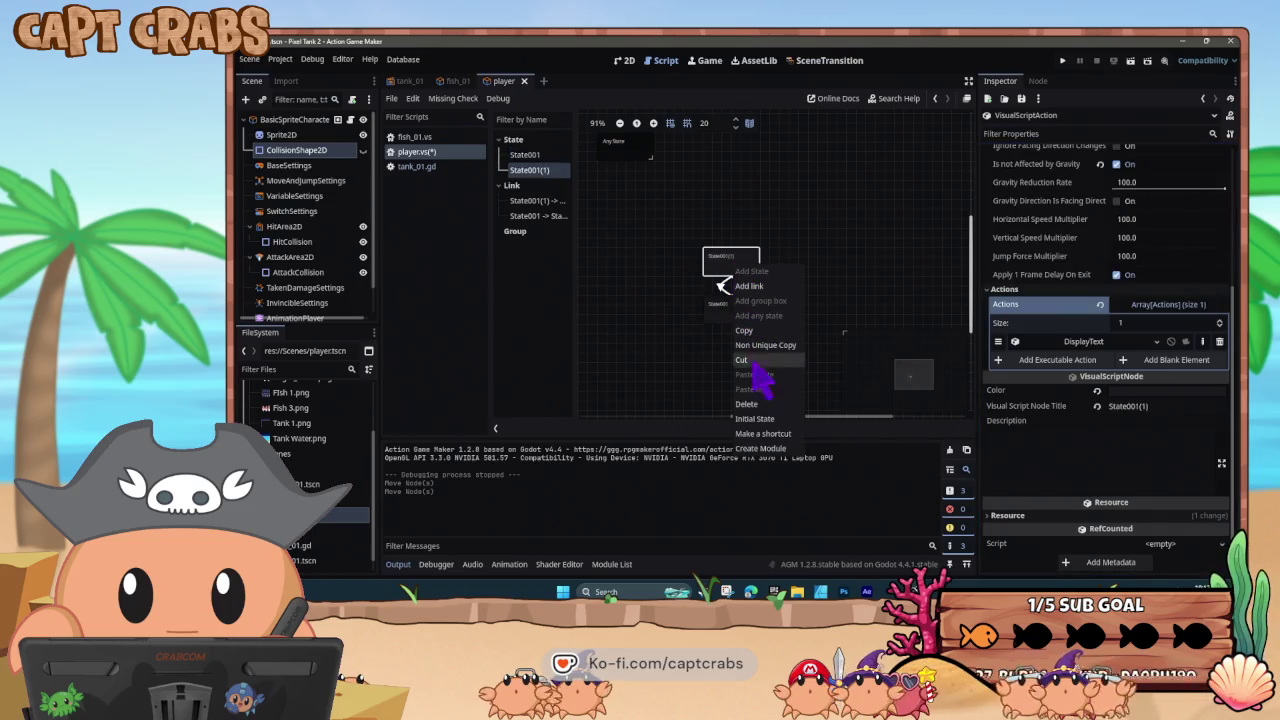
{"action": "left_click", "coordinate": [766, 418]}
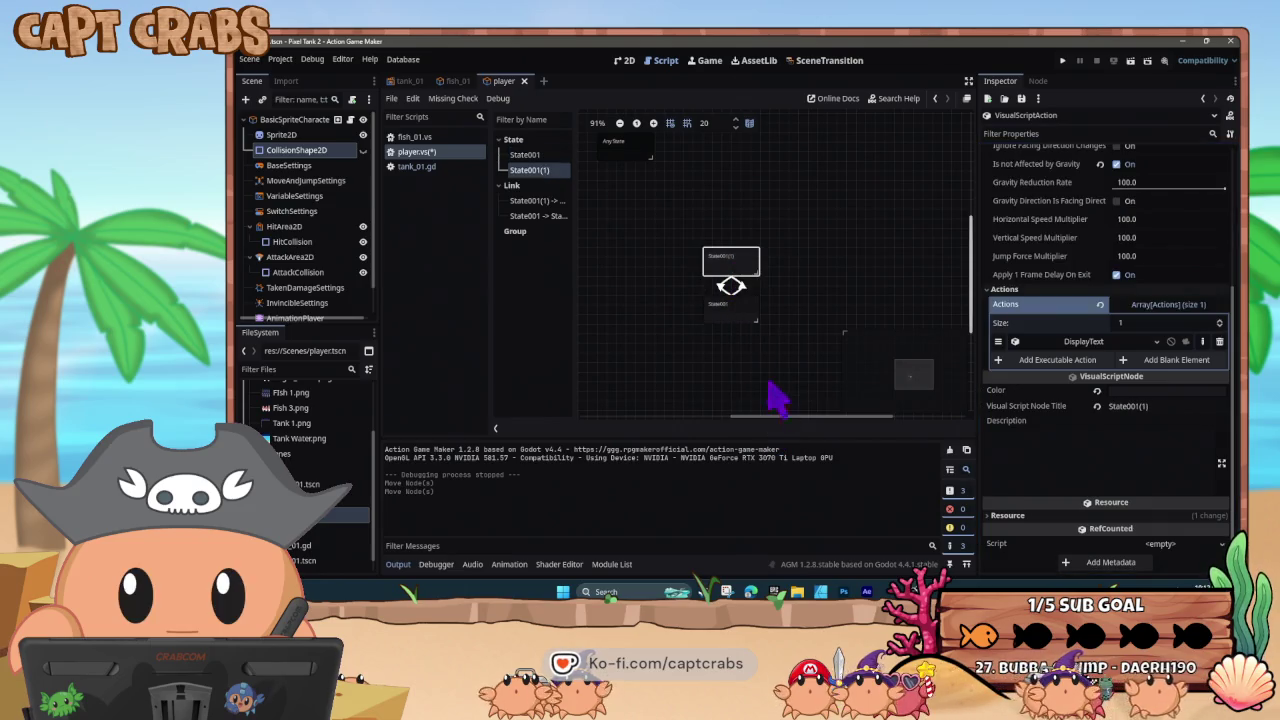
{"action": "left_click", "coordinate": [729, 287]}
{"action": "left_click", "coordinate": [728, 280]}
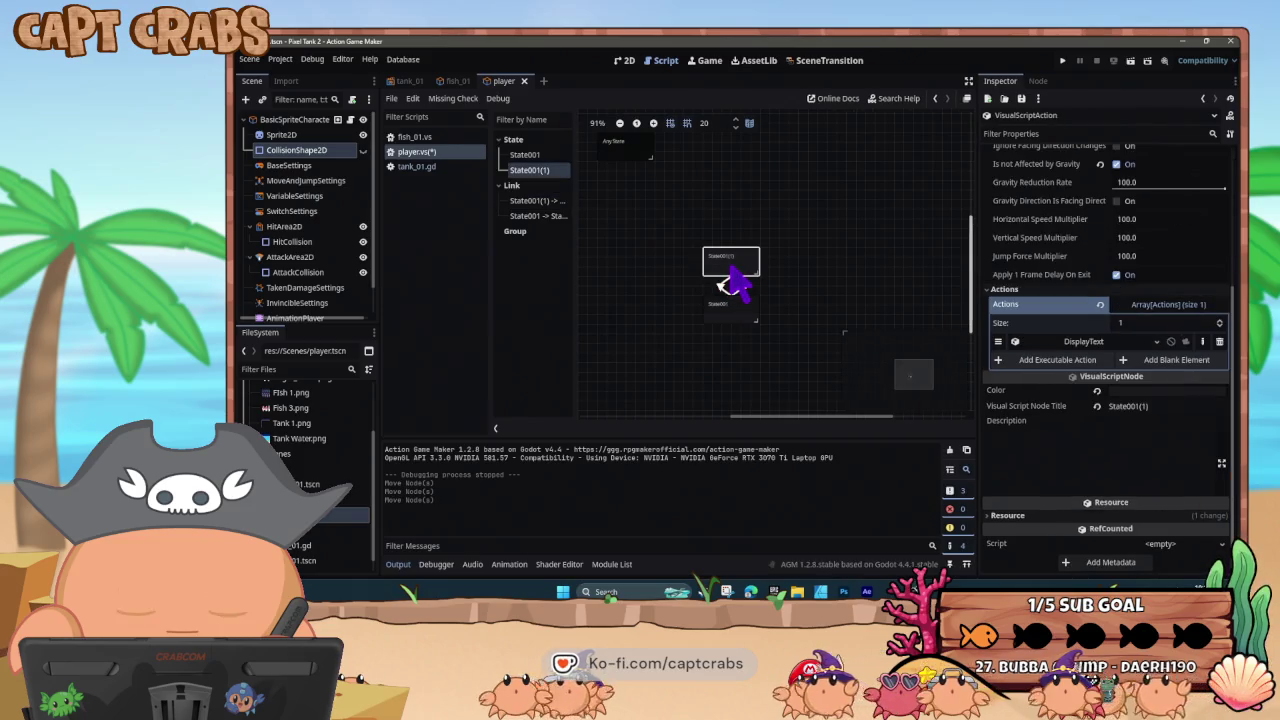
{"action": "key", "text": "F5"}
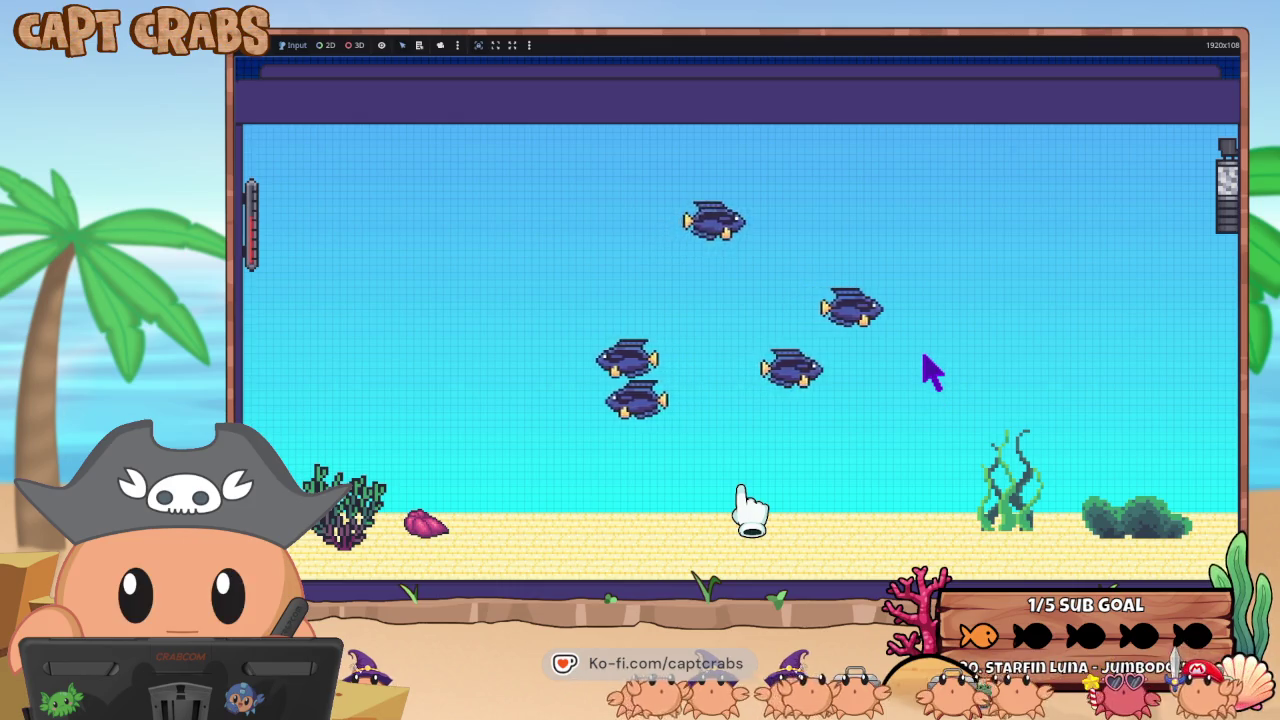
- Switch from the running game back to the Action Game Maker editor
{"action": "key", "text": "super"}
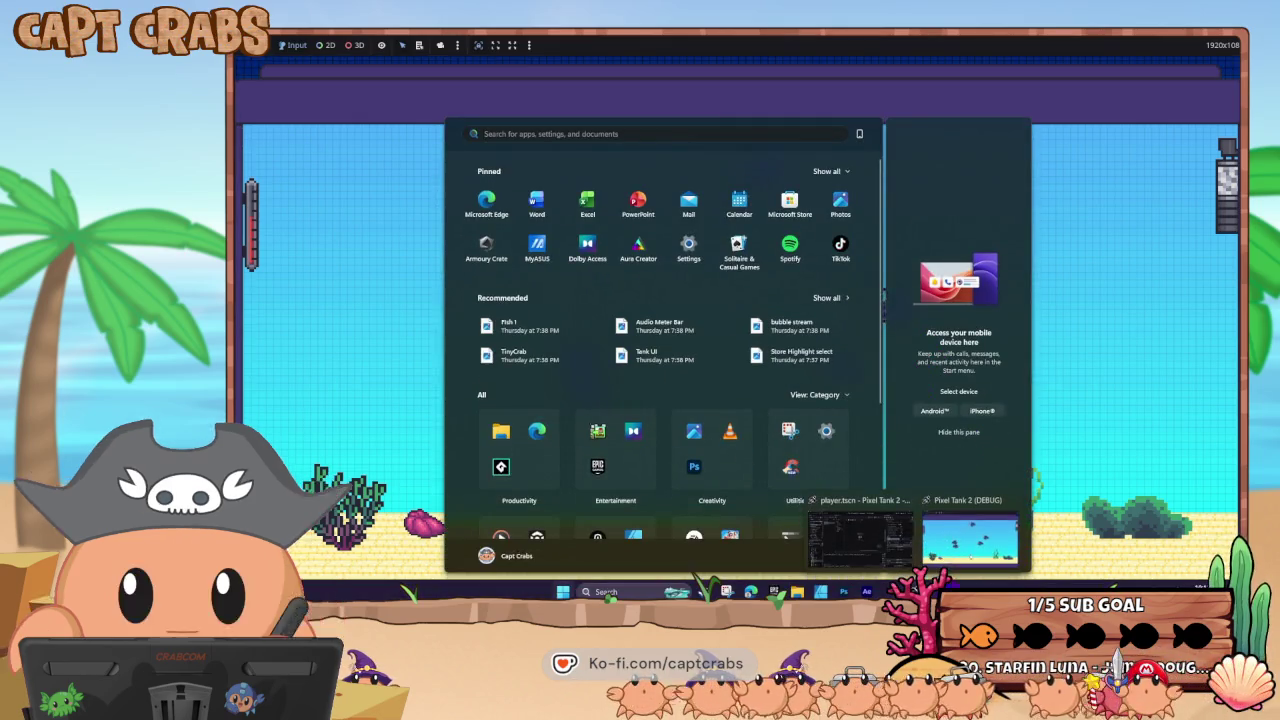
{"action": "left_click", "coordinate": [866, 591]}
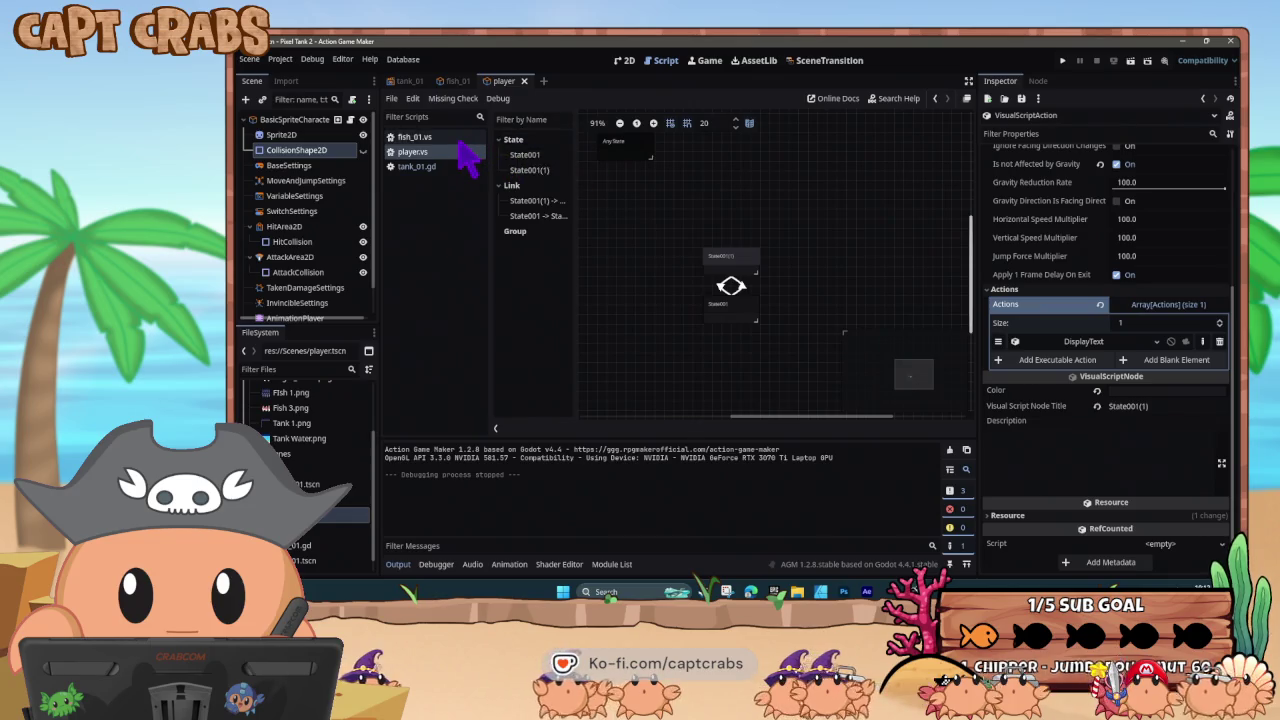
- Browse the tank_01.gd, fish and player scripts, then show tank_01 in the 2D view
{"action": "left_click", "coordinate": [416, 166]}
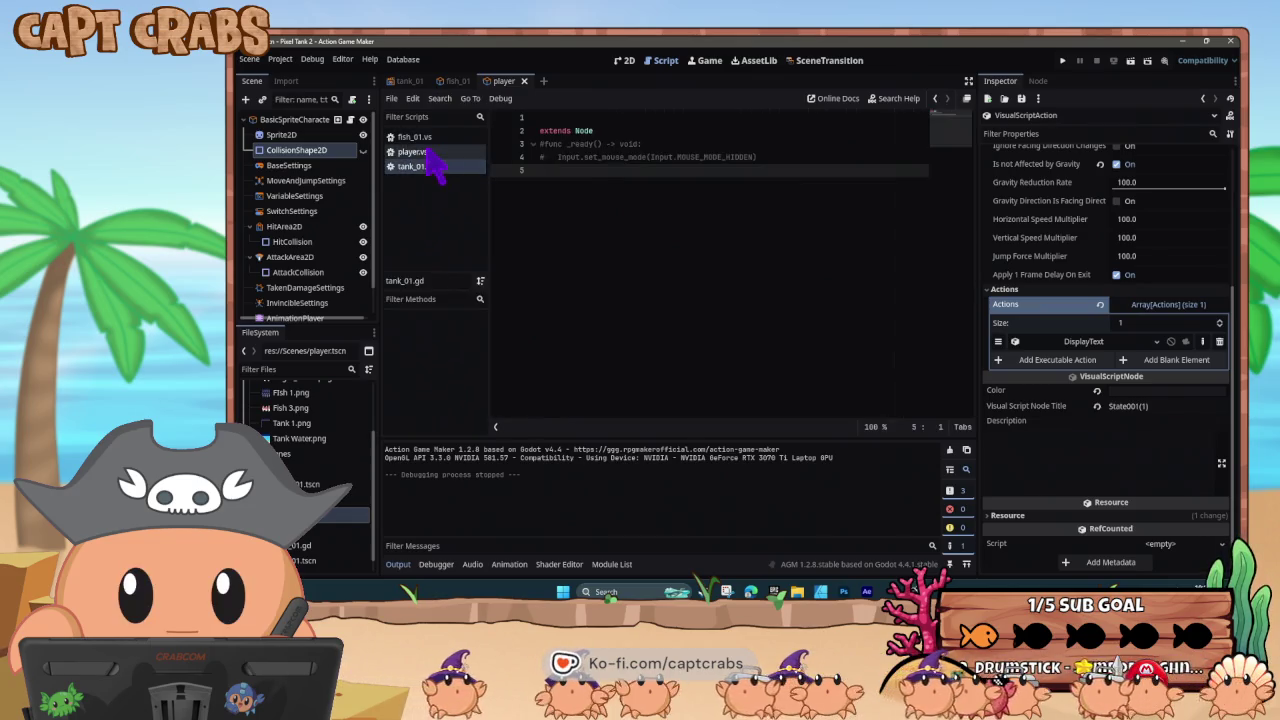
{"action": "left_click", "coordinate": [420, 152]}
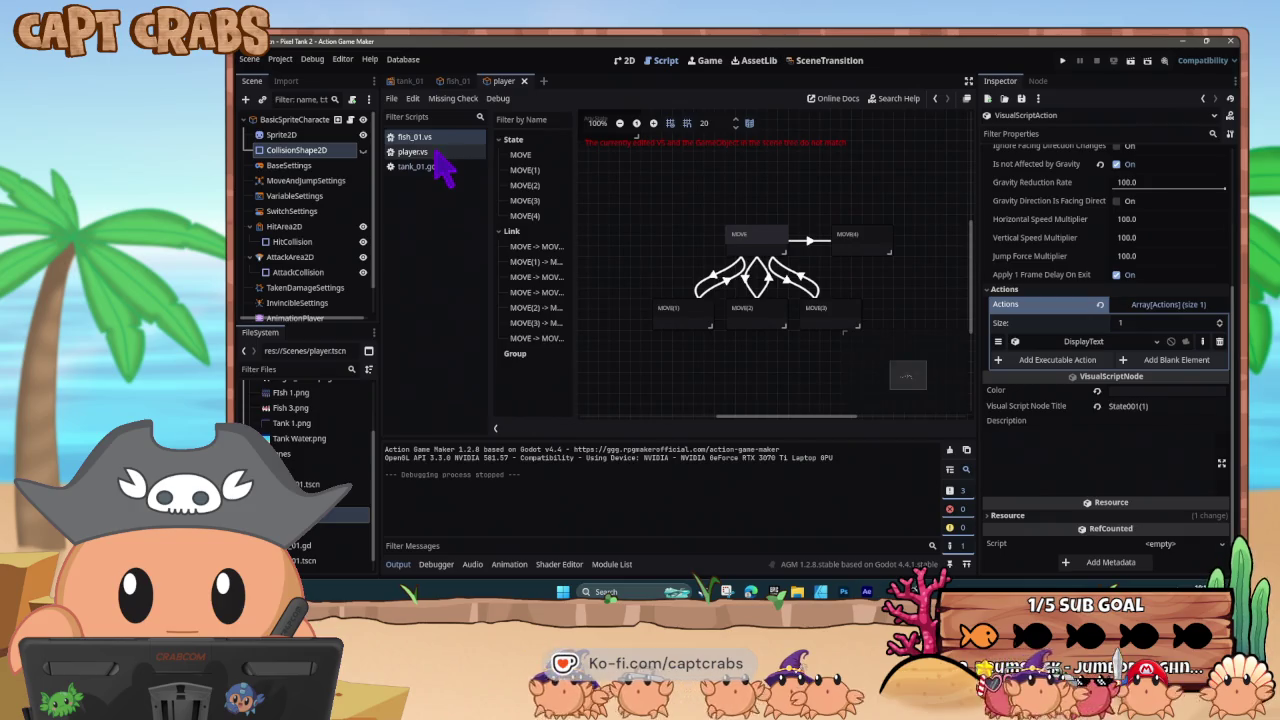
{"action": "left_click", "coordinate": [435, 155]}
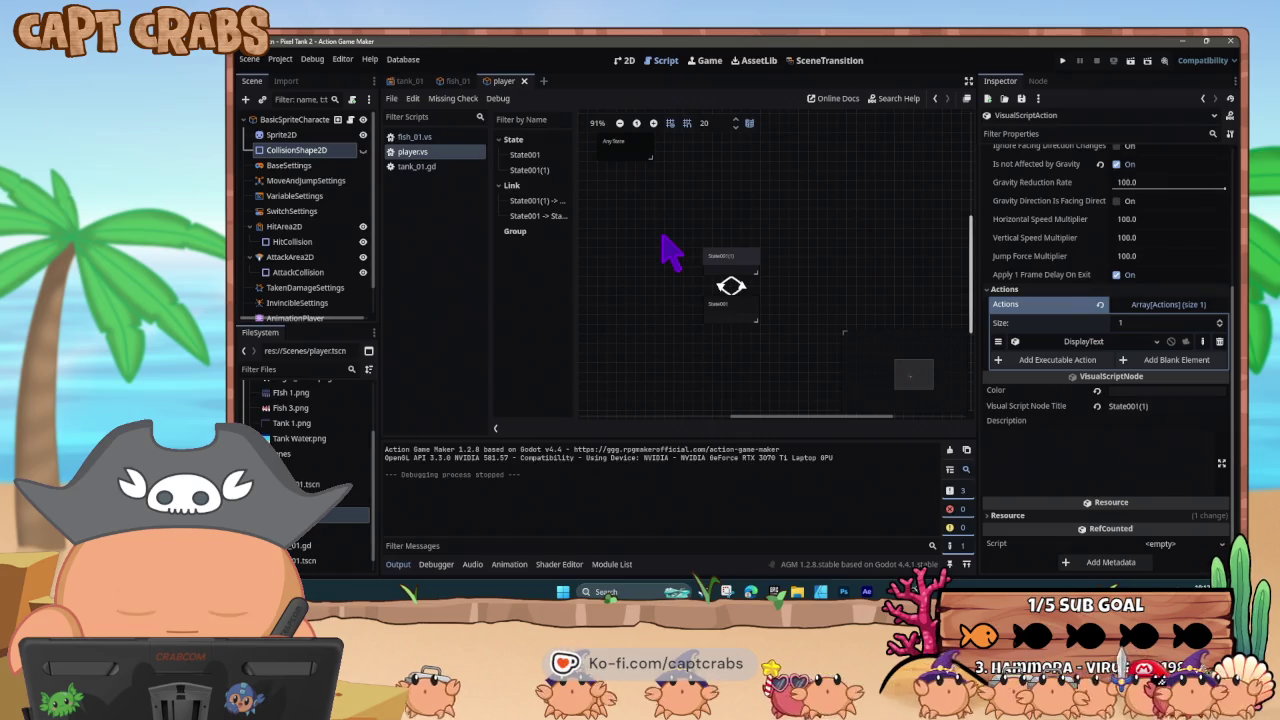
{"action": "left_click", "coordinate": [406, 81]}
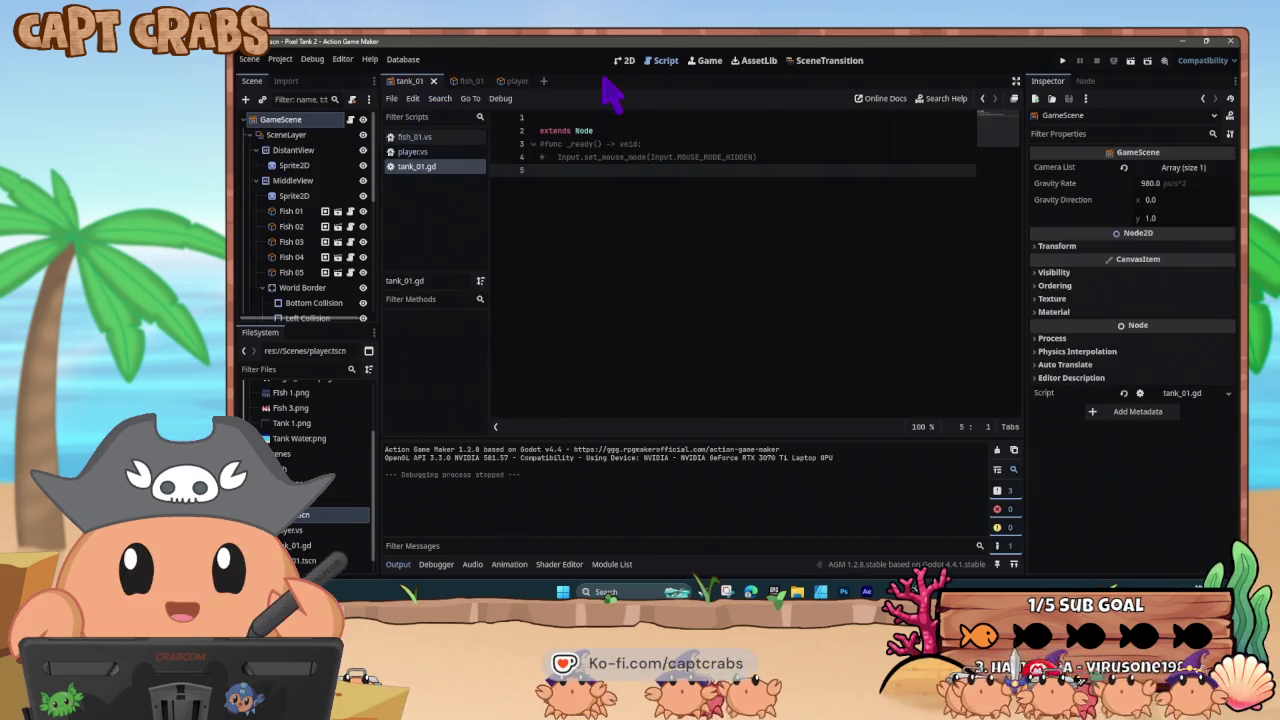
{"action": "left_click", "coordinate": [628, 67]}
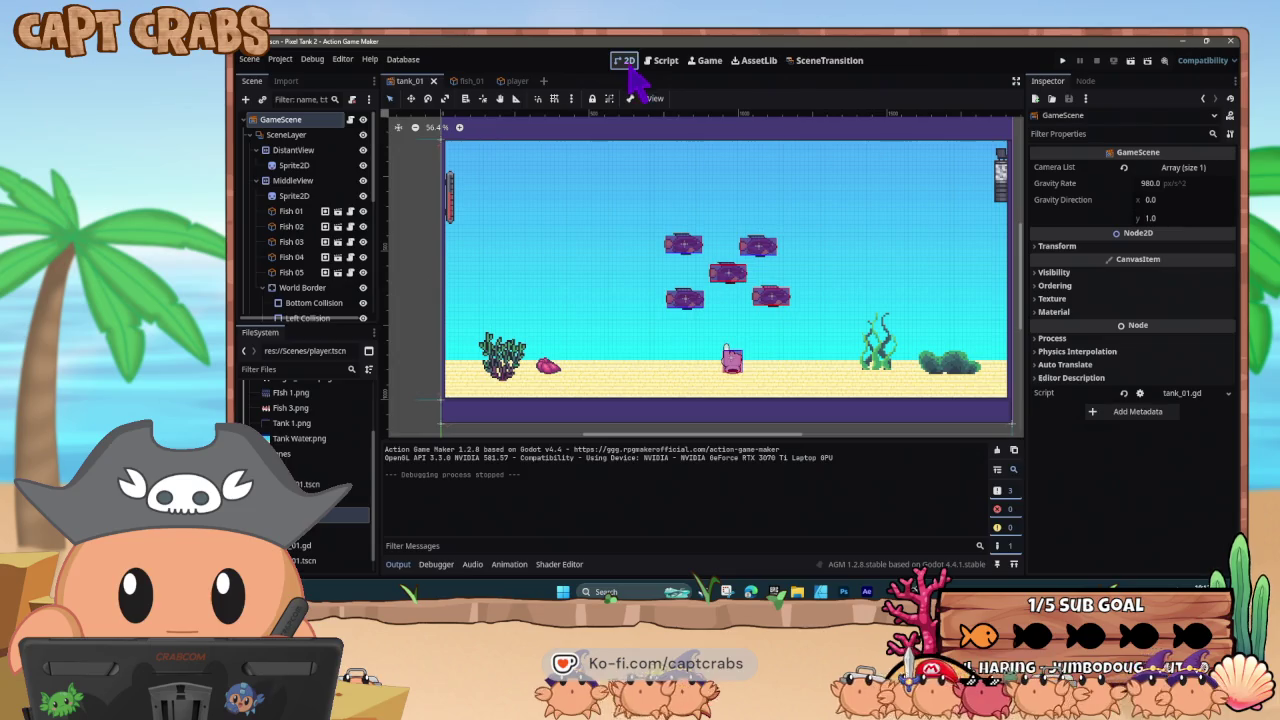
- Delete the old player character from the tank scene
{"action": "left_click_drag", "start_coordinate": [727, 372], "coordinate": [705, 363]}
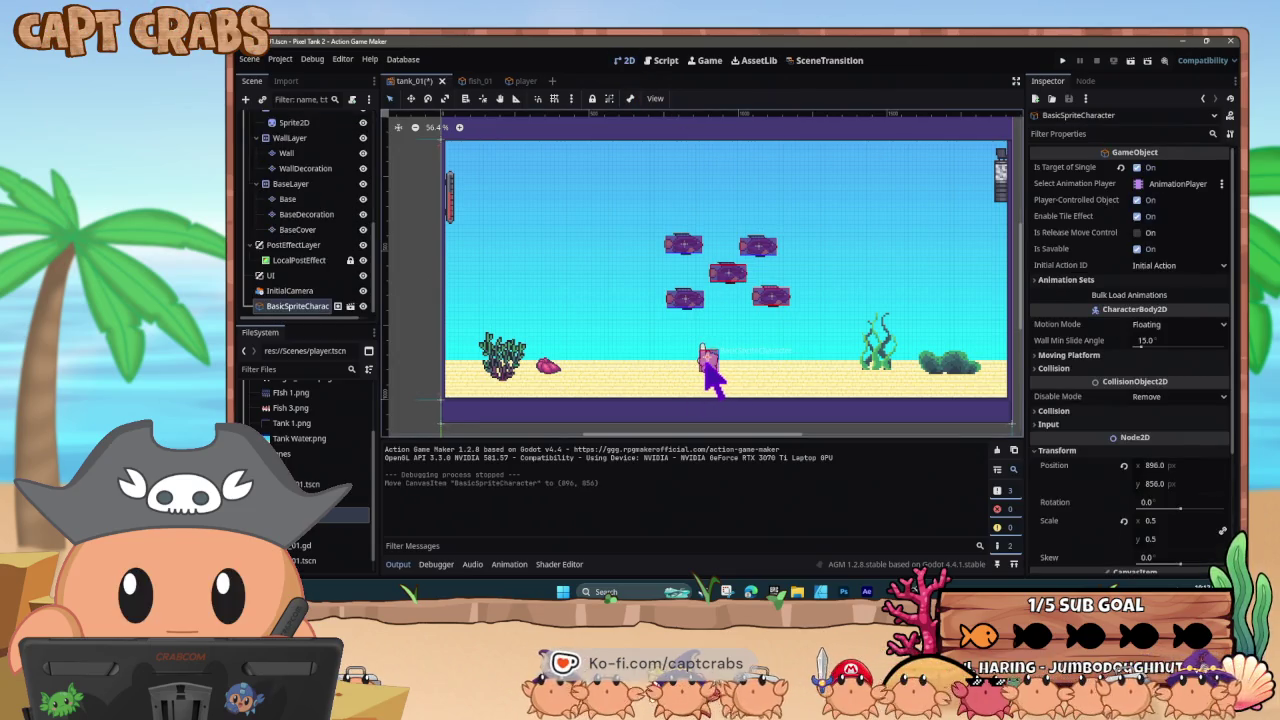
{"action": "key", "text": "Delete"}
{"action": "left_click", "coordinate": [708, 330]}
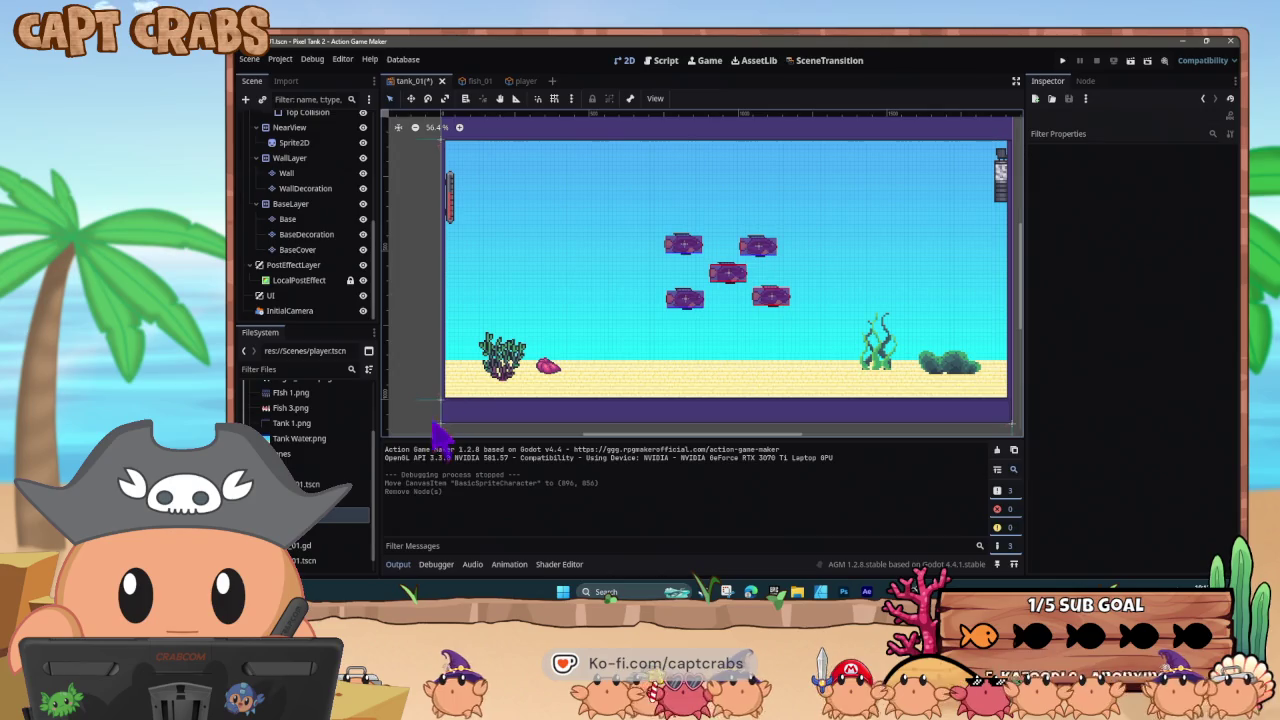
- Drag player.tscn into the scene tree among the fish nodes
{"action": "mouse_move", "coordinate": [310, 540]}
{"action": "left_mouse_down"}
{"action": "mouse_move", "coordinate": [343, 294]}
{"action": "mouse_move", "coordinate": [322, 180]}
{"action": "left_mouse_up"}
{"action": "scroll", "coordinate": [329, 230], "scroll_direction": "up", "scroll_amount": 5}
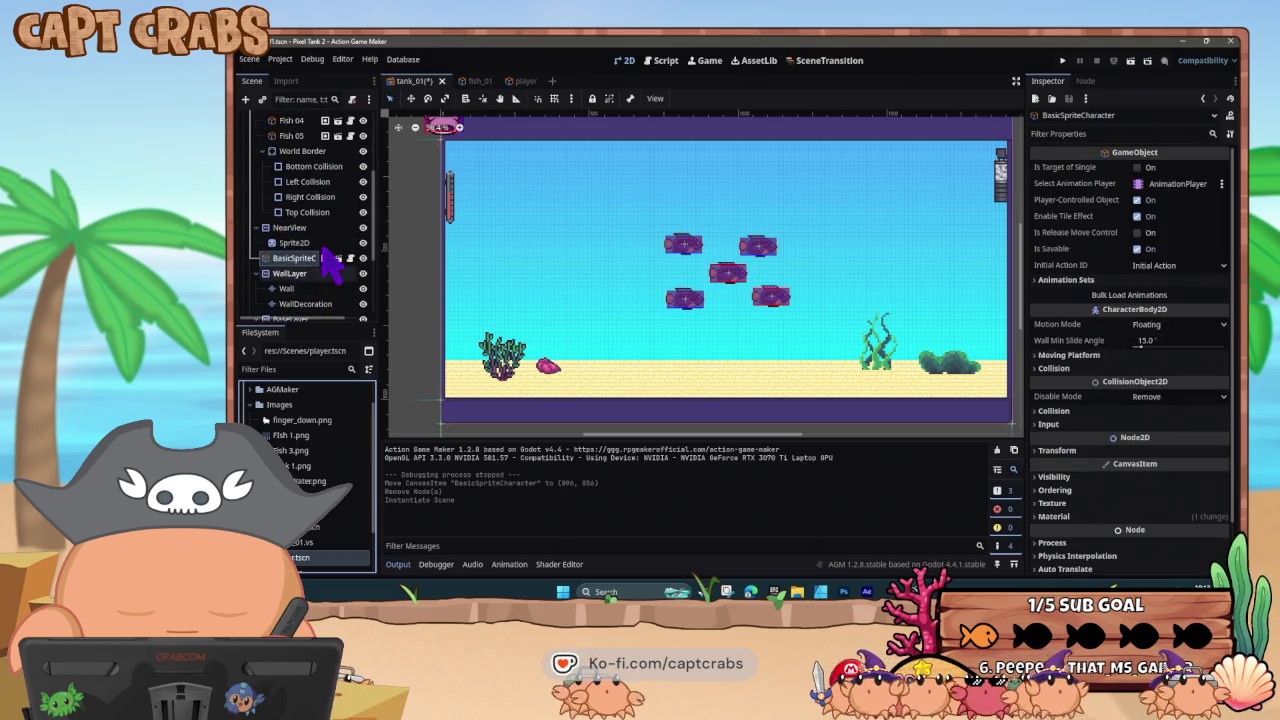
{"action": "scroll", "coordinate": [325, 262], "scroll_direction": "down", "scroll_amount": 1}
{"action": "scroll", "coordinate": [310, 320], "scroll_direction": "down", "scroll_amount": 2}
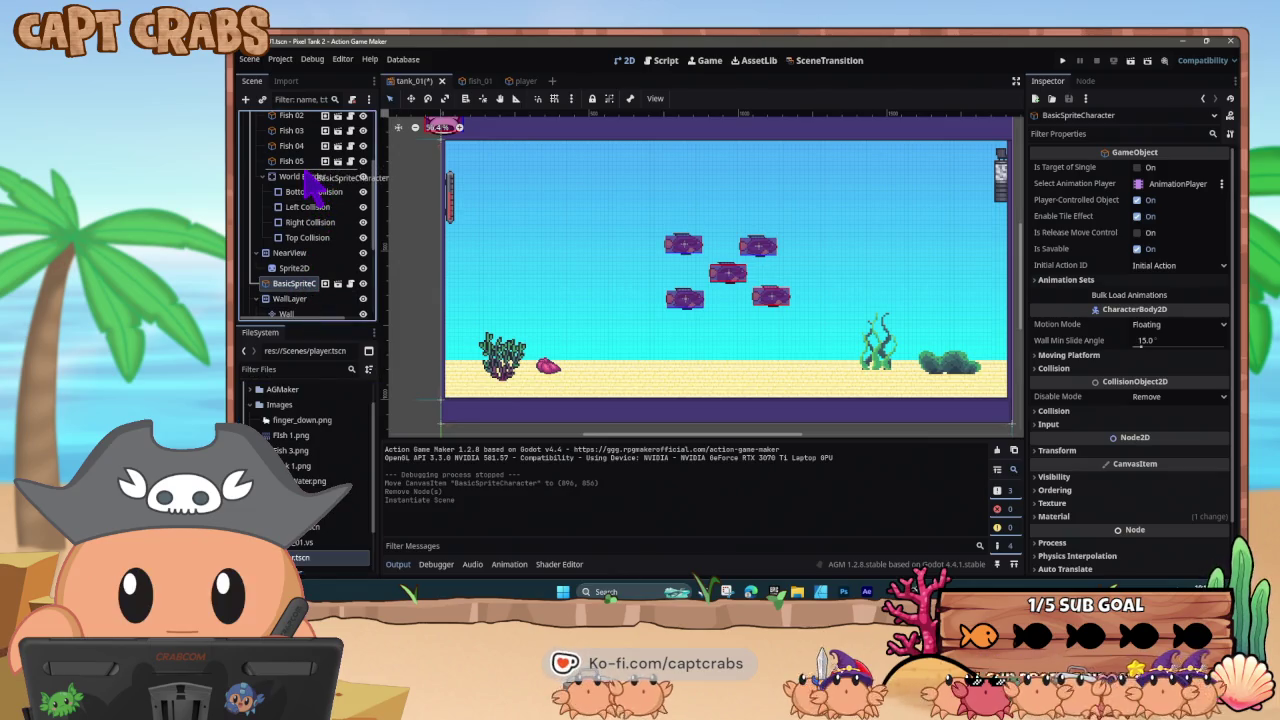
{"action": "left_click_drag", "start_coordinate": [307, 174], "coordinate": [310, 175]}
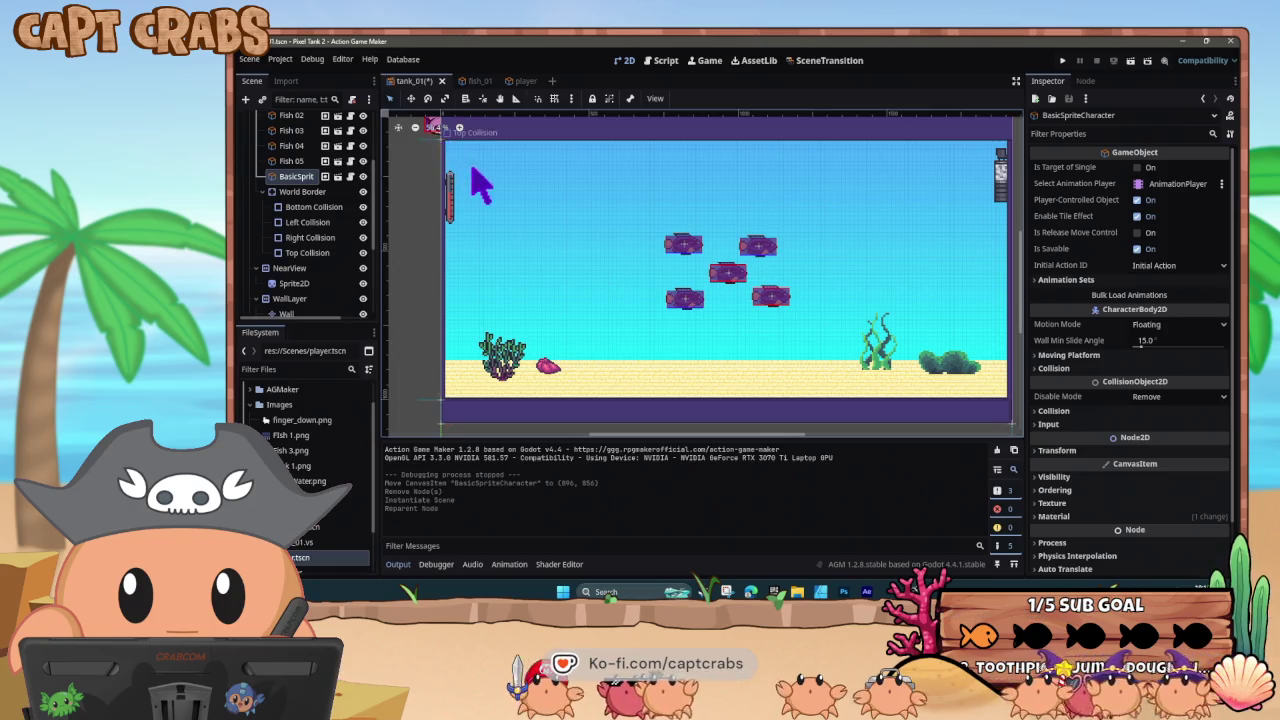
- Move the new player to mid-tank and set its Transform Scale to 0.5
{"action": "scroll", "coordinate": [463, 215], "scroll_direction": "down", "scroll_amount": 5}
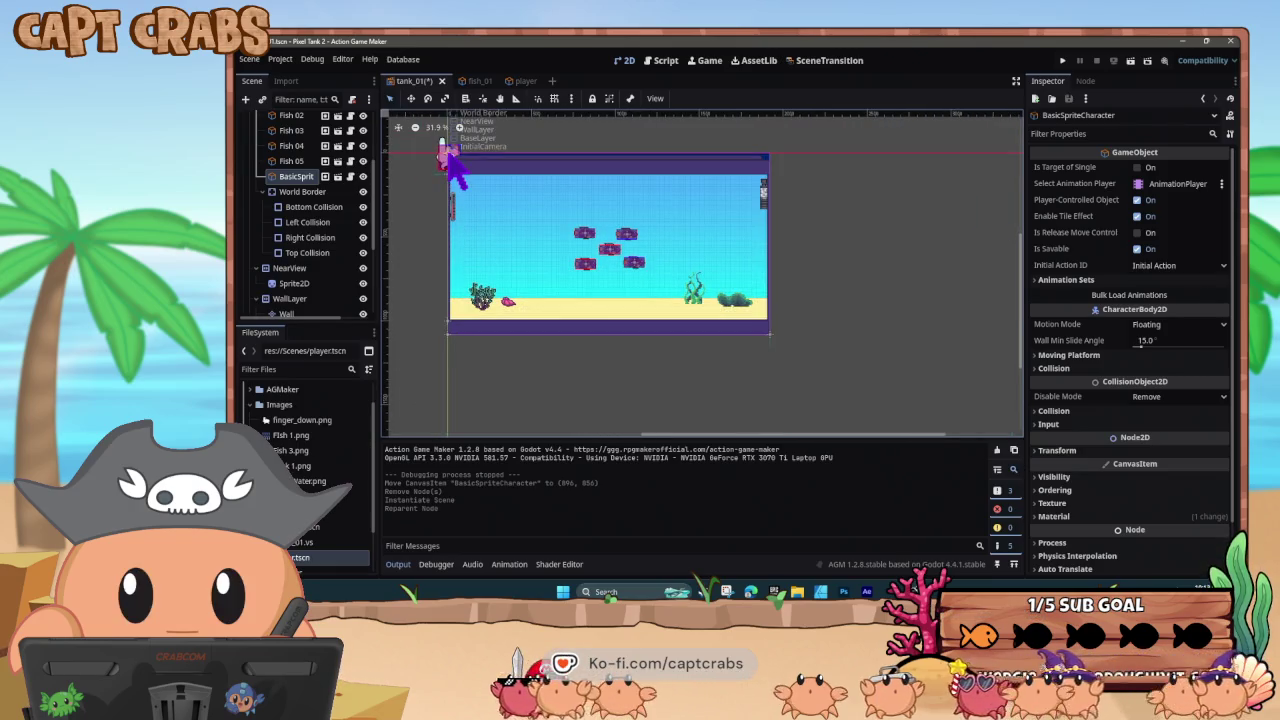
{"action": "left_click_drag", "start_coordinate": [460, 180], "coordinate": [541, 265]}
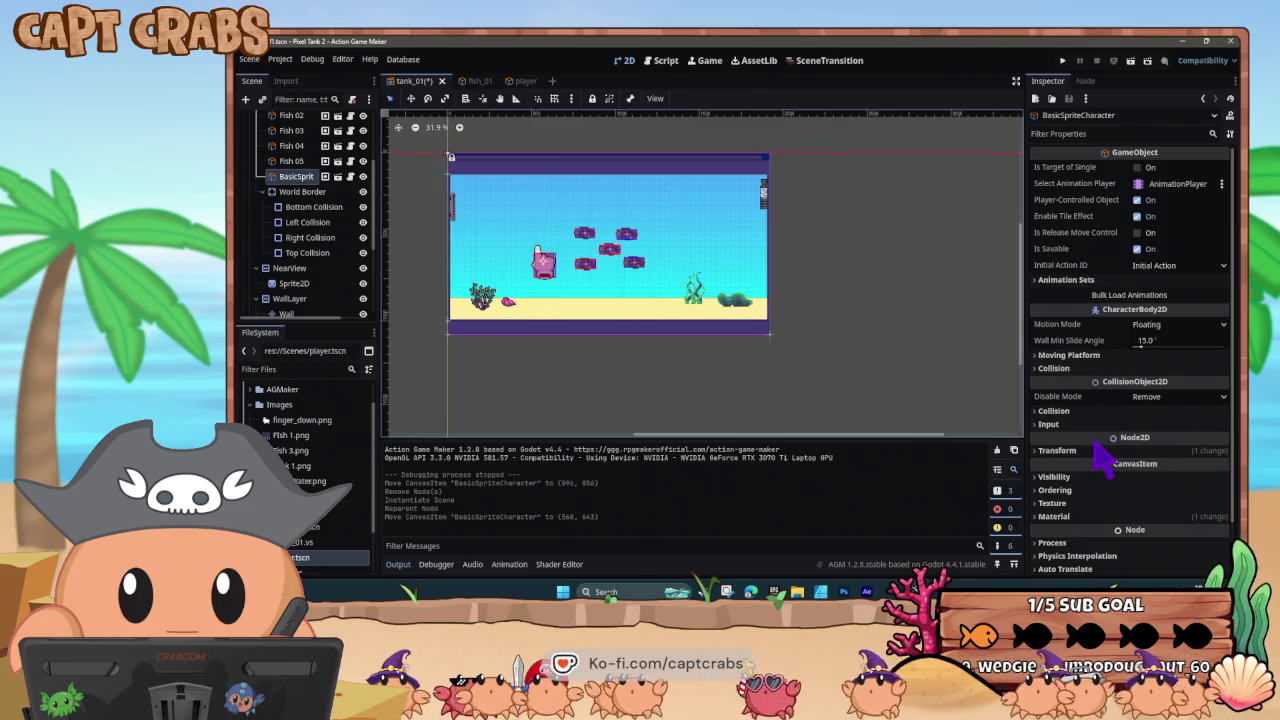
{"action": "left_click", "coordinate": [1048, 451]}
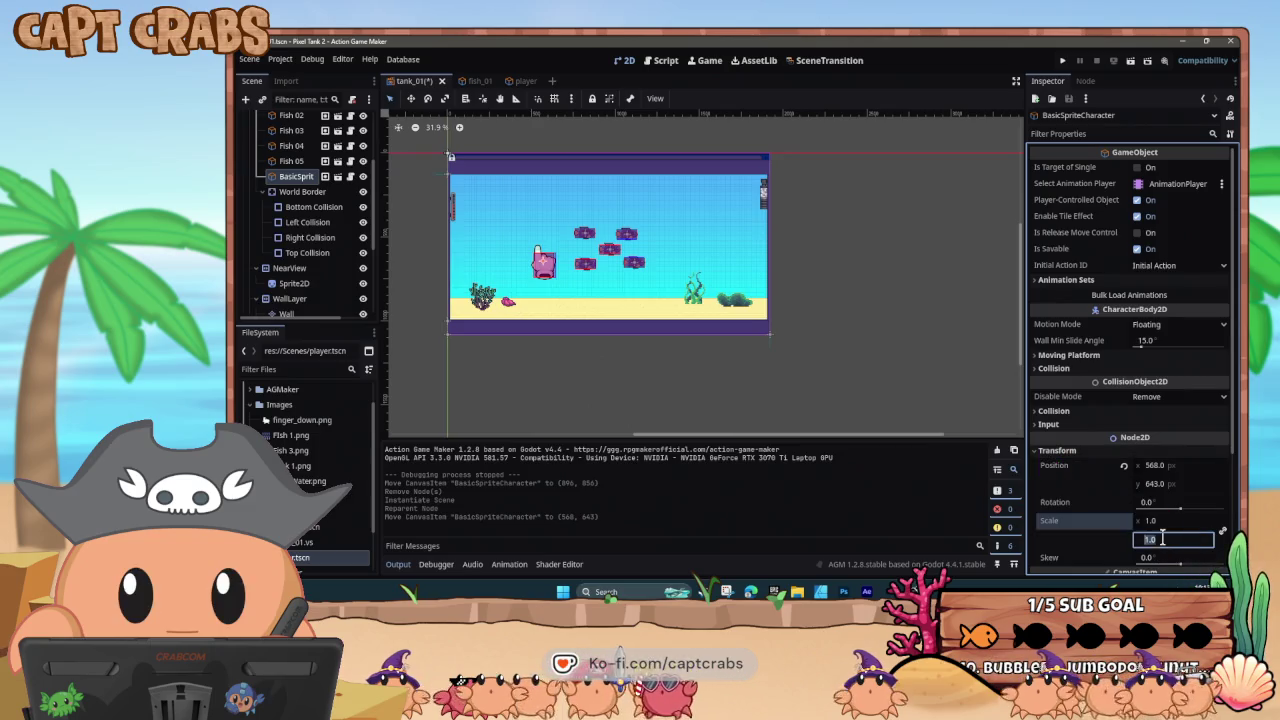
{"action": "type", "text": ".5"}
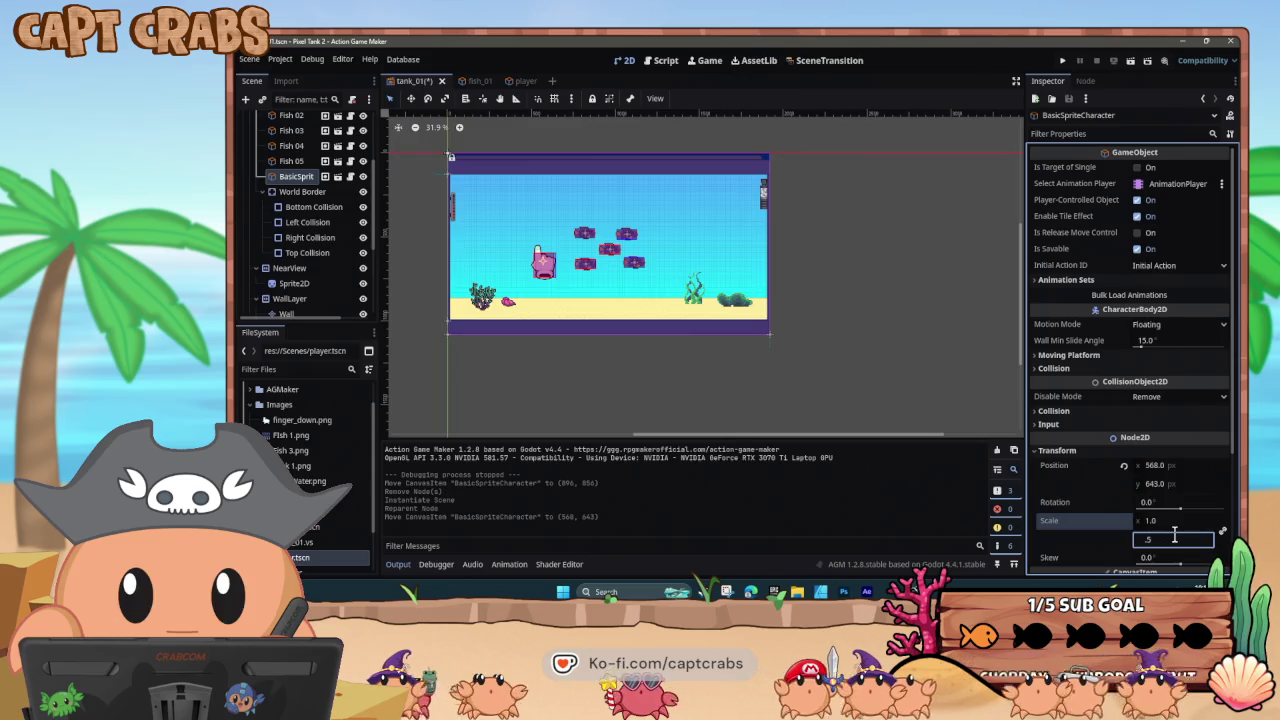
{"action": "key", "text": "Return"}
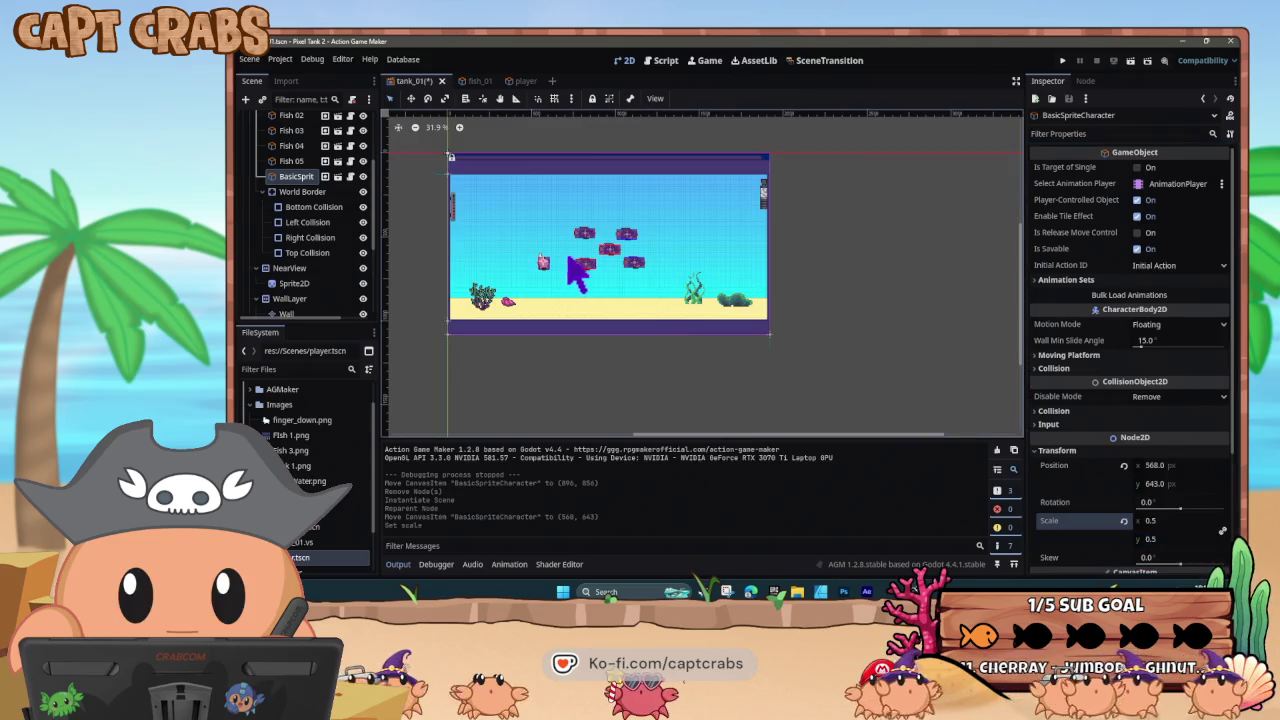
- Save and play the game to check the glove cursor's number readout, then close it
{"action": "key", "text": "F5"}
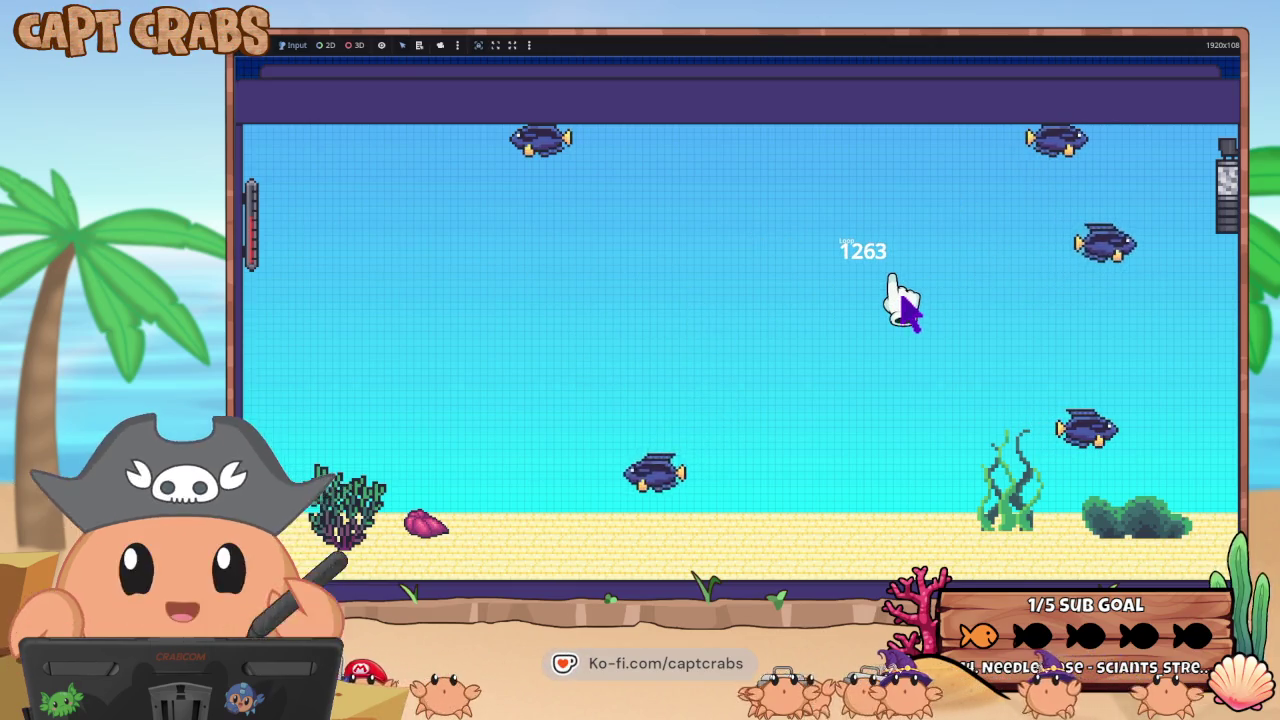
{"action": "key", "text": "super"}
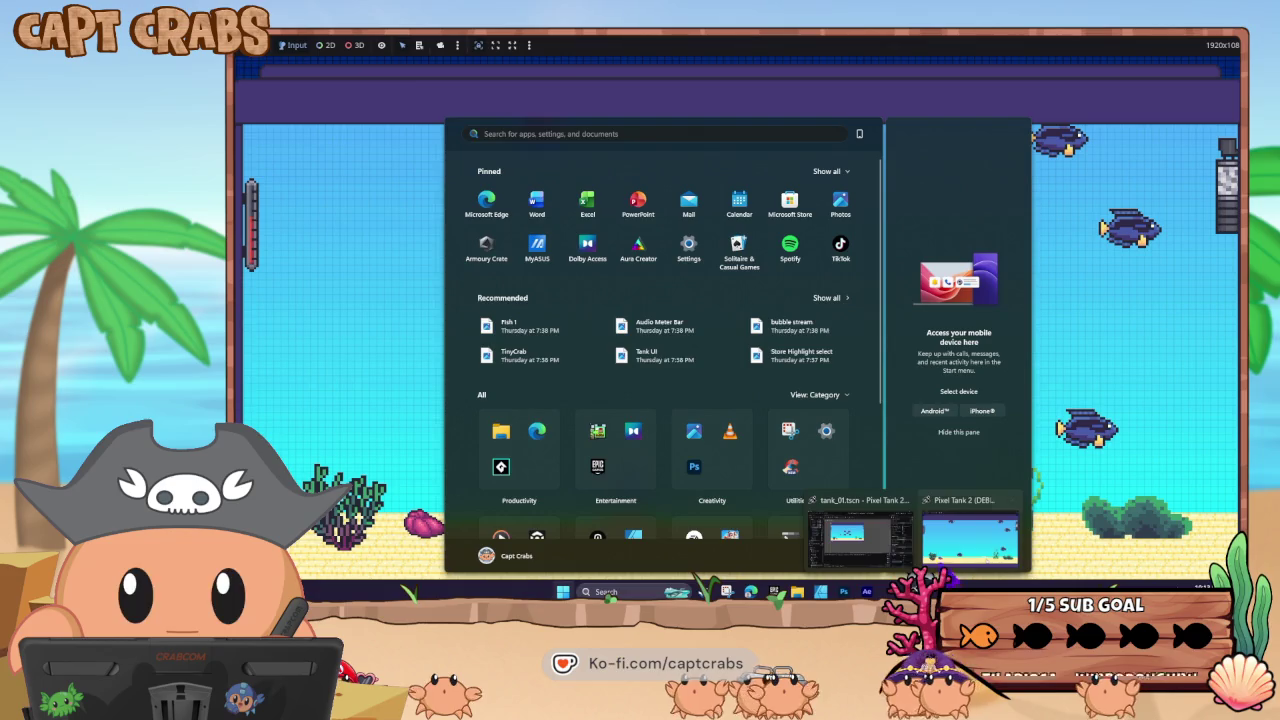
{"action": "key", "text": "alt+F4"}
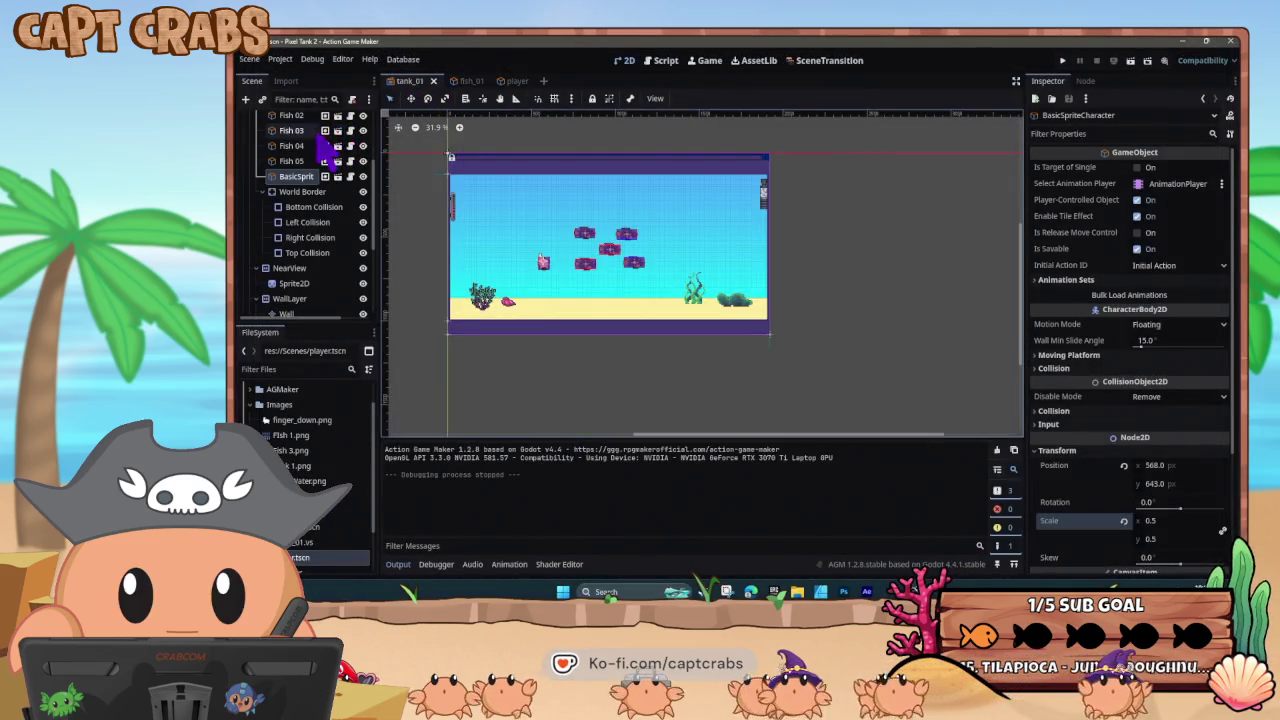
- Uncomment the _ready() lines in tank_01.gd that hide the mouse, then run the game
{"action": "left_click", "coordinate": [665, 62]}
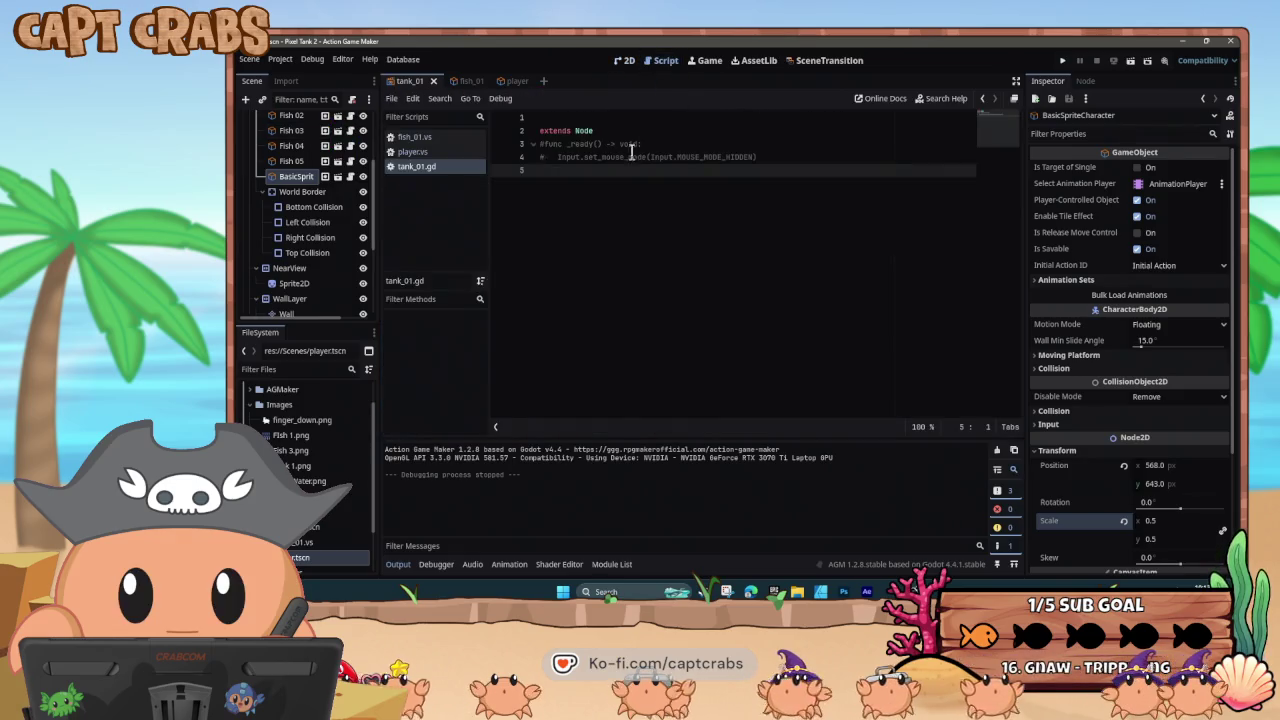
{"action": "left_click", "coordinate": [546, 158]}
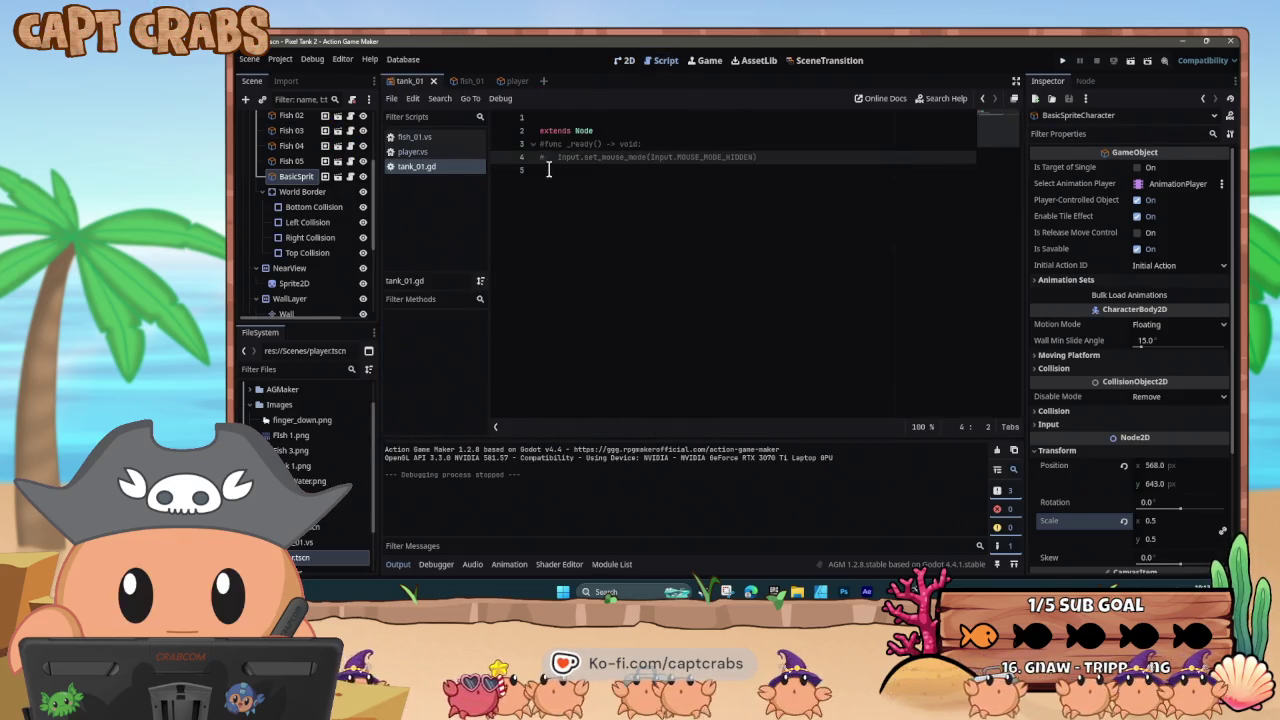
{"action": "left_click", "coordinate": [544, 143]}
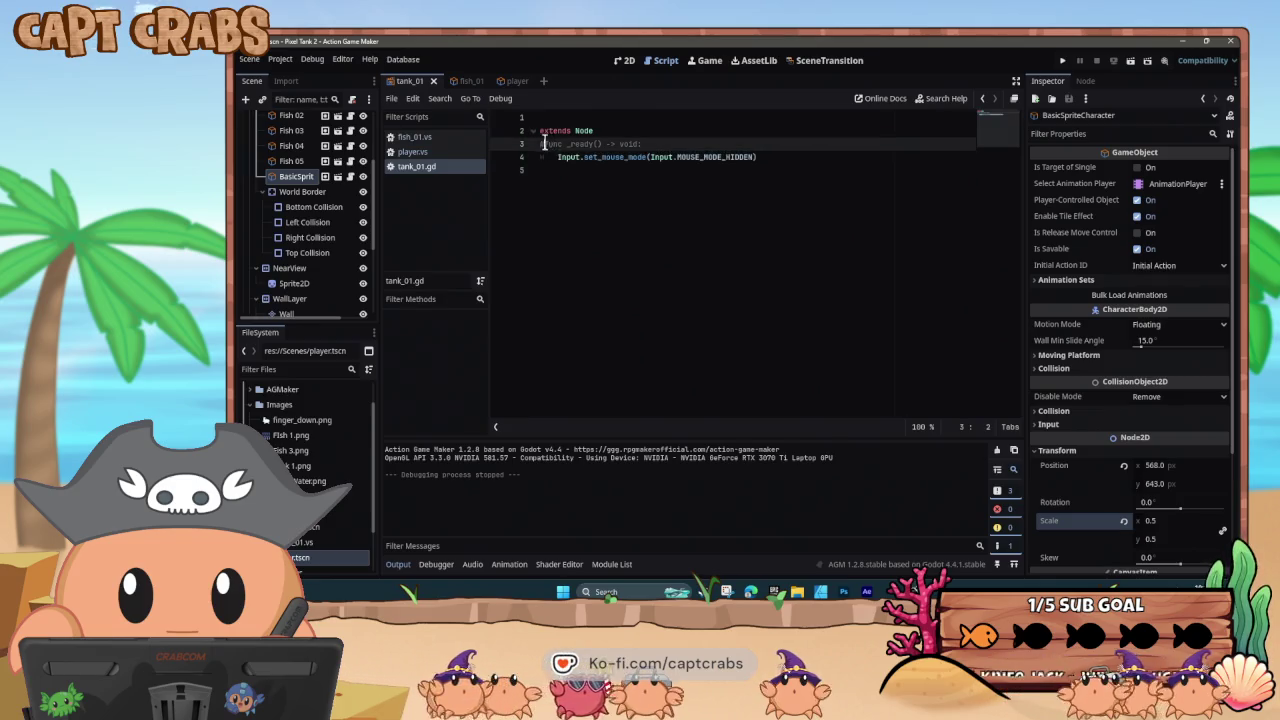
{"action": "key", "text": "F5"}
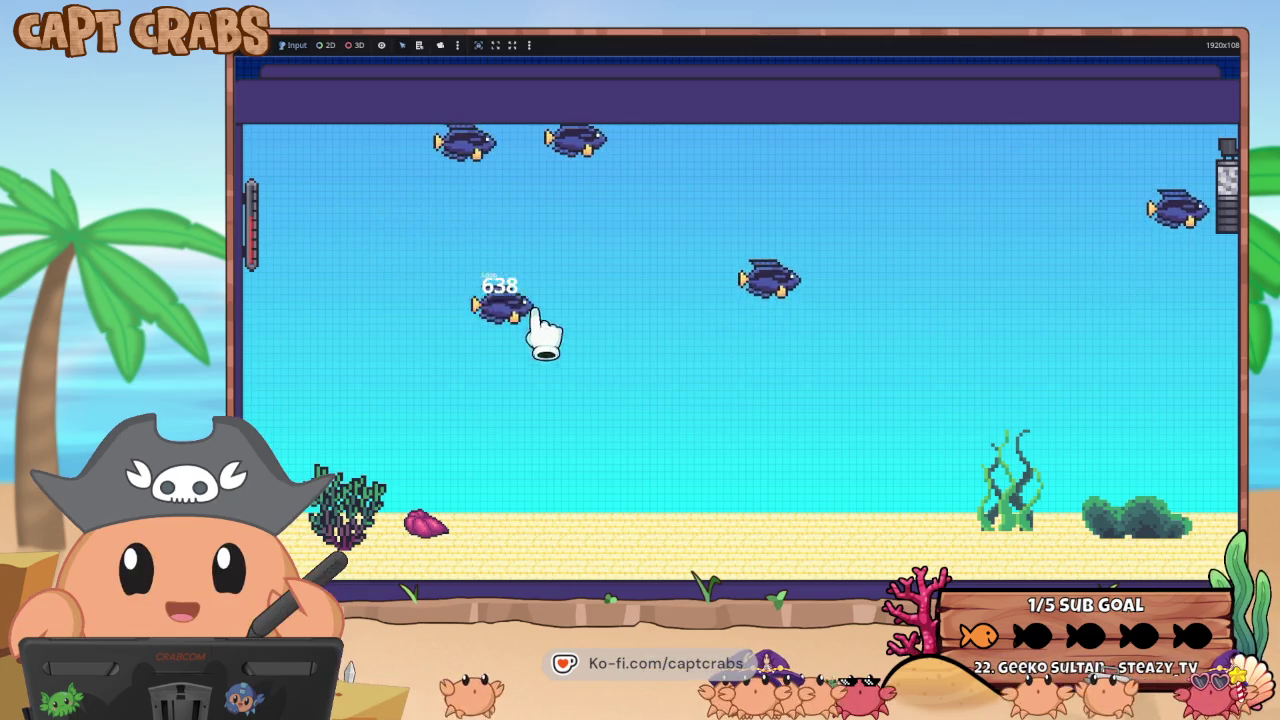
- Drag a touched fish around the tank, then return to the editor showing tank_01.gd
{"action": "mouse_move", "coordinate": [775, 428]}
{"action": "left_mouse_down"}
{"action": "mouse_move", "coordinate": [817, 429]}
{"action": "mouse_move", "coordinate": [657, 417]}
{"action": "mouse_move", "coordinate": [704, 388]}
{"action": "left_mouse_up"}
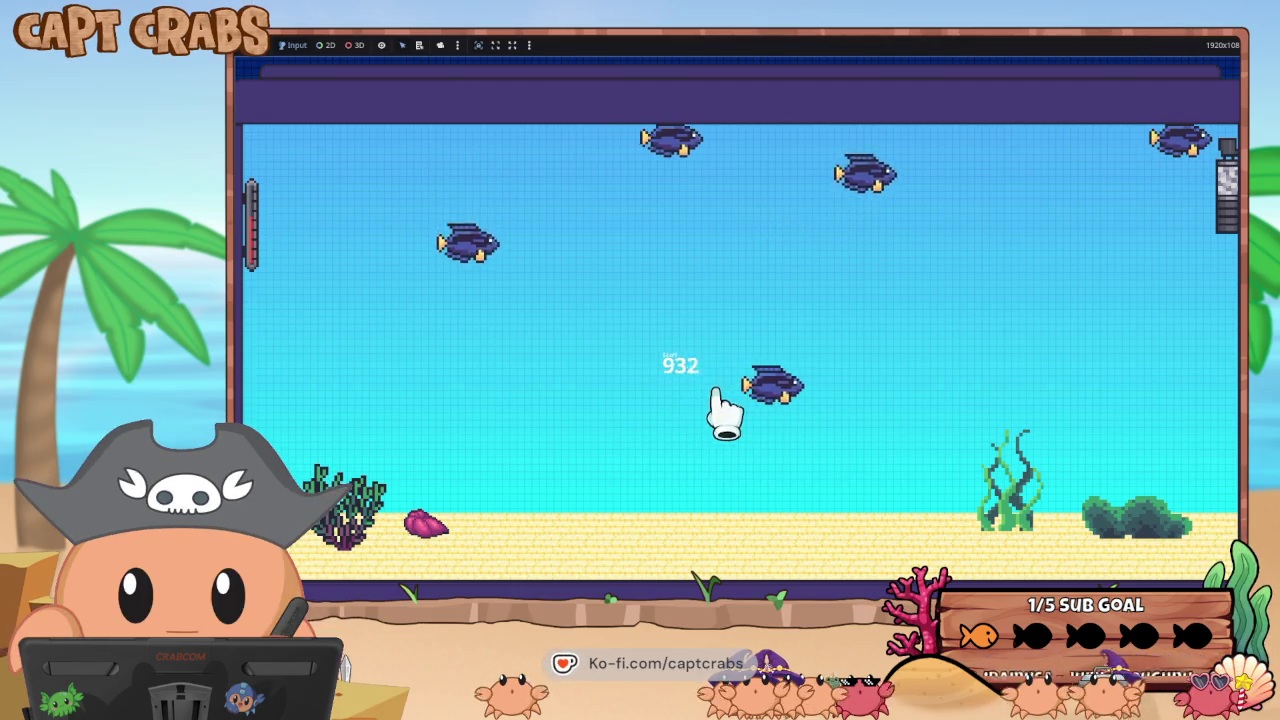
{"action": "key", "text": "super"}
{"action": "mouse_move", "coordinate": [890, 591]}
{"action": "left_click", "coordinate": [857, 525]}
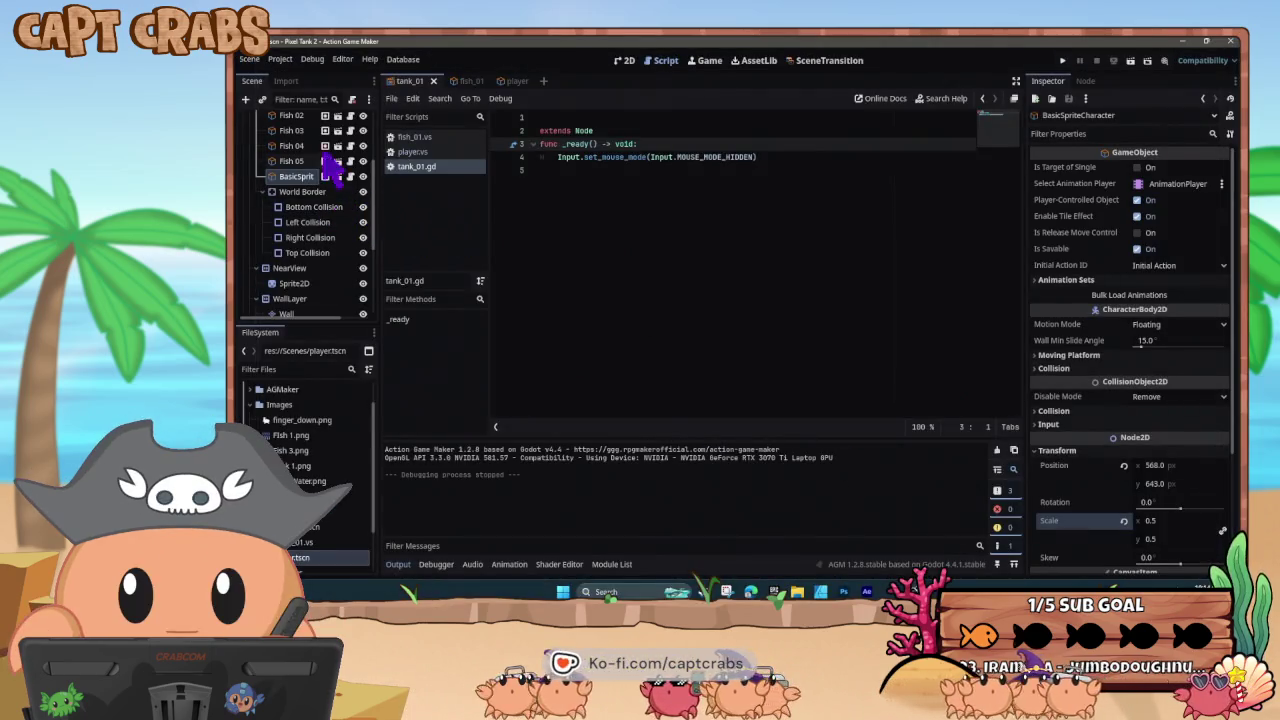
- Delete the player scene's CollisionShape2D node and run the game
{"action": "left_click", "coordinate": [512, 83]}
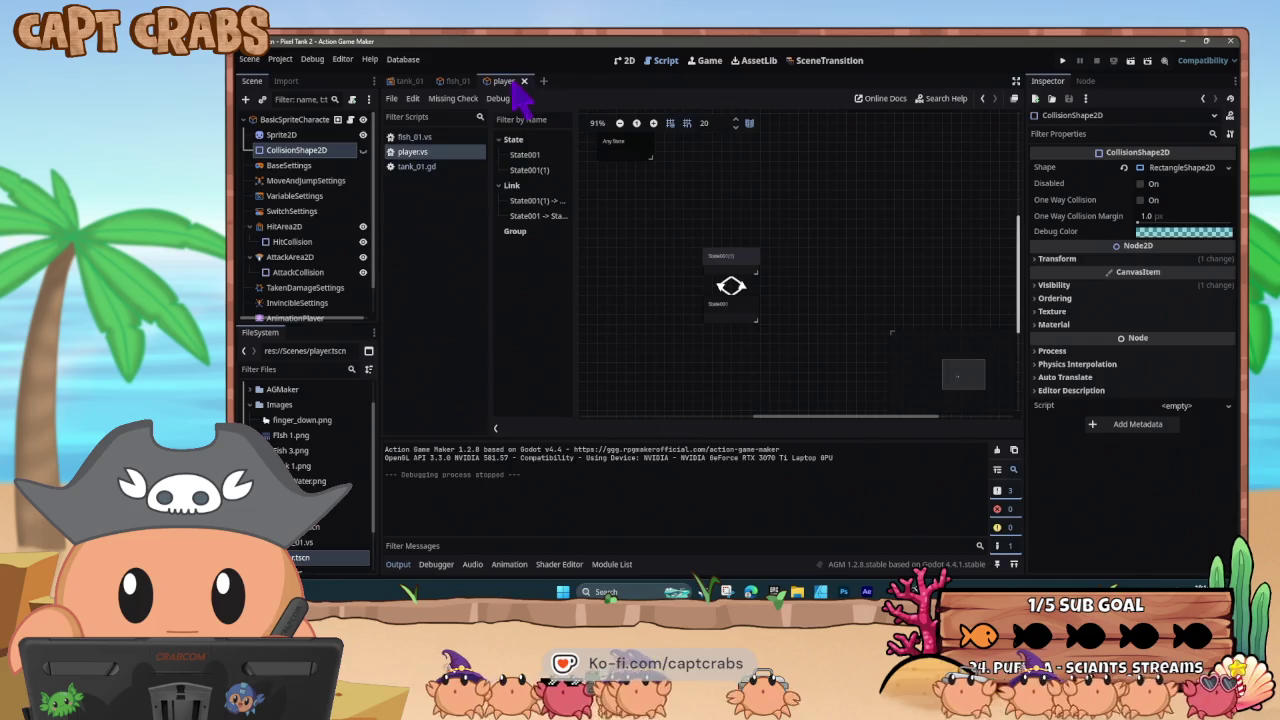
{"action": "right_click", "coordinate": [334, 153]}
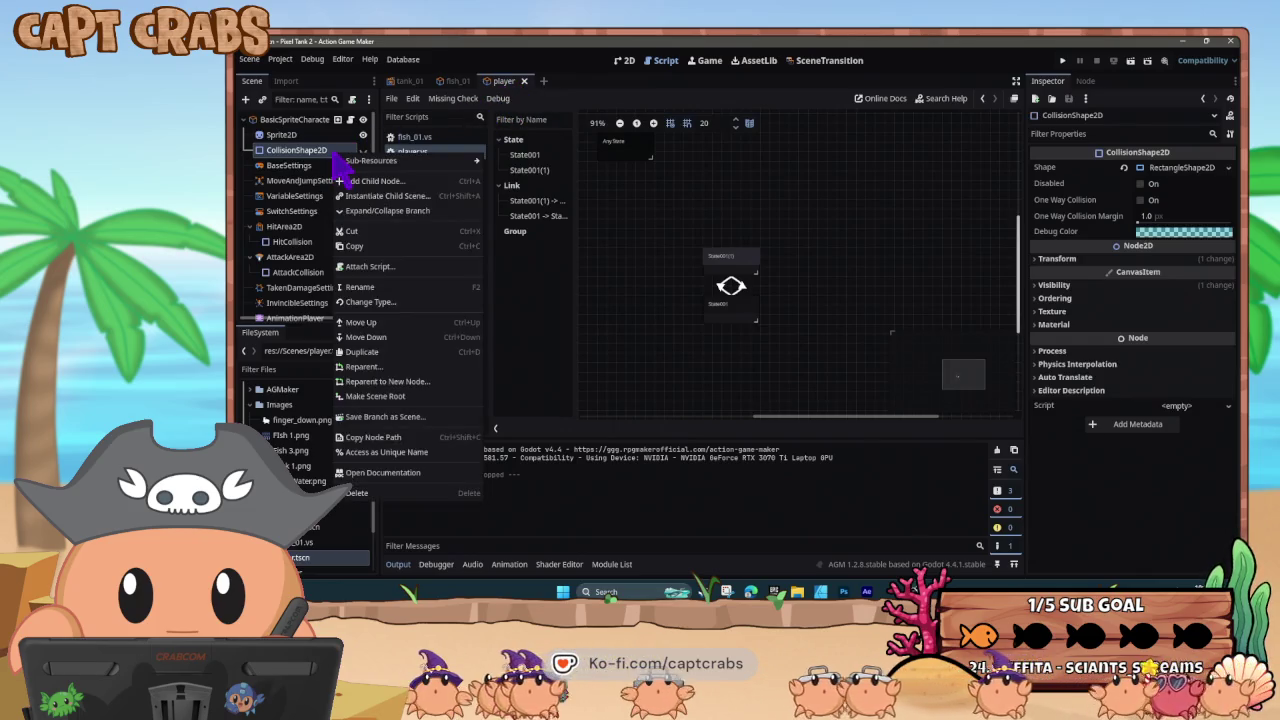
{"action": "left_click", "coordinate": [360, 493]}
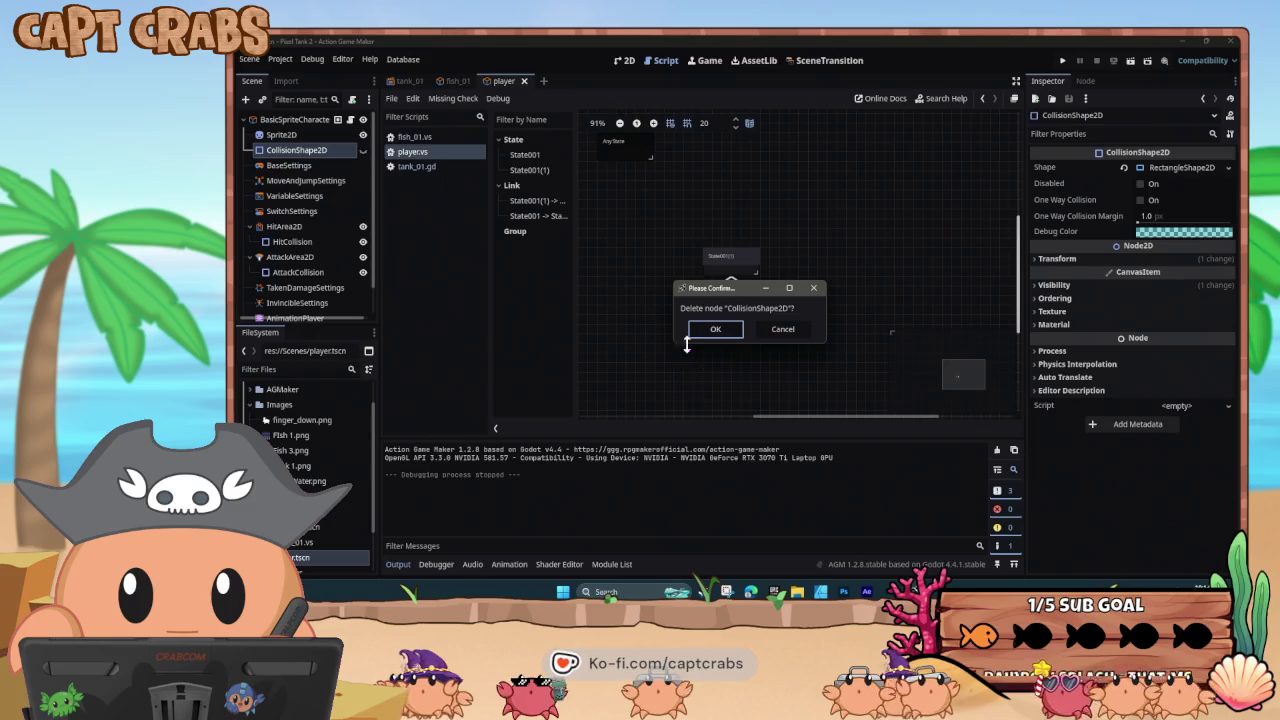
{"action": "left_click", "coordinate": [715, 330]}
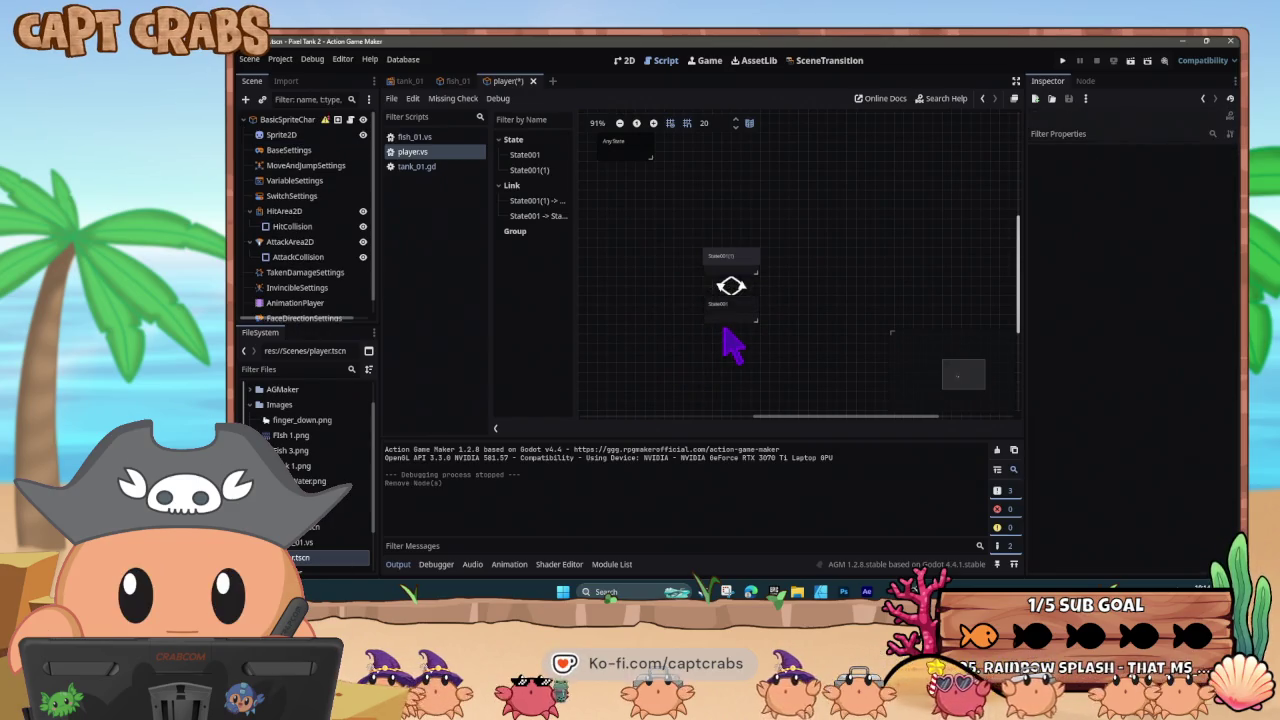
{"action": "key", "text": "F5"}
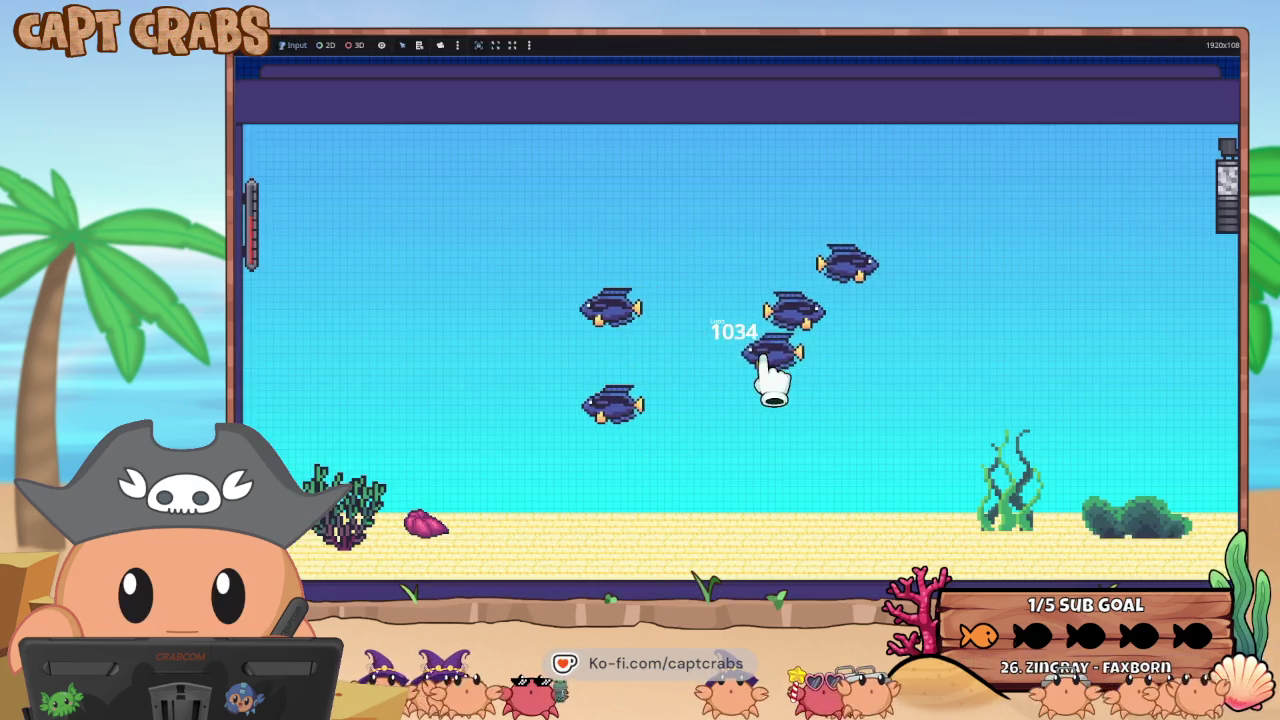
- Drag a fish up and to the right in the game, then switch back to the editor
{"action": "mouse_move", "coordinate": [762, 348]}
{"action": "left_mouse_down"}
{"action": "mouse_move", "coordinate": [814, 300]}
{"action": "mouse_move", "coordinate": [868, 283]}
{"action": "mouse_move", "coordinate": [918, 228]}
{"action": "left_mouse_up"}
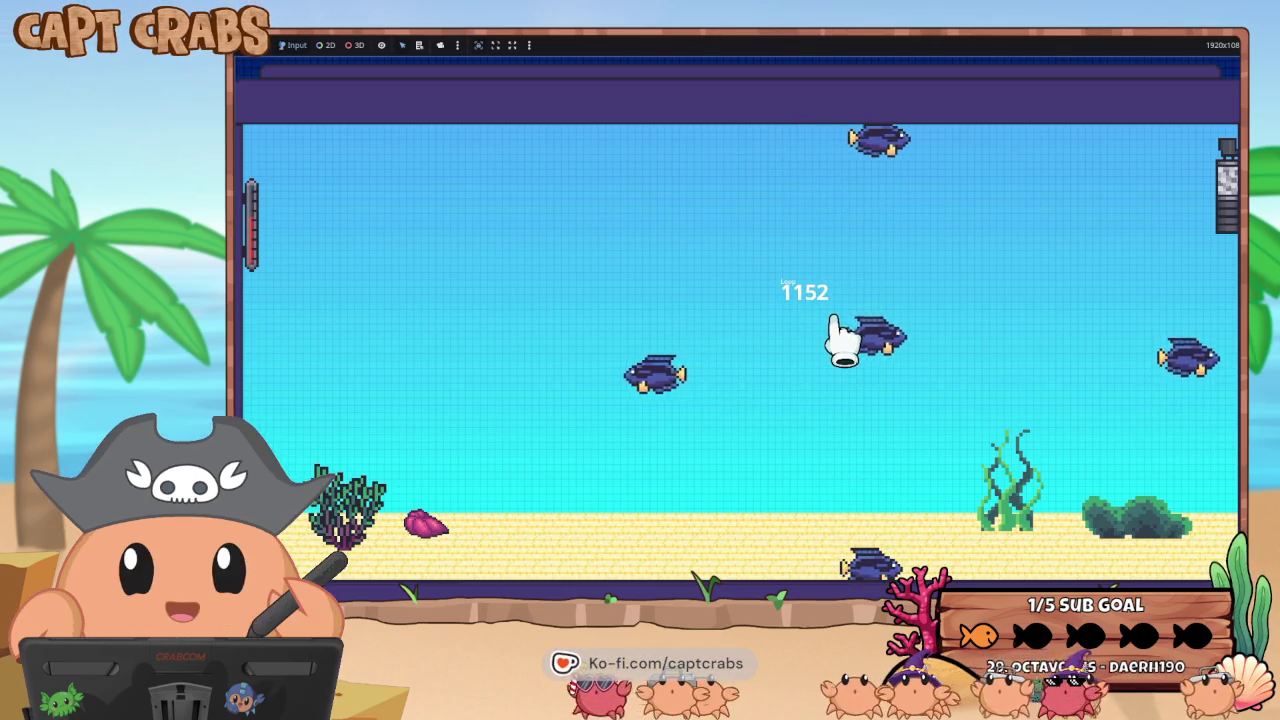
{"action": "key", "text": "super"}
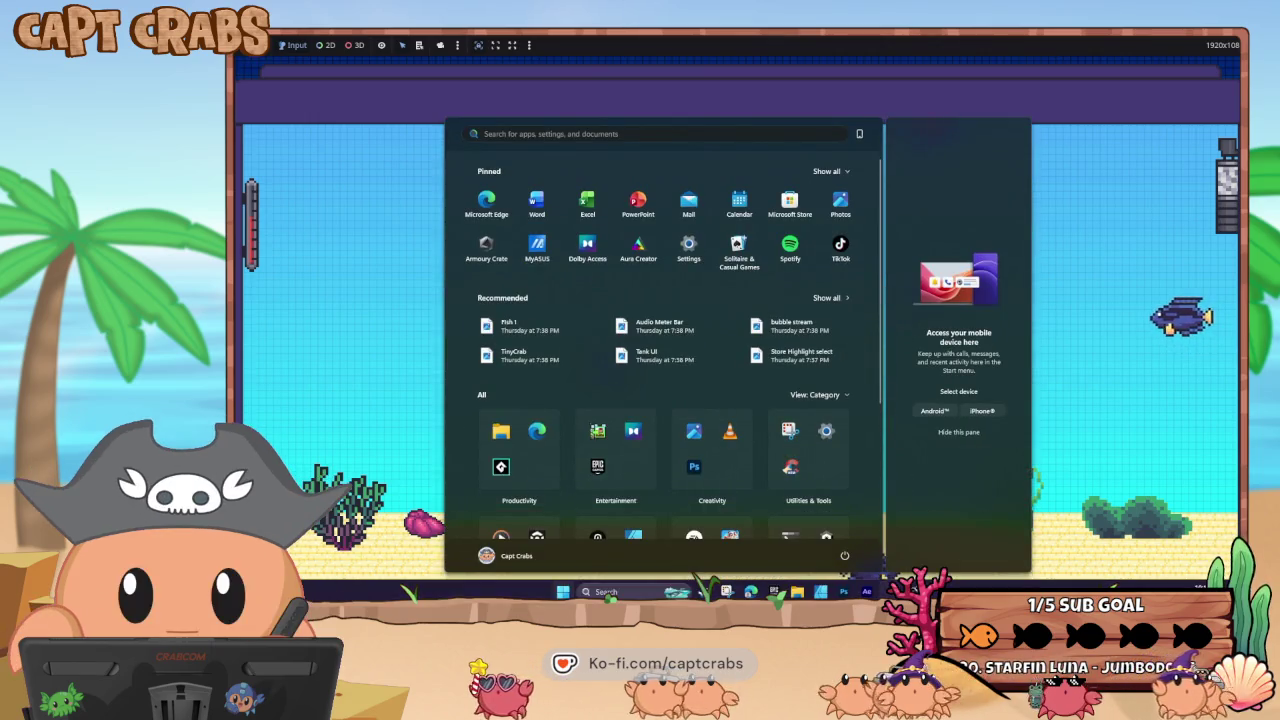
{"action": "left_click", "coordinate": [866, 591]}
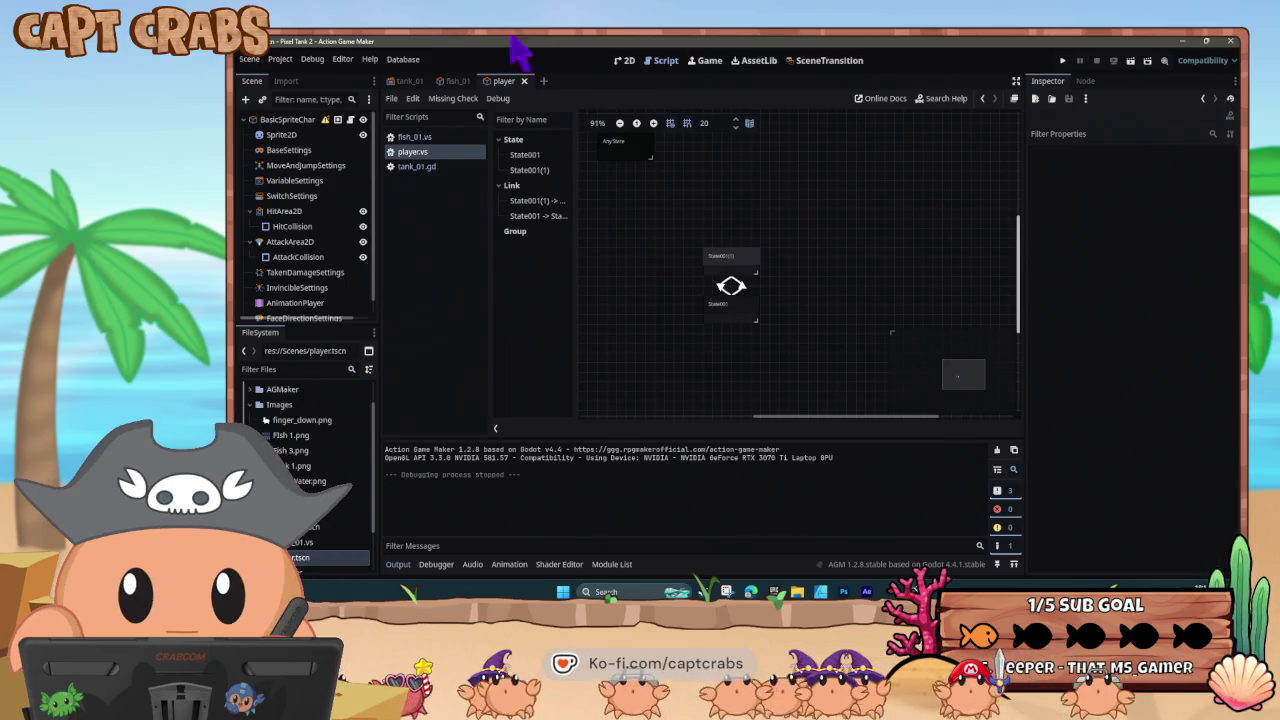
- Give fish_01's MOVE→MOVE(4) link a ContactWithAttackArea condition on all sides, targeting group Player
{"action": "left_click", "coordinate": [455, 82]}
{"action": "left_click", "coordinate": [816, 242]}
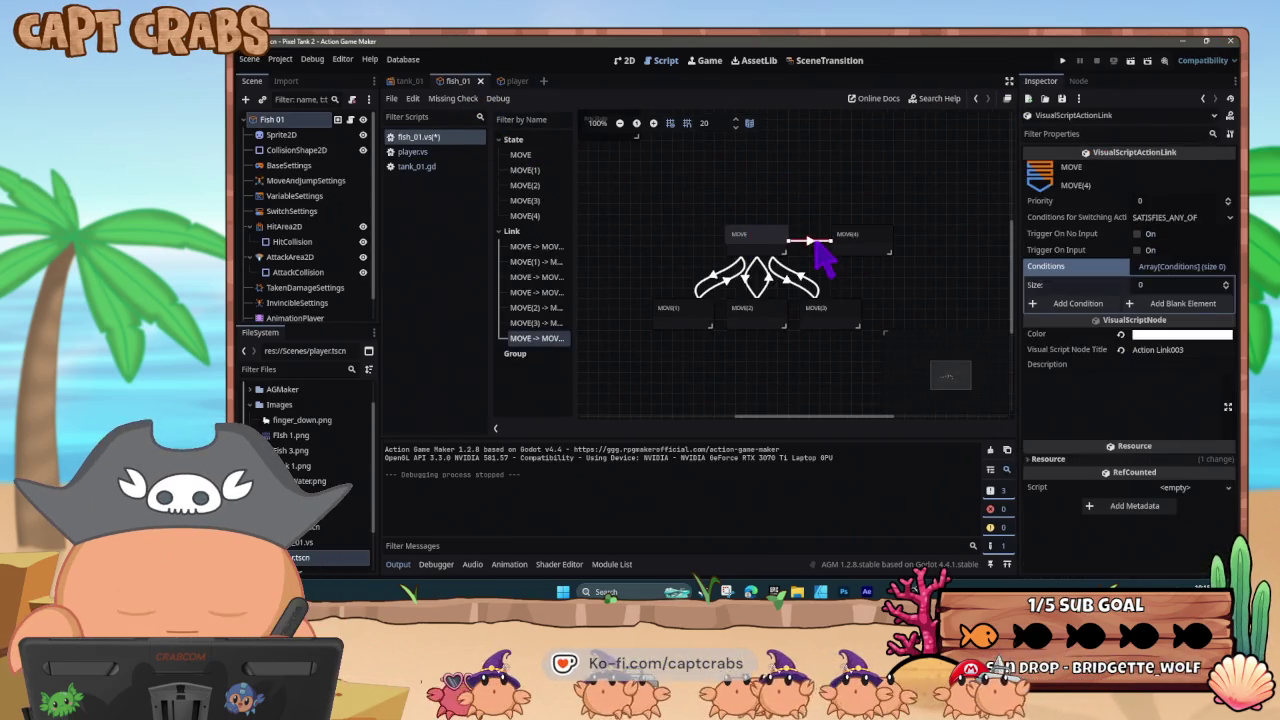
{"action": "left_click", "coordinate": [1080, 304]}
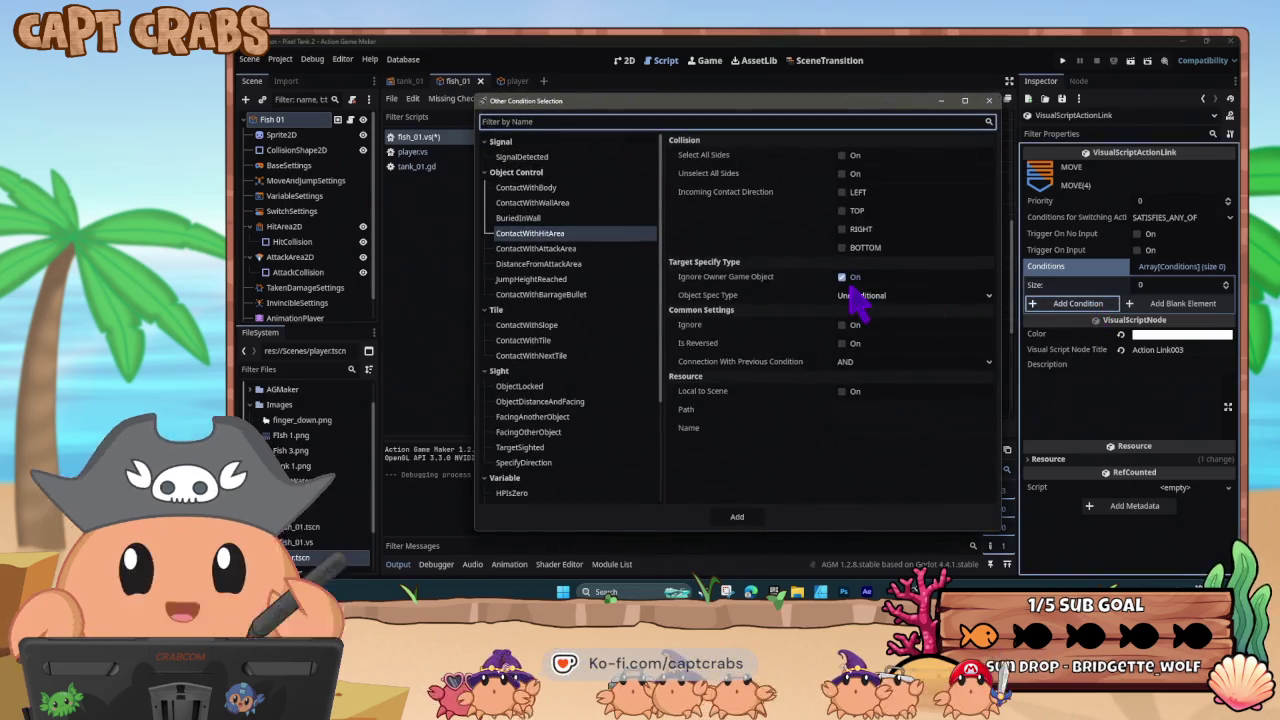
{"action": "left_click", "coordinate": [587, 248]}
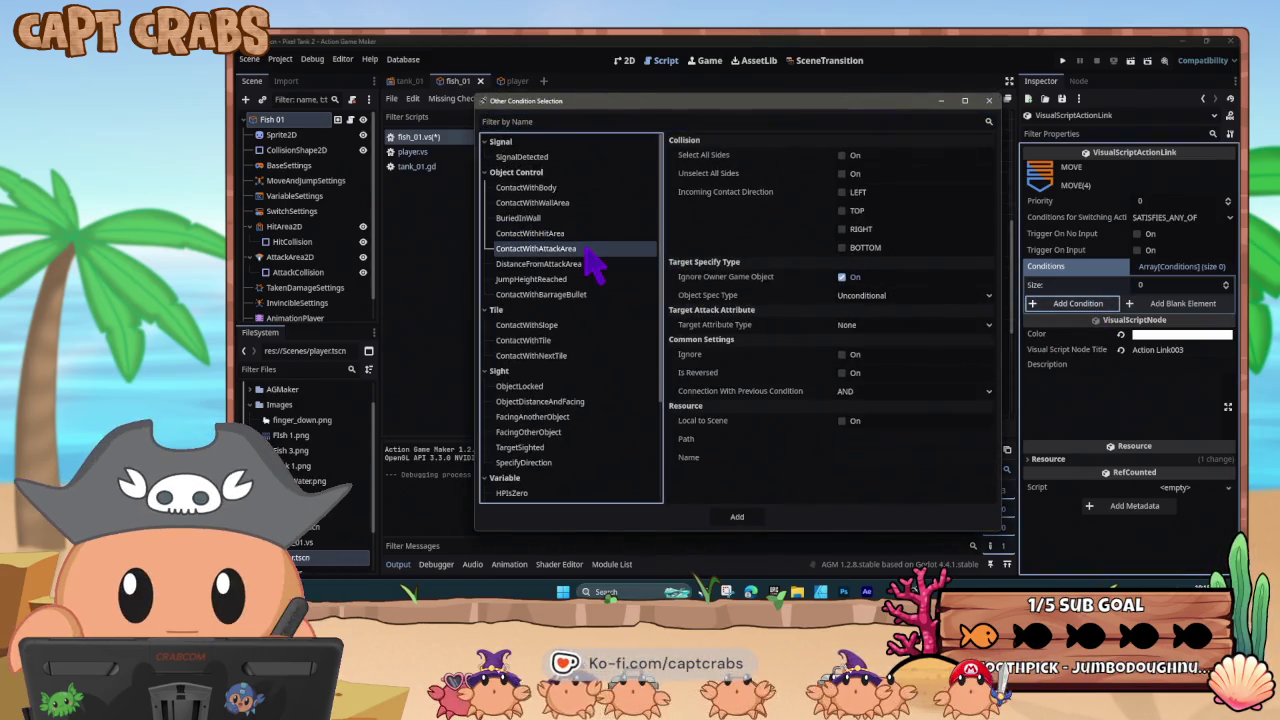
{"action": "left_click", "coordinate": [845, 156]}
{"action": "left_click", "coordinate": [887, 297]}
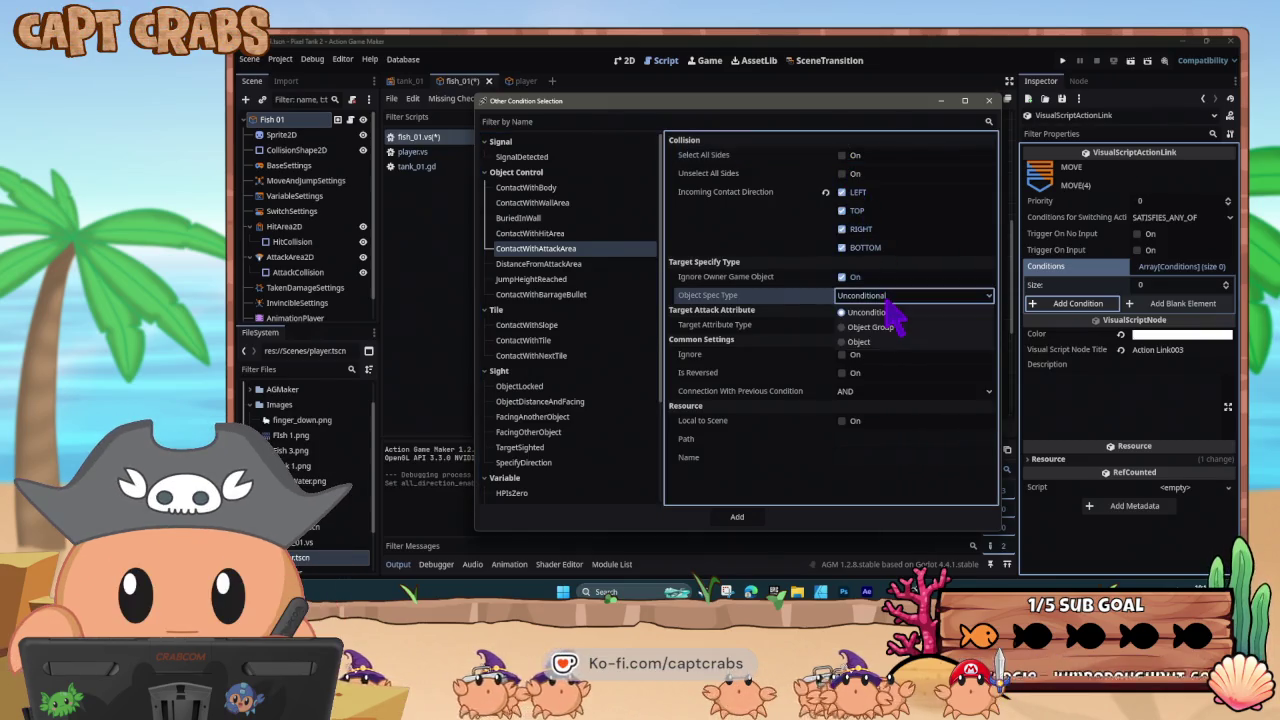
{"action": "left_click", "coordinate": [893, 326]}
{"action": "left_click", "coordinate": [876, 315]}
{"action": "left_click", "coordinate": [880, 360]}
{"action": "left_click", "coordinate": [740, 520]}
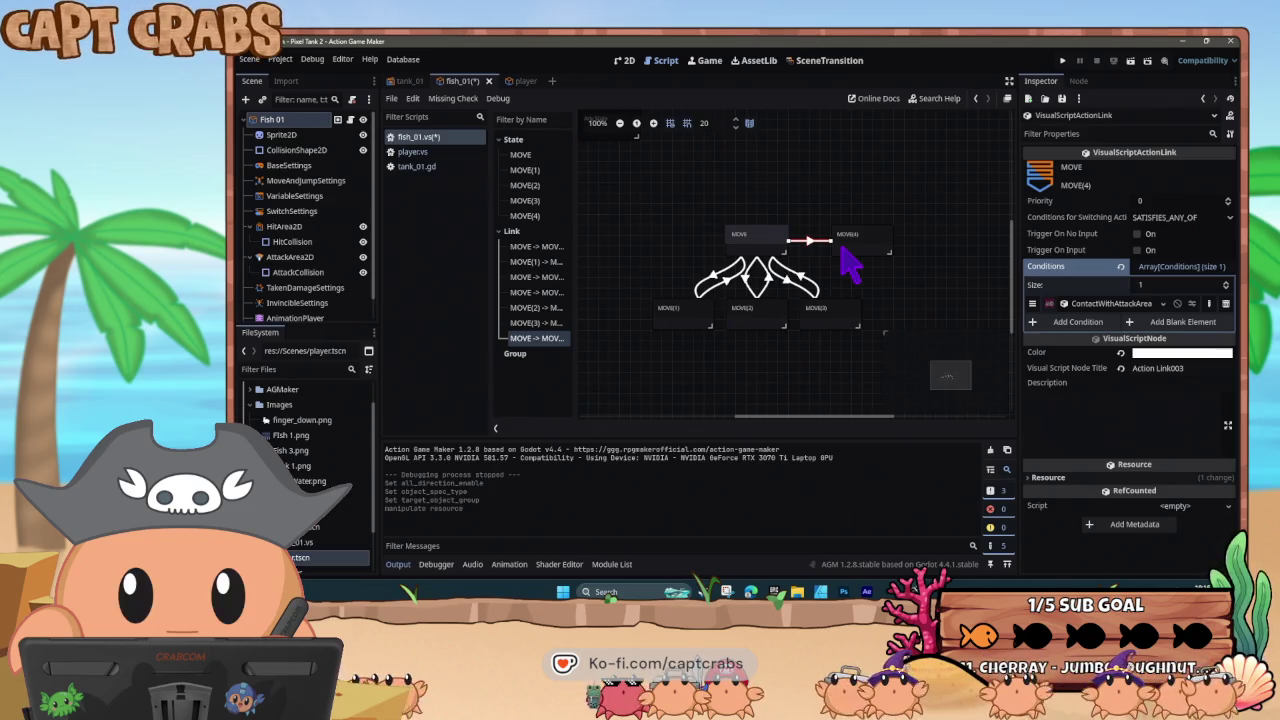
{"action": "left_click", "coordinate": [842, 250]}
{"action": "scroll", "coordinate": [1030, 395], "scroll_direction": "down", "scroll_amount": 4}
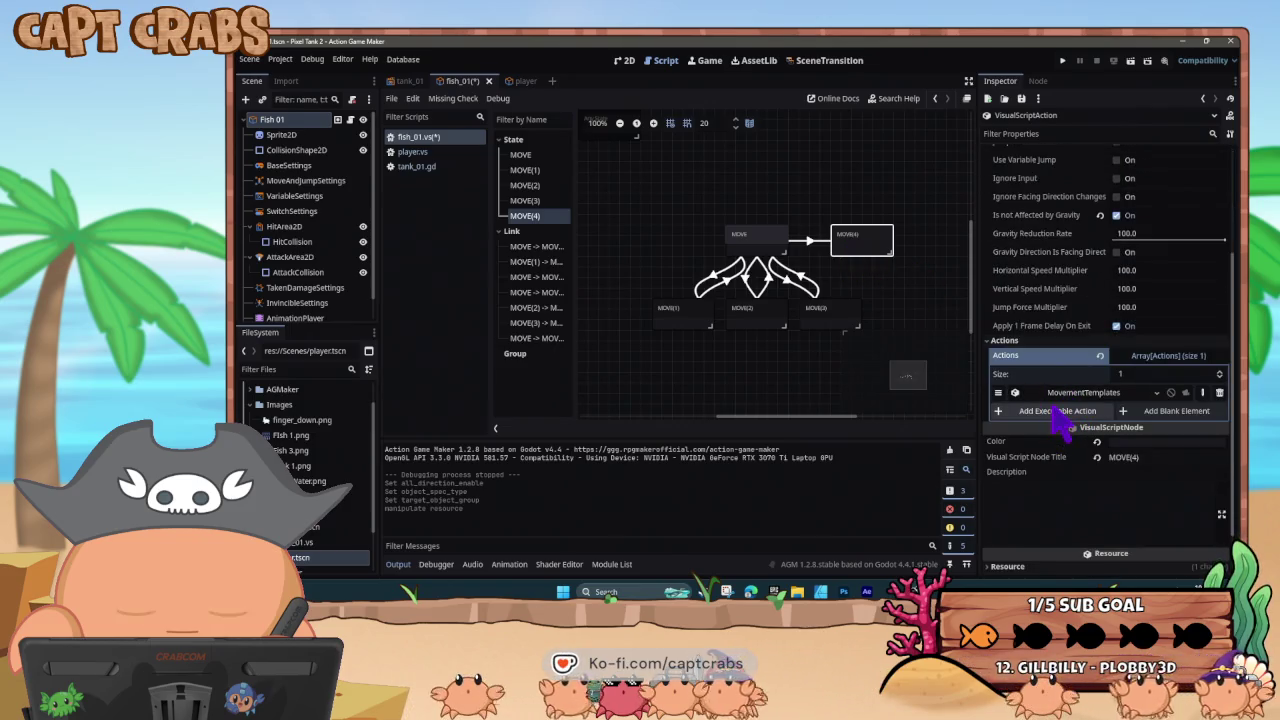
- Add an ApplyObjectFilter action with the Monochrome filter to MOVE(4), then run the game
{"action": "left_click", "coordinate": [1053, 410]}
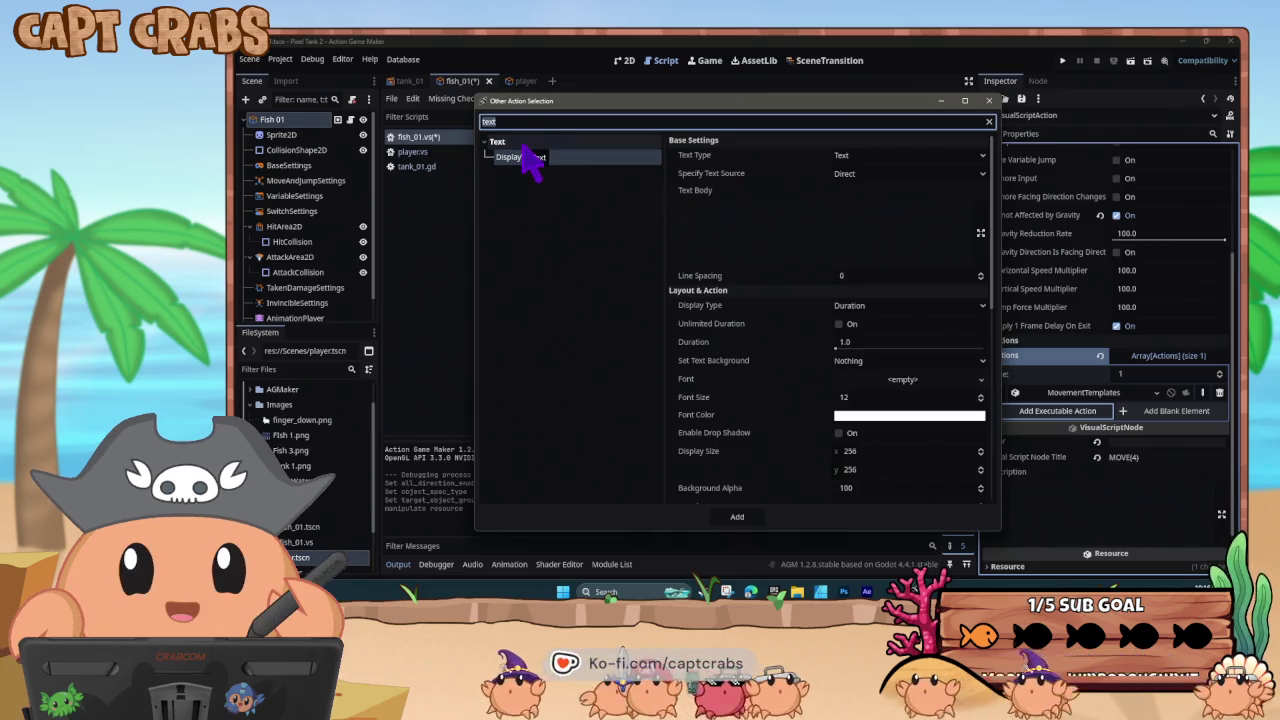
{"action": "key", "text": "BackSpace"}
{"action": "key", "text": "BackSpace"}
{"action": "key", "text": "BackSpace"}
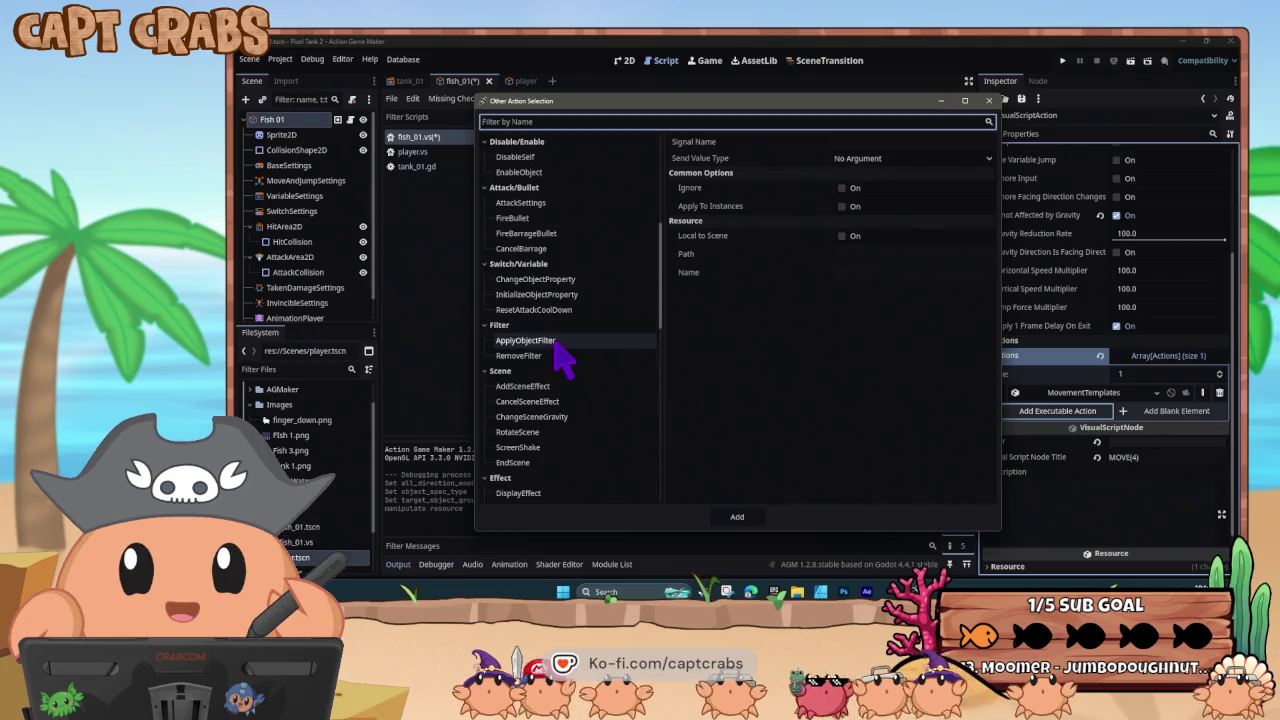
{"action": "left_click", "coordinate": [550, 341]}
{"action": "left_click", "coordinate": [880, 157]}
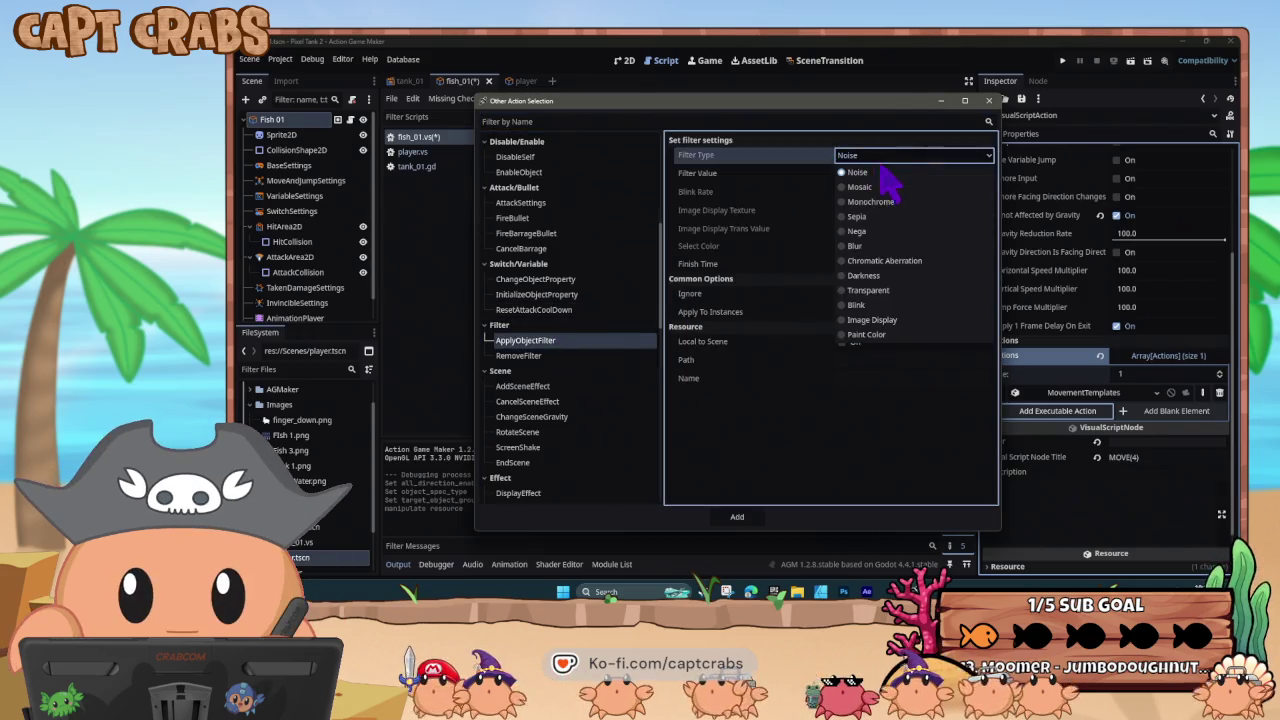
{"action": "left_click", "coordinate": [890, 204]}
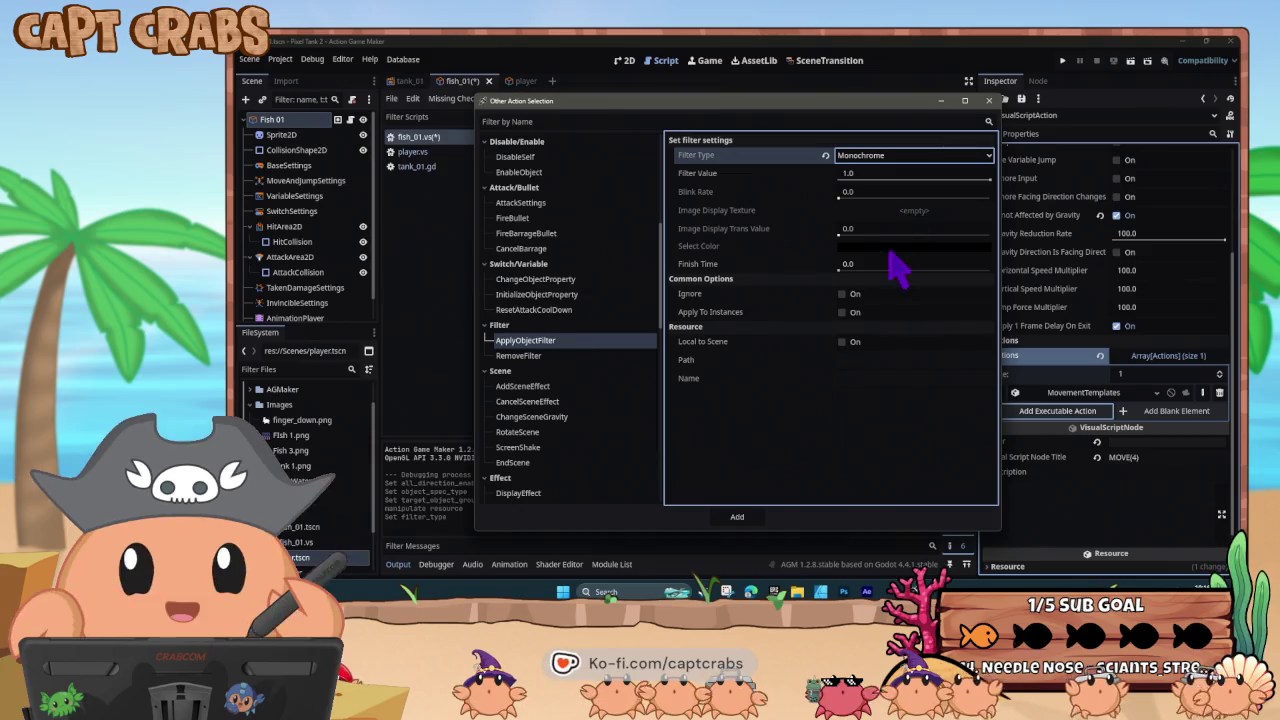
{"action": "left_click", "coordinate": [737, 518]}
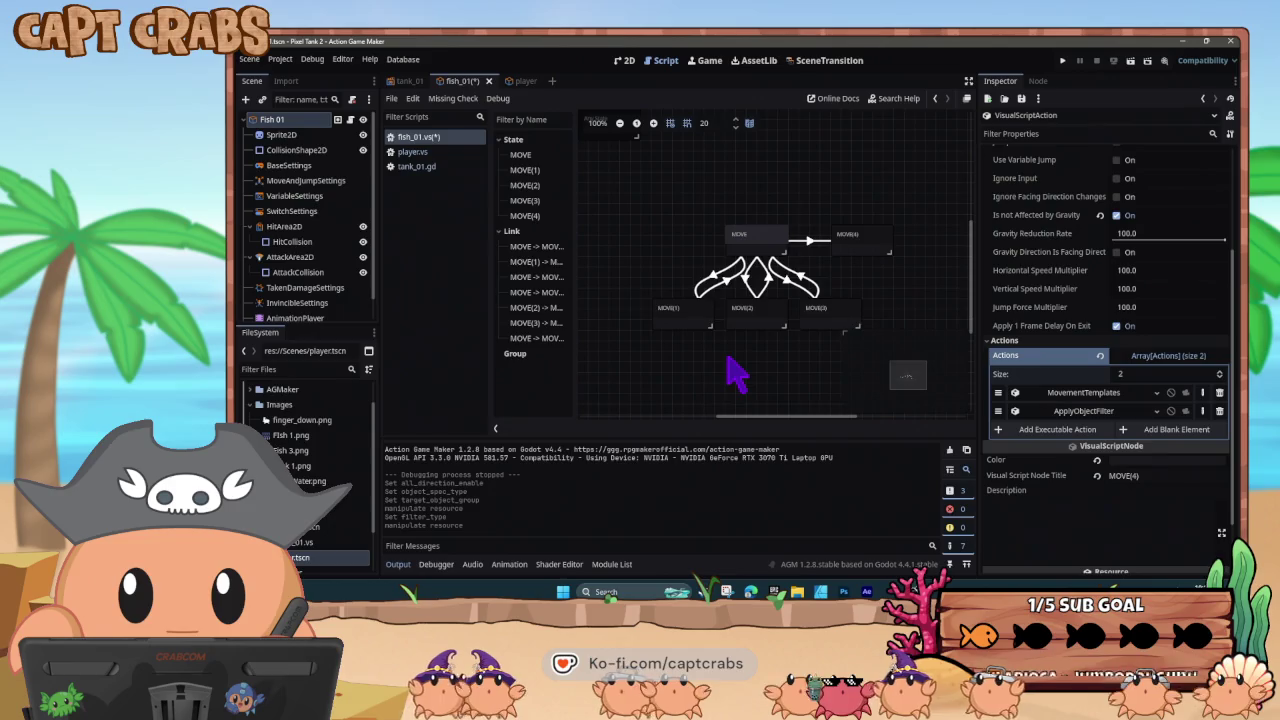
{"action": "key", "text": "F5"}
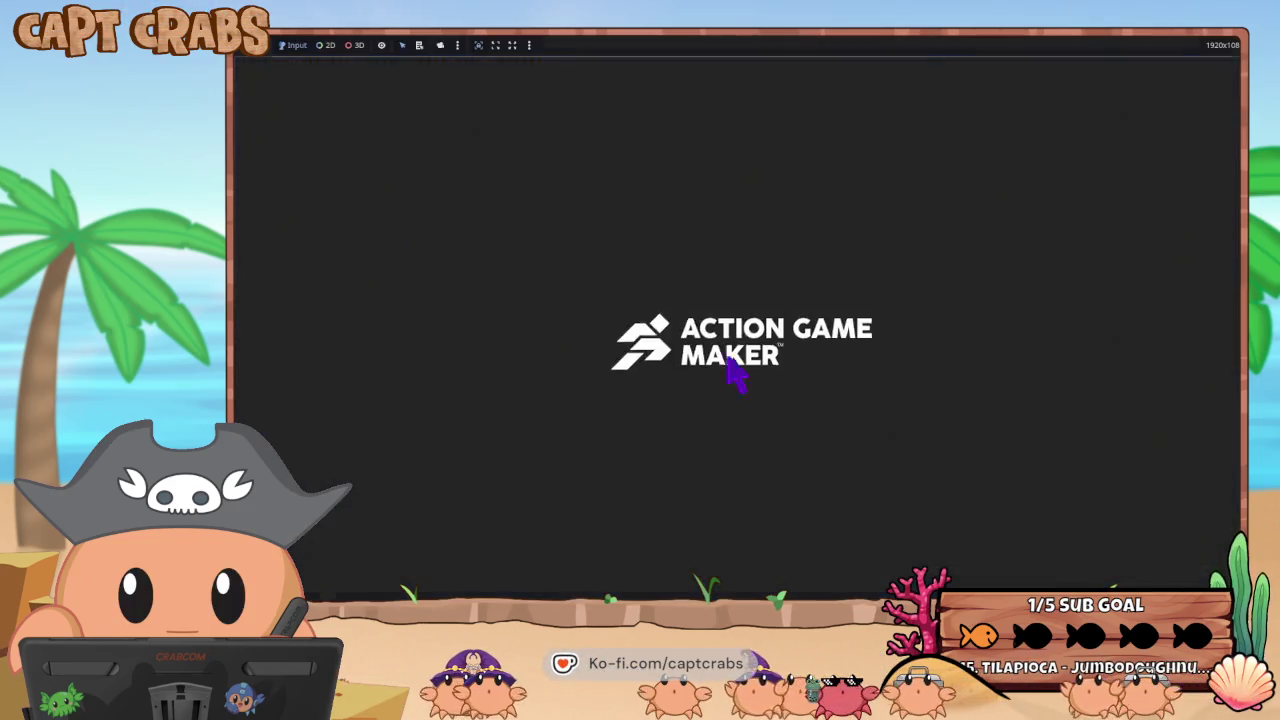
- Touch many fish with the hand to turn them monochrome, then open the Start menu
{"action": "left_click", "coordinate": [731, 351]}
{"action": "left_click", "coordinate": [666, 329]}
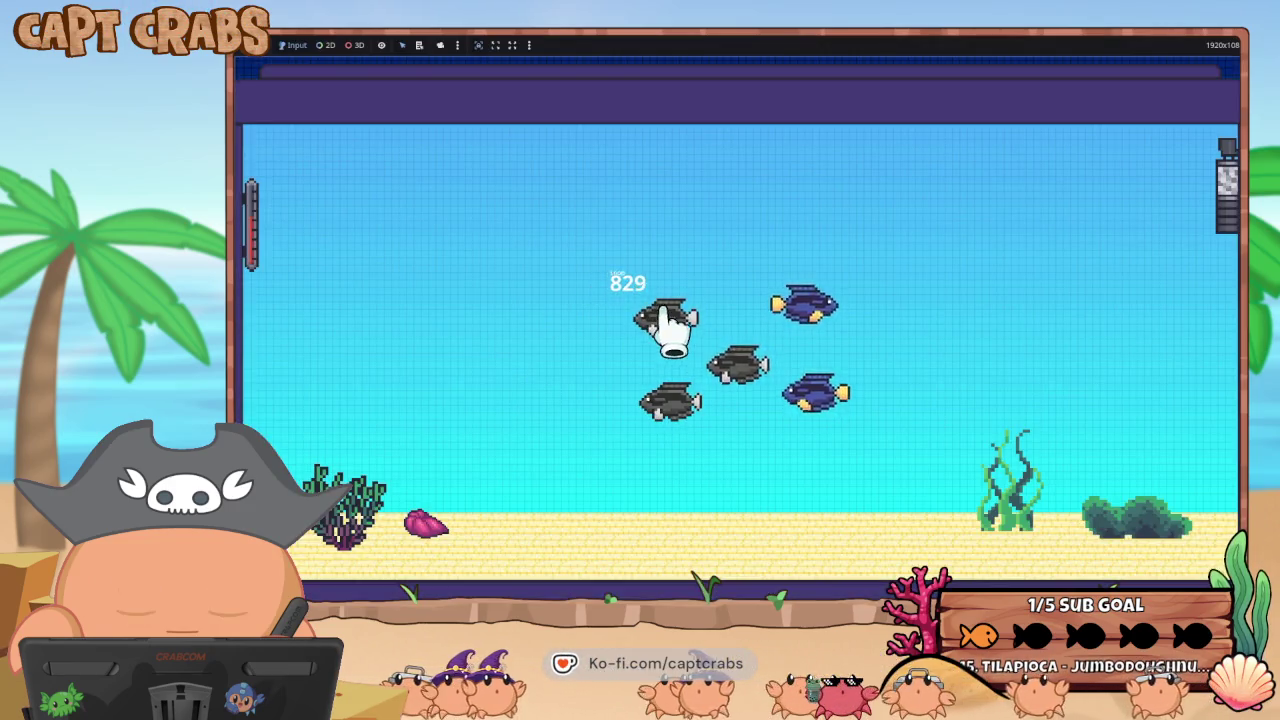
{"action": "left_click", "coordinate": [845, 305]}
{"action": "left_click", "coordinate": [806, 391]}
{"action": "left_click", "coordinate": [708, 362]}
{"action": "left_click", "coordinate": [693, 436]}
{"action": "left_click", "coordinate": [844, 346]}
{"action": "left_click", "coordinate": [570, 161]}
{"action": "left_click", "coordinate": [767, 306]}
{"action": "left_click", "coordinate": [712, 303]}
{"action": "left_click", "coordinate": [718, 308]}
{"action": "left_click", "coordinate": [740, 322]}
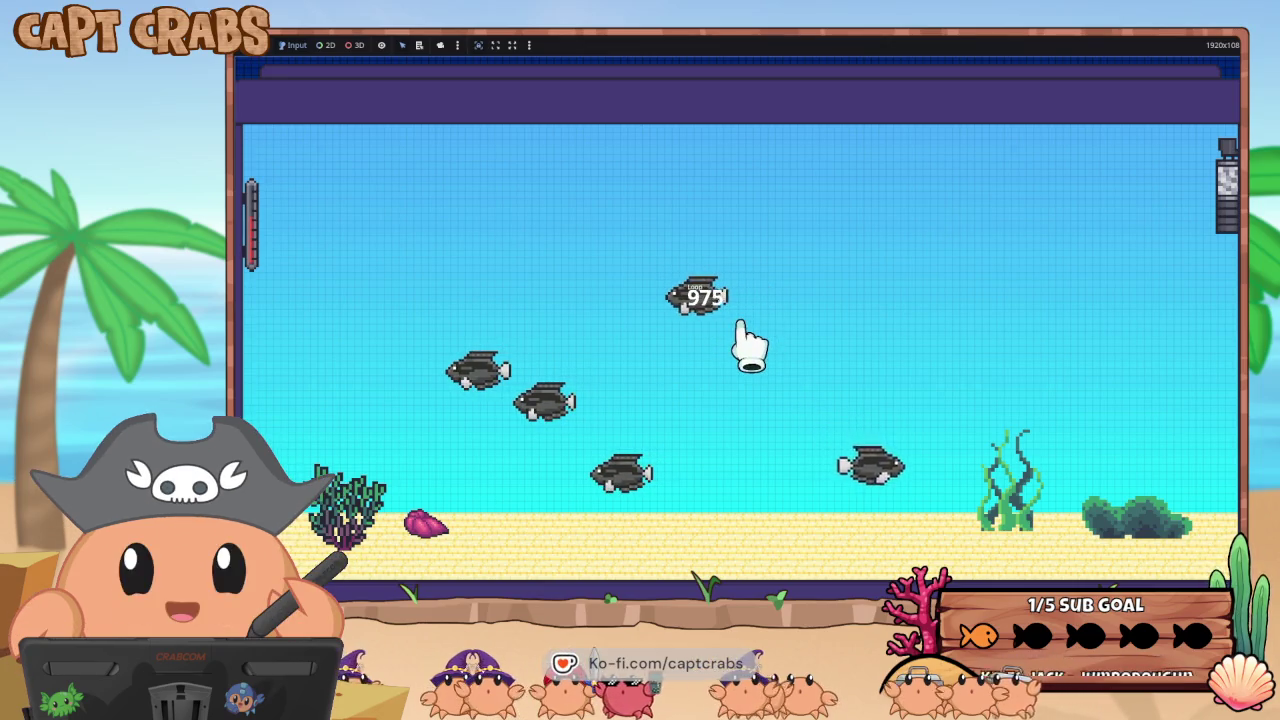
{"action": "left_click", "coordinate": [712, 322]}
{"action": "left_click", "coordinate": [688, 322]}
{"action": "left_click", "coordinate": [758, 336]}
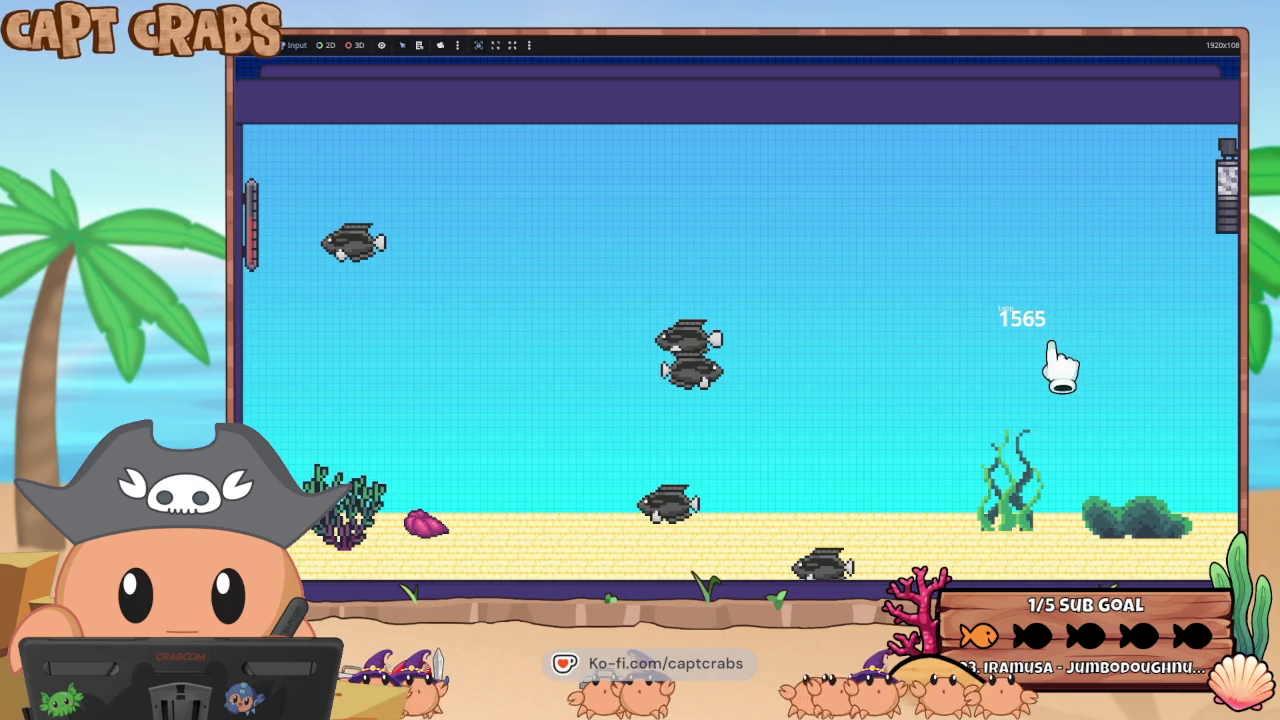
{"action": "key", "text": "super"}
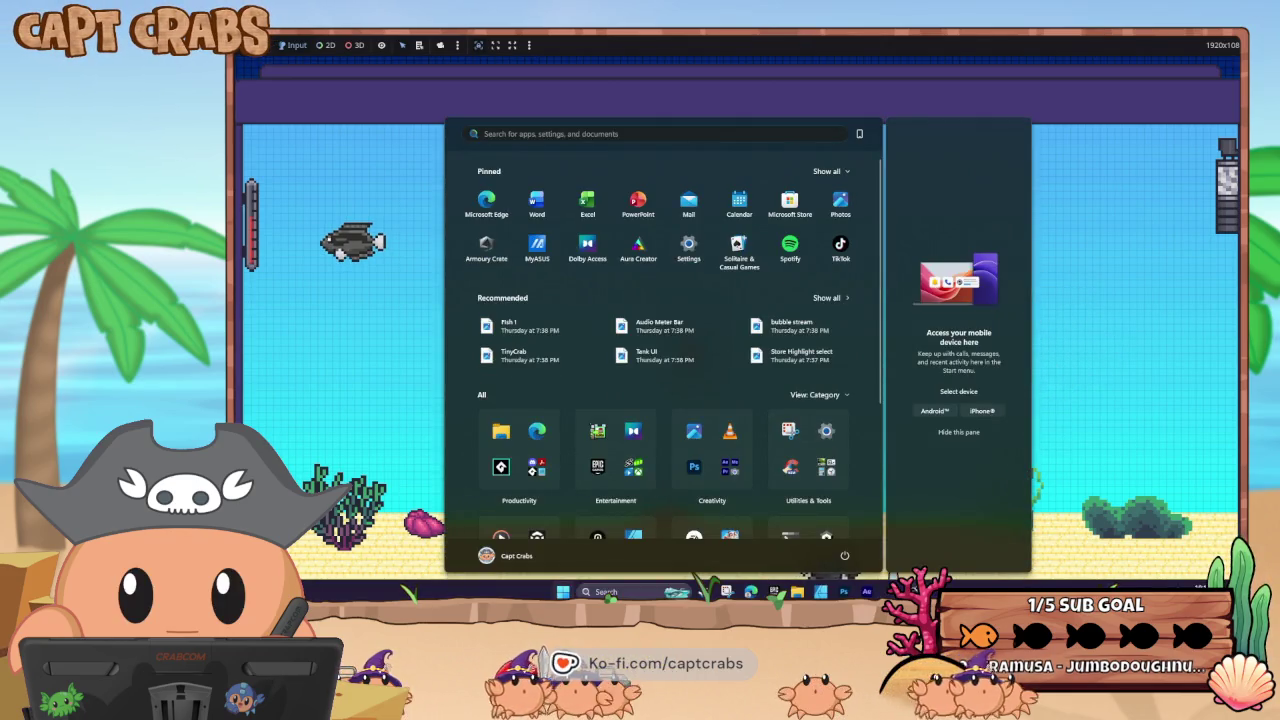
- Back in the editor, set MOVE(4)'s MovementTemplates type to STOP
{"action": "left_click", "coordinate": [970, 560]}
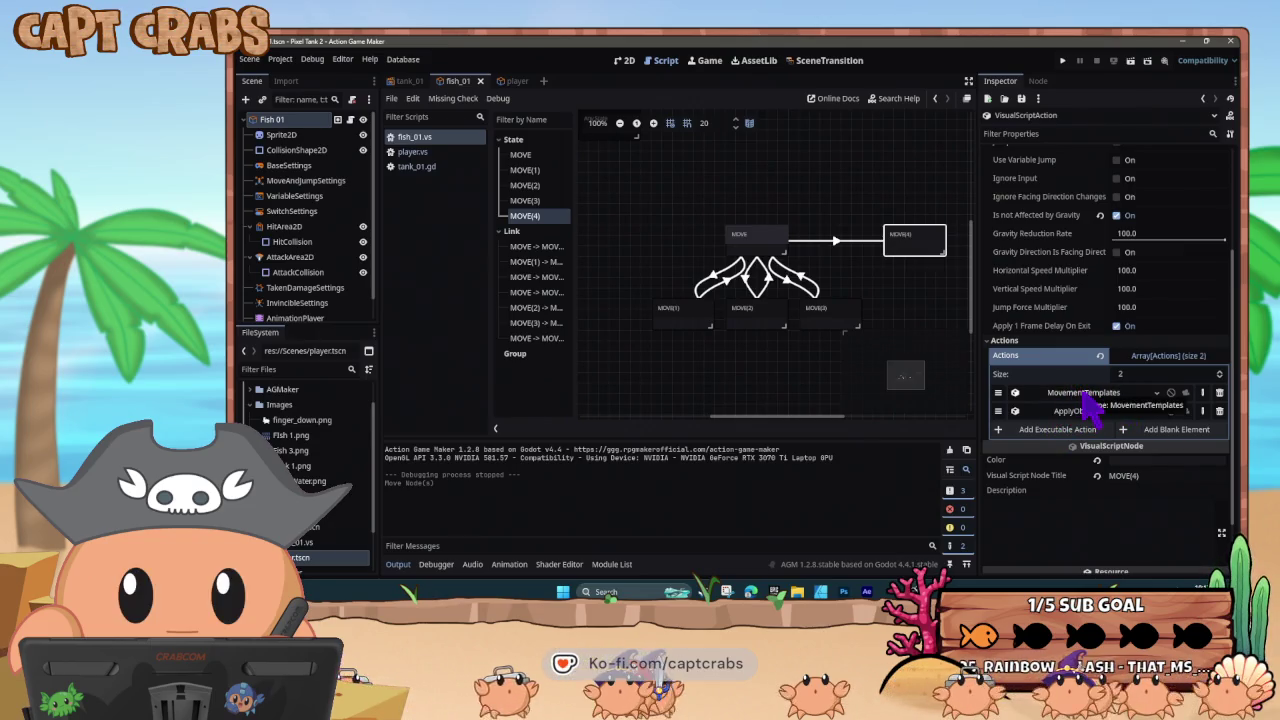
{"action": "left_click", "coordinate": [836, 242]}
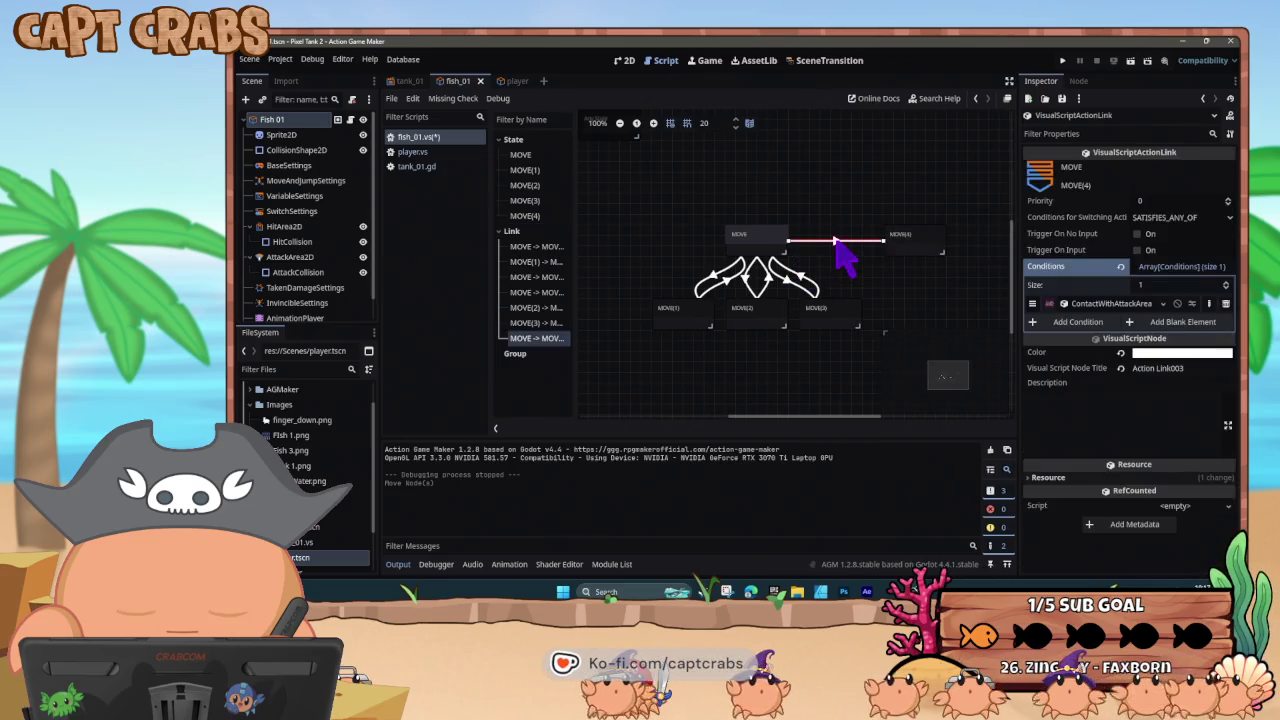
{"action": "left_click", "coordinate": [921, 244]}
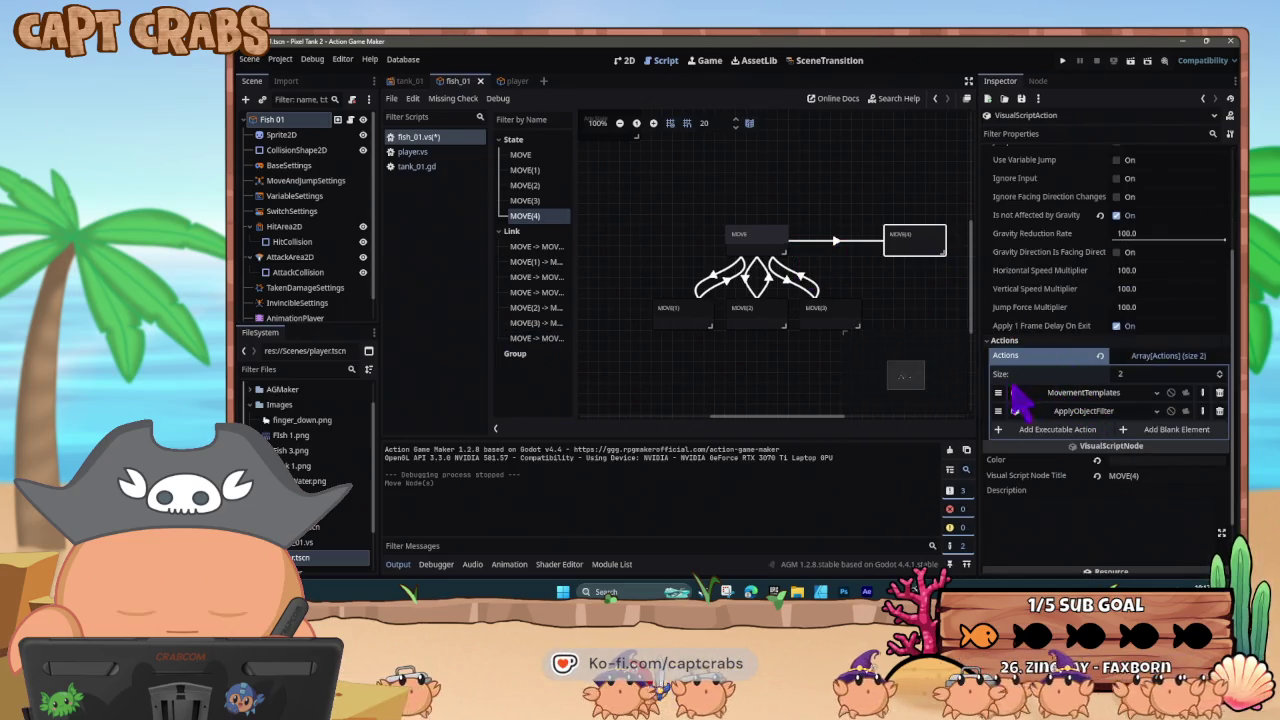
{"action": "left_click", "coordinate": [1068, 394]}
{"action": "left_click", "coordinate": [1140, 412]}
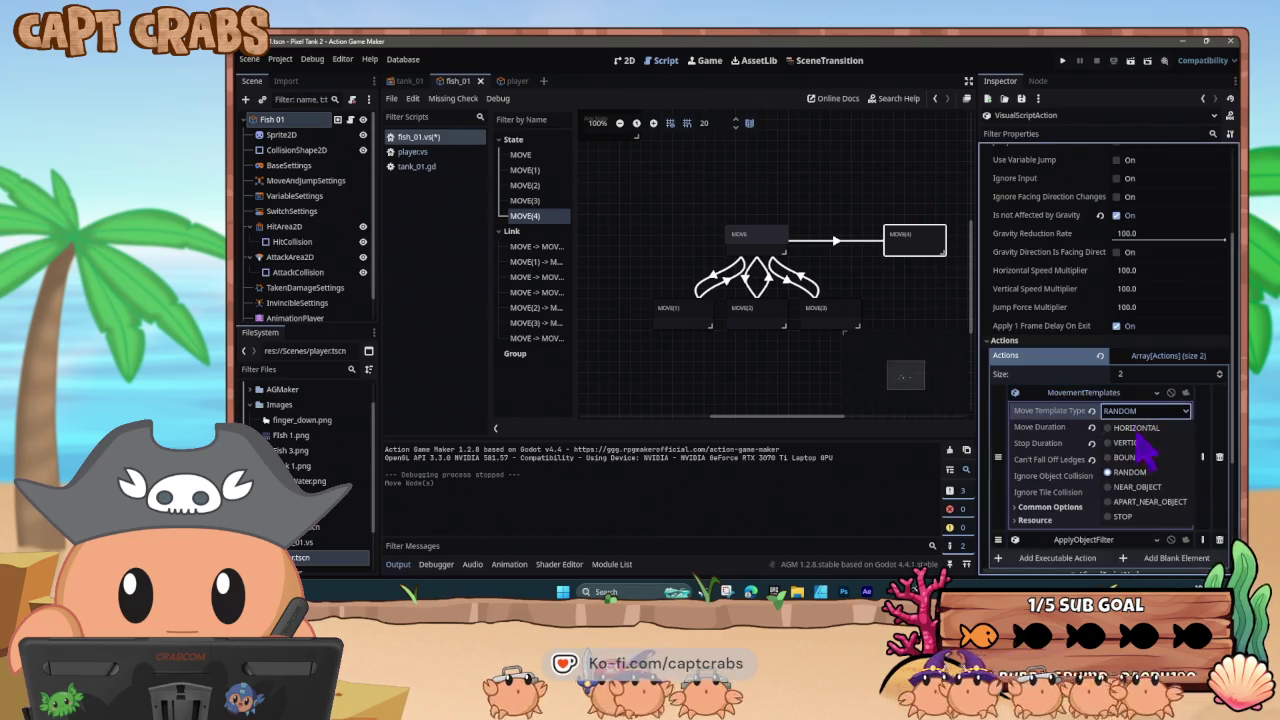
{"action": "left_click", "coordinate": [1137, 520]}
{"action": "left_click", "coordinate": [1060, 393]}
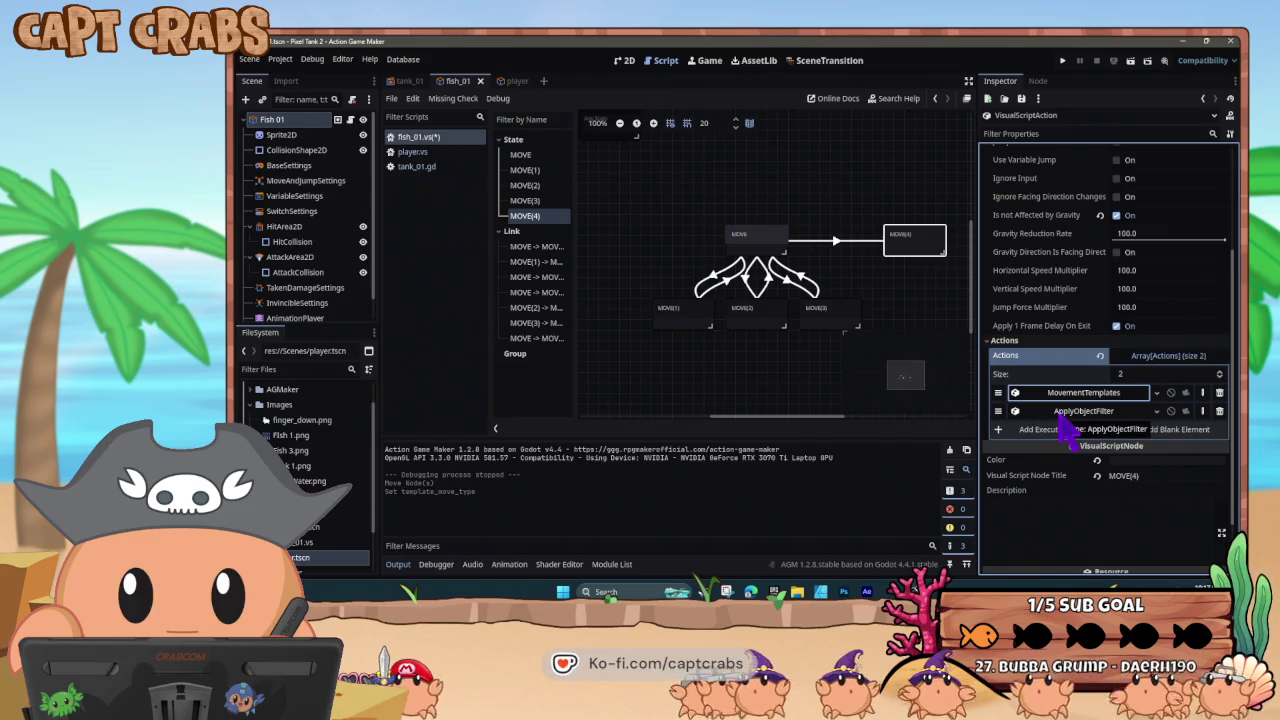
- Paste a copy of the MOVE→MOVE(4) link as MOVE(4)→MOVE with reversed contact, then run
{"action": "left_click", "coordinate": [836, 243]}
{"action": "right_click", "coordinate": [834, 247]}
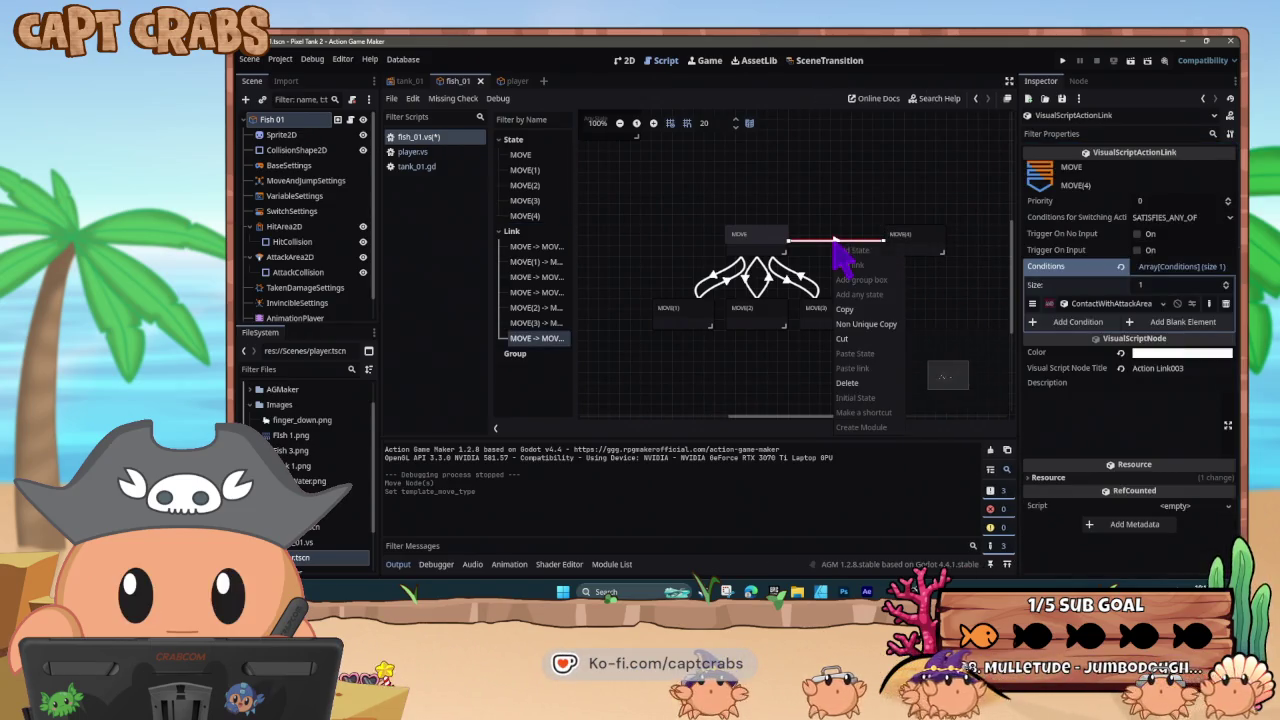
{"action": "key", "text": "Escape"}
{"action": "left_click", "coordinate": [900, 243]}
{"action": "right_click", "coordinate": [900, 245]}
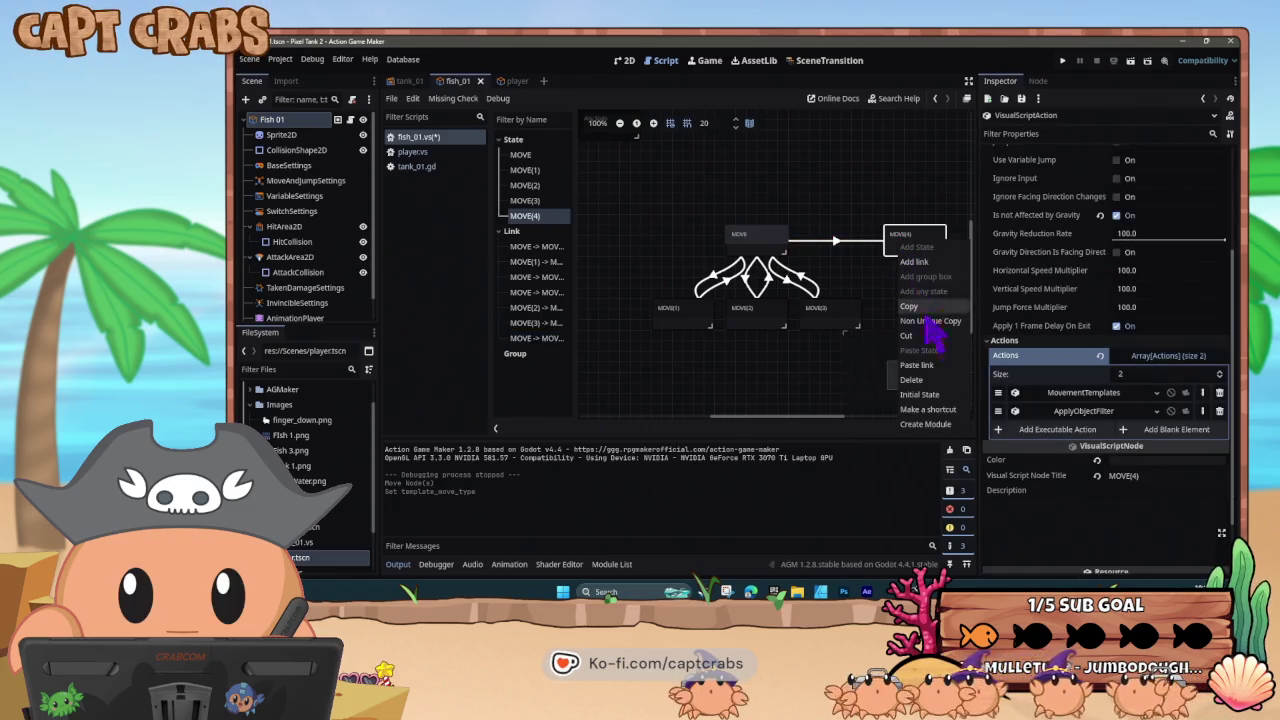
{"action": "left_click", "coordinate": [923, 362]}
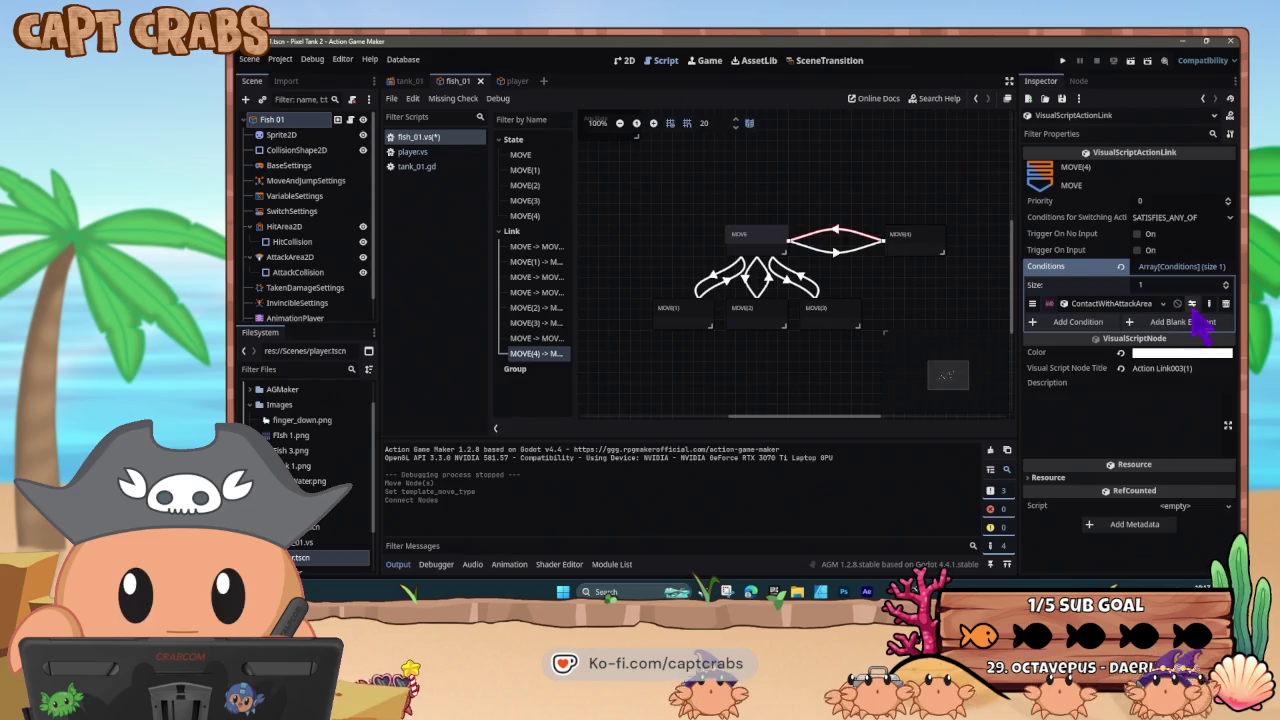
{"action": "left_click", "coordinate": [822, 272]}
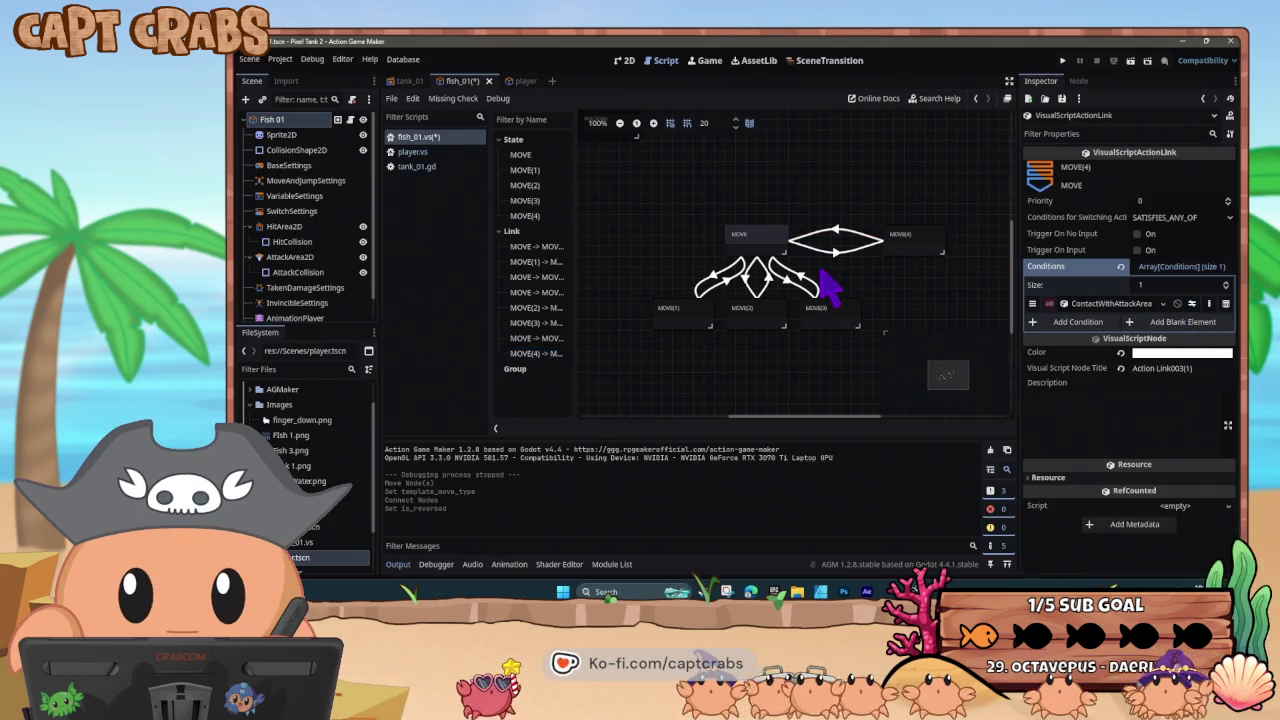
{"action": "key", "text": "F5"}
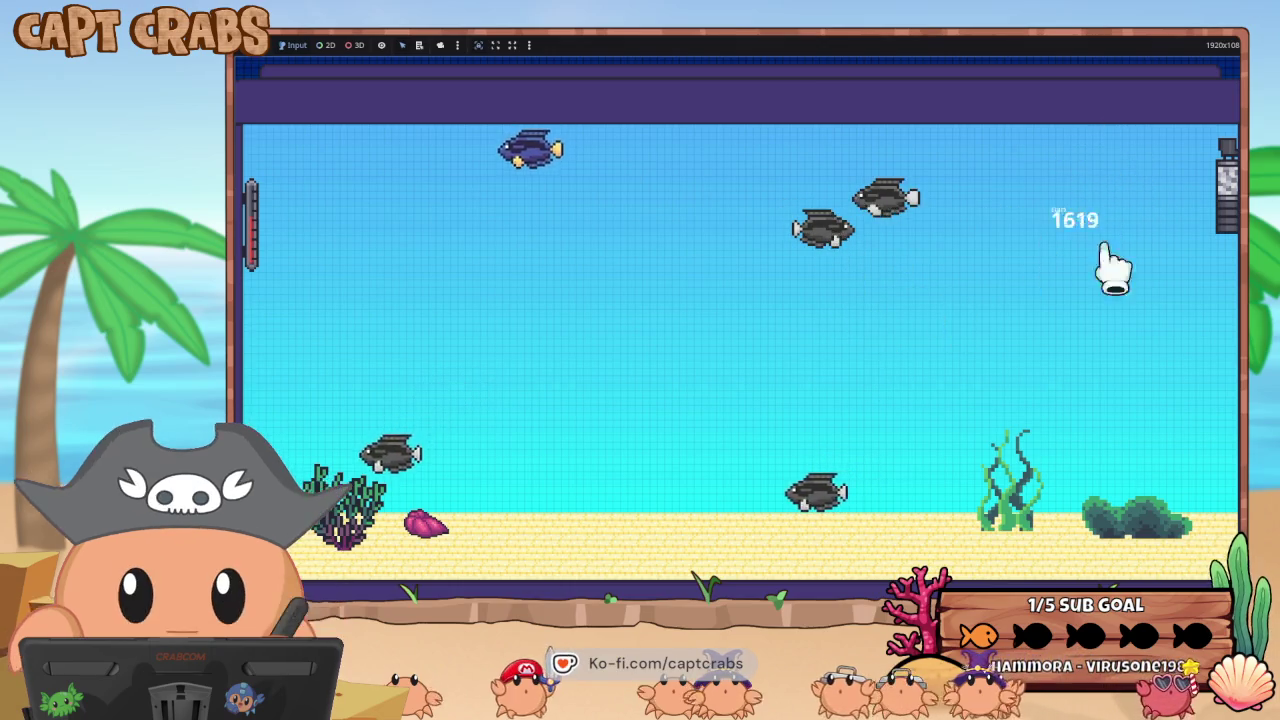
- Leave the running aquarium and restore the Action Game Maker editor from the taskbar
{"action": "key", "text": "super"}
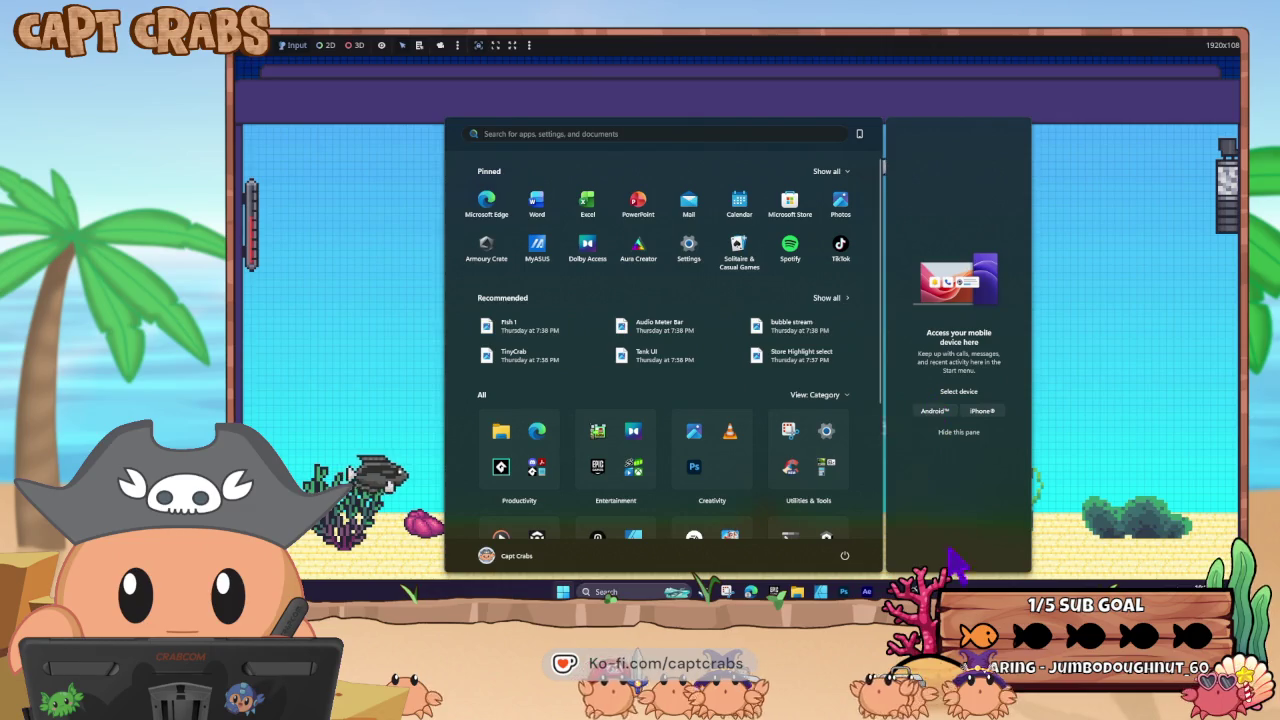
{"action": "right_click", "coordinate": [913, 591]}
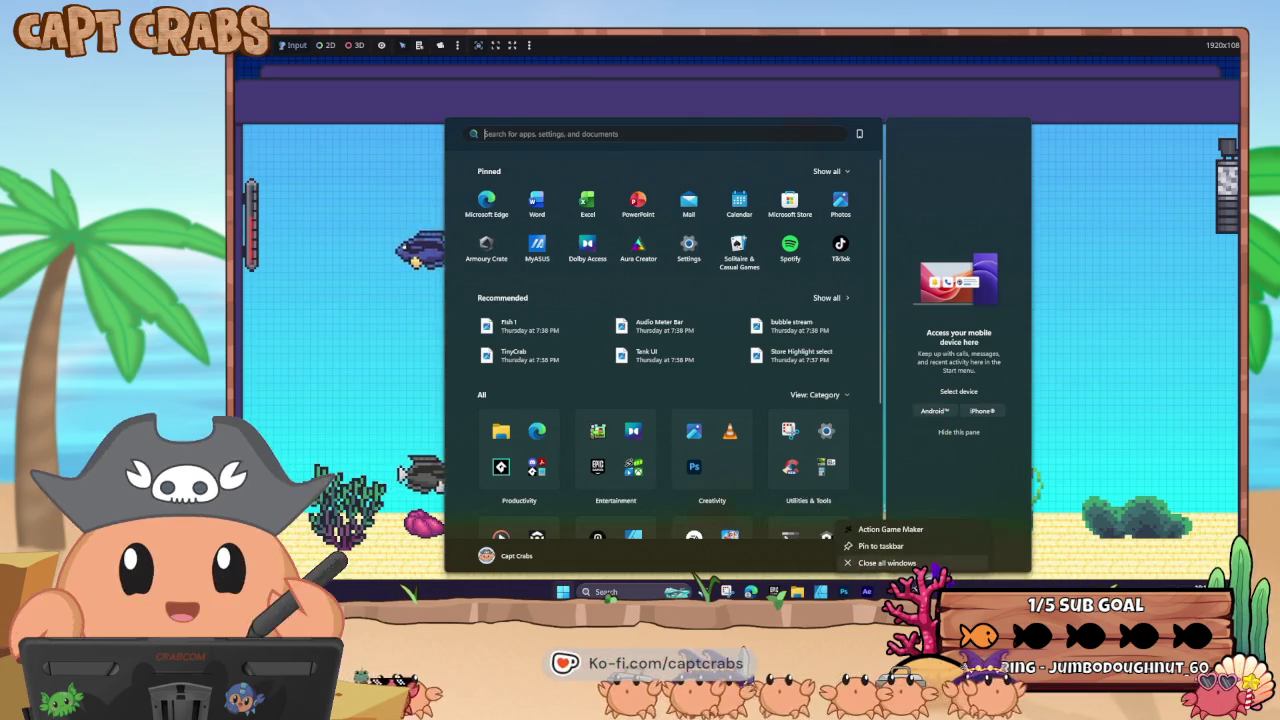
{"action": "key", "text": "Escape"}
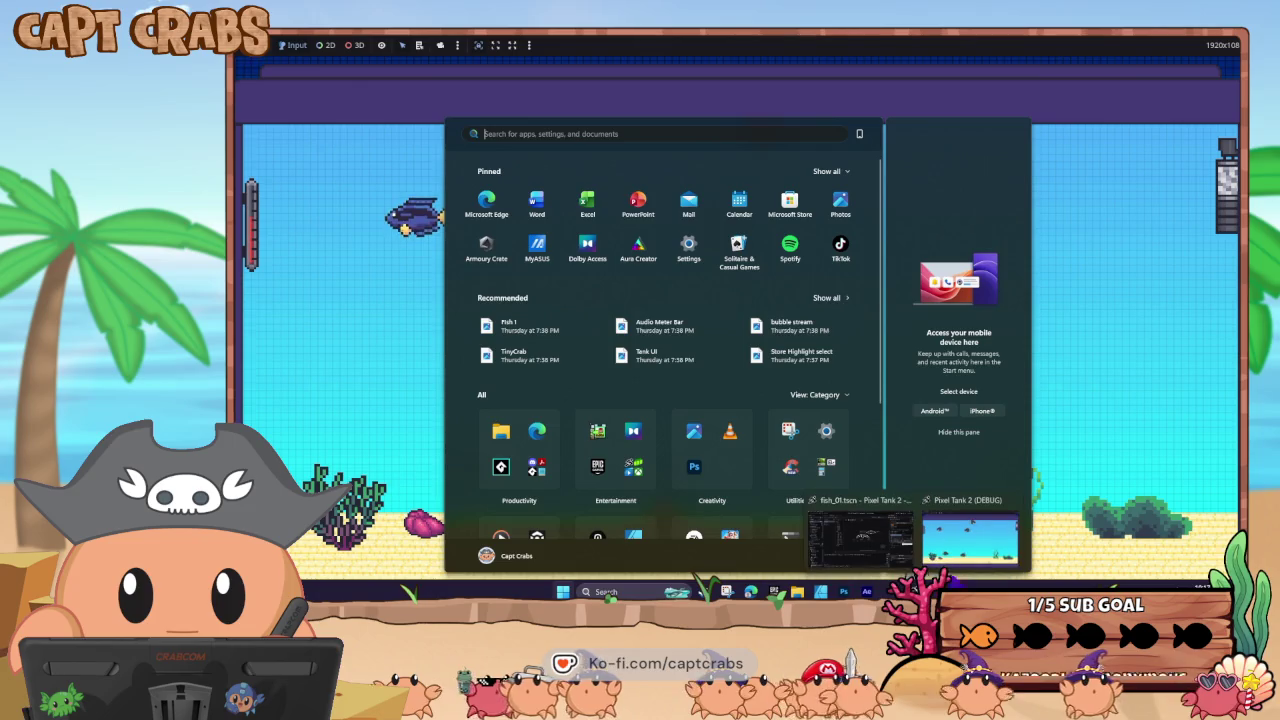
{"action": "left_click", "coordinate": [971, 560]}
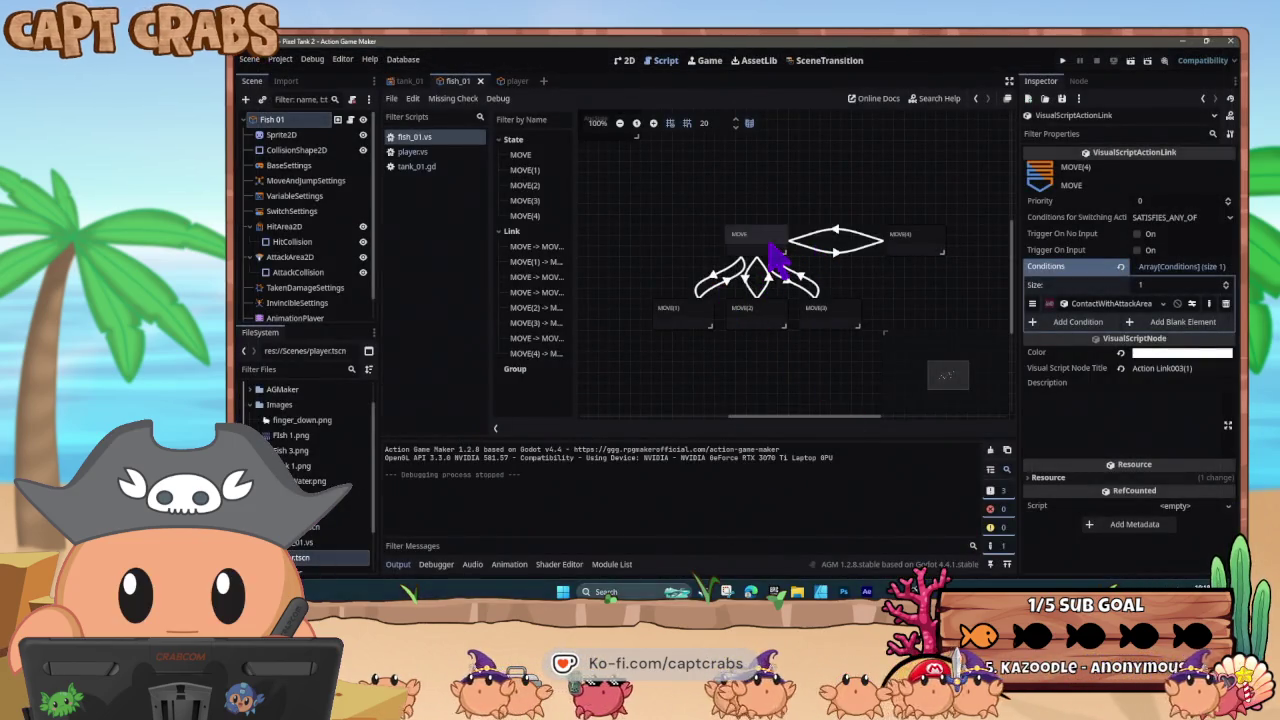
- Add a RemoveFilter action to MOVE that removes all filters, and save the fish script
{"action": "left_click", "coordinate": [760, 250]}
{"action": "left_click", "coordinate": [1045, 569]}
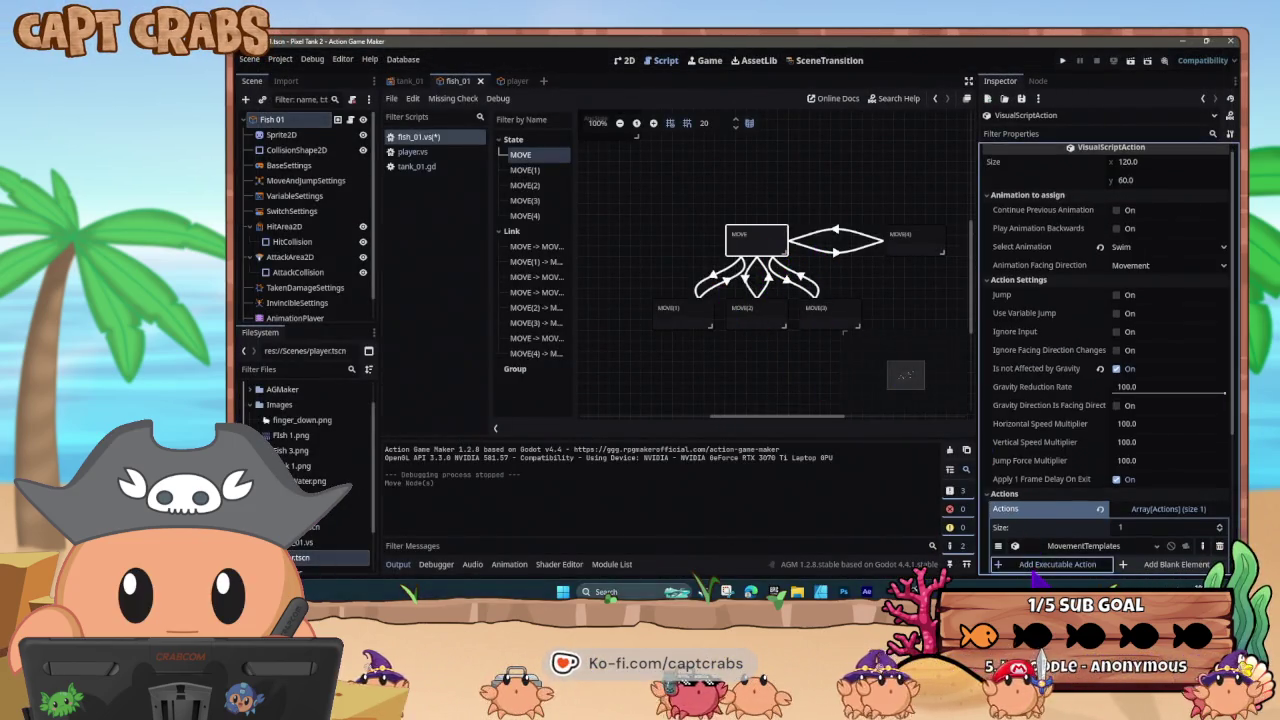
{"action": "left_click", "coordinate": [540, 356]}
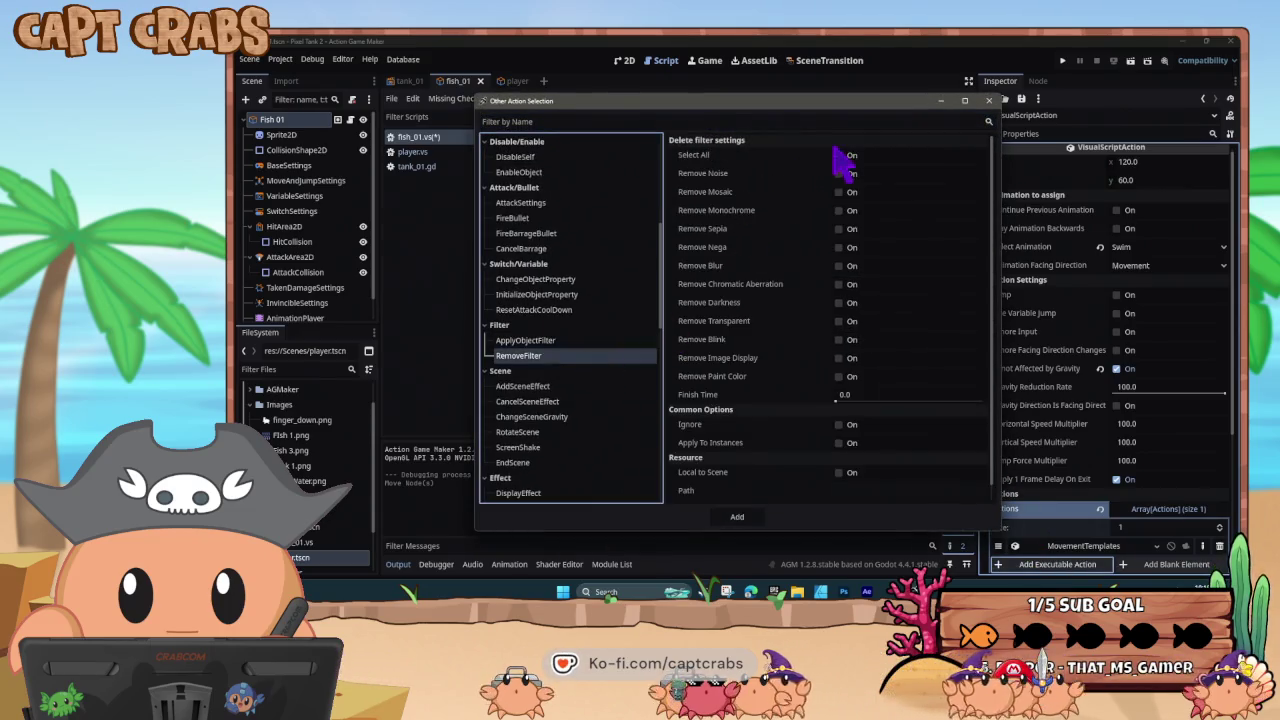
{"action": "left_click", "coordinate": [840, 156]}
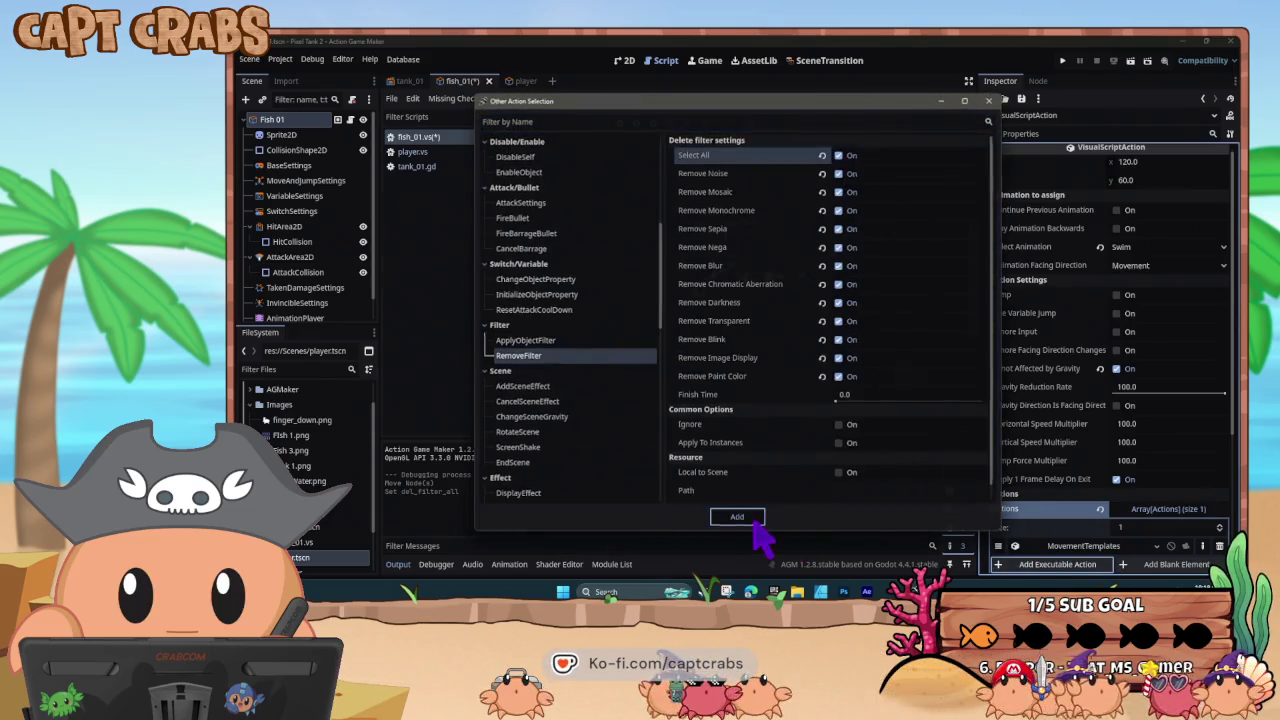
{"action": "left_click", "coordinate": [740, 518]}
{"action": "key", "text": "ctrl+s"}
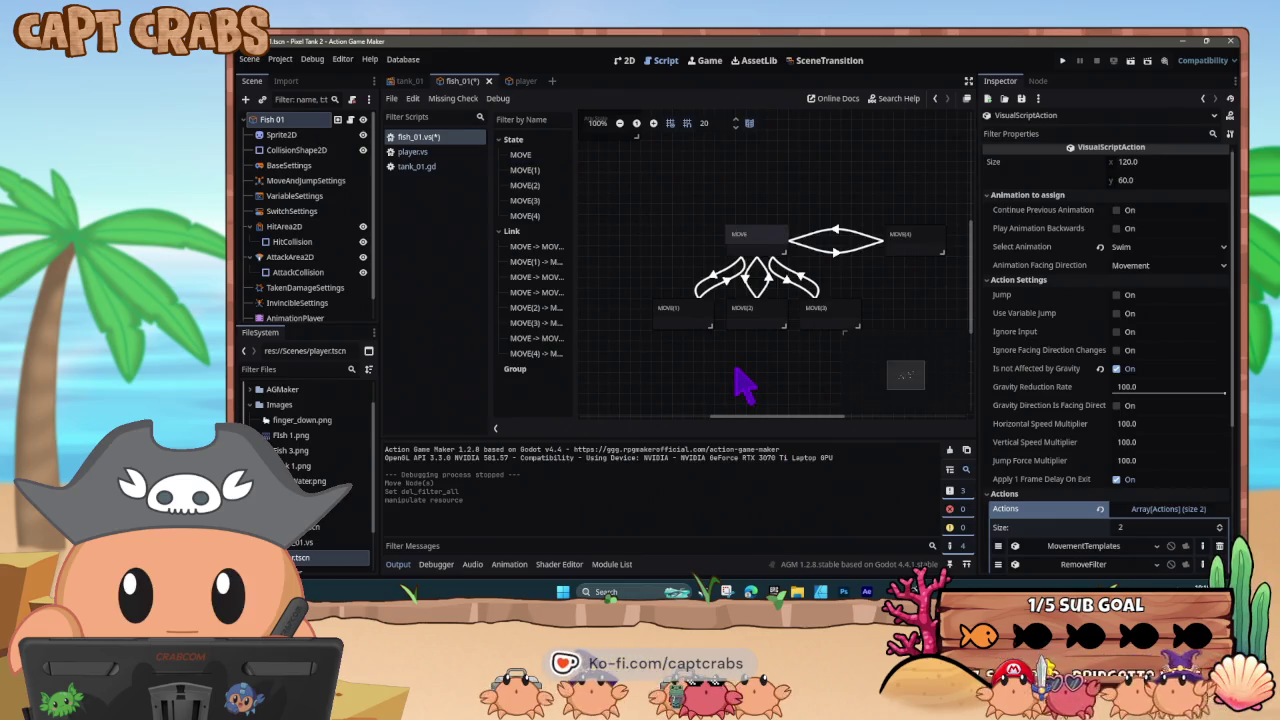
- Copy the MOVE-to-MOVE(4) link and paste it as a link from MOVE(3) to MOVE(4)
{"action": "left_click", "coordinate": [840, 245]}
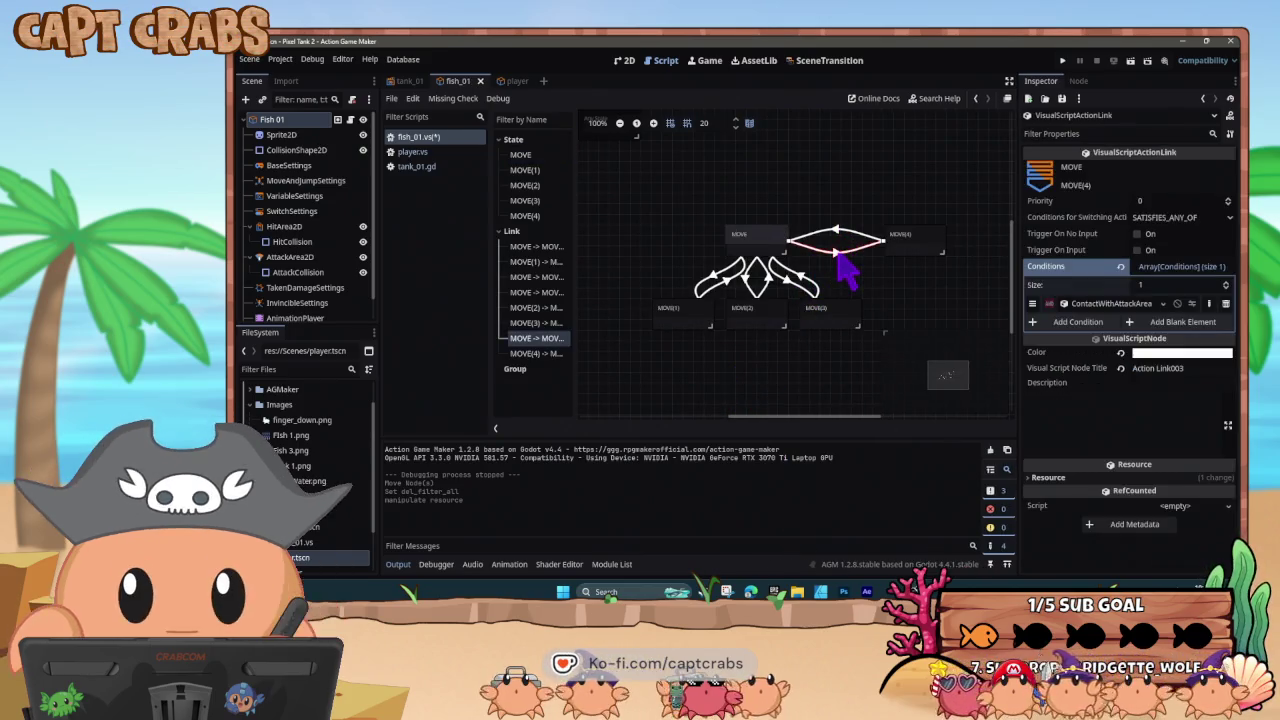
{"action": "right_click", "coordinate": [839, 256]}
{"action": "left_click", "coordinate": [842, 320]}
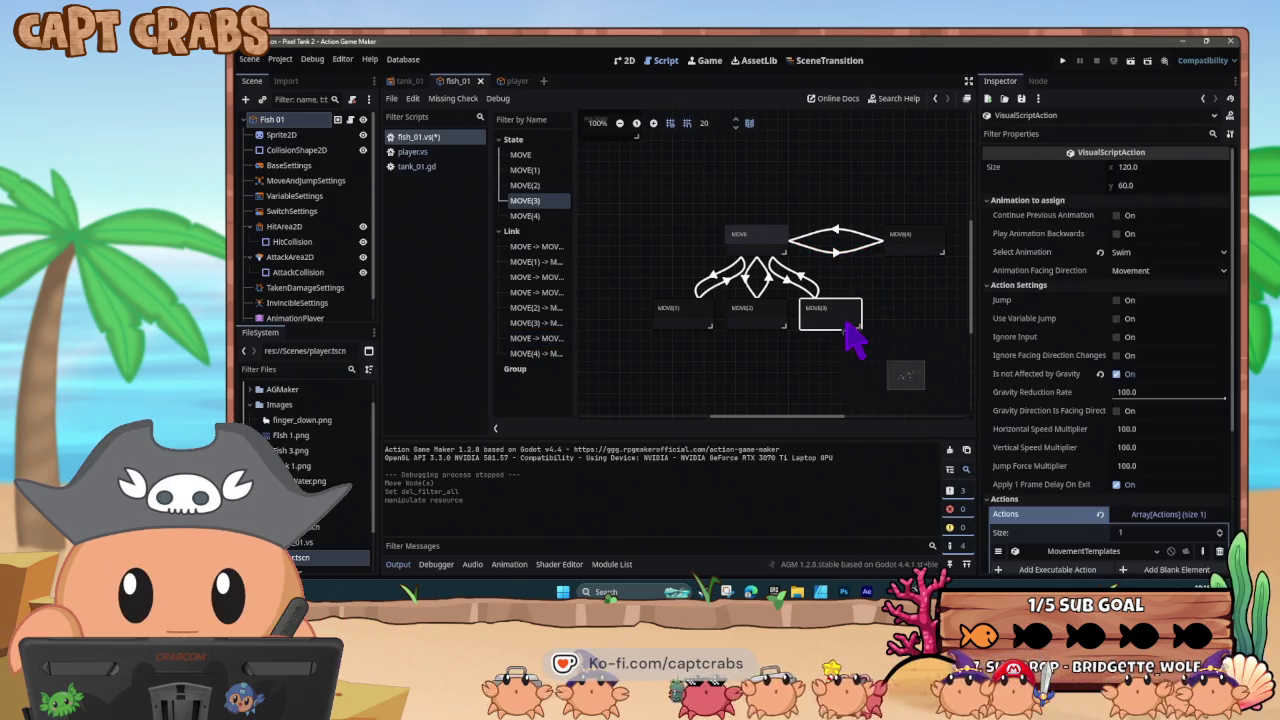
{"action": "right_click", "coordinate": [840, 318]}
{"action": "left_click", "coordinate": [879, 442]}
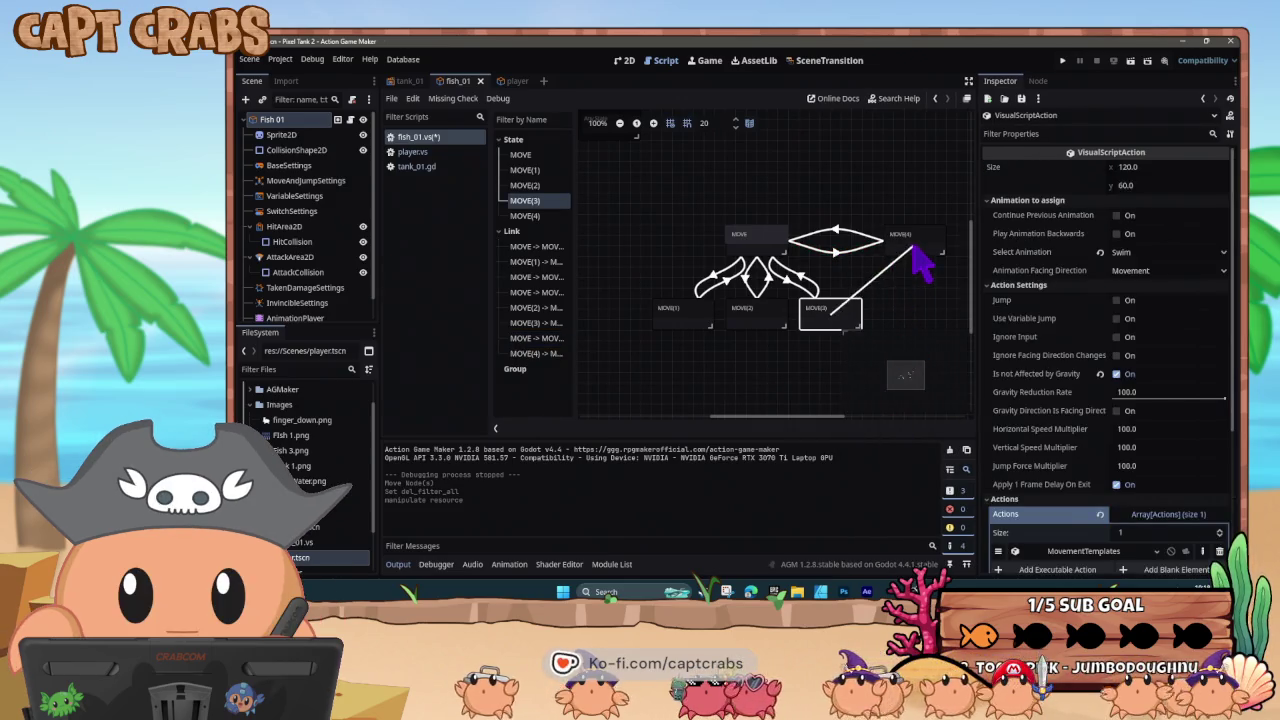
{"action": "left_click", "coordinate": [912, 250]}
- Paste the same link from MOVE(2) and MOVE(1) to MOVE(4), then give MOVE(4) a dark colour
{"action": "left_click", "coordinate": [765, 318]}
{"action": "right_click", "coordinate": [766, 319]}
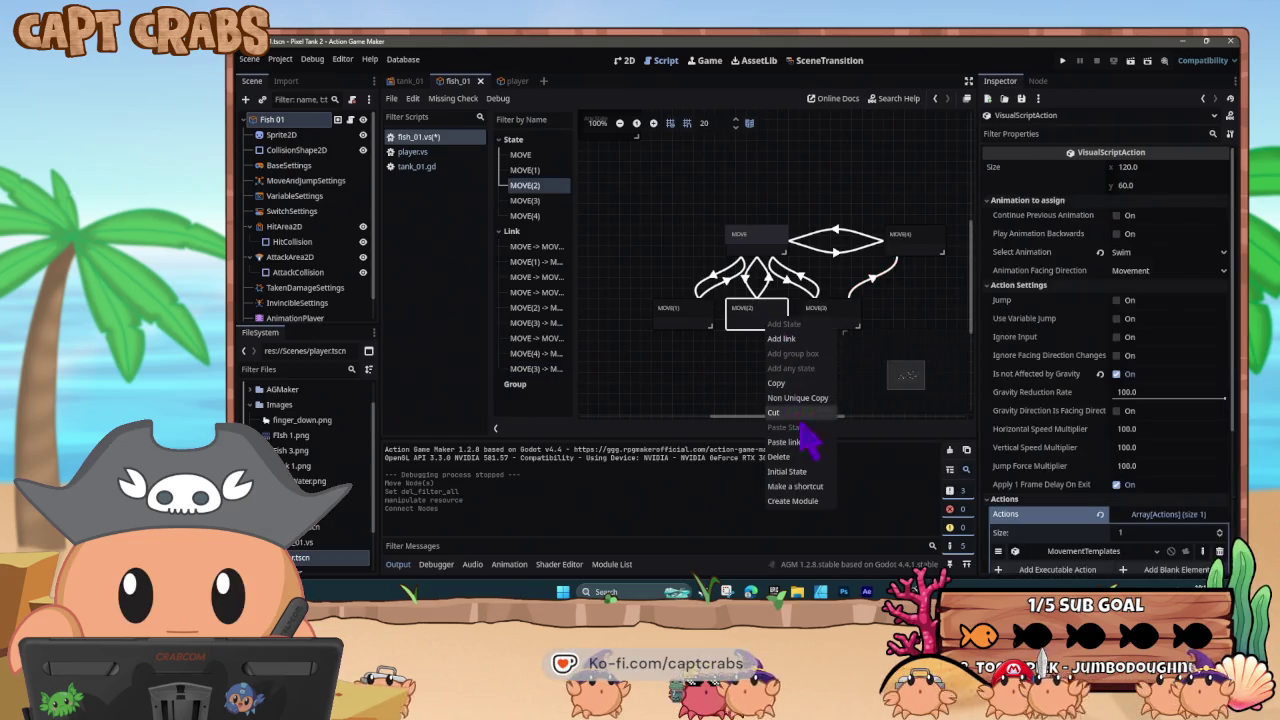
{"action": "left_click", "coordinate": [805, 441]}
{"action": "left_click", "coordinate": [915, 238]}
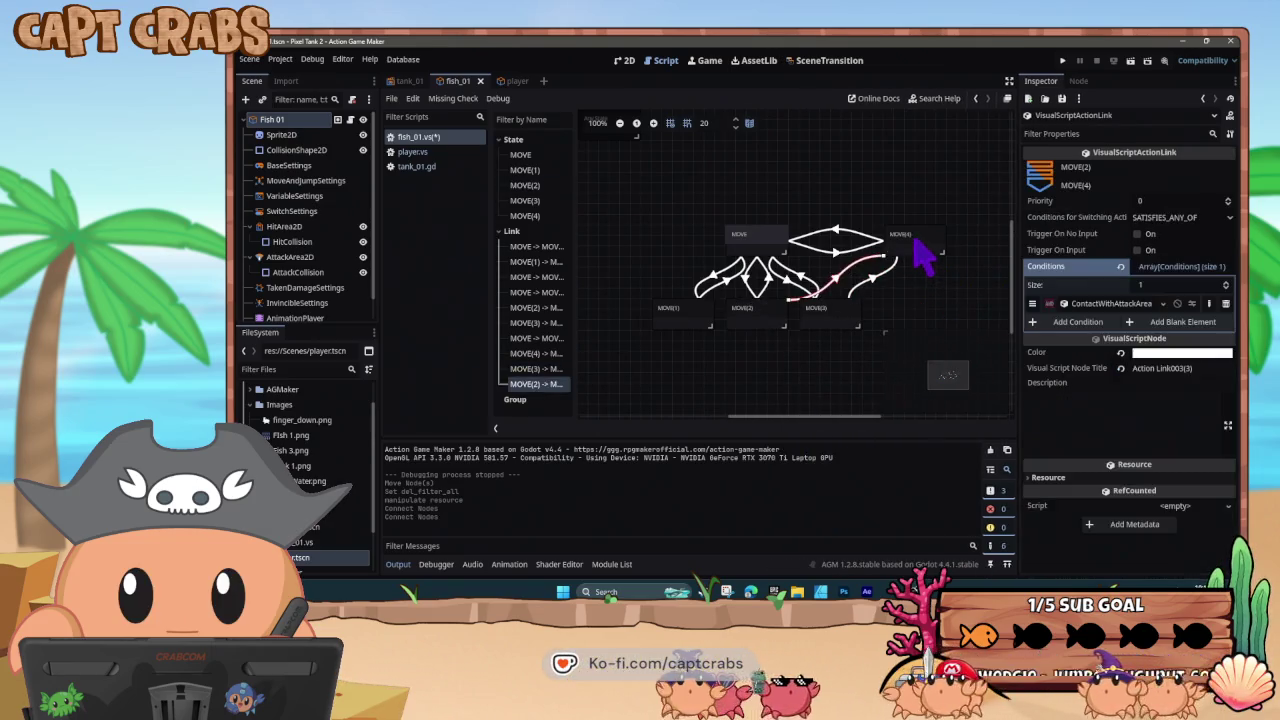
{"action": "left_click", "coordinate": [713, 318]}
{"action": "right_click", "coordinate": [714, 320]}
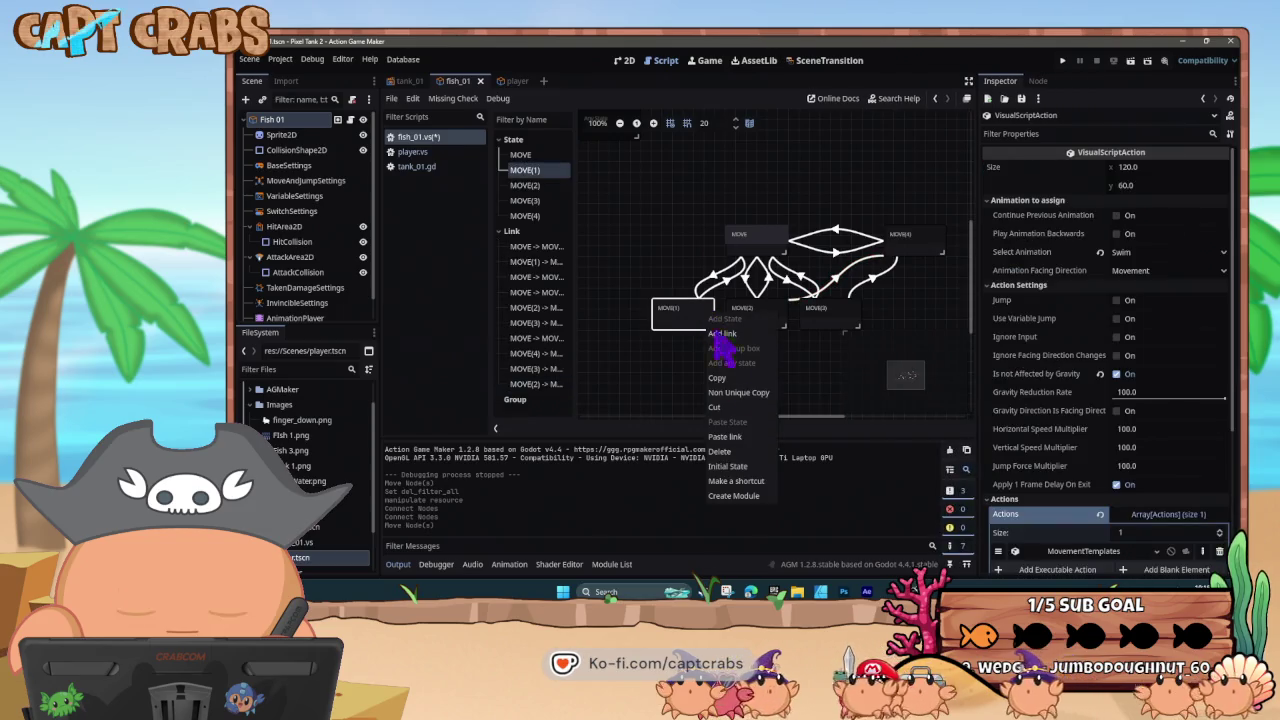
{"action": "left_click", "coordinate": [748, 441]}
{"action": "left_click", "coordinate": [917, 243]}
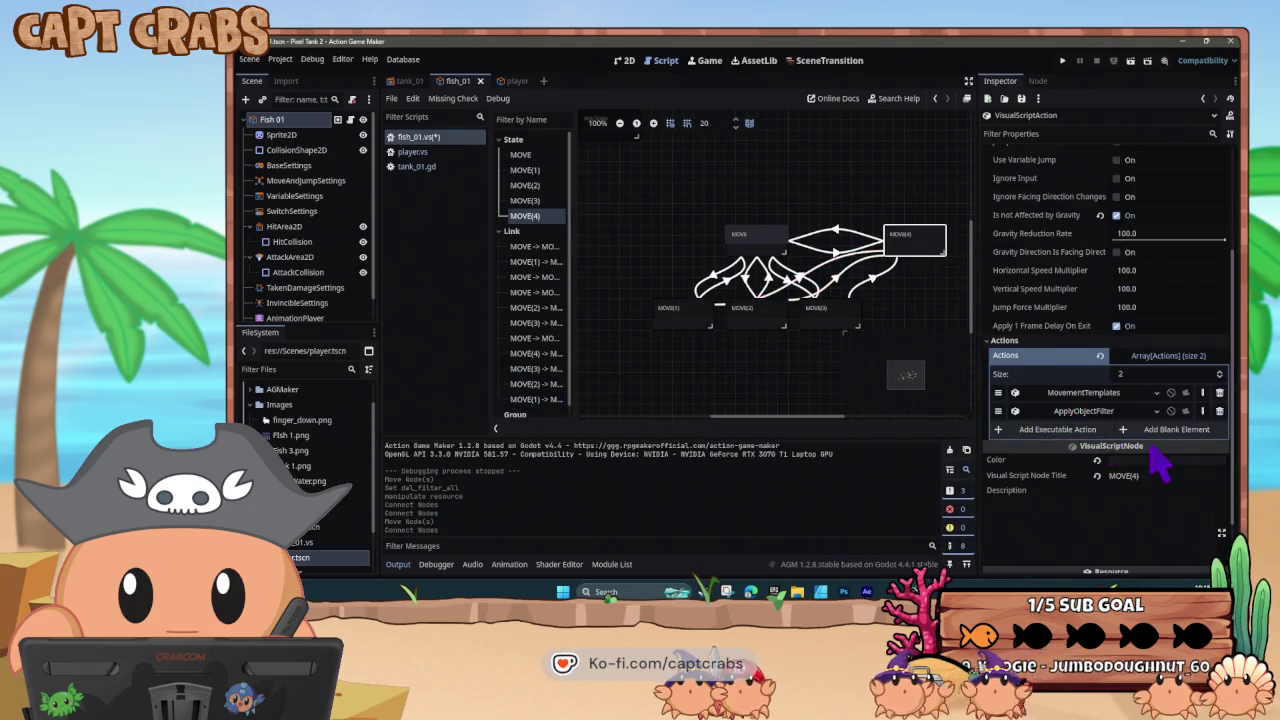
{"action": "left_click", "coordinate": [1168, 460]}
{"action": "left_click", "coordinate": [1154, 282]}
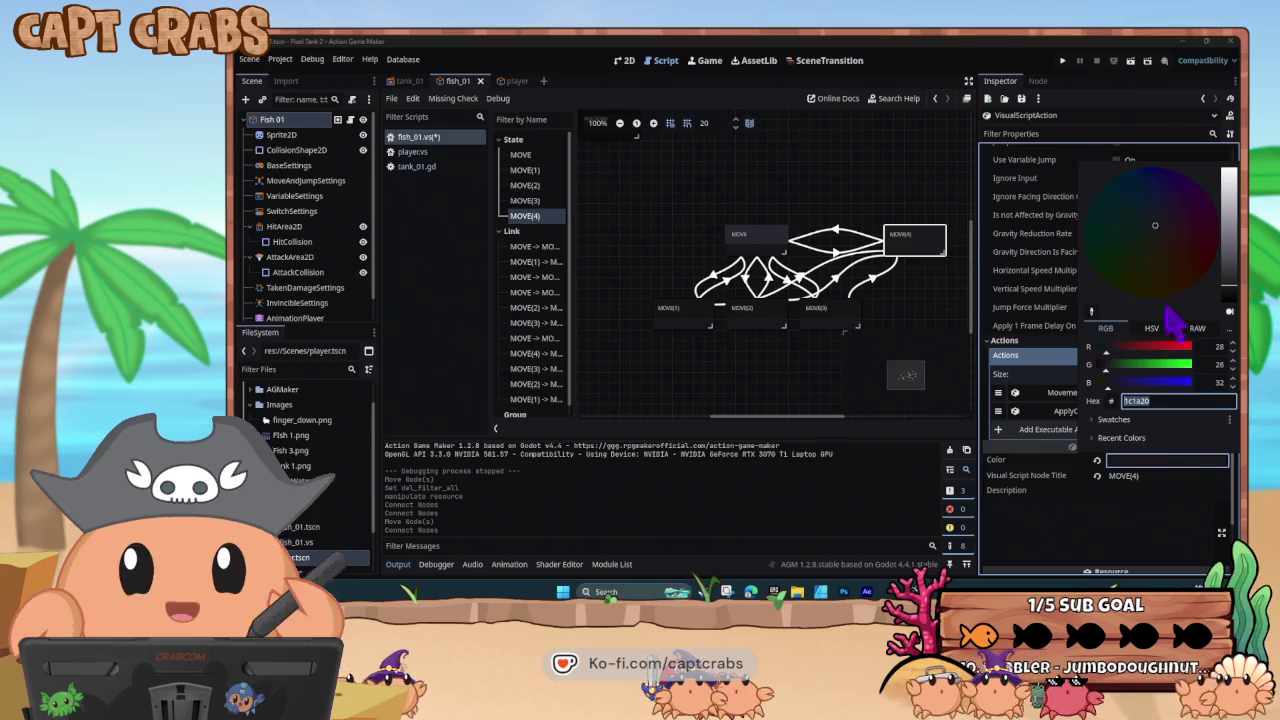